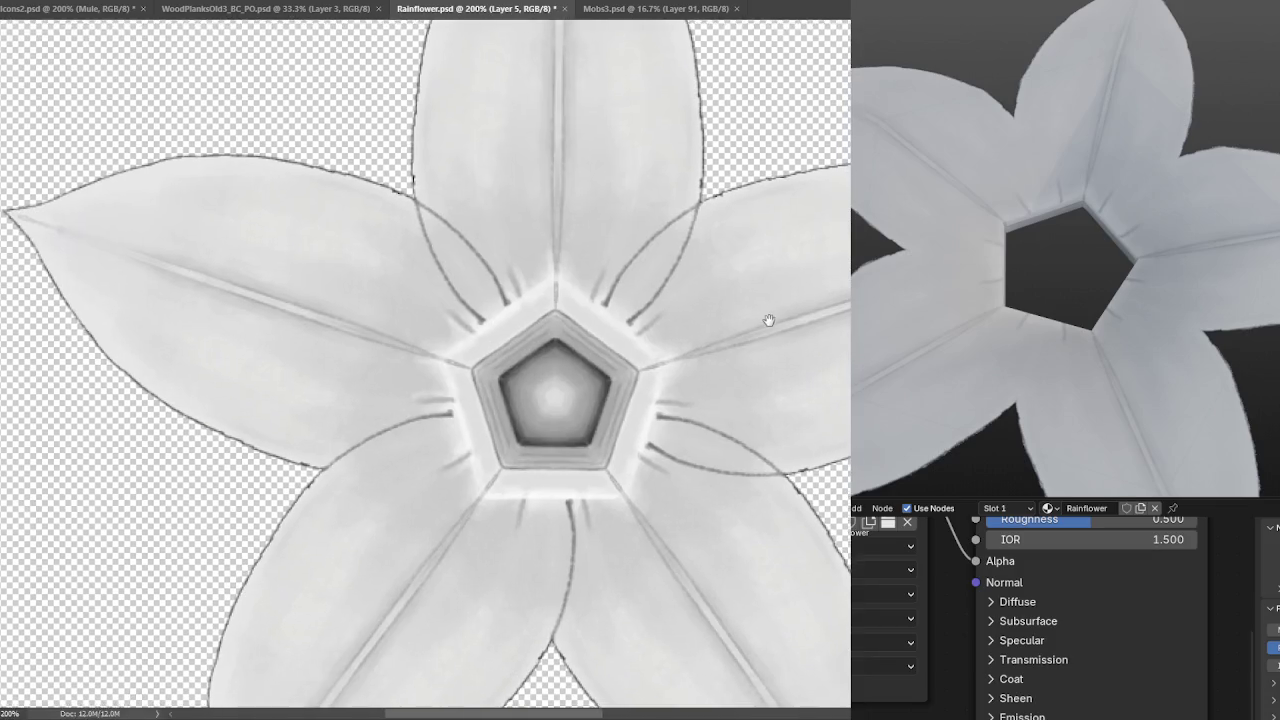
key(ctrl+plus)
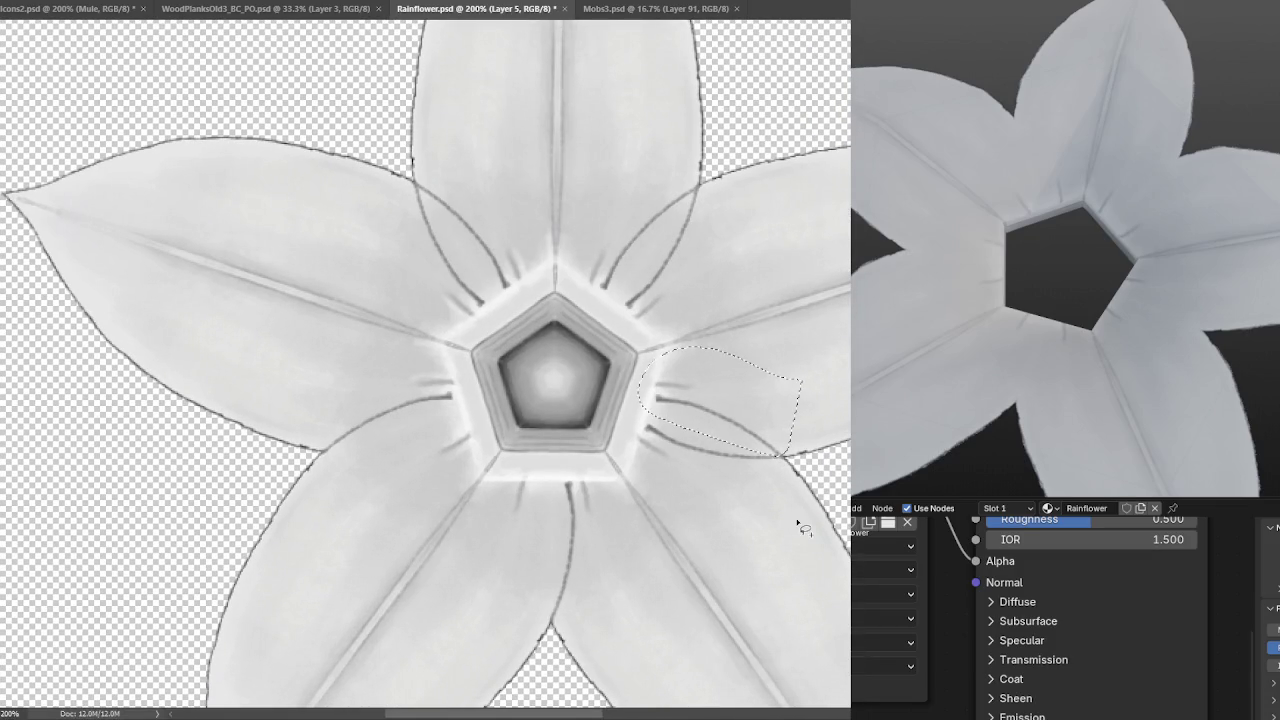
Zoom to 200% and lasso the right petal edge near the centre.
drag(722, 256, 703, 330)
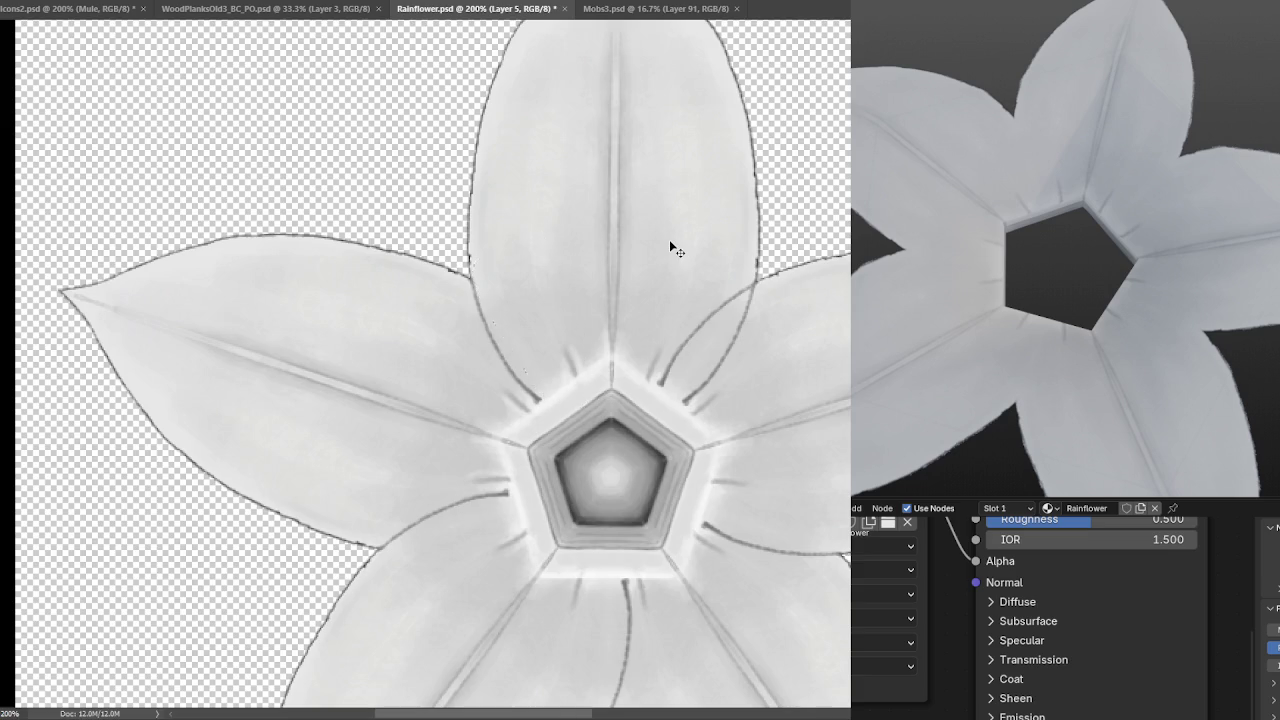
key(ctrl+minus)
key(ctrl+minus)
key(ctrl+plus)
key(l)
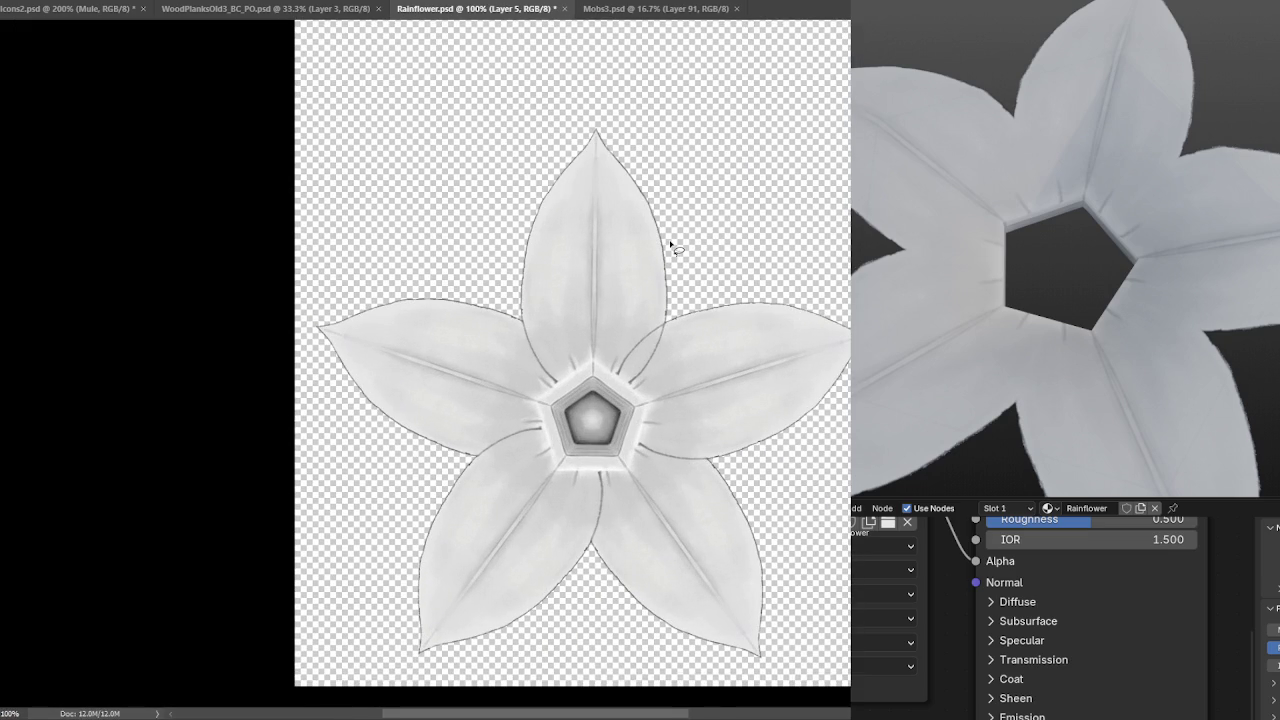
key(ctrl+plus)
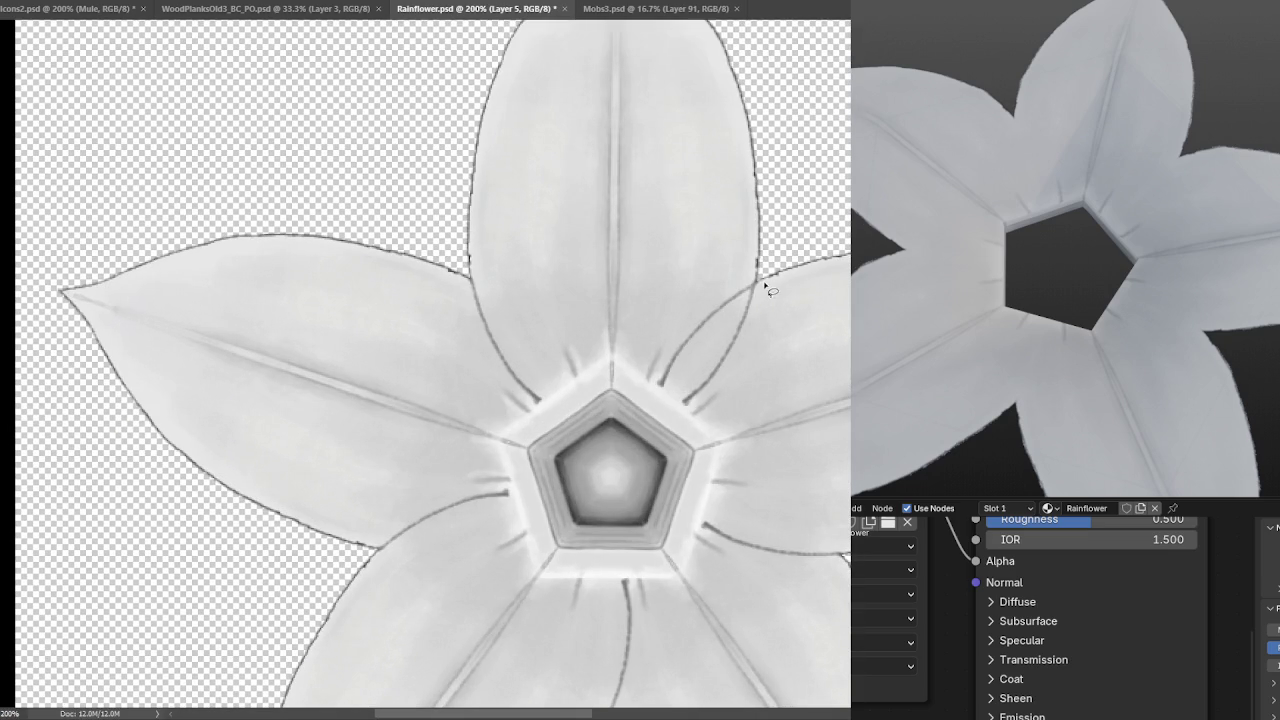
drag(712, 330, 828, 380)
Outline two crease areas at the right petal base, then save Rainflower.psd.
key(ctrl+minus)
key(ctrl+minus)
key(ctrl+plus)
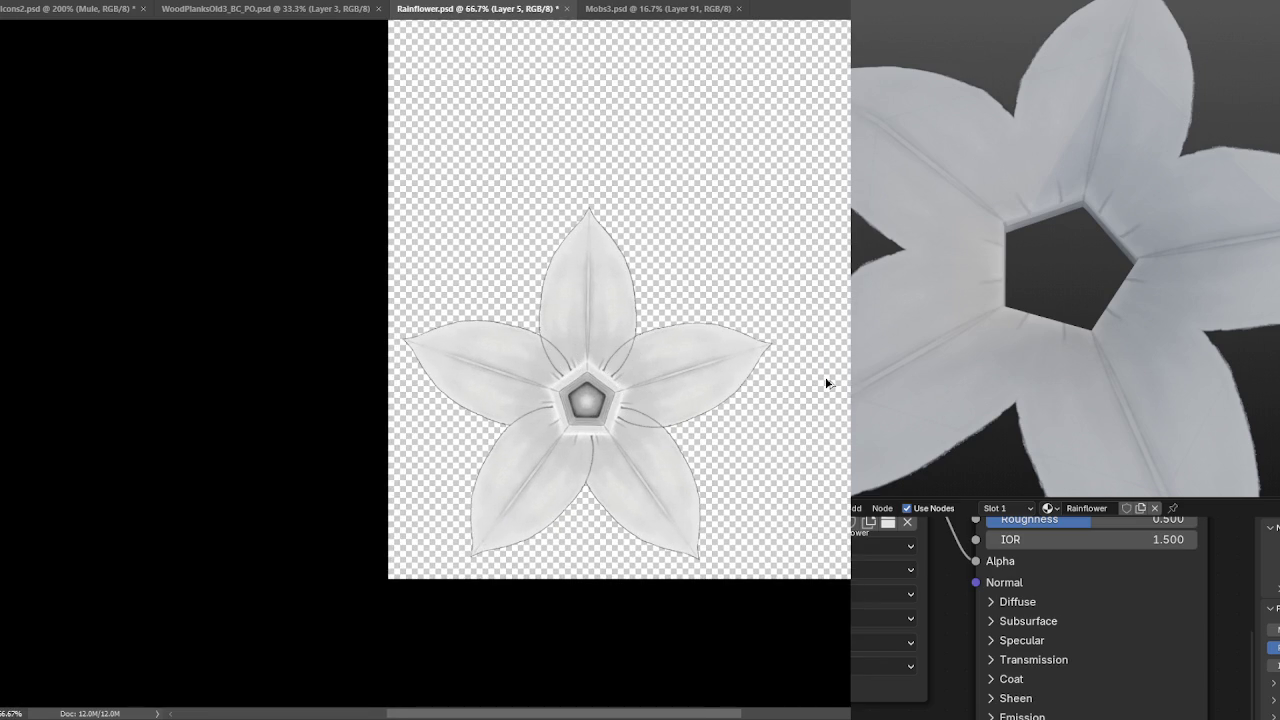
key(ctrl+plus)
key(ctrl+plus)
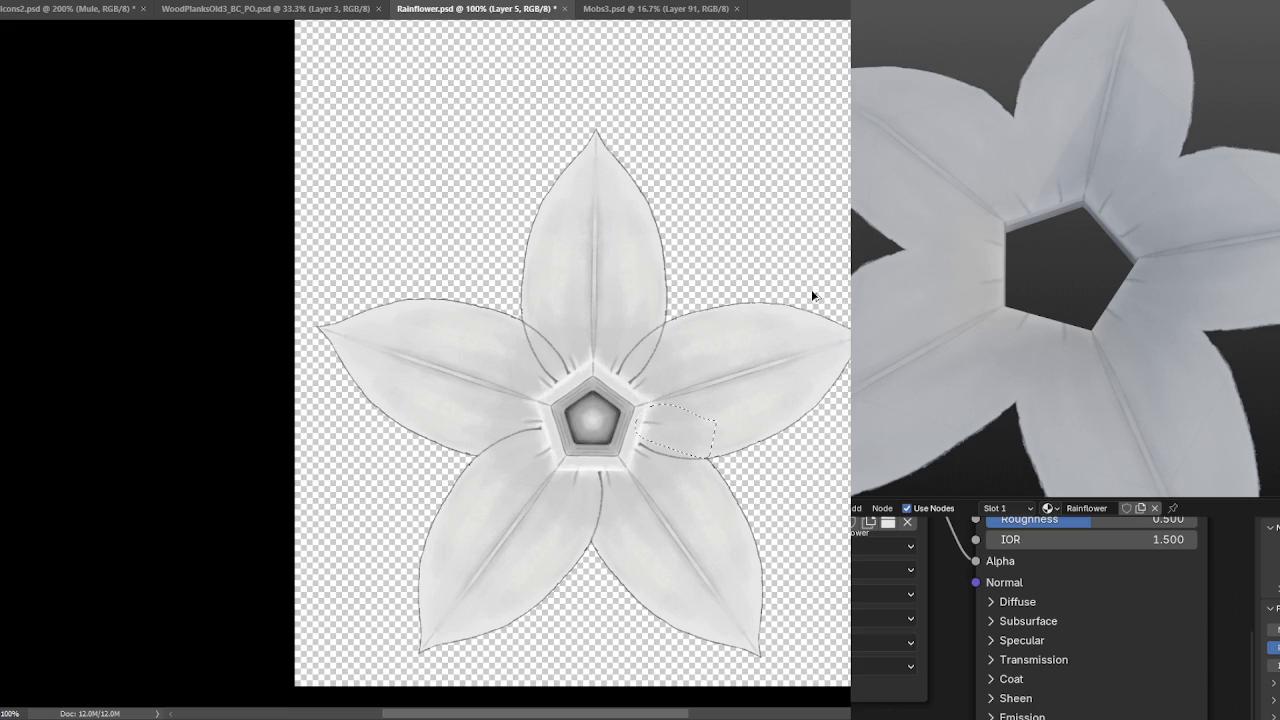
key(ctrl+plus)
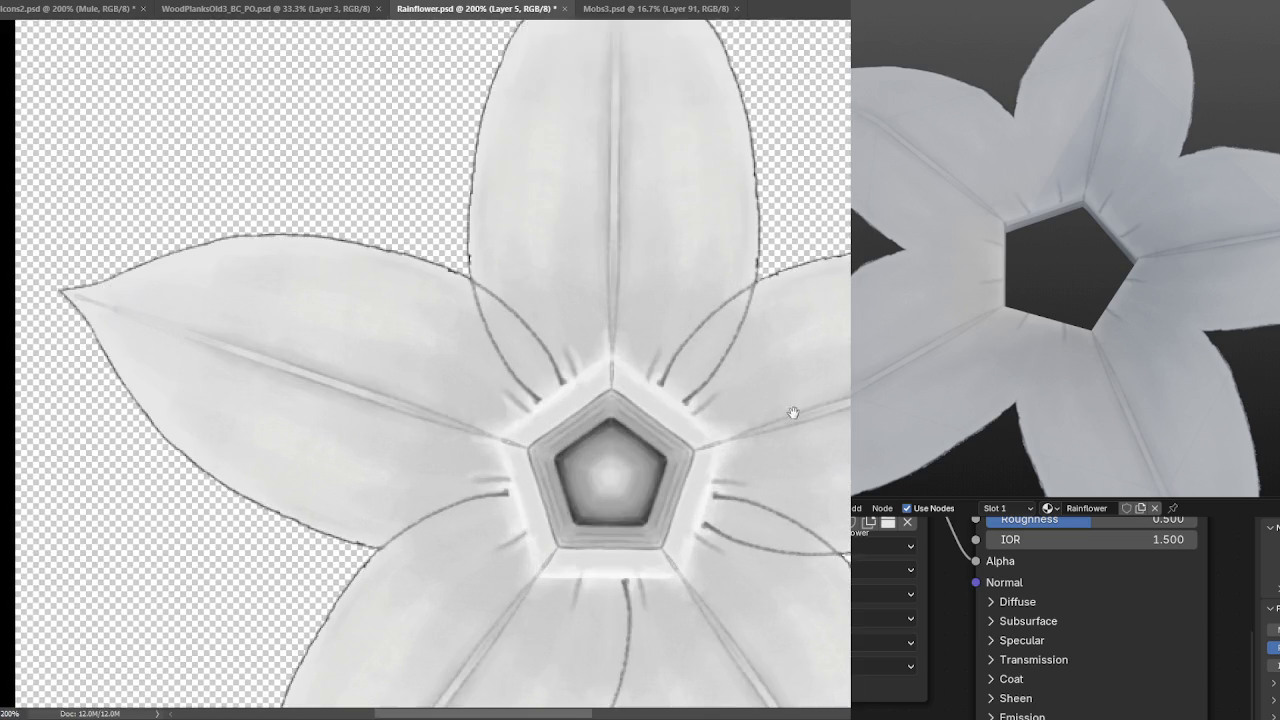
drag(657, 461, 745, 545)
mouse_move(515, 322)
mouse_down()
mouse_move(448, 245)
mouse_move(402, 256)
mouse_up()
key(ctrl+minus)
key(ctrl+minus)
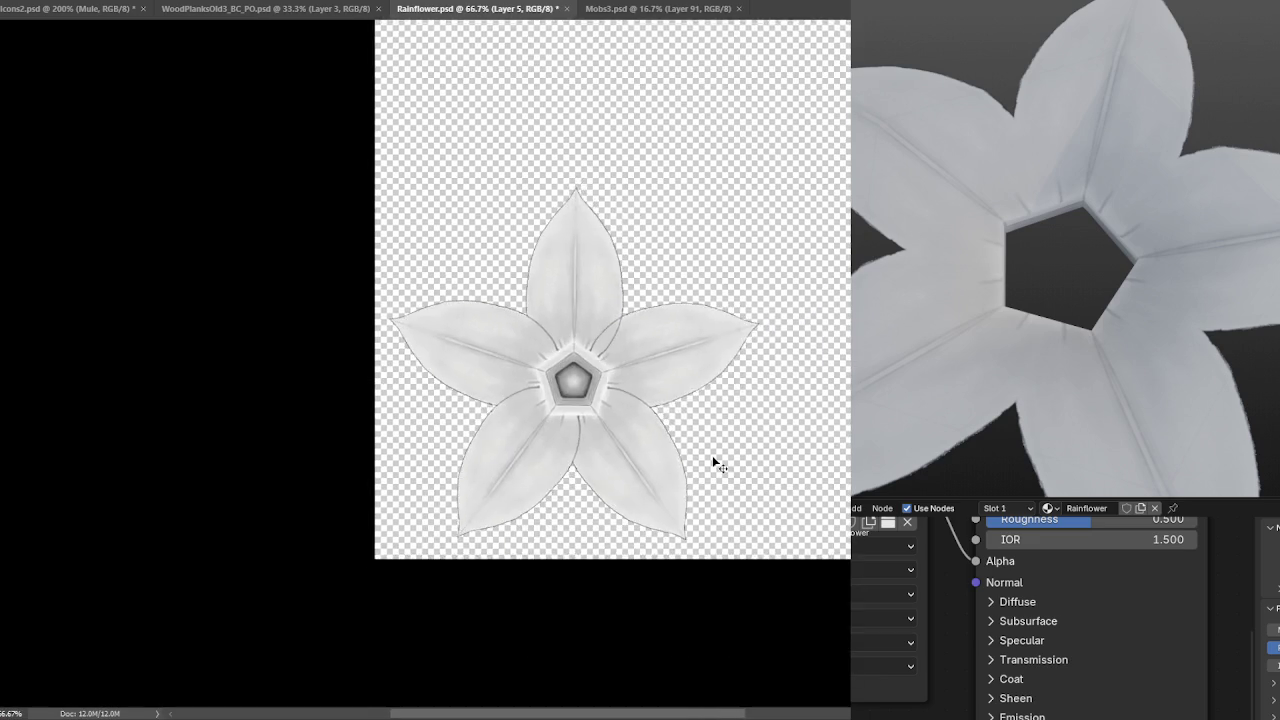
key(ctrl+plus)
key(ctrl+plus)
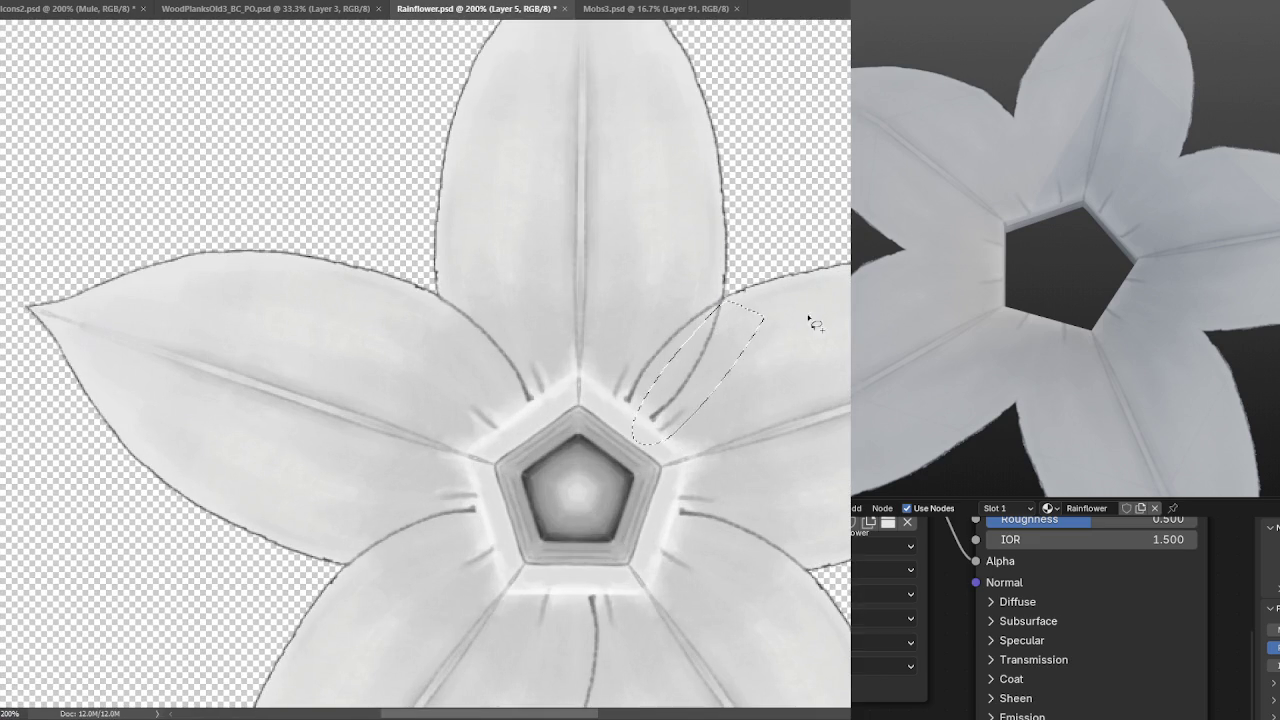
key(ctrl+minus)
key(ctrl+minus)
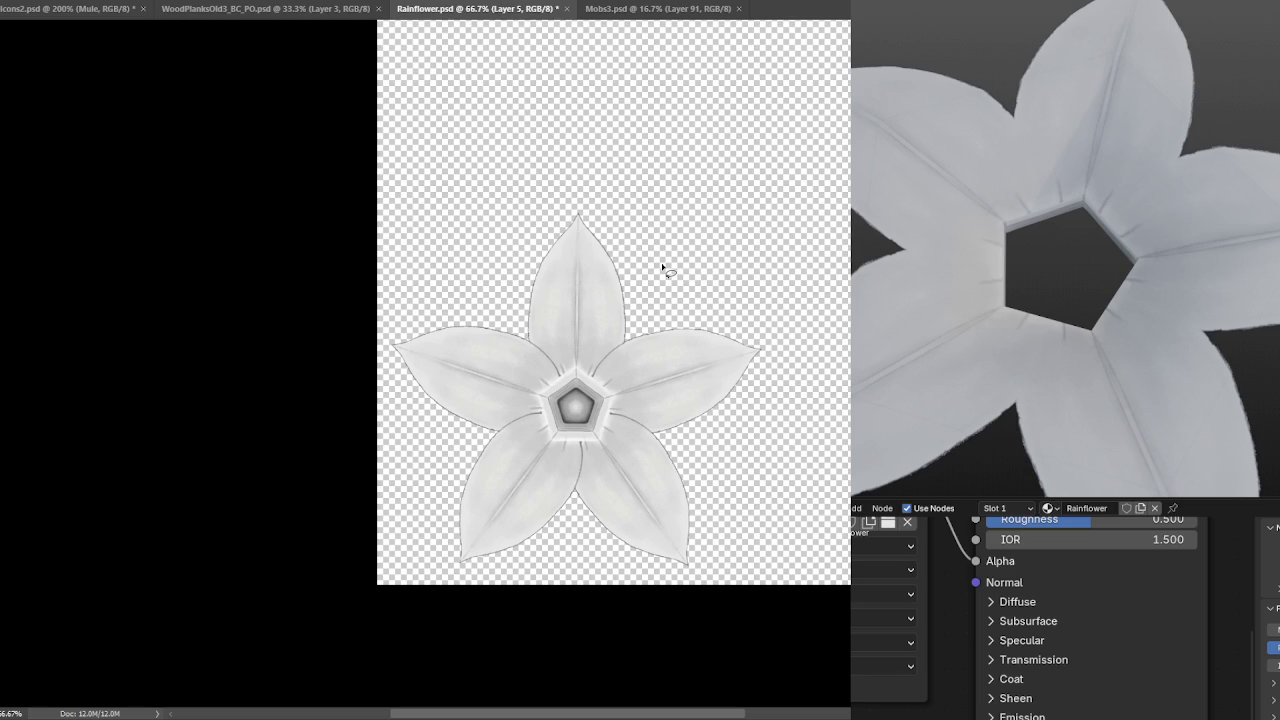
key(ctrl+s)
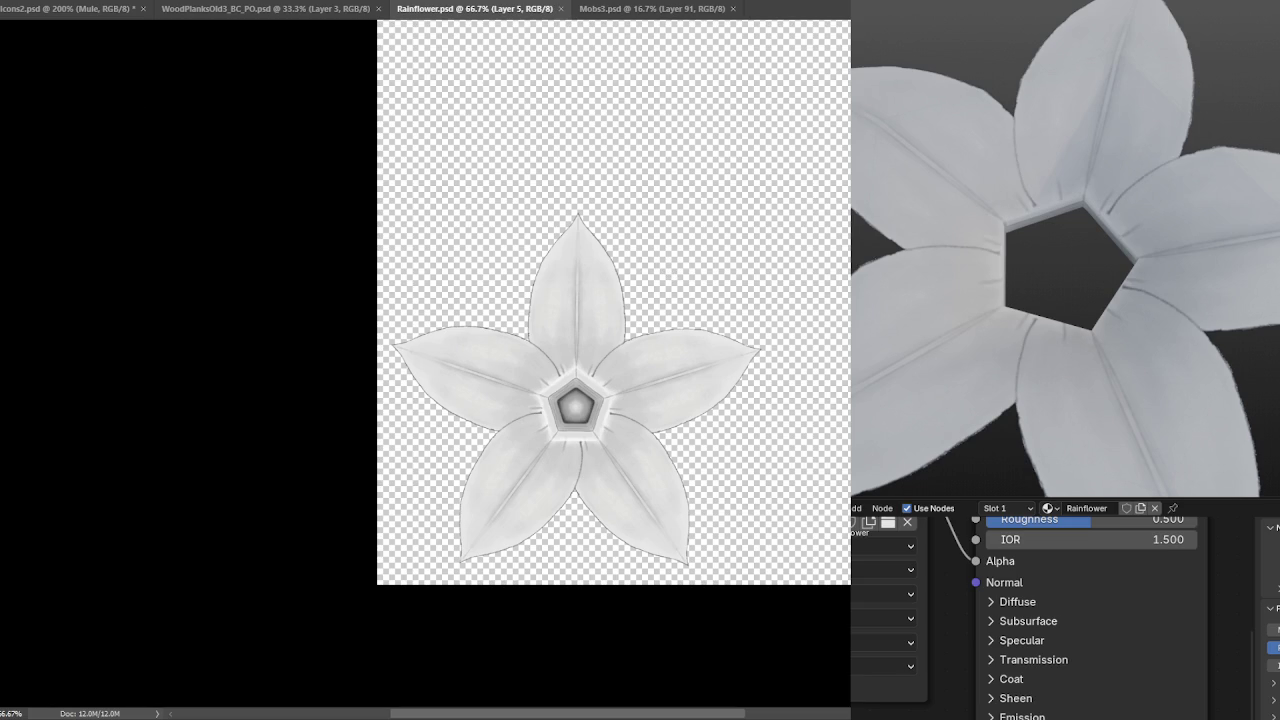
Turn on radial paint symmetry along the petal midribs with the Brush tool.
scroll(809, 348, up, 5)
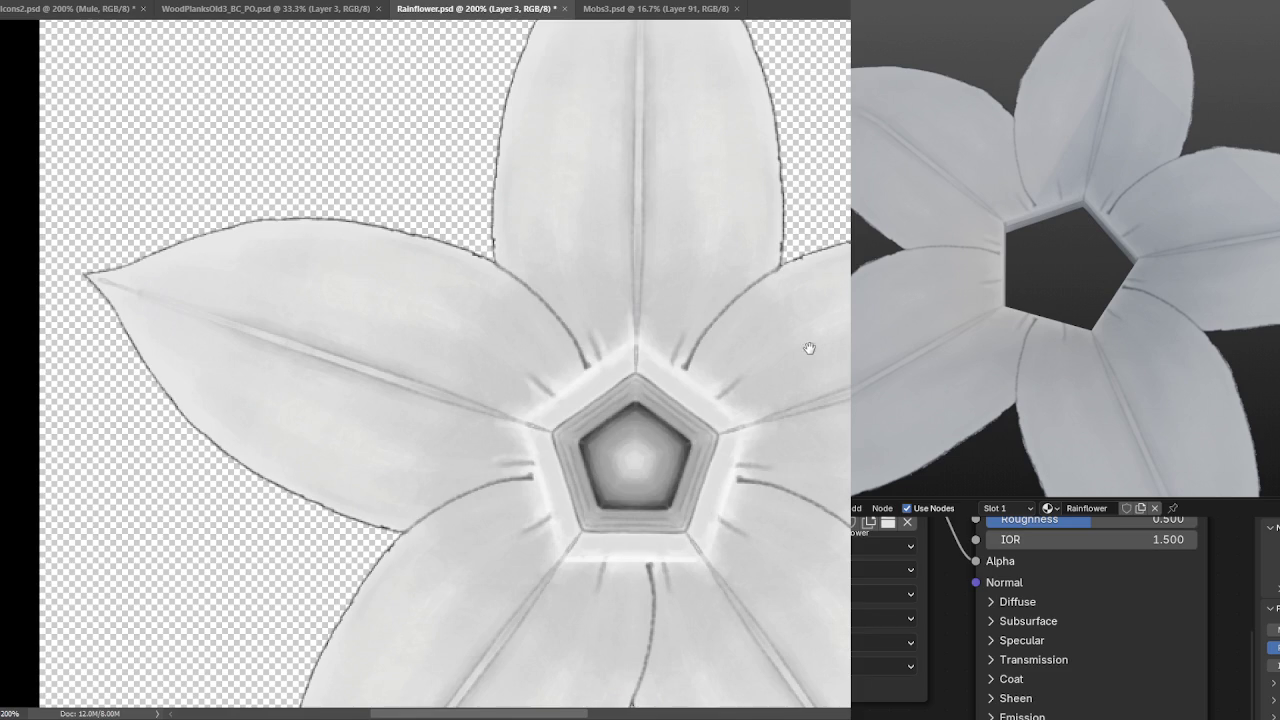
drag(731, 348, 740, 325)
key(b)
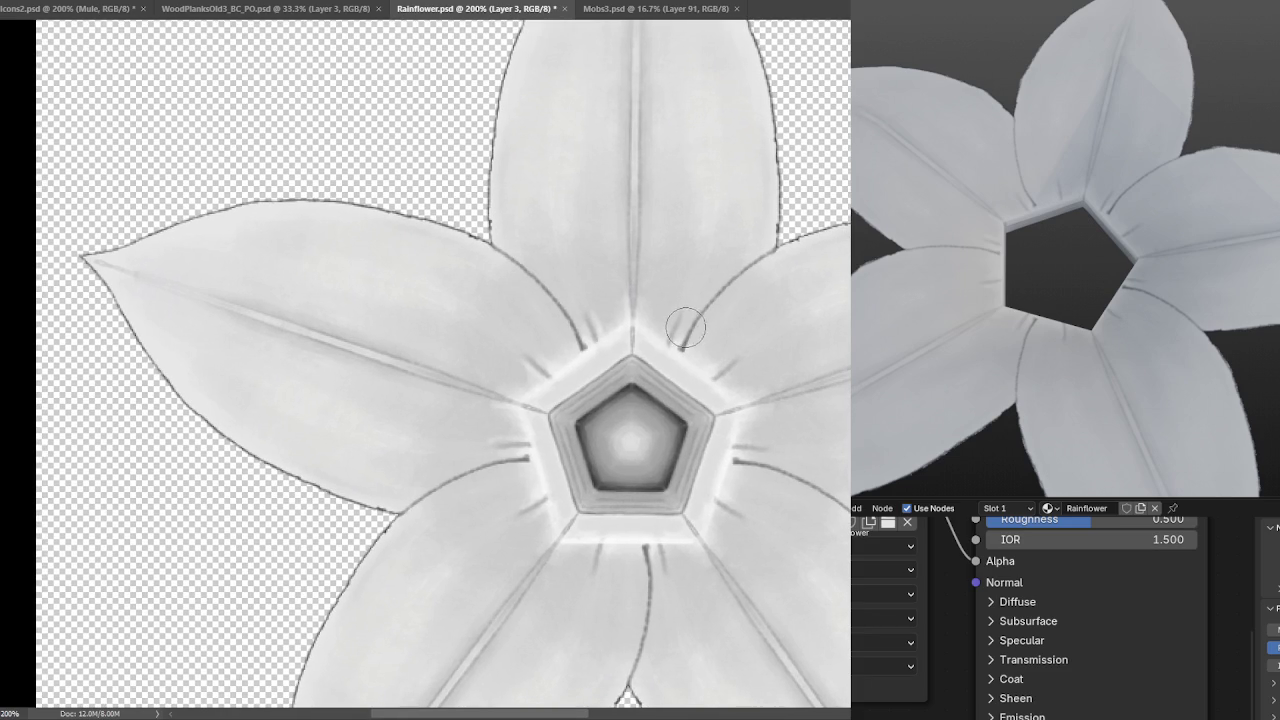
key(ctrl+h)
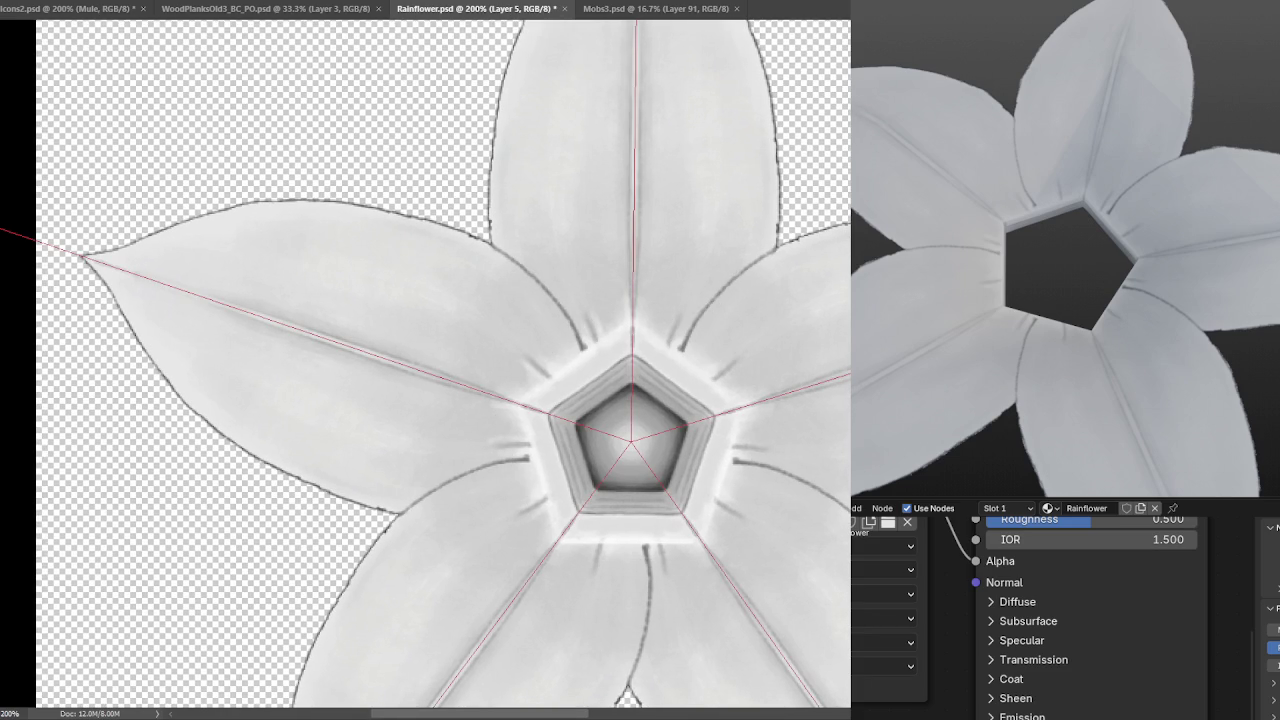
Pick the Soft Round Pressure brush and enlarge it to shade the petal halves.
right_click(191, 163)
click(243, 270)
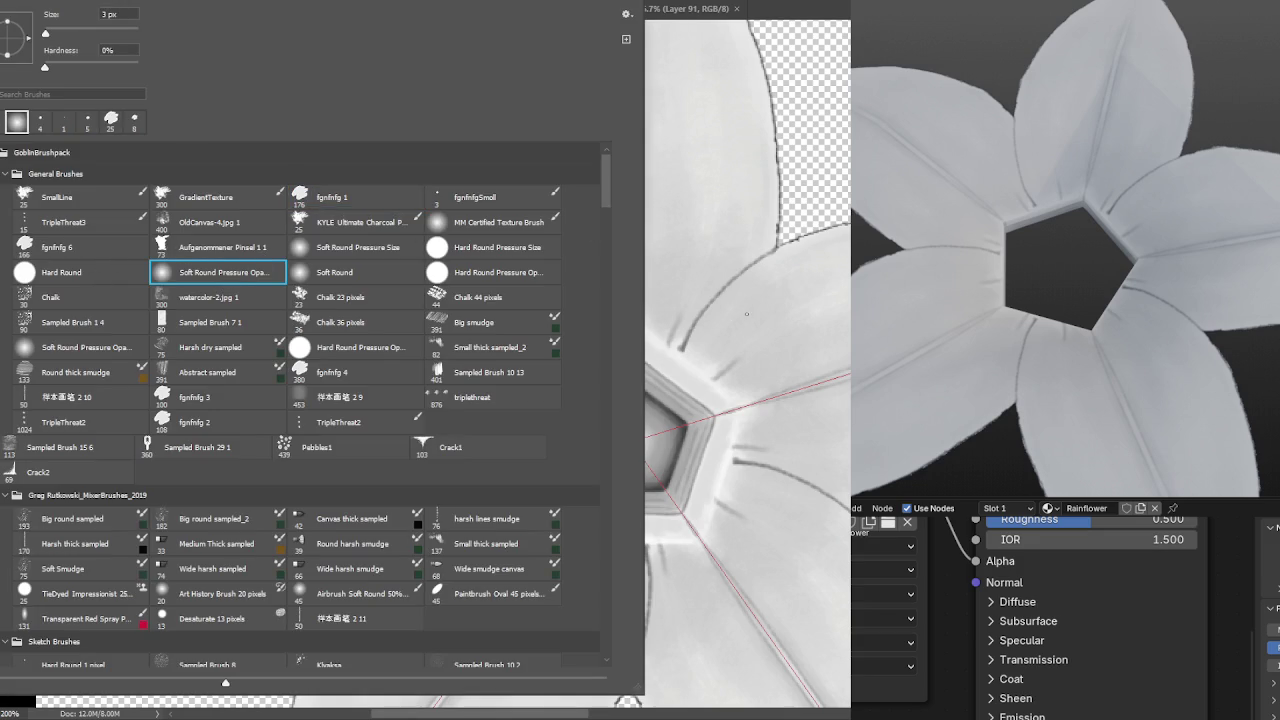
key(Return)
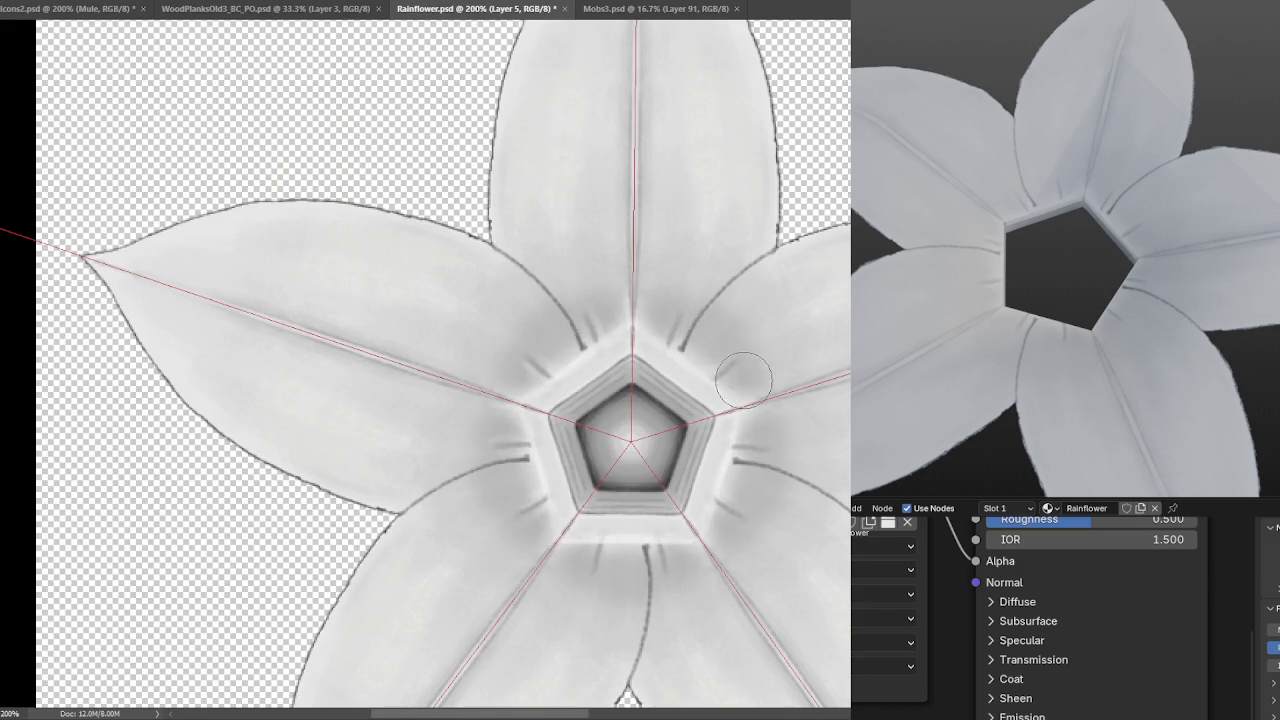
scroll(745, 370, down, 3)
scroll(787, 357, up, 1)
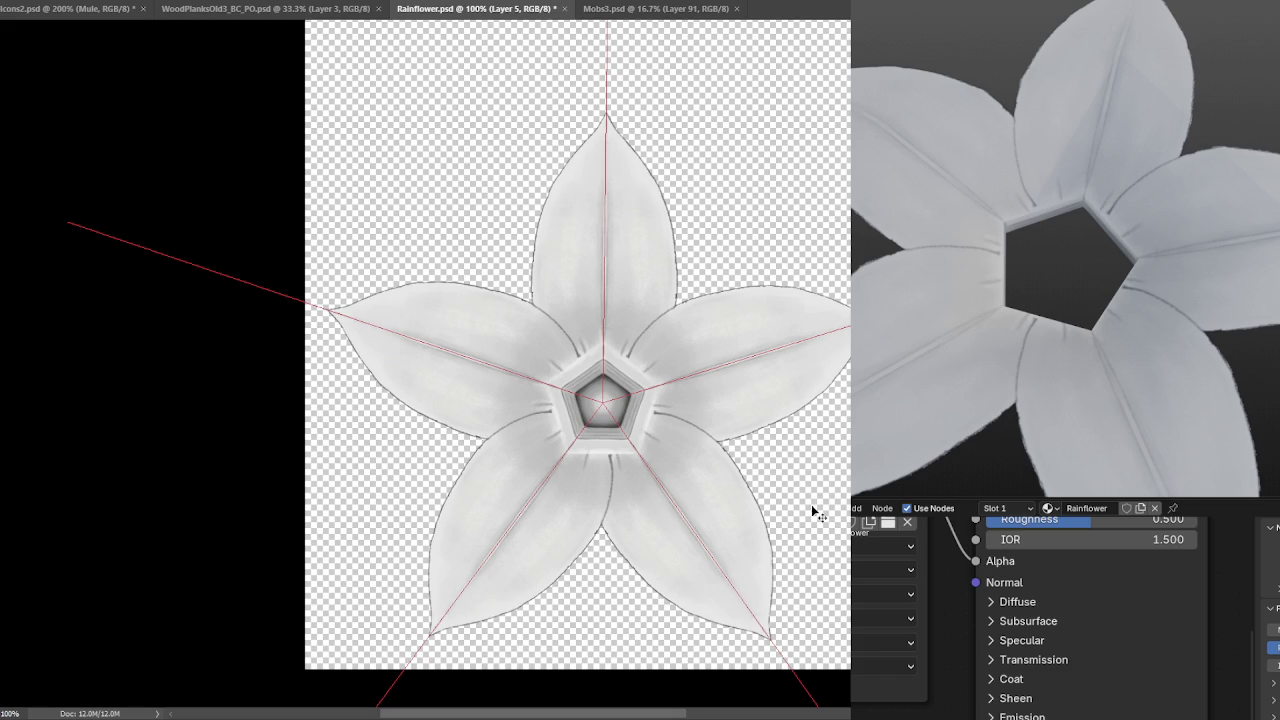
key(bracketright)
key(bracketright)
key(bracketright)
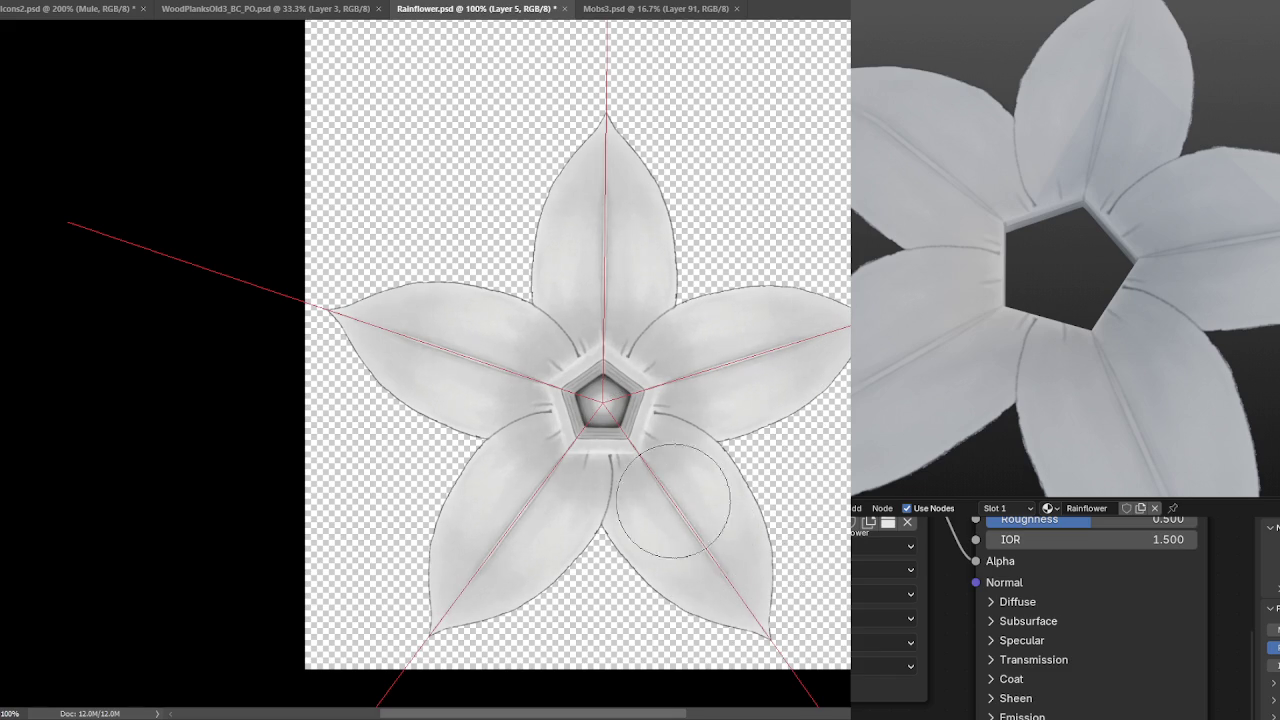
Save the shaded texture, orbit the Blender flower to check it, and hide symmetry guides.
key(ctrl+s)
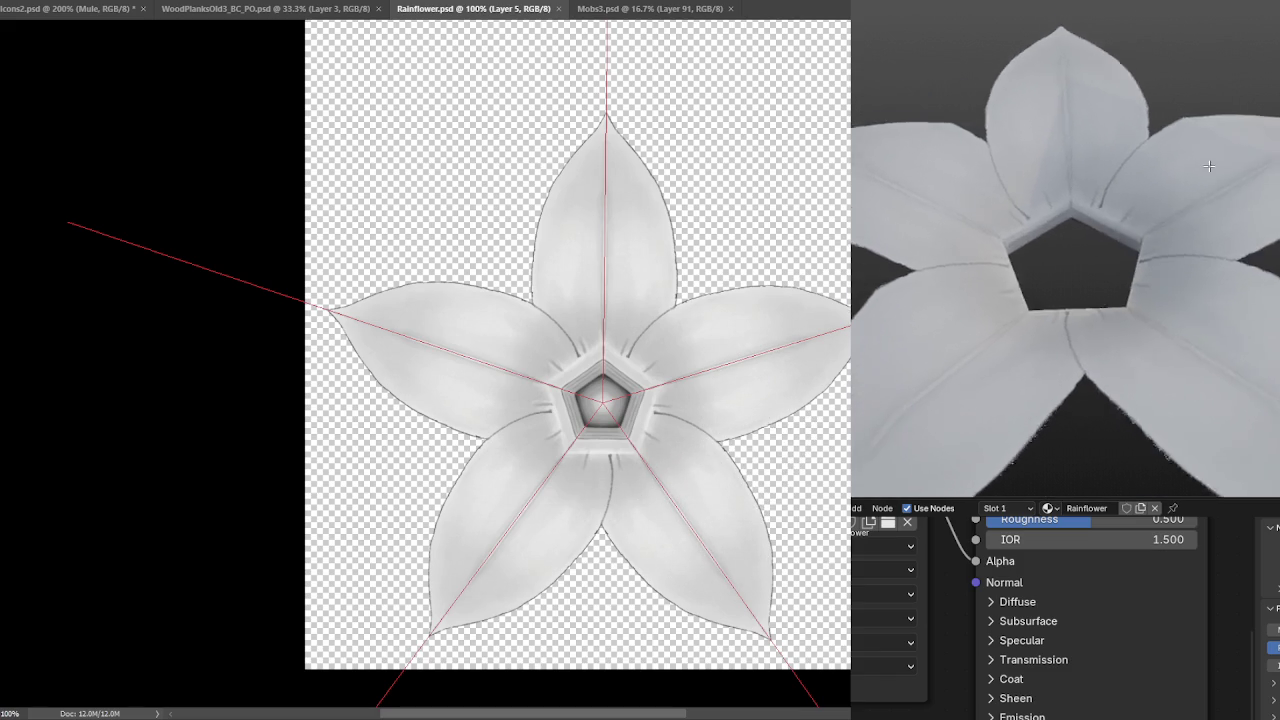
scroll(1065, 250, down, 3)
mouse_move(1100, 220)
mouse_down()
mouse_move(1122, 170)
mouse_move(1151, 196)
mouse_up()
scroll(1122, 170, up, 3)
scroll(1151, 196, up, 2)
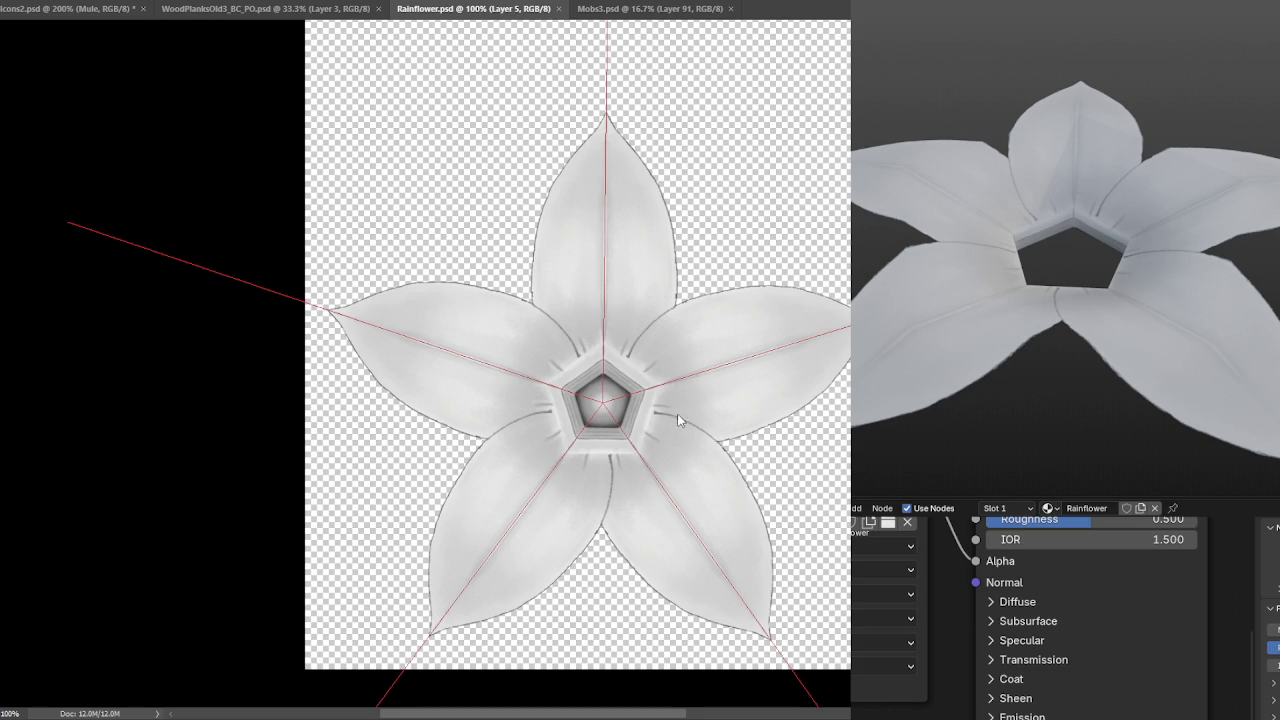
scroll(690, 405, up, 2)
drag(689, 409, 688, 280)
key(ctrl+comma)
Lasso the overlap of the two lower petals below the pentagon centre.
drag(627, 527, 671, 394)
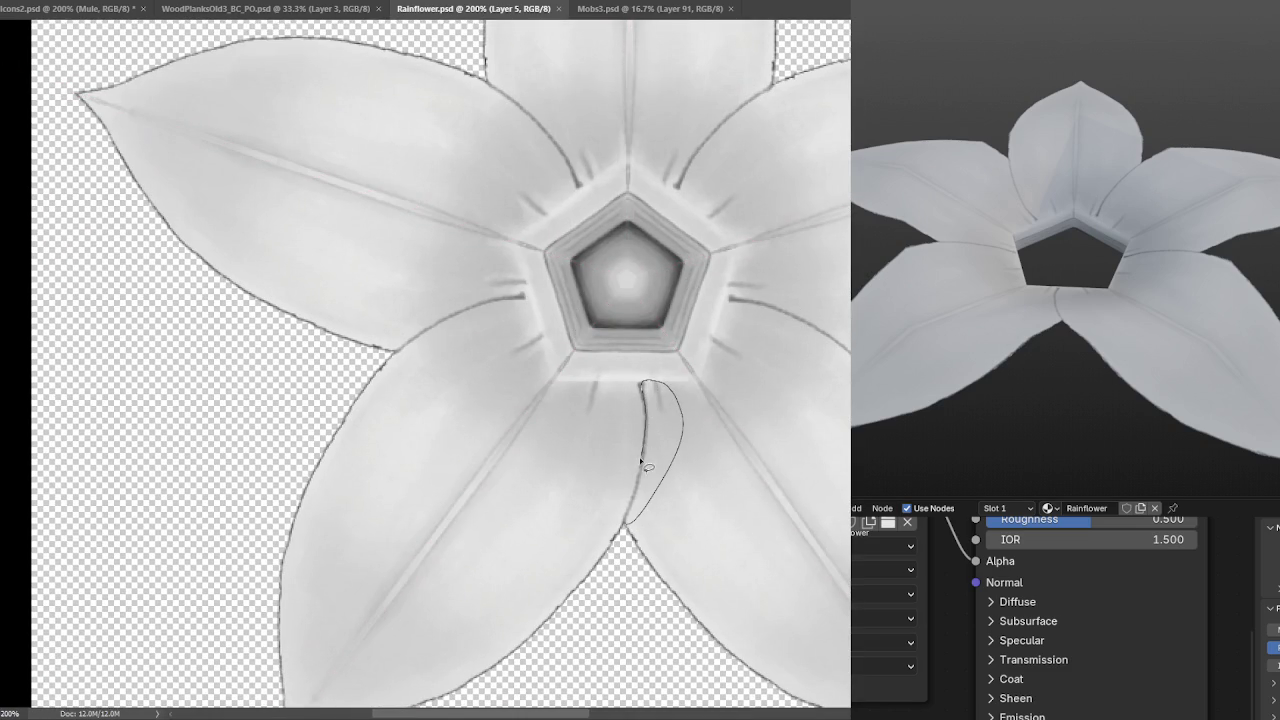
drag(622, 538, 624, 532)
key(ctrl+comma)
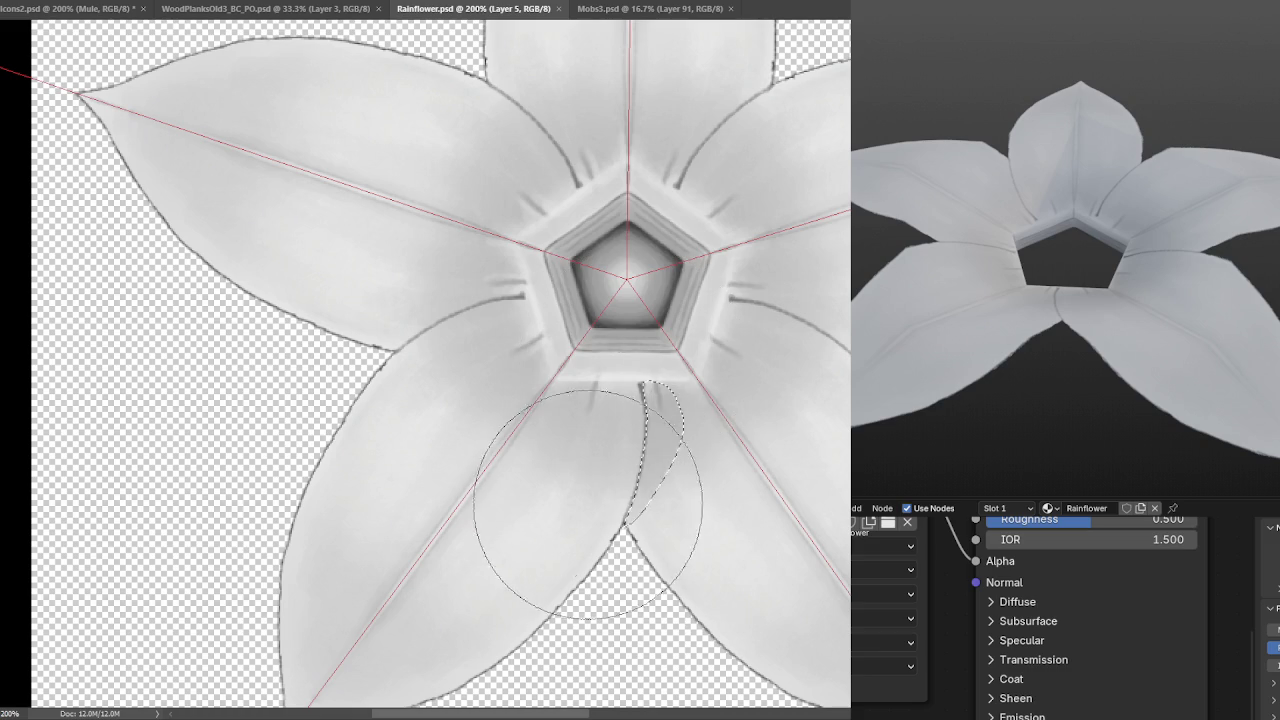
Brush grey shading into the crease selection, undoing several attempts.
key(bracketright)
key(bracketright)
key(bracketright)
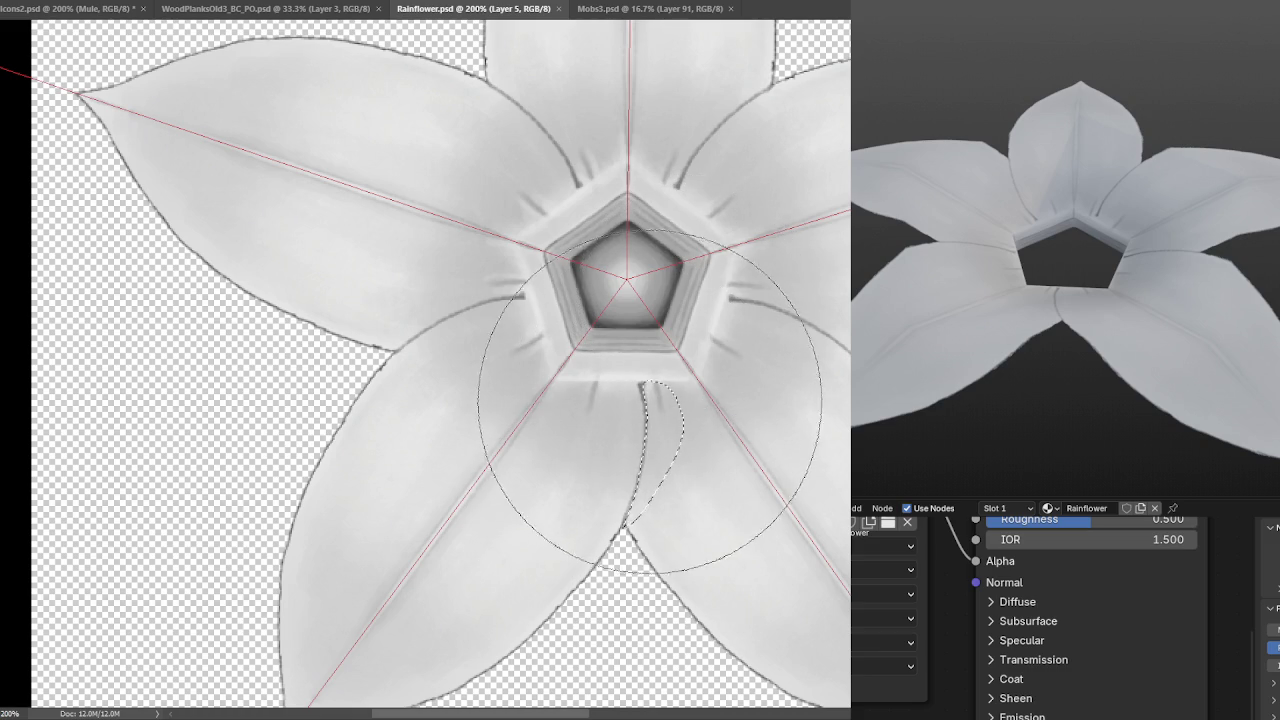
key(bracketleft)
key(bracketleft)
key(bracketleft)
mouse_move(634, 428)
mouse_down()
mouse_move(631, 406)
mouse_move(595, 519)
mouse_up()
key(ctrl+z)
key(ctrl+z)
drag(628, 374, 606, 500)
key(ctrl+z)
drag(634, 371, 600, 500)
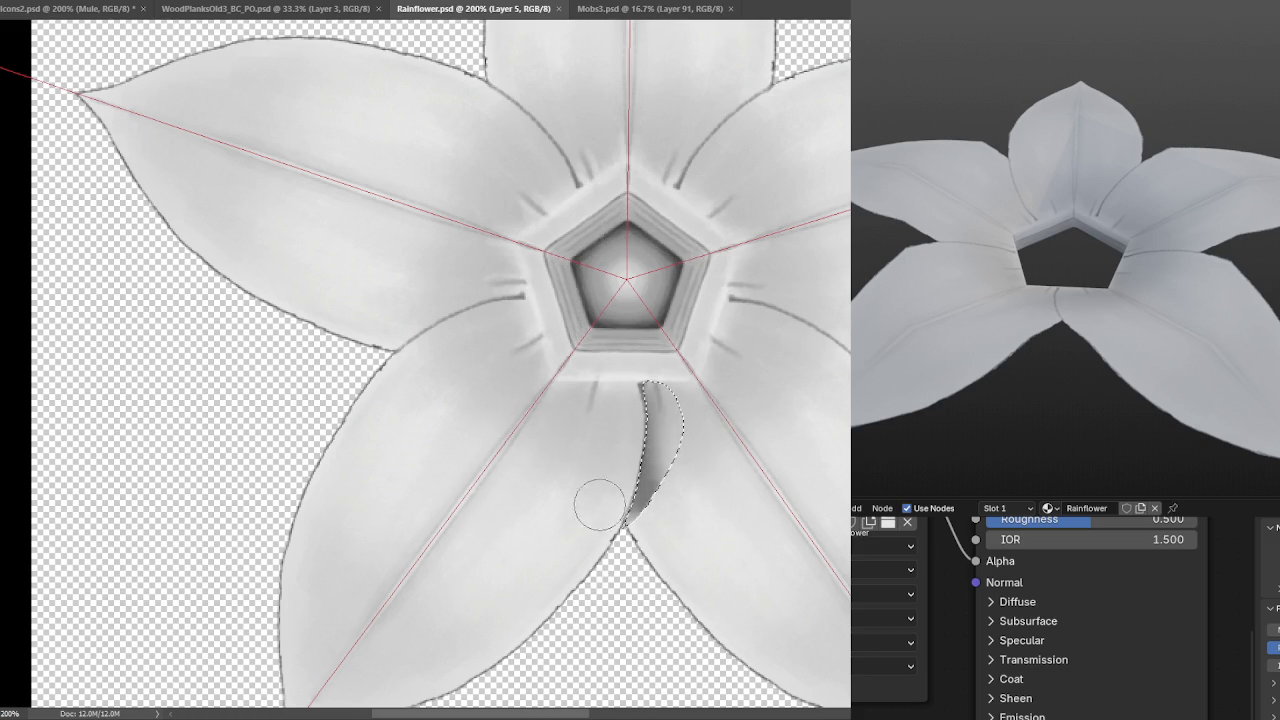
key(ctrl+z)
drag(645, 385, 600, 490)
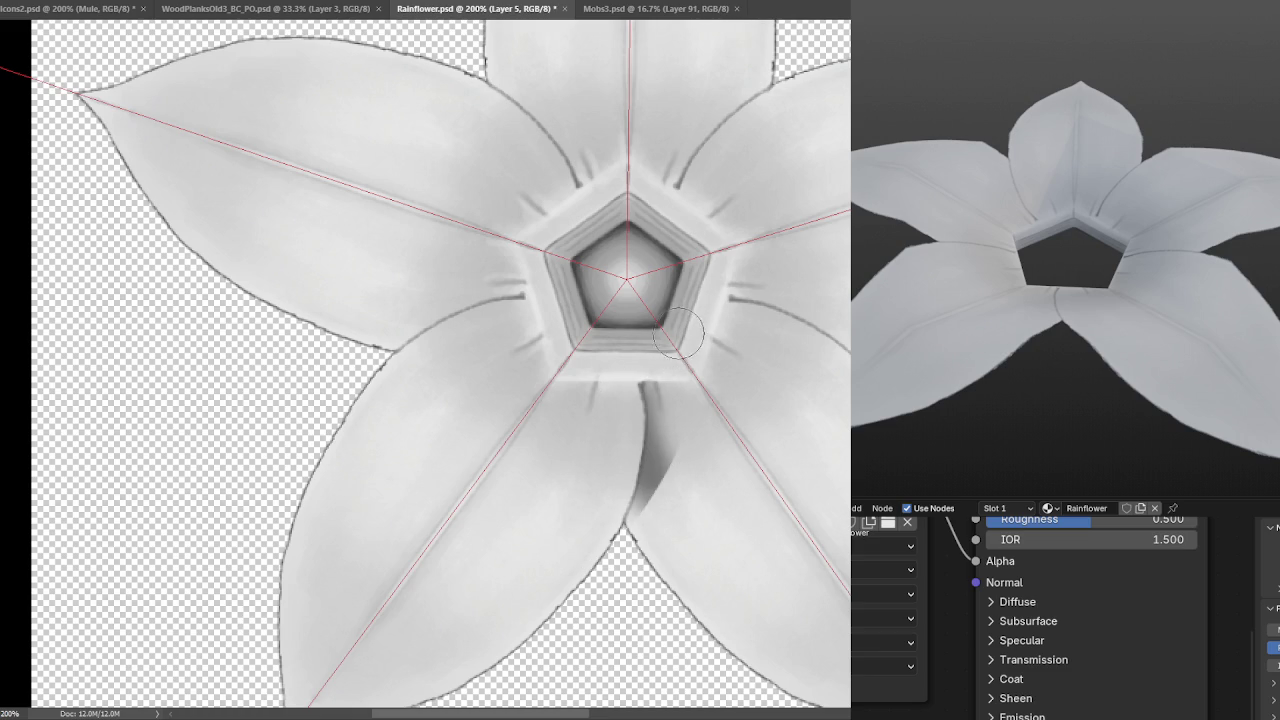
key(ctrl+z)
Set Symmetry to Off, paint a darker crease, and deselect.
click(706, 4)
click(700, 7)
drag(624, 390, 569, 530)
key(ctrl+d)
key(ctrl+0)
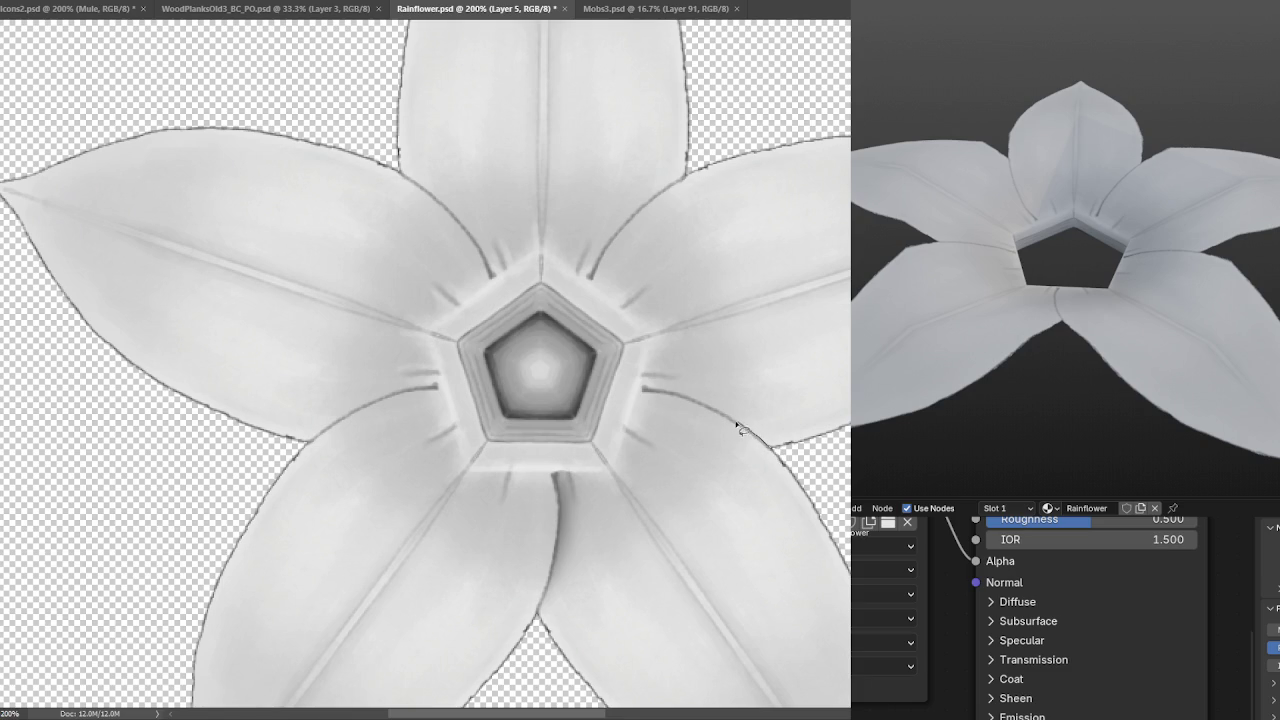
Select the right petal base near the centre and paint dark shading inside it.
drag(640, 392, 800, 458)
key(b)
mouse_move(708, 394)
mouse_down()
mouse_move(700, 414)
mouse_move(740, 455)
mouse_move(655, 406)
mouse_up()
key(ctrl+d)
mouse_move(597, 280)
mouse_down()
mouse_move(612, 392)
mouse_move(658, 304)
mouse_up()
Select the upper and upper-left petal bases, stopping before the pentagon, and soften their shading.
drag(604, 402, 603, 404)
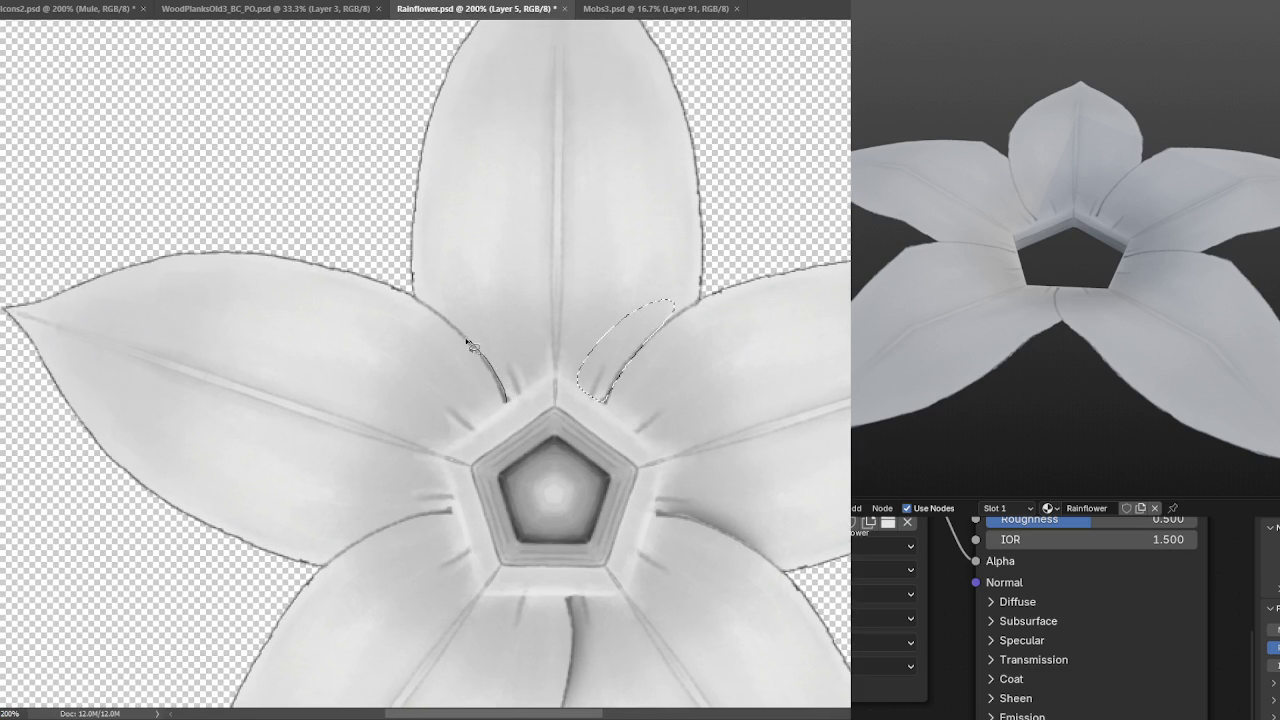
drag(410, 288, 412, 292)
mouse_move(600, 360)
mouse_down()
mouse_move(605, 398)
mouse_move(686, 334)
mouse_up()
key(b)
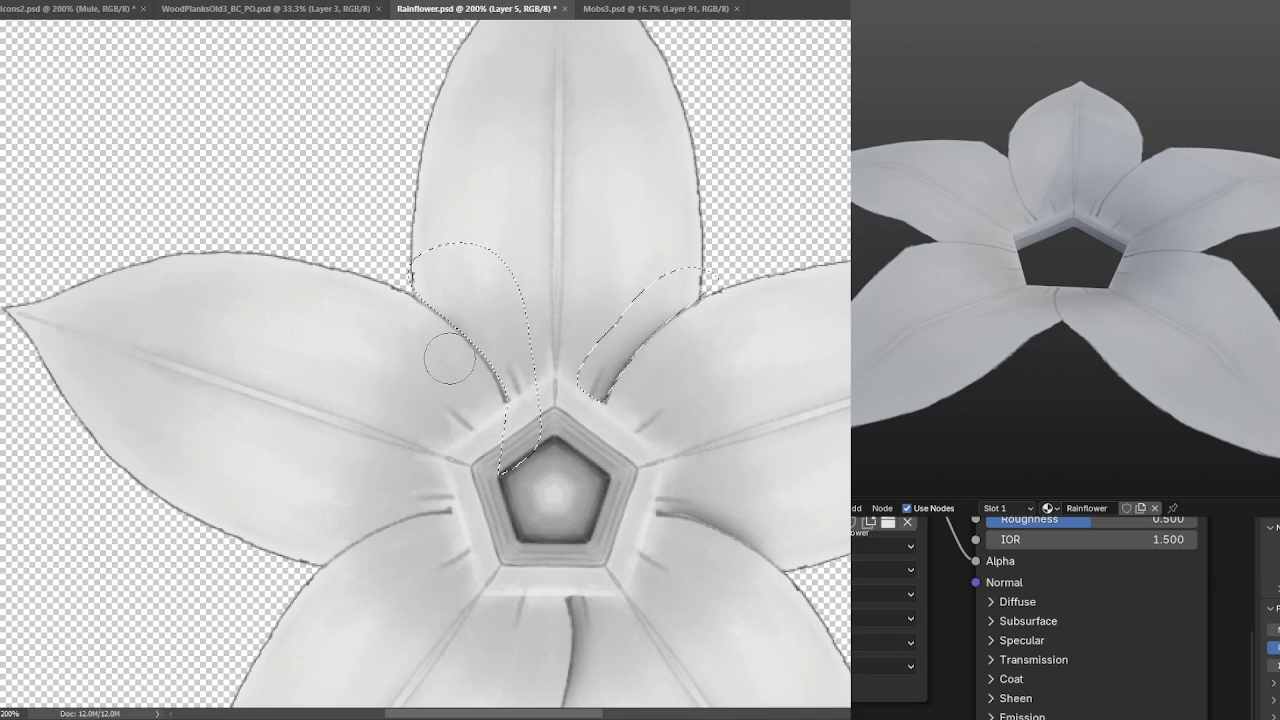
key(l)
drag(583, 392, 596, 402)
key(b)
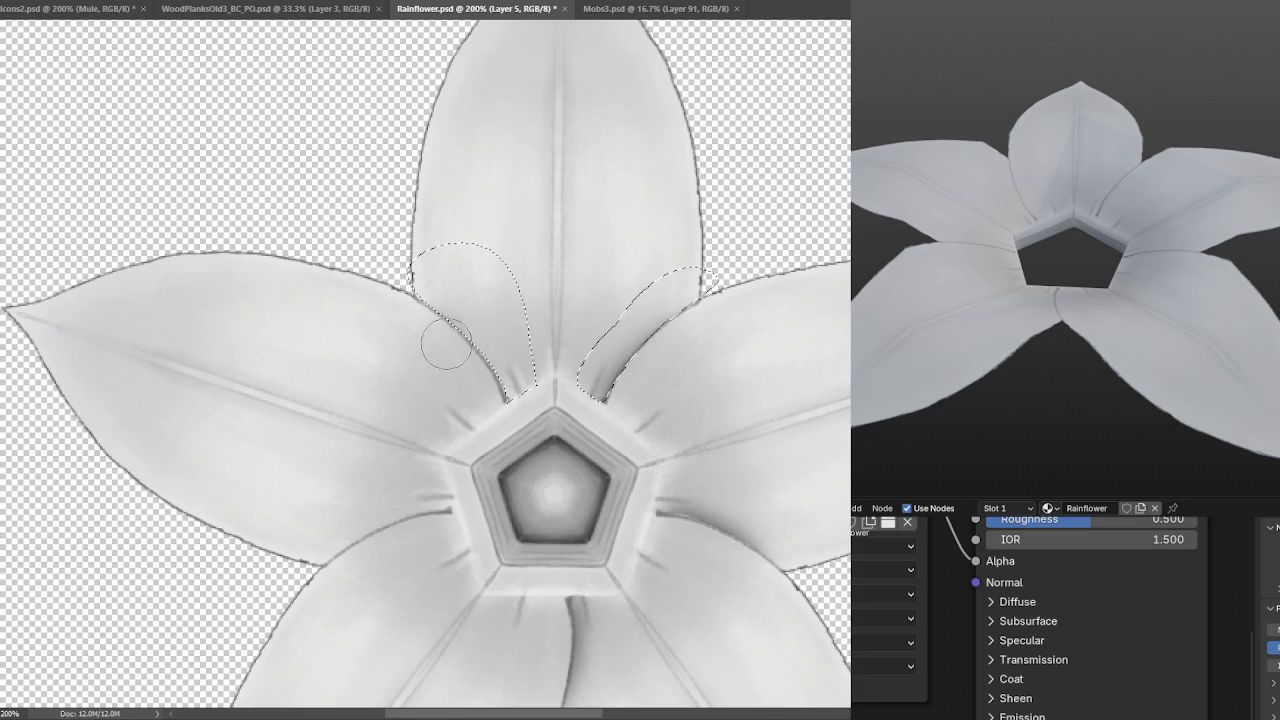
drag(410, 312, 470, 345)
key(ctrl+d)
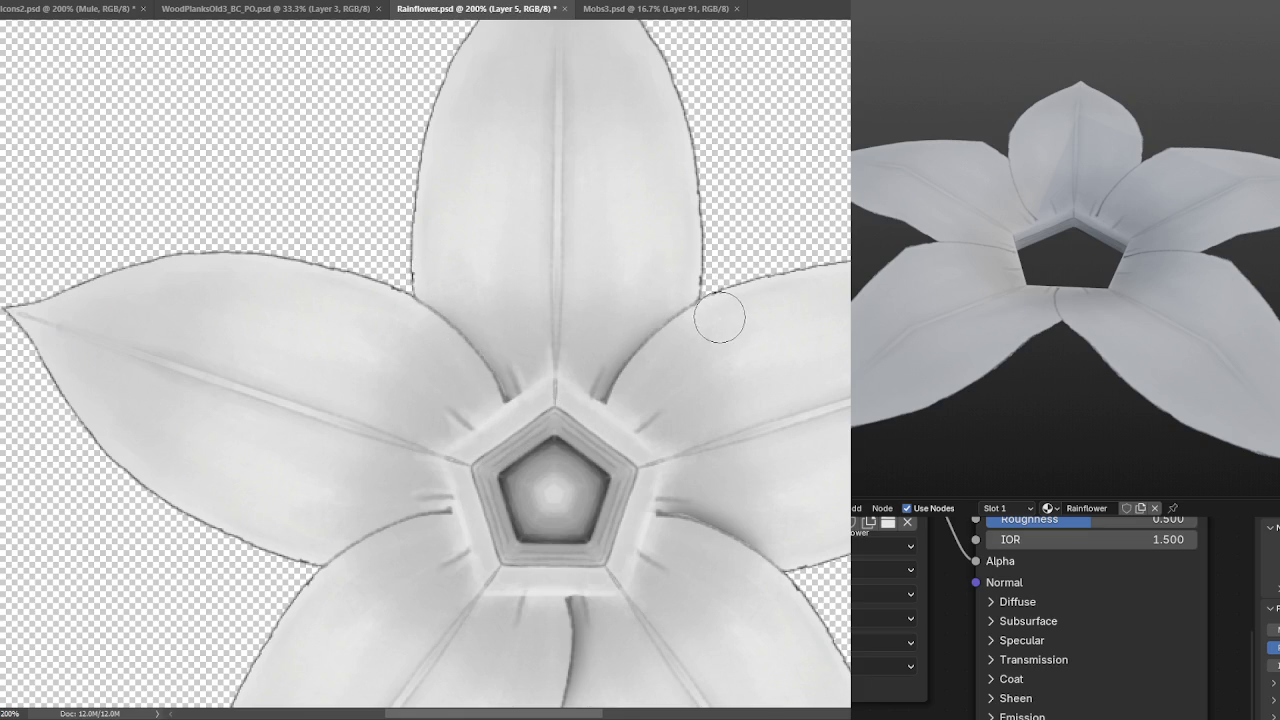
Outline the crease at the left petal's base, then view the flower at 100%.
mouse_move(718, 322)
mouse_down()
mouse_move(757, 251)
mouse_move(797, 220)
mouse_up()
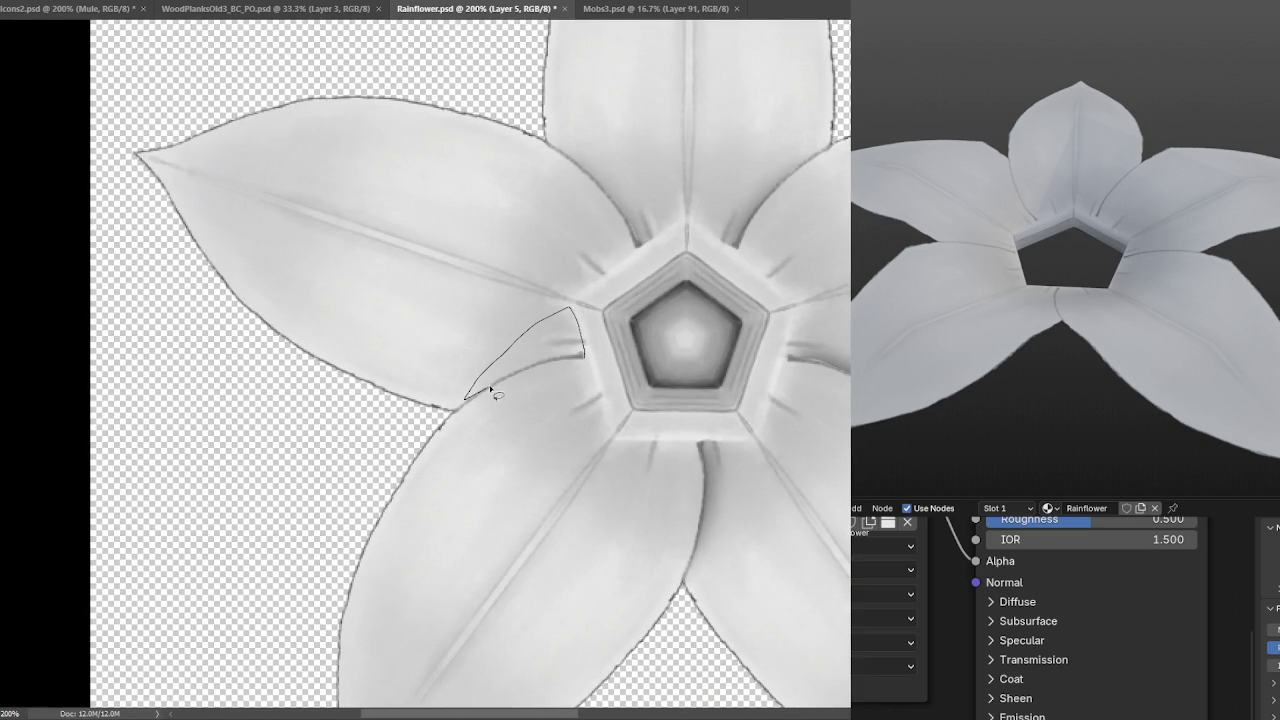
drag(582, 357, 584, 356)
key(b)
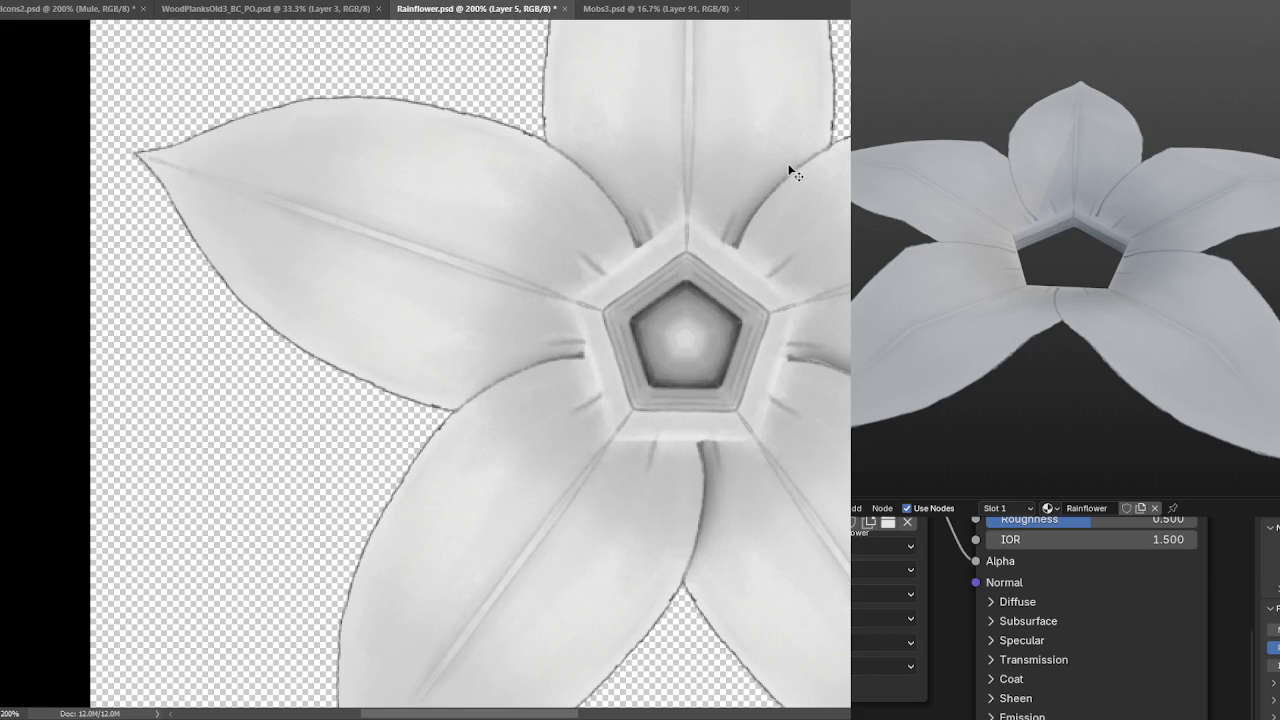
key(ctrl+minus)
key(ctrl+minus)
key(ctrl+plus)
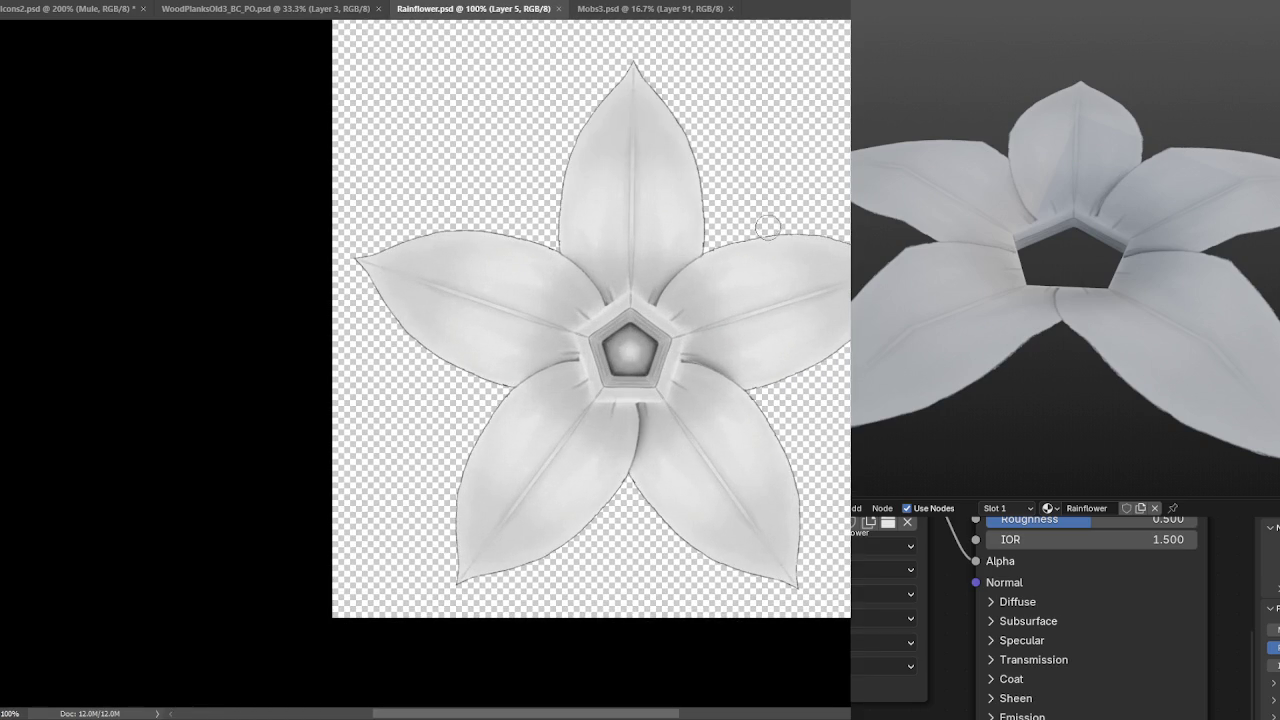
Compare the brightened petal highlights with the original, keep them, and save Rainflower.psd.
key(ctrl+j)
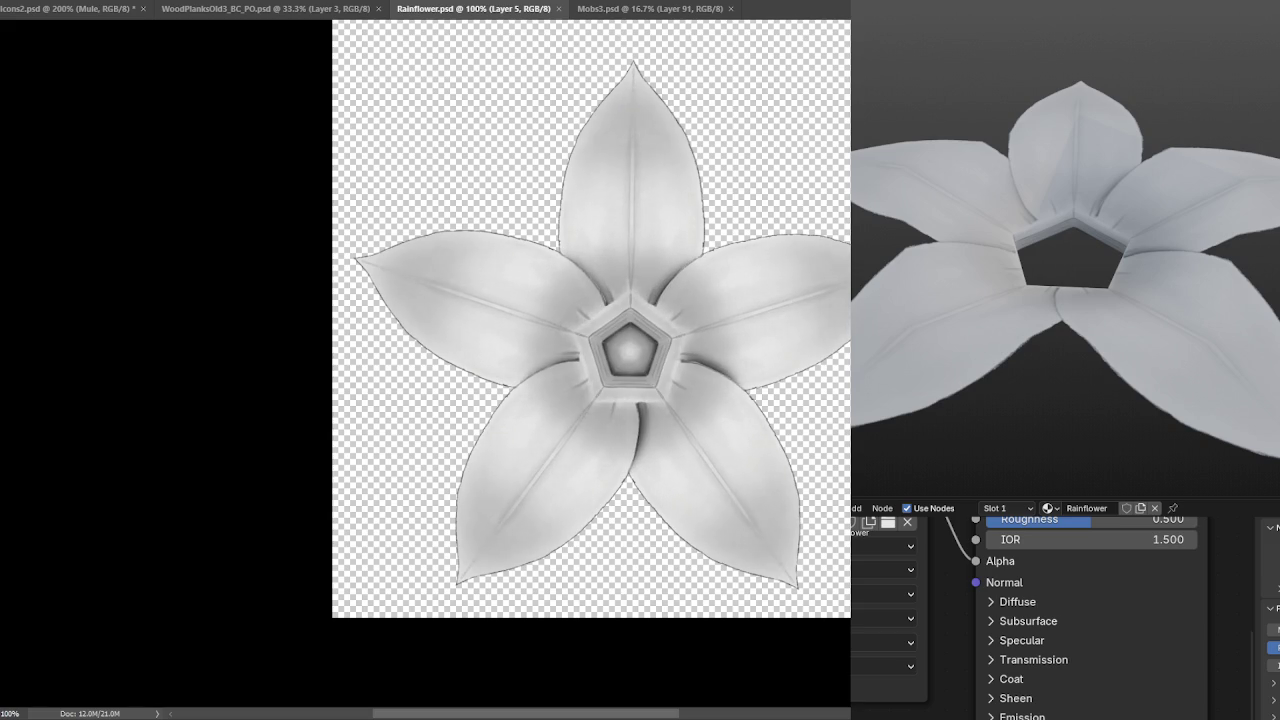
key(ctrl+z)
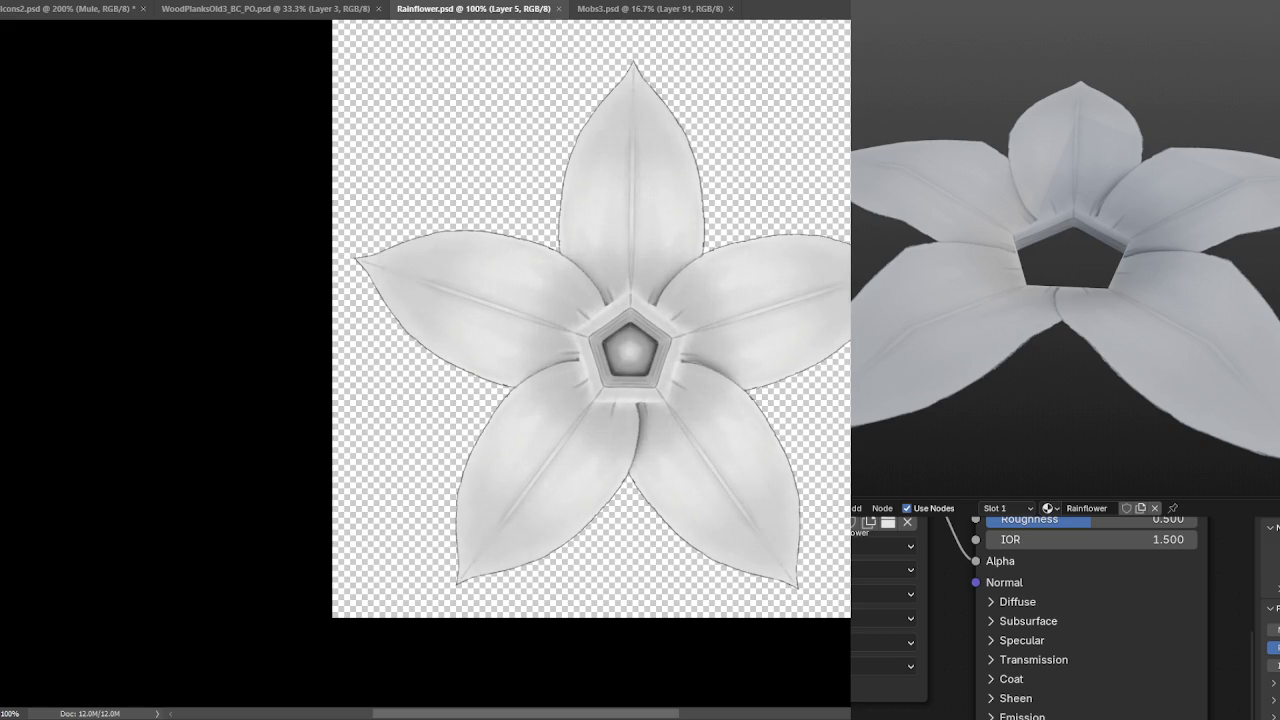
key(ctrl+z)
key(ctrl+shift+z)
key(ctrl+shift+z)
key(ctrl+z)
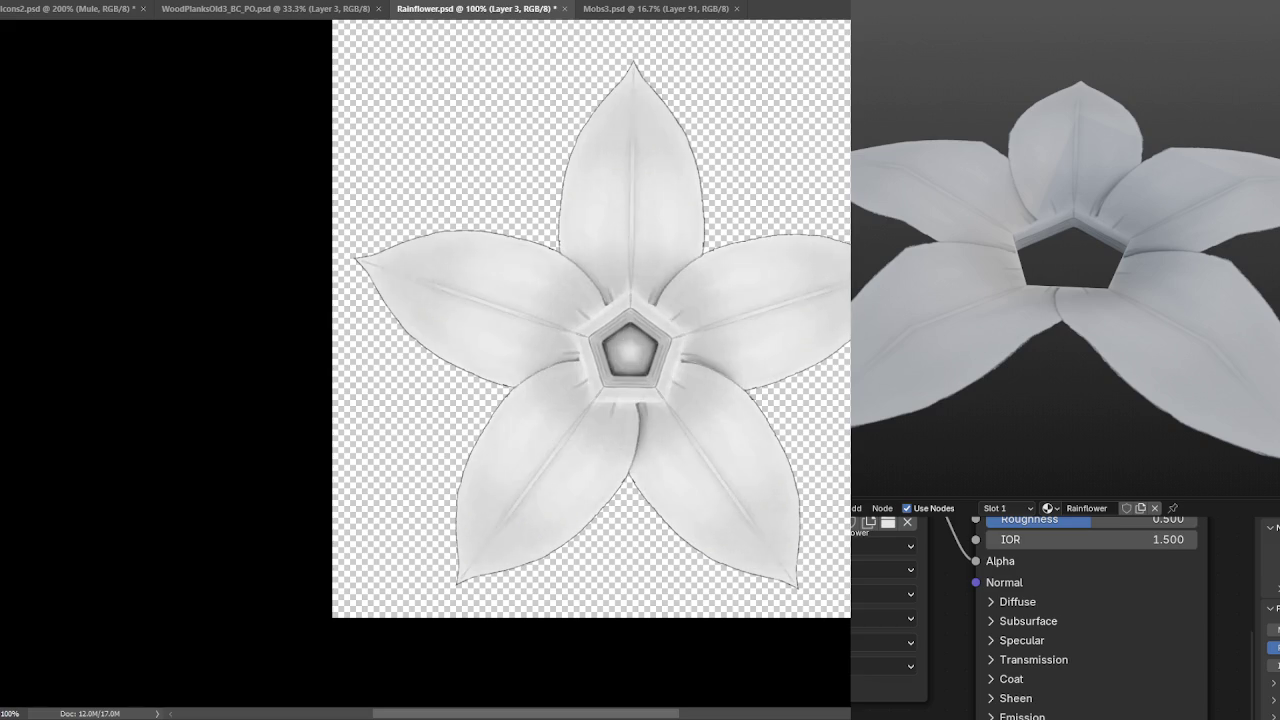
key(ctrl+shift+z)
key(ctrl+z)
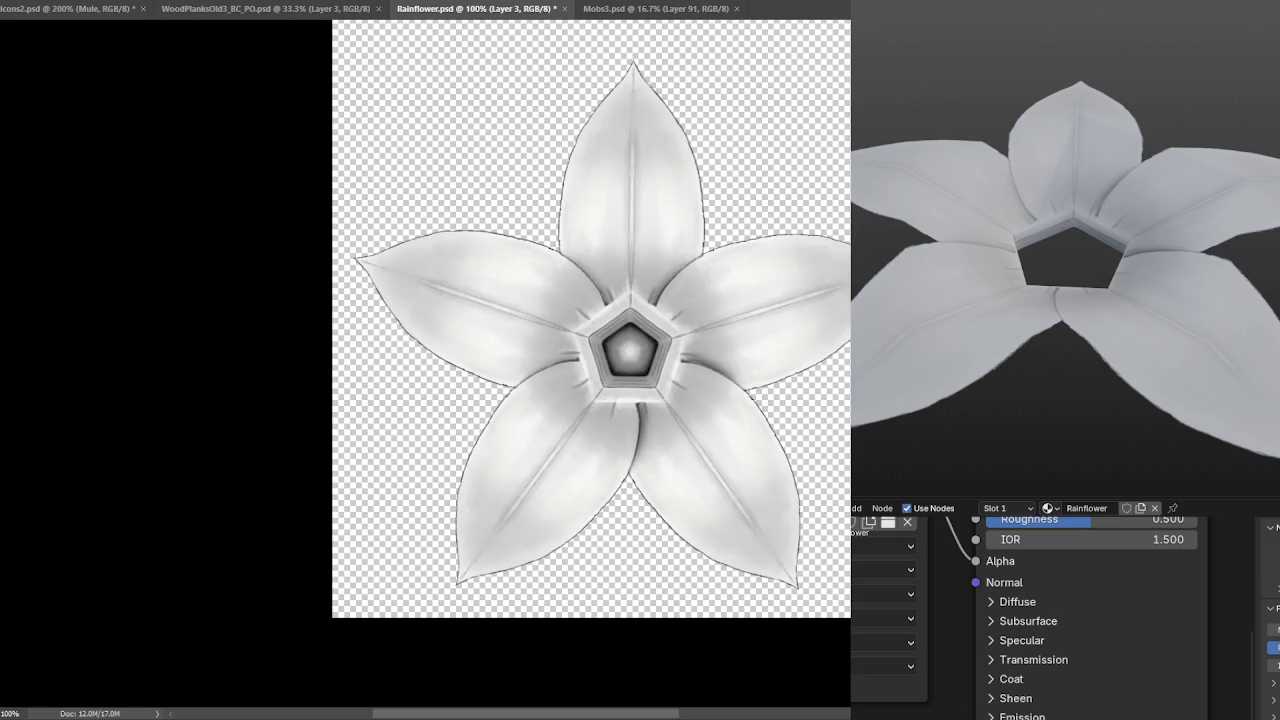
key(ctrl+s)
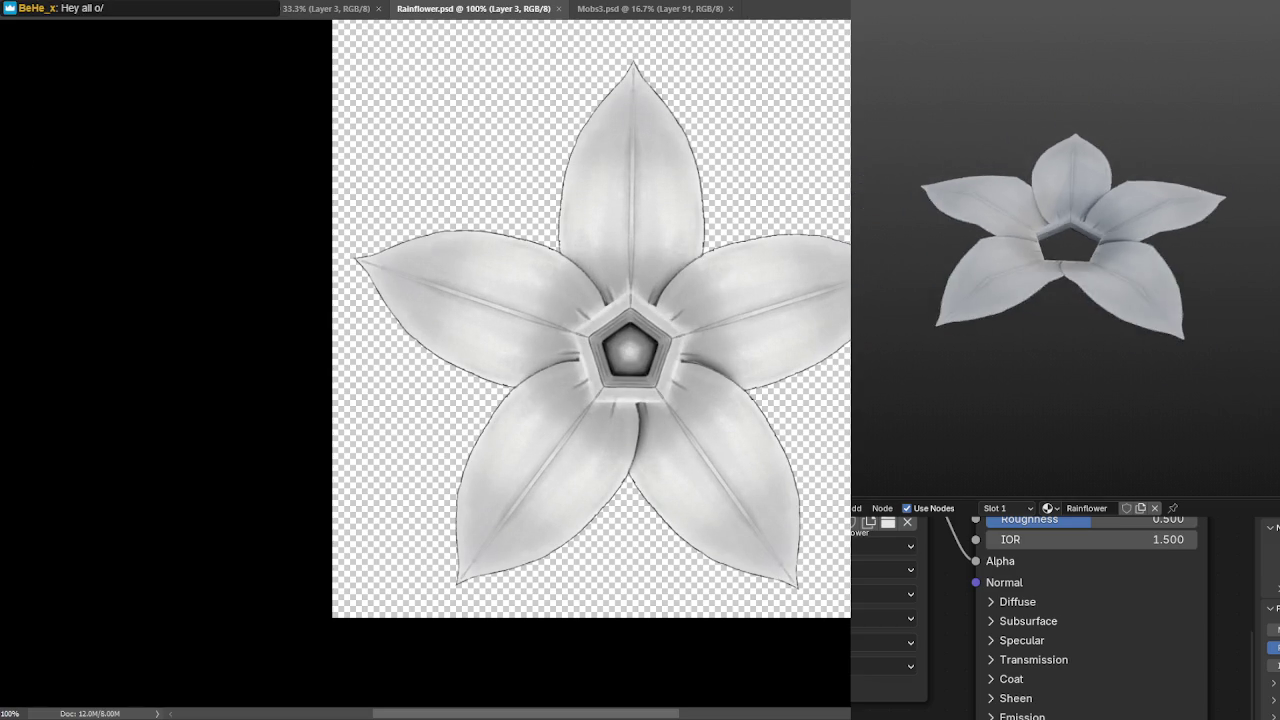
Orbit into the flower's centre, restore overlays, and enter Edit Mode on the mesh.
mouse_move(1037, 260)
mouse_down()
mouse_move(1084, 217)
mouse_move(1120, 229)
mouse_move(1106, 251)
mouse_move(1222, 258)
mouse_up()
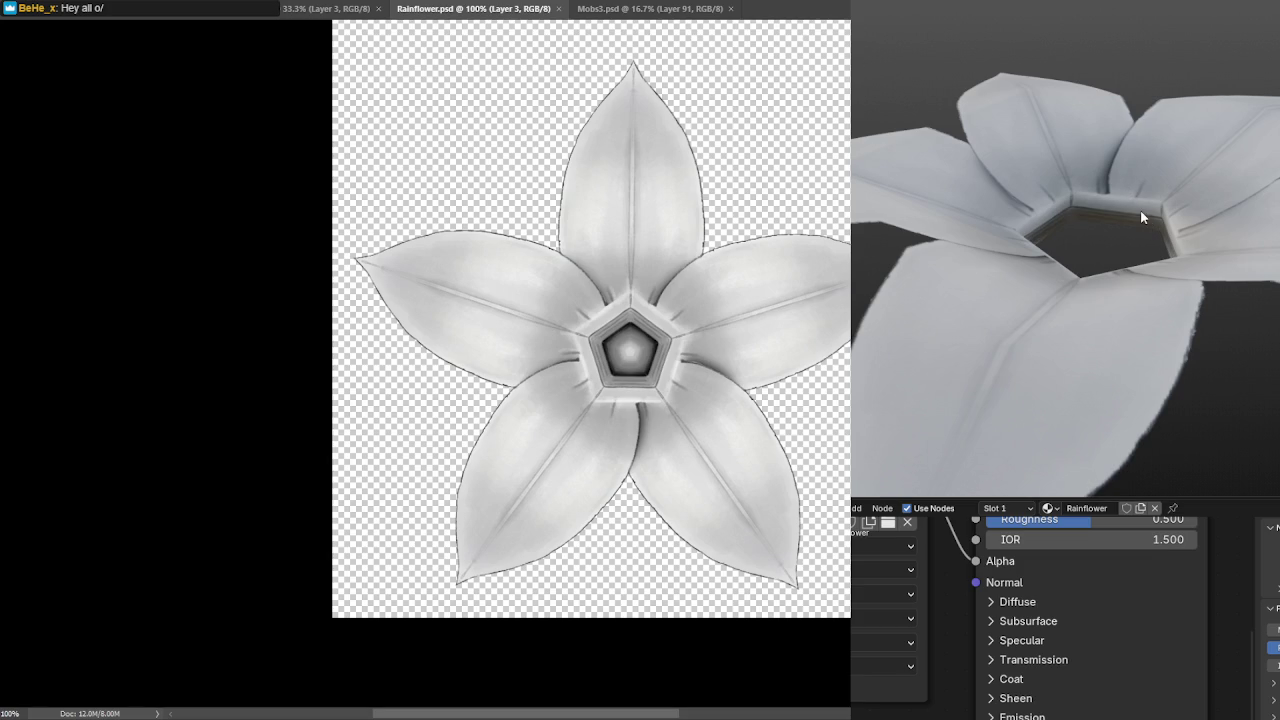
key(shift+alt+z)
key(Tab)
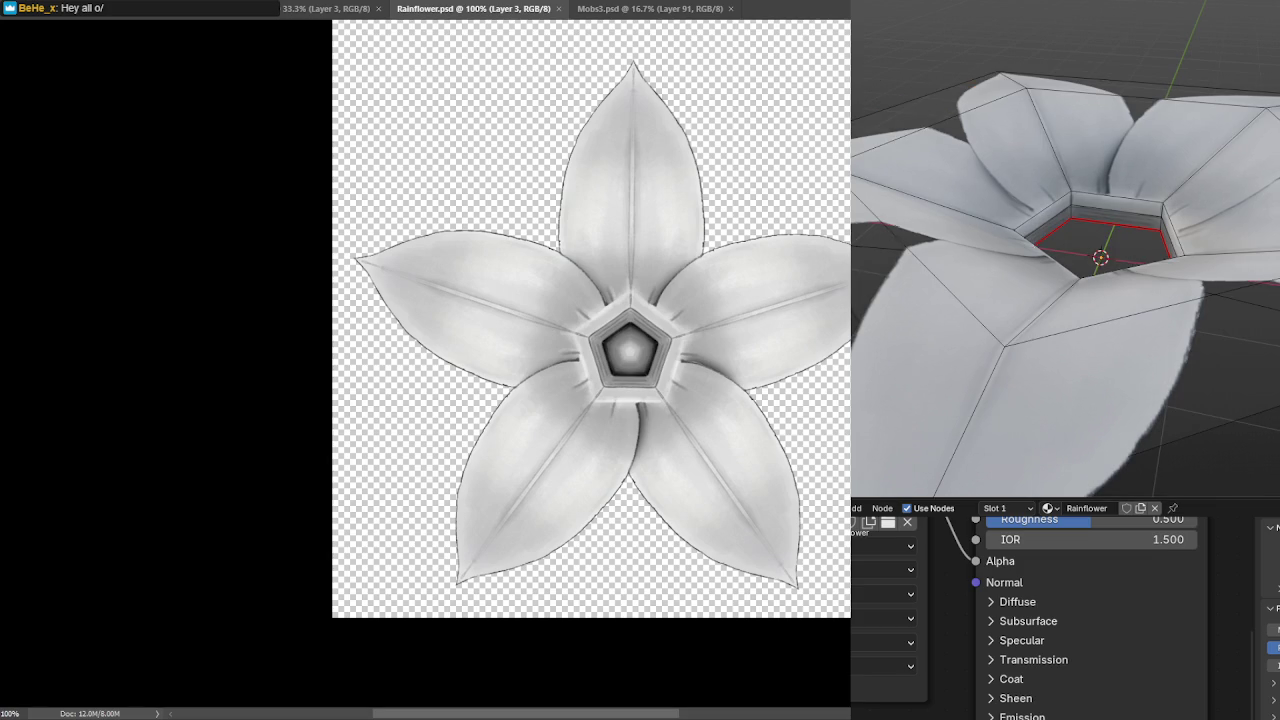
click(1103, 203)
click(1070, 213)
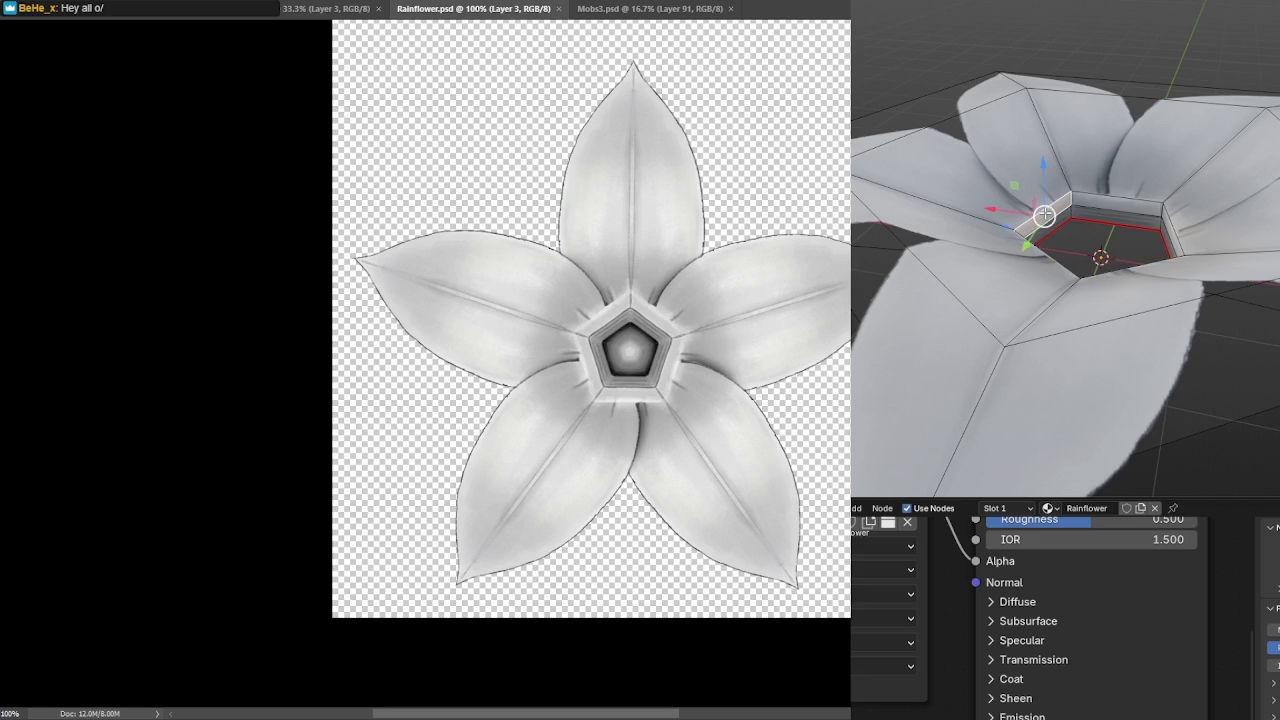
Try selecting individual rim wall faces around the pentagon centre.
scroll(1070, 213, up, 5)
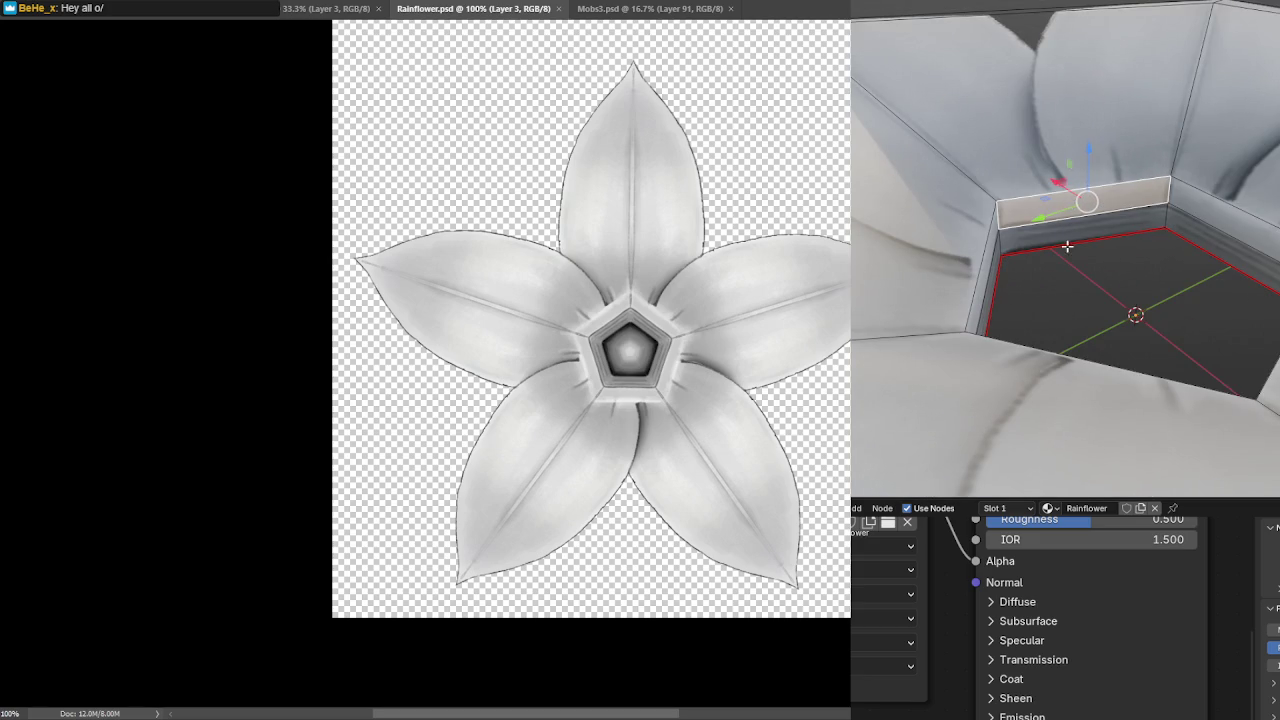
click(1068, 245)
click(1119, 183)
scroll(1200, 214, down, 2)
click(1110, 220)
mouse_move(1121, 220)
mouse_down()
mouse_move(957, 202)
mouse_move(1097, 224)
mouse_up()
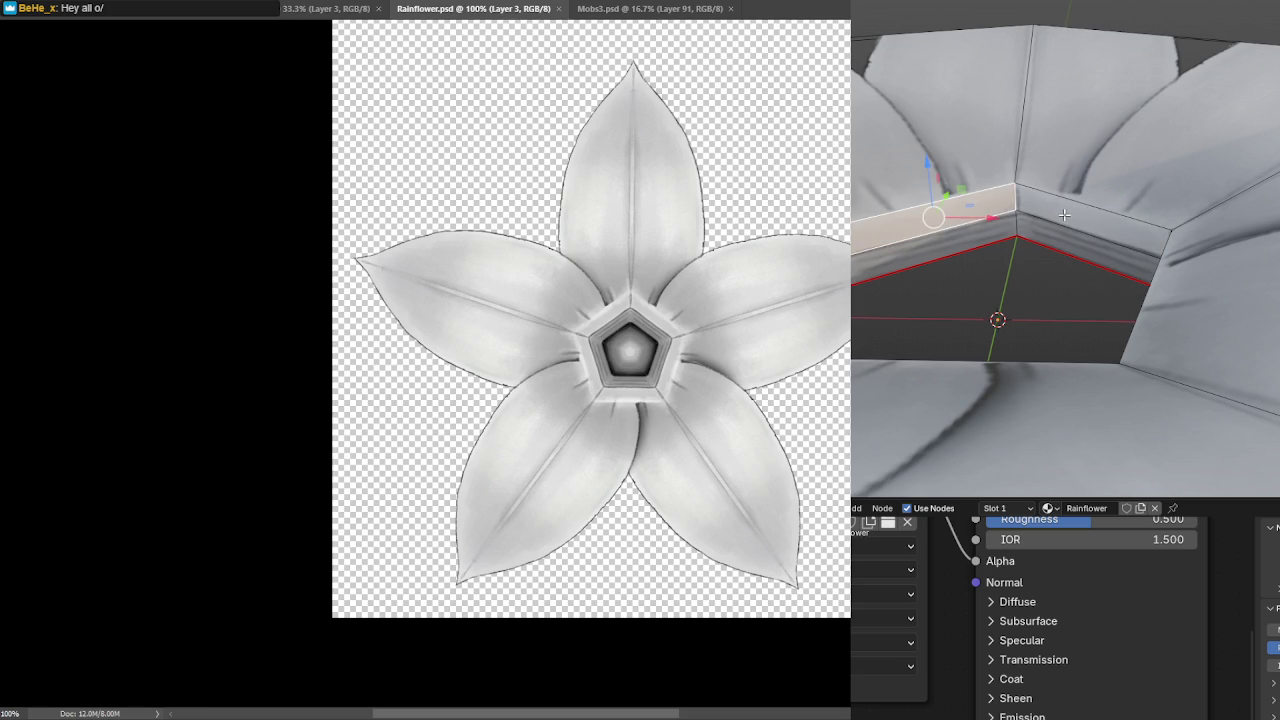
click(1059, 217)
click(979, 207)
click(1060, 206)
Select the shortest path of faces around the whole rim ring.
drag(1060, 206, 1120, 204)
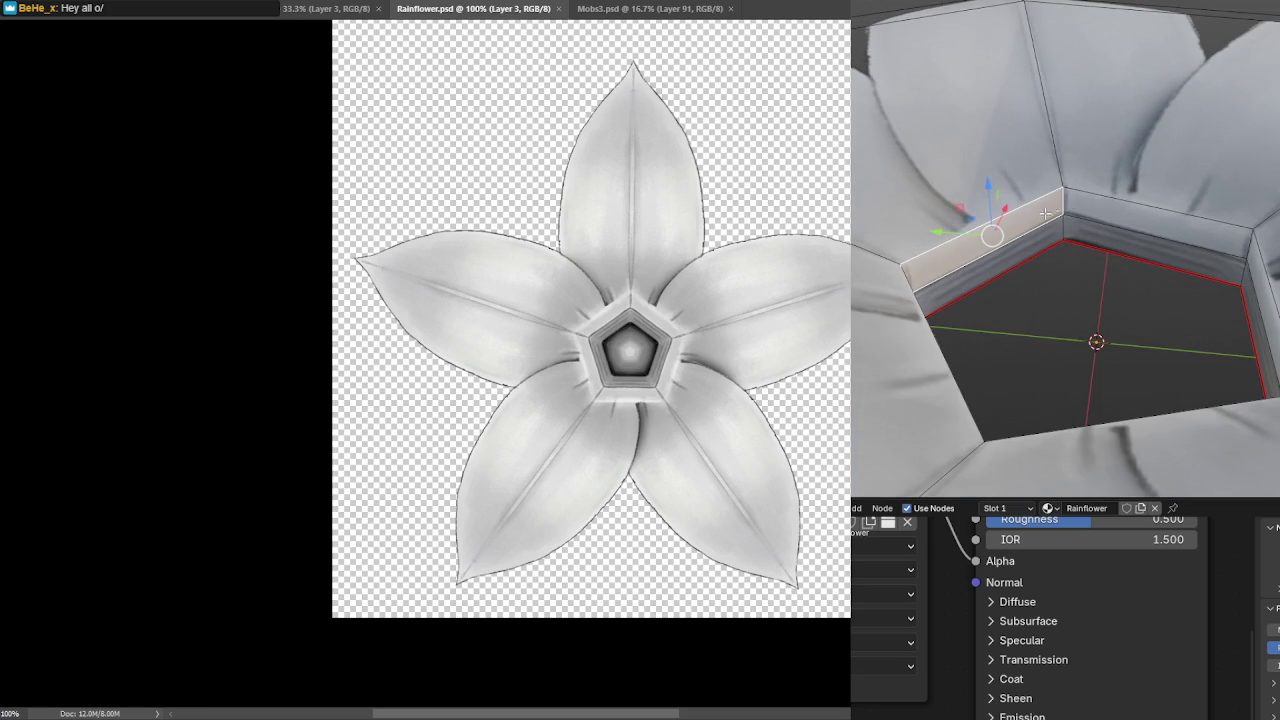
click(1095, 210)
click(1088, 207)
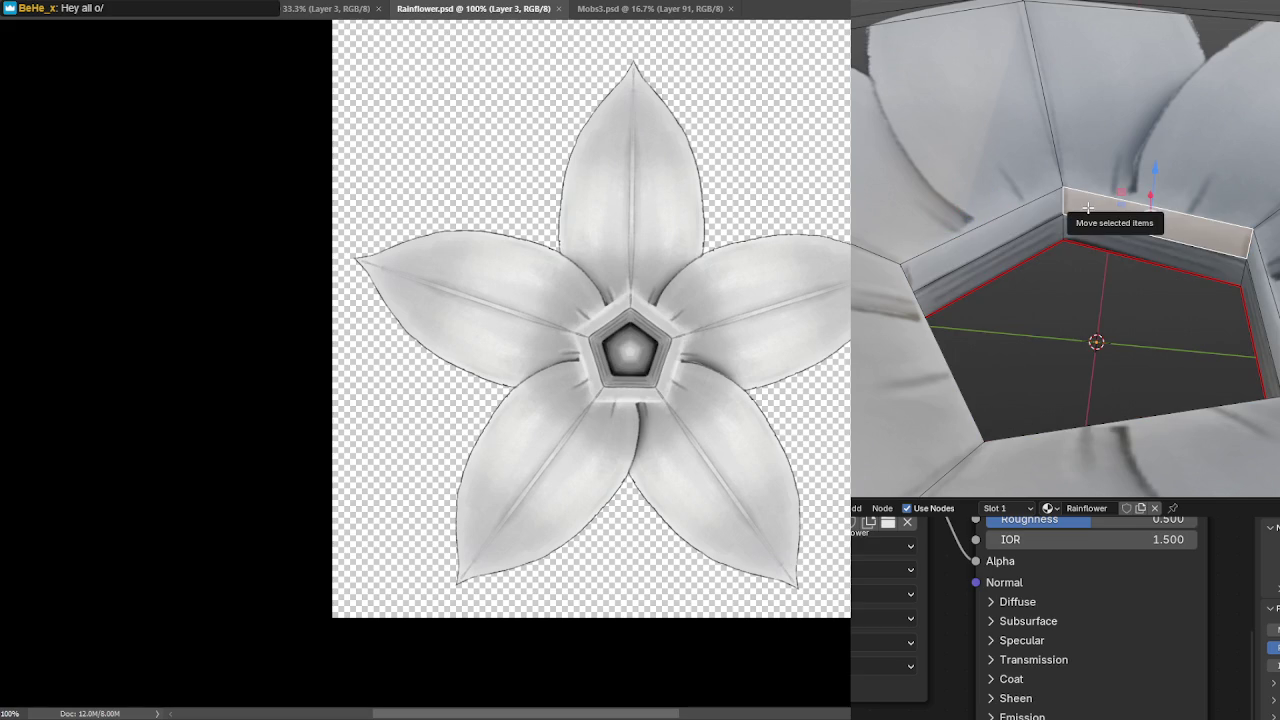
drag(1088, 207, 1088, 207)
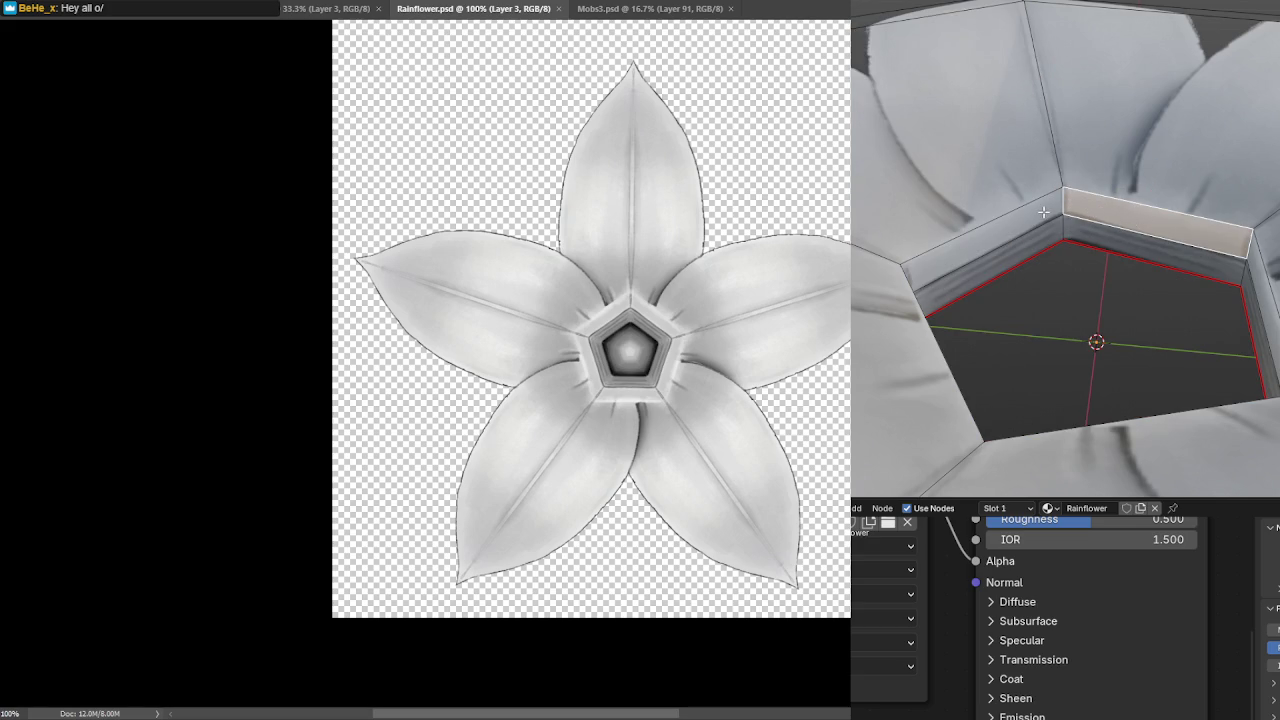
ctrl+click(1043, 212)
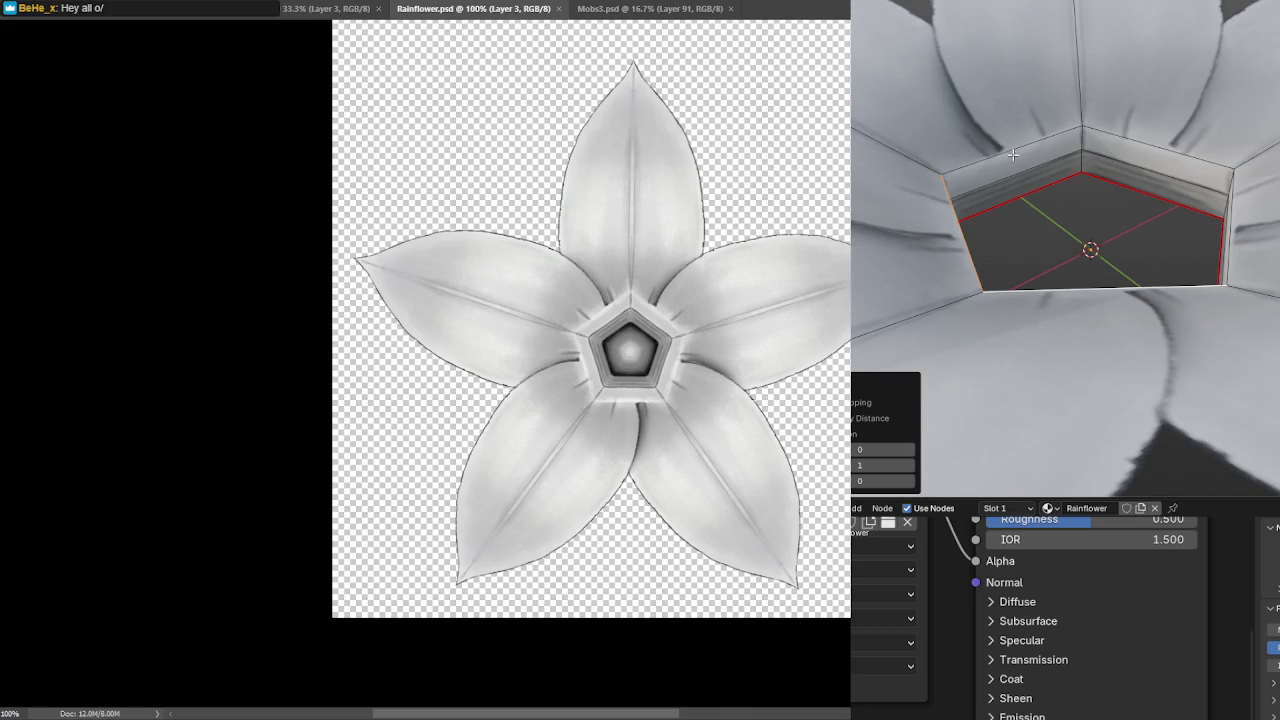
mouse_move(1116, 152)
mouse_down()
mouse_move(1026, 142)
mouse_move(1098, 203)
mouse_up()
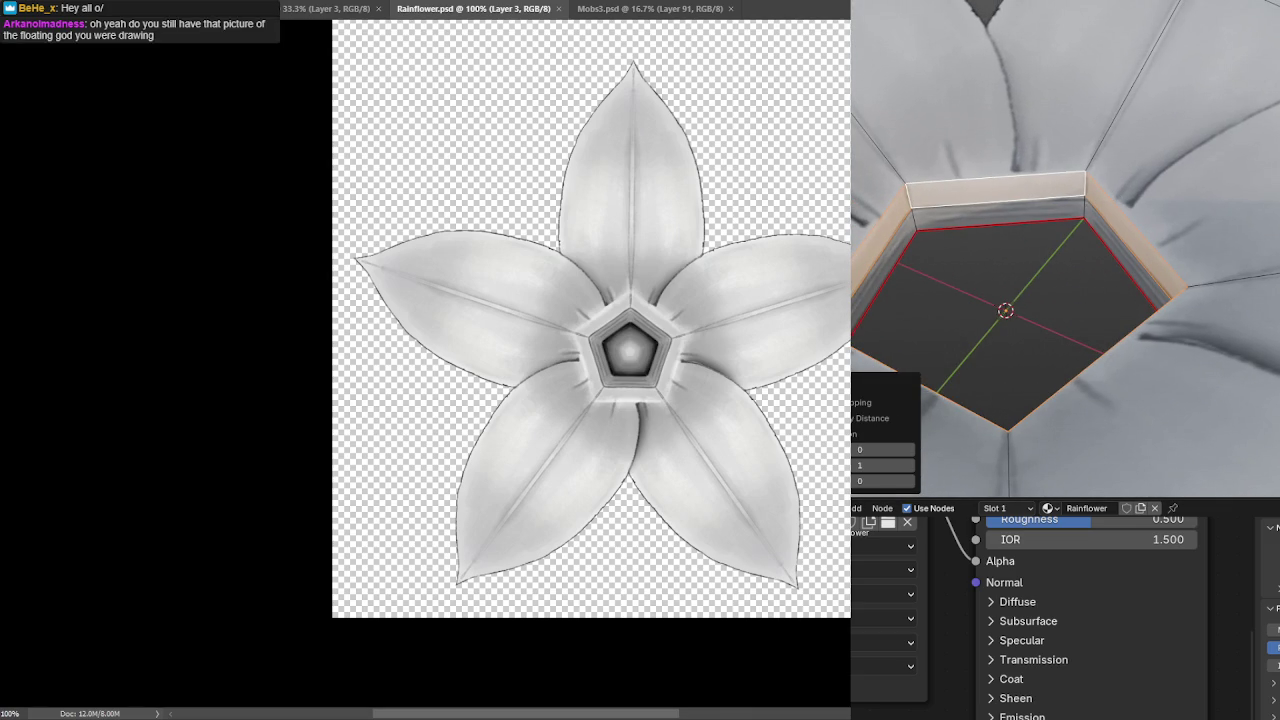
right_click(1024, 181)
Subdivide the selected rim wall faces into an extra row.
click(1000, 186)
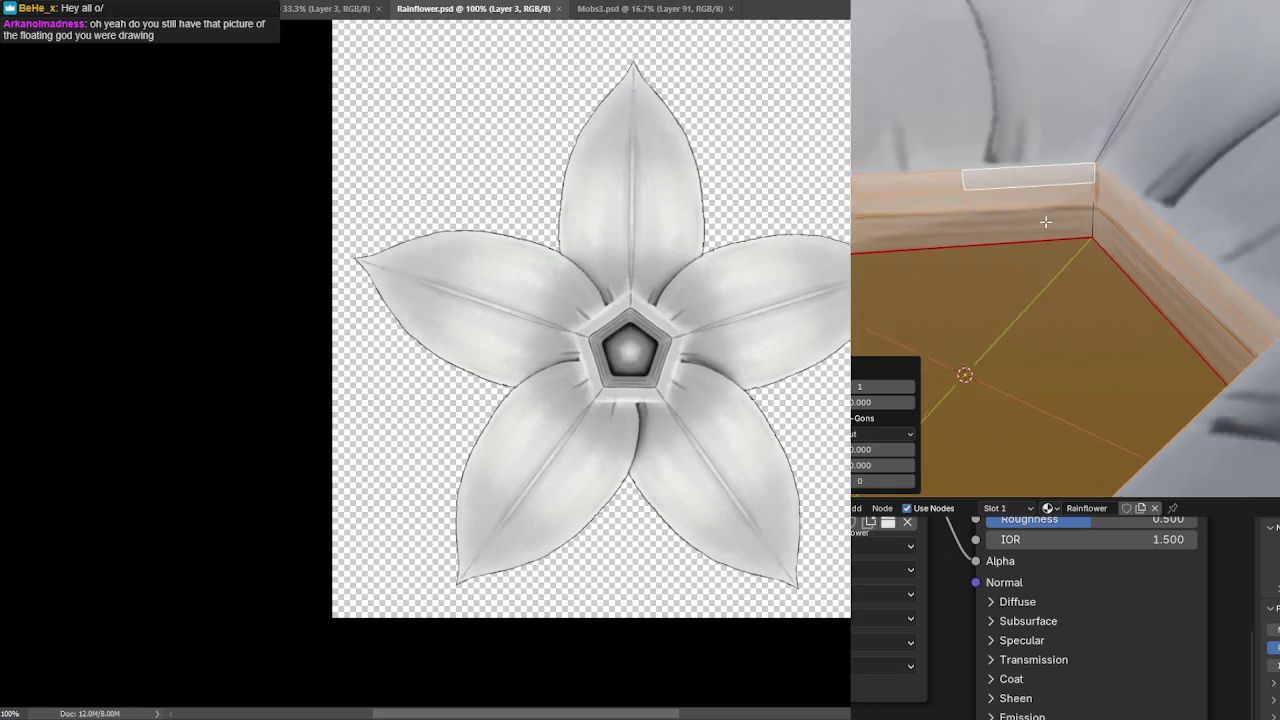
scroll(1022, 212, up, 5)
scroll(1013, 247, down, 5)
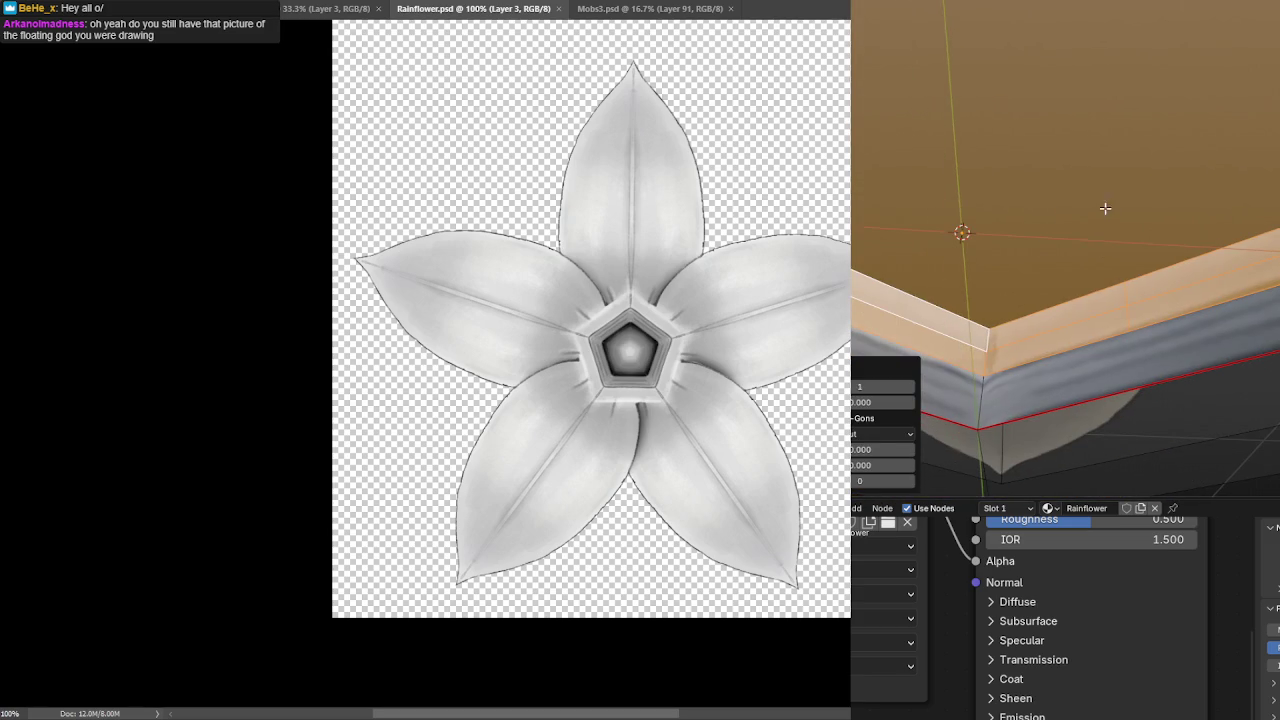
Look up beneath the rim and pick a lower wall face above the floor.
mouse_move(1072, 360)
mouse_down()
mouse_move(903, 352)
mouse_move(1057, 371)
mouse_up()
scroll(1057, 371, down, 3)
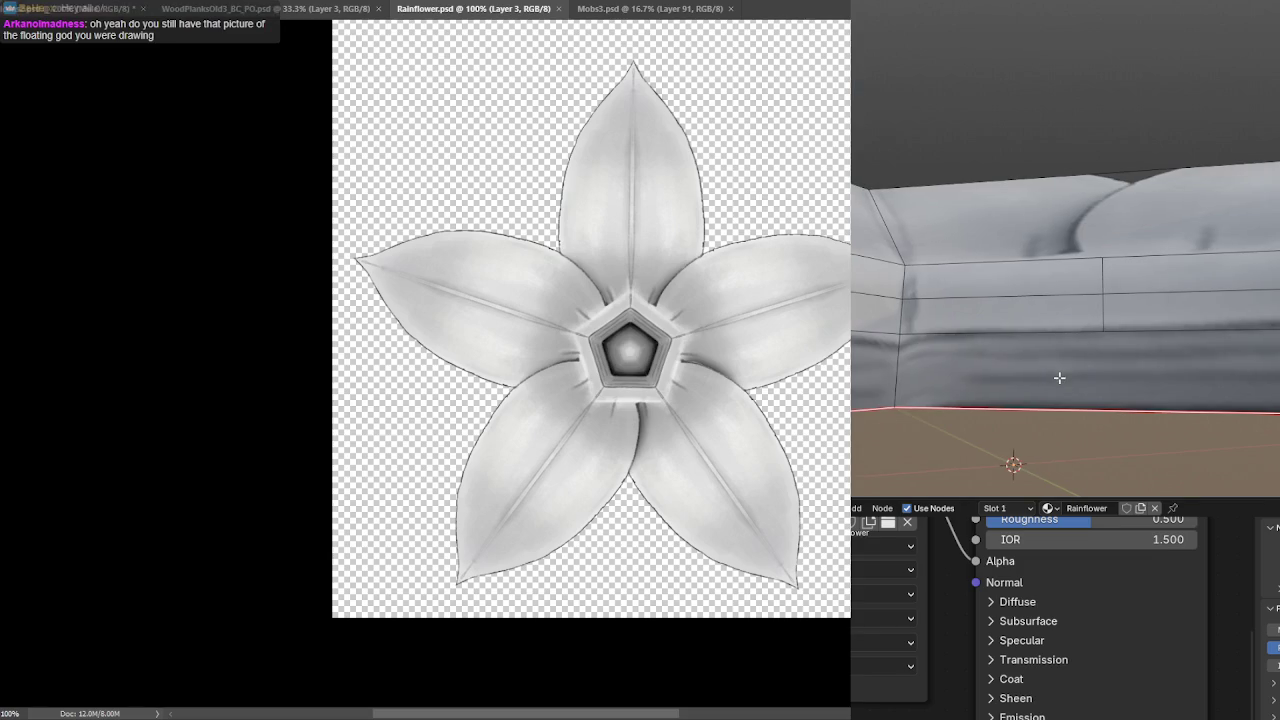
click(1086, 370)
scroll(1150, 357, up, 3)
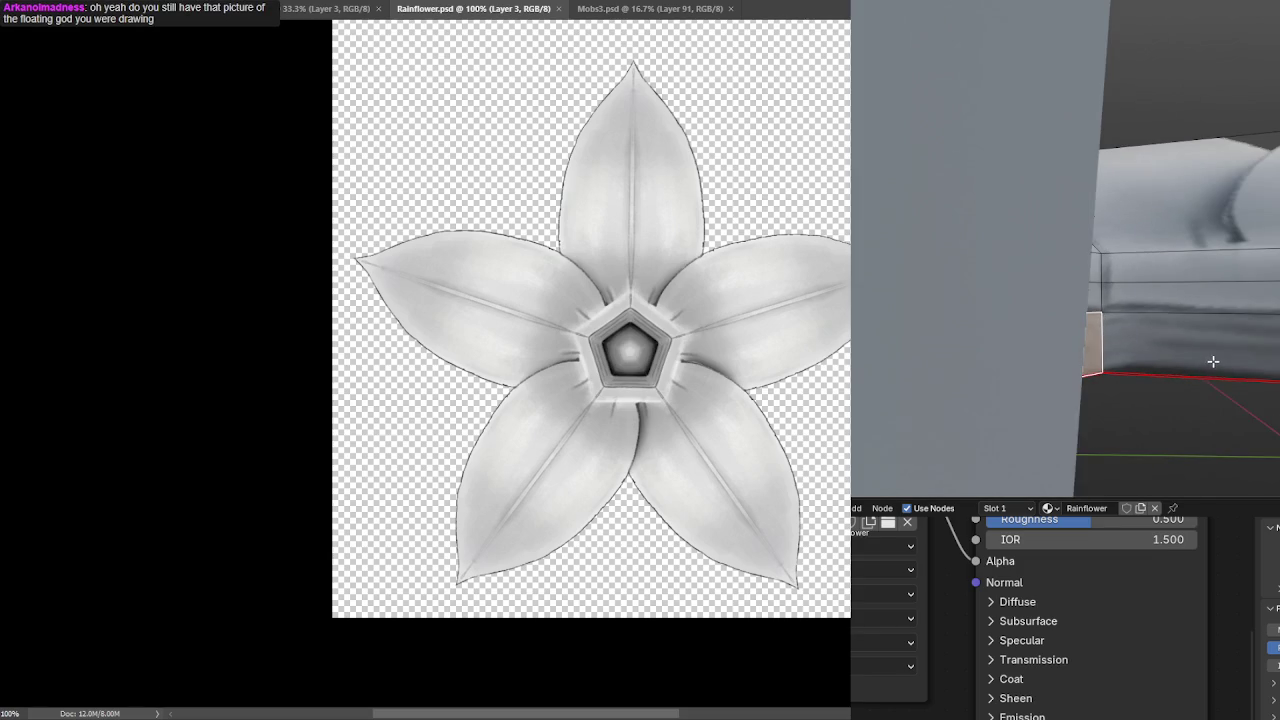
key(alt+a)
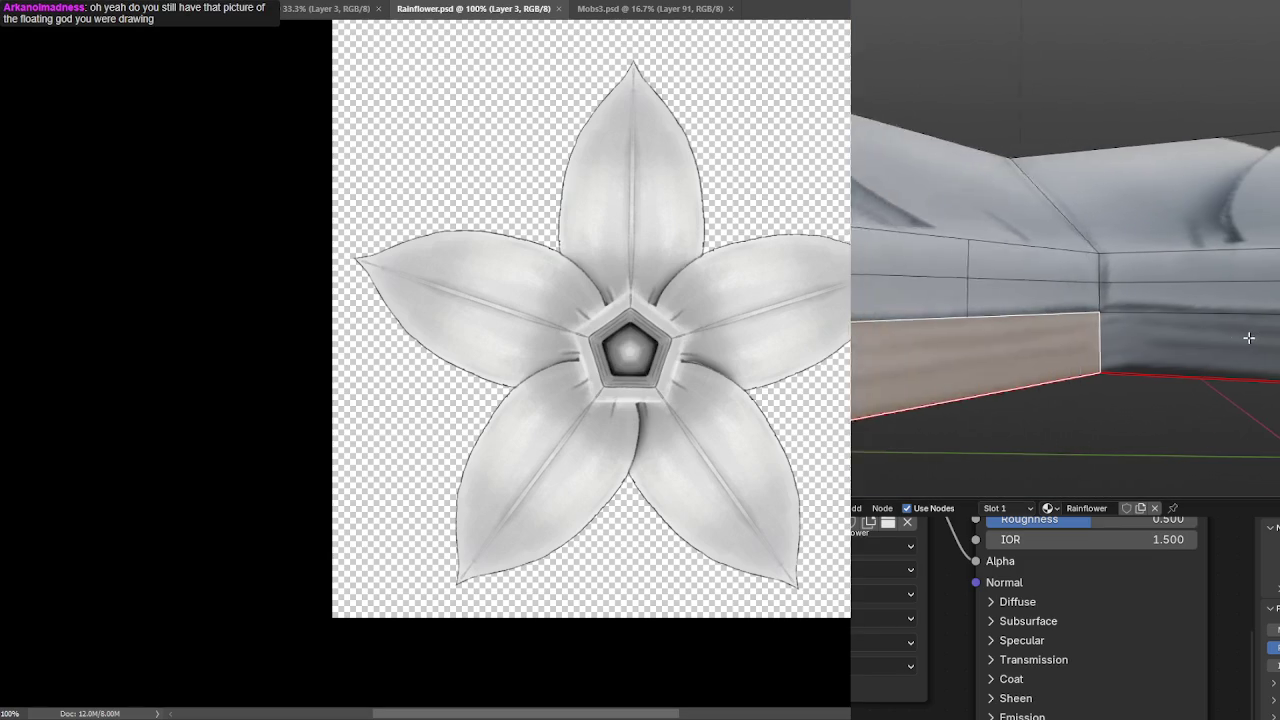
scroll(1143, 329, down, 2)
scroll(1143, 329, down, 1)
scroll(1170, 350, down, 1)
scroll(1114, 319, down, 1)
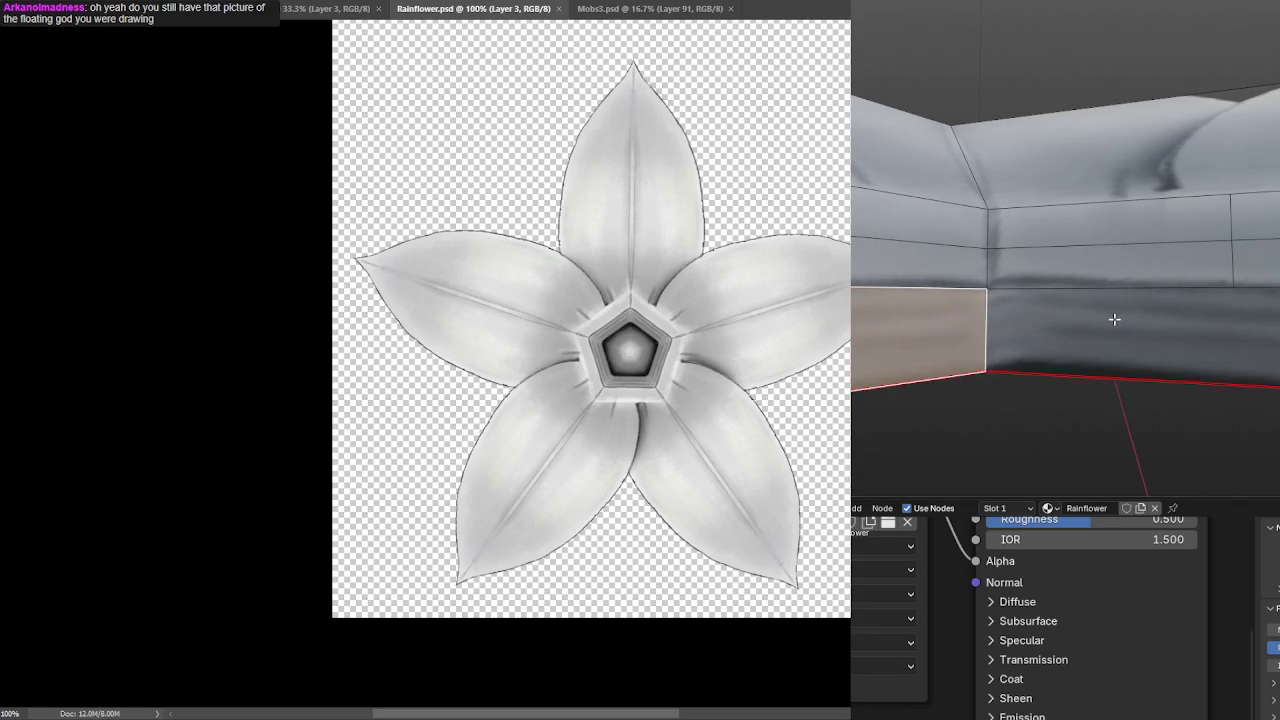
click(1114, 319)
scroll(1110, 316, up, 3)
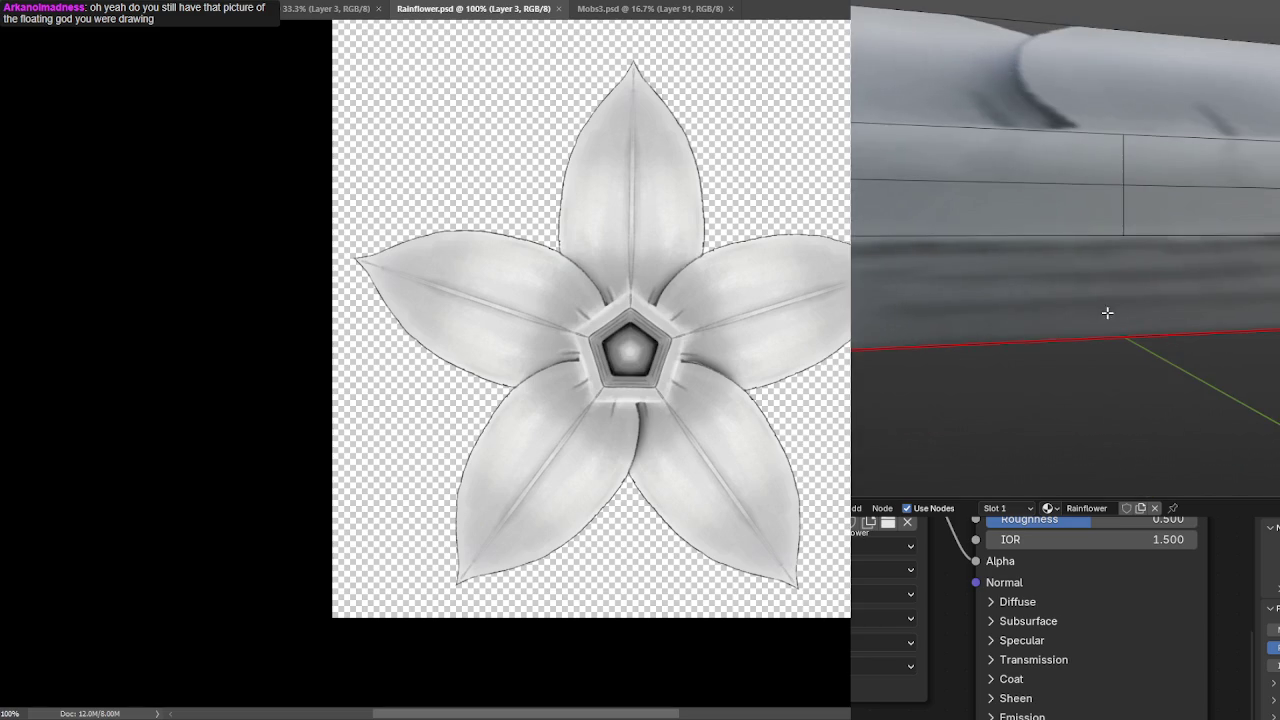
click(1162, 291)
Reselect the lower wall faces, adding the lower-middle face to the selection.
drag(1270, 275, 1097, 277)
key(alt+a)
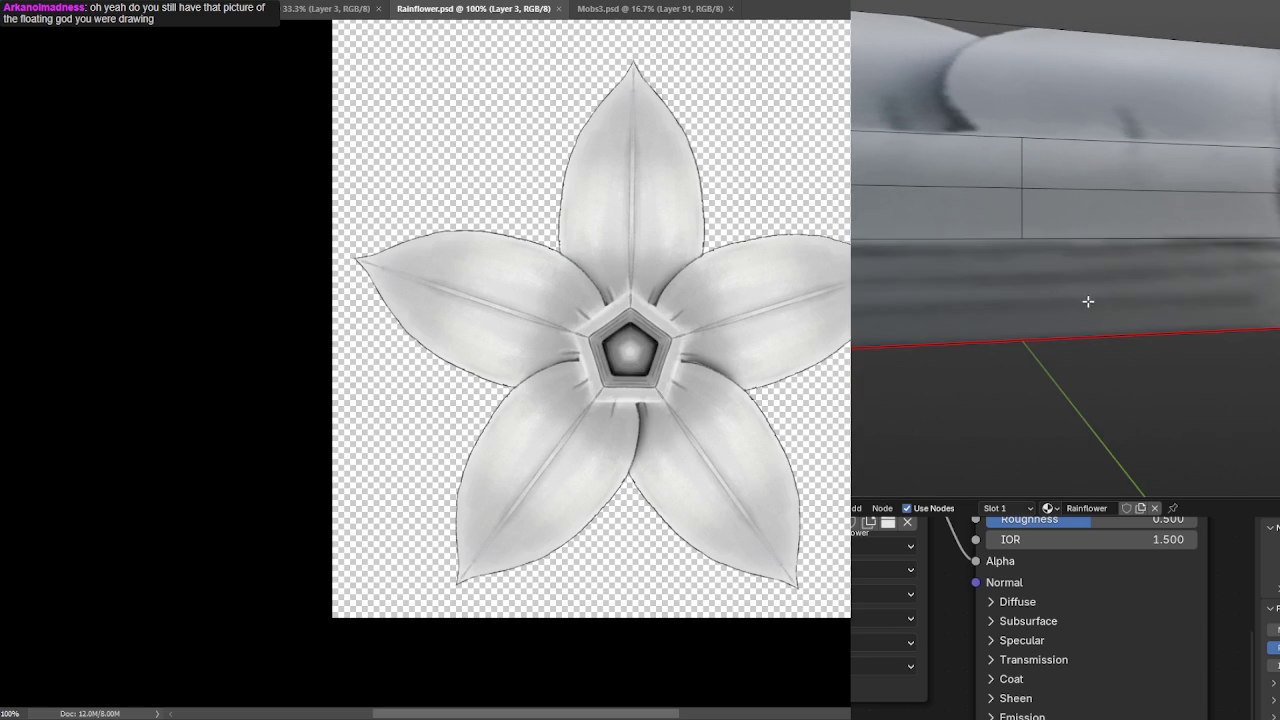
scroll(1088, 299, down, 2)
scroll(1086, 290, down, 1)
click(1045, 325)
scroll(1091, 325, down, 1)
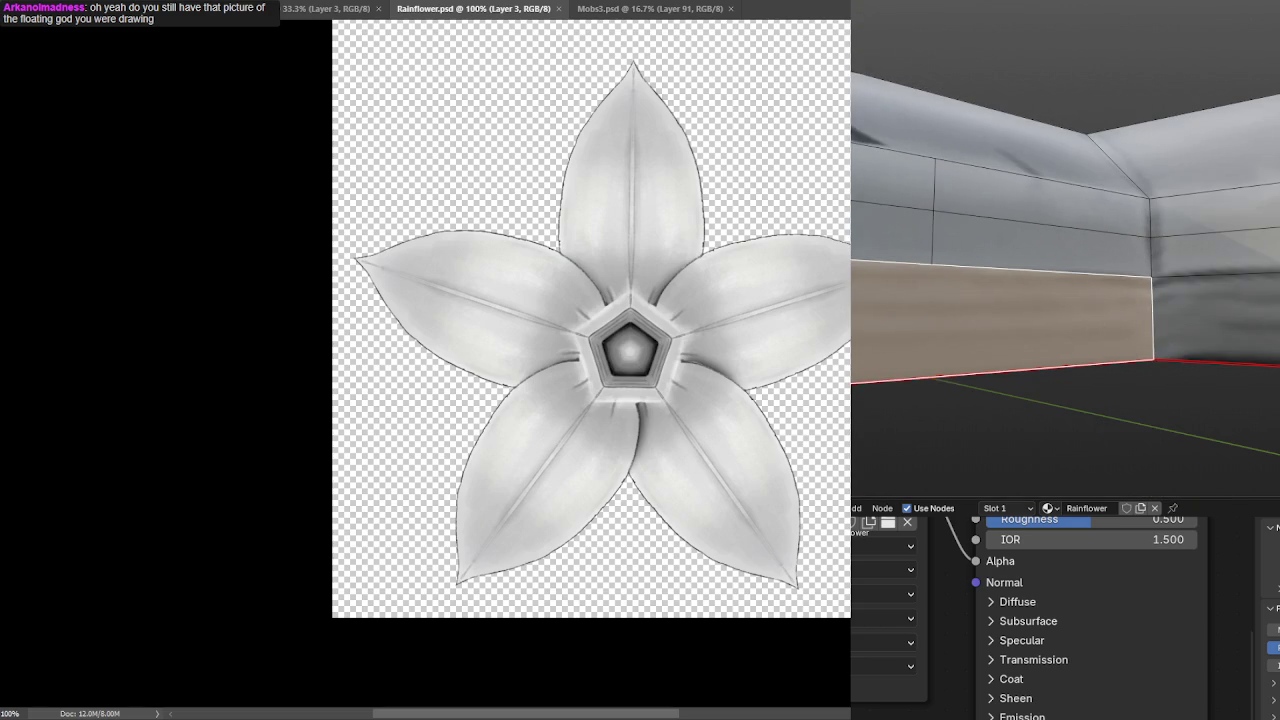
drag(1060, 300, 1163, 294)
scroll(1160, 297, up, 2)
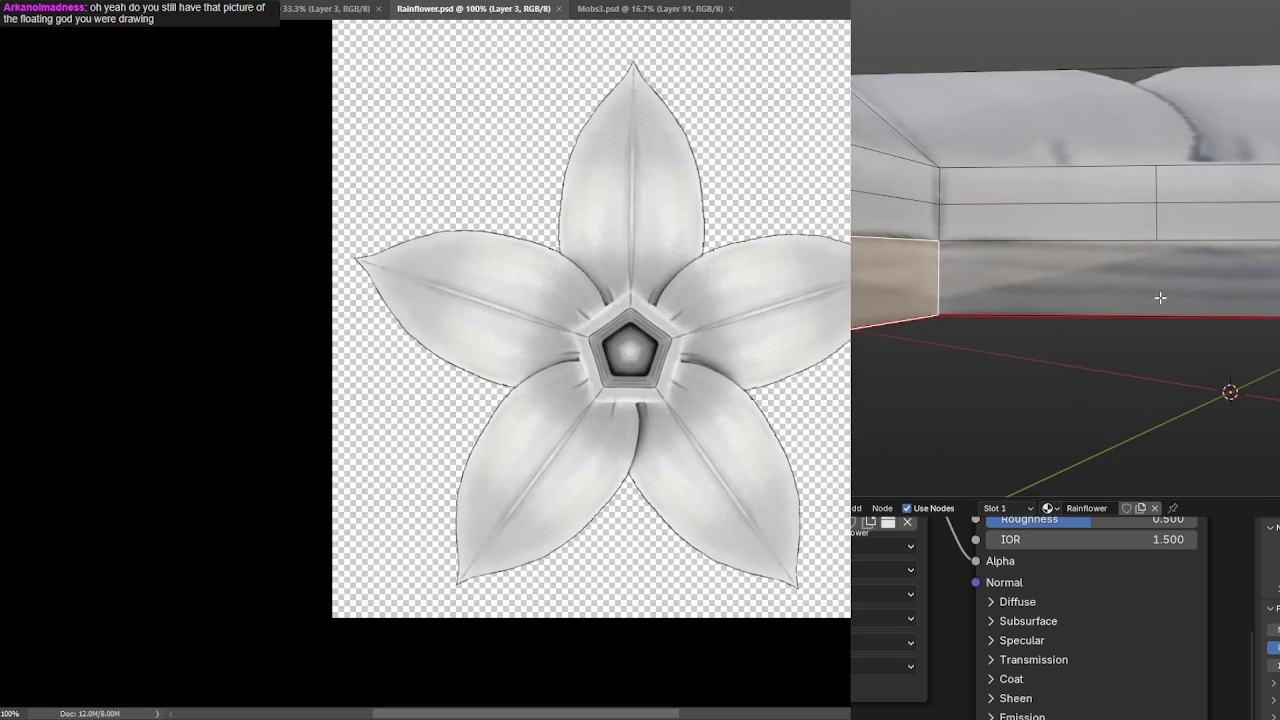
shift+click(1166, 297)
right_click(1127, 299)
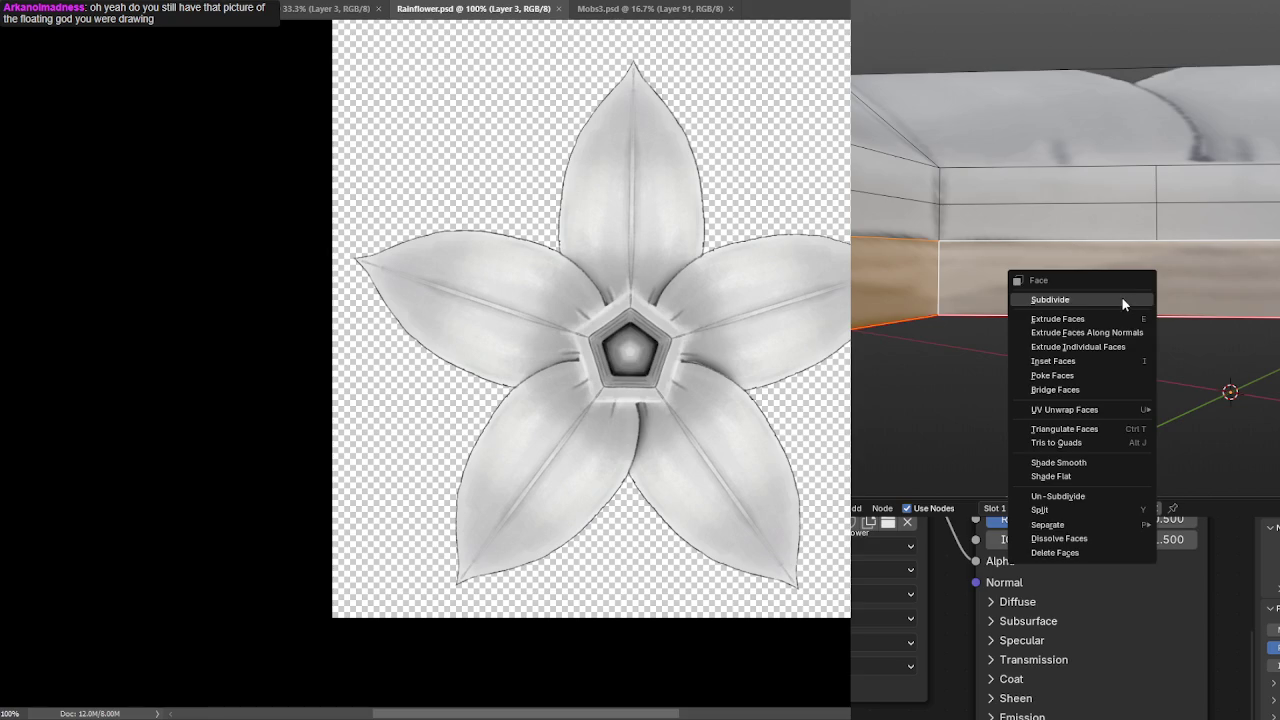
Put the flower mesh back into Edit Mode and orbit until the base block's side face is visible.
click(1127, 300)
right_click(1131, 285)
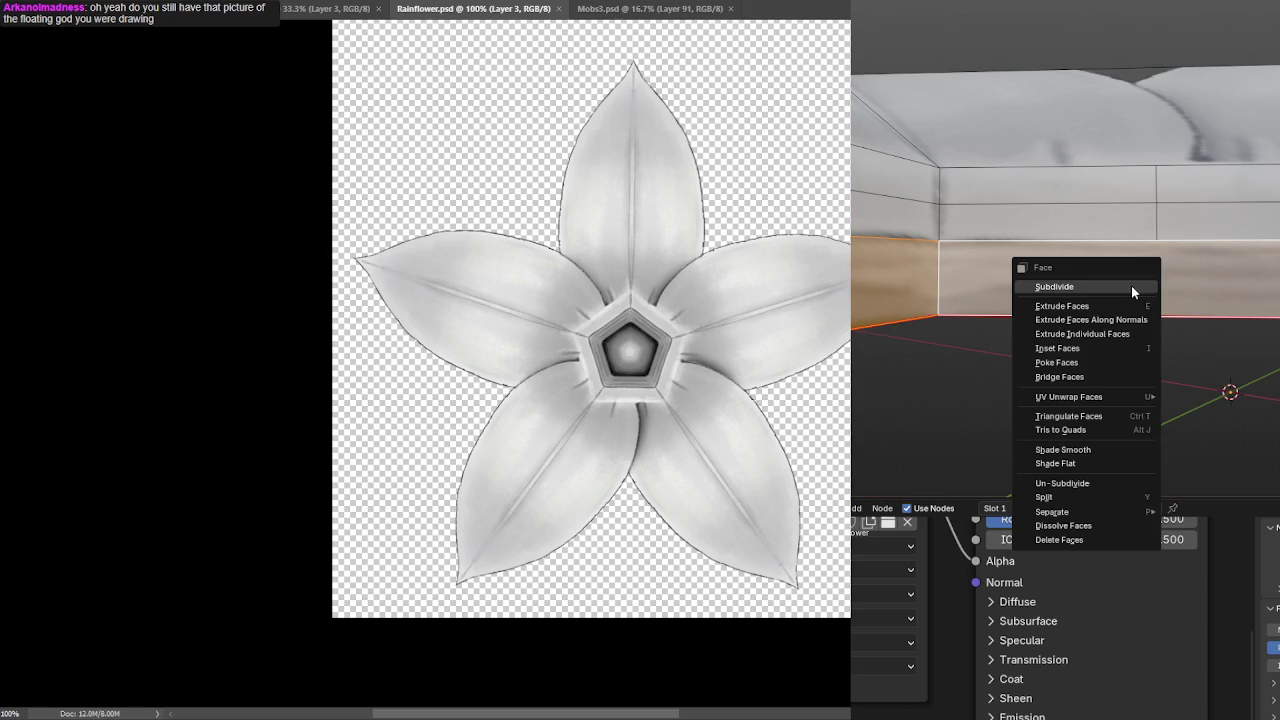
key(Escape)
key(Tab)
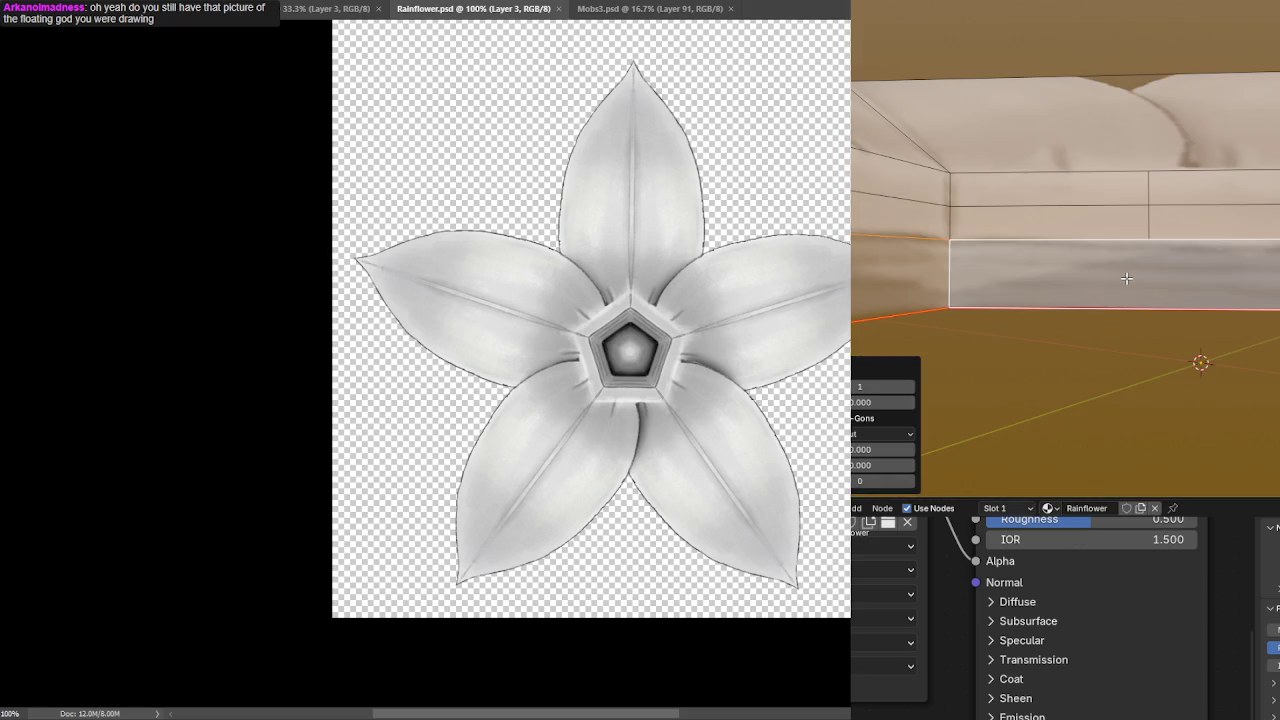
key(Tab)
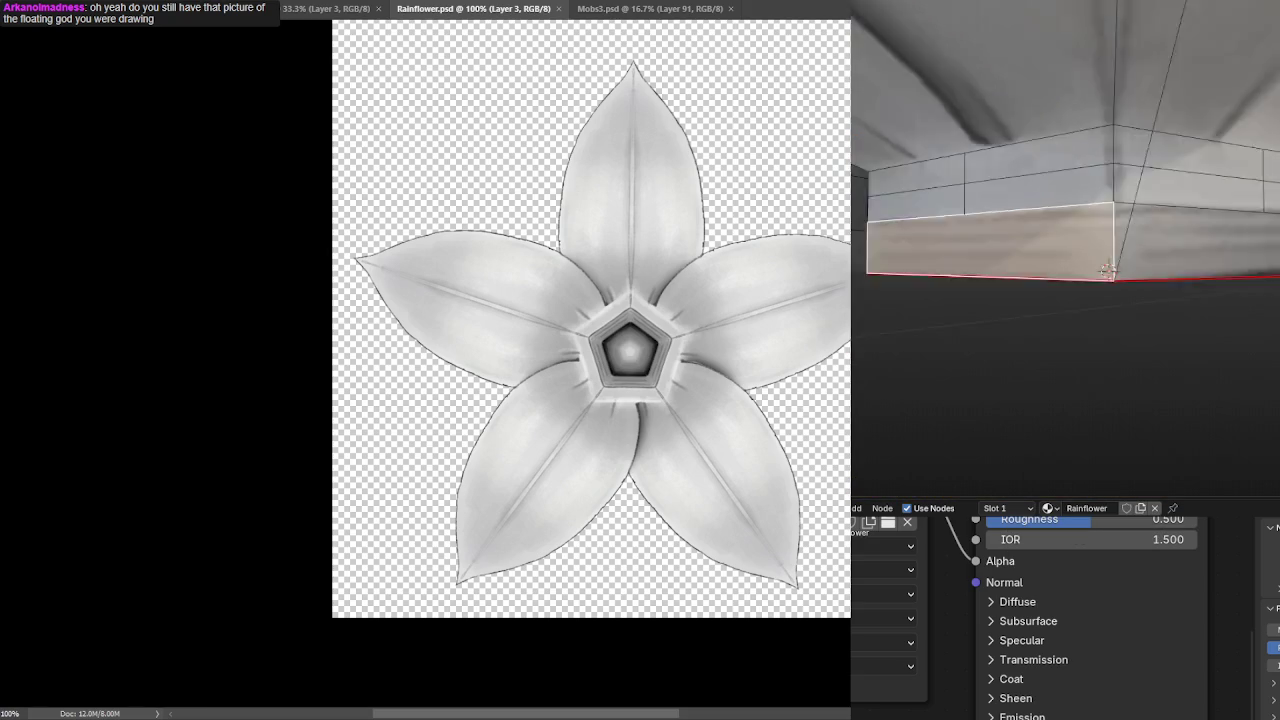
right_click(1237, 262)
key(Escape)
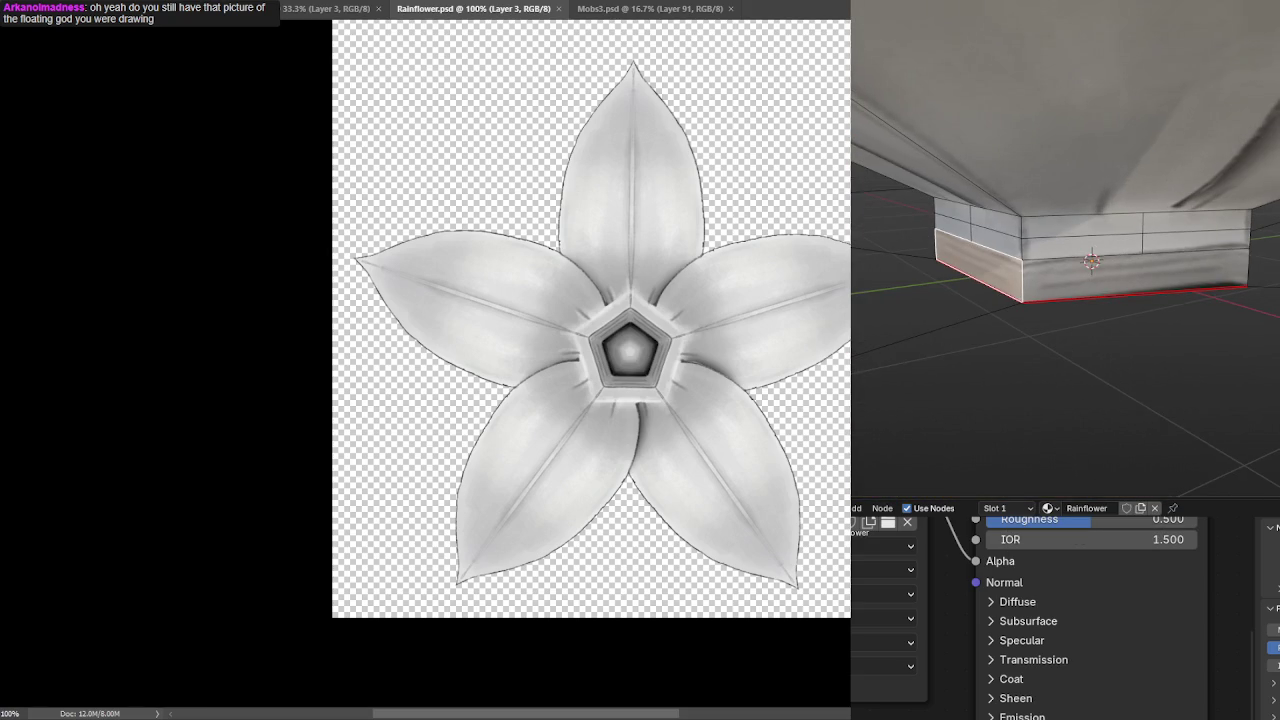
mouse_move(1121, 229)
mouse_down()
mouse_move(1086, 277)
mouse_move(1098, 236)
mouse_up()
Select two side faces of the base block and subdivide them, redoing it after an undo.
key(ctrl+l)
key(alt+a)
click(1050, 254)
shift+click(1101, 241)
right_click(1102, 246)
click(1103, 244)
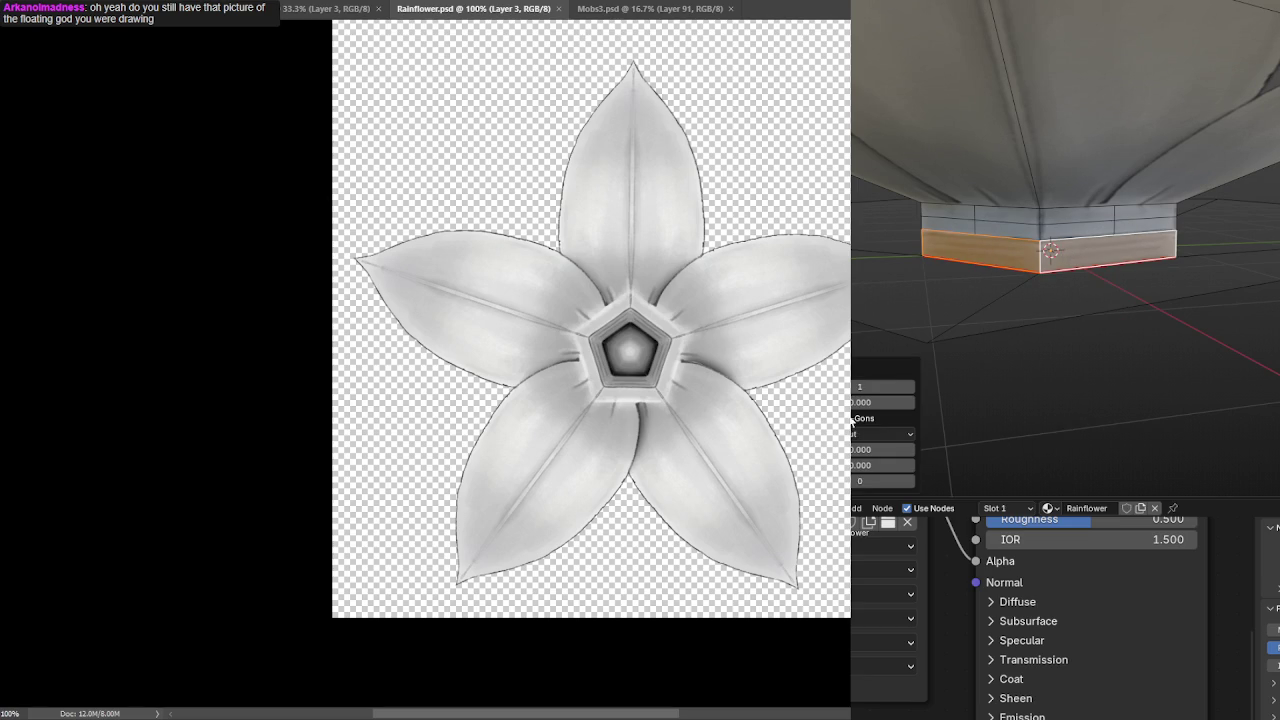
key(ctrl+z)
key(ctrl+z)
right_click(988, 252)
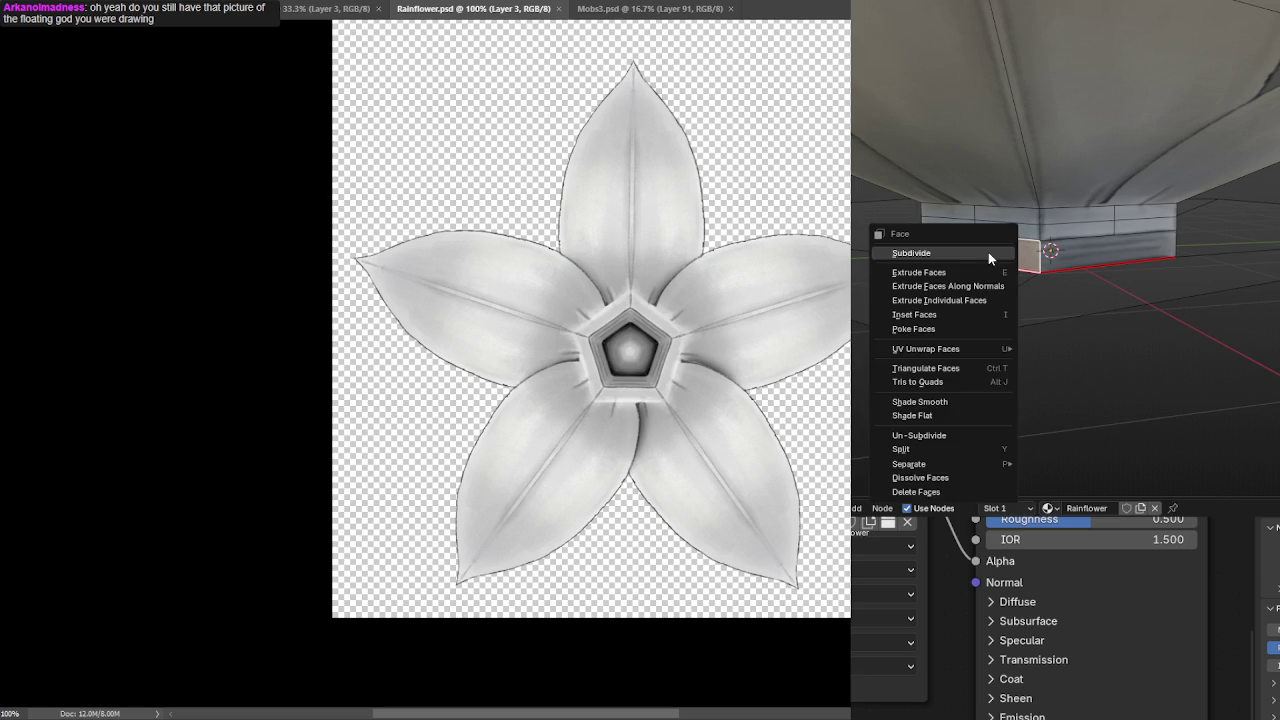
click(936, 255)
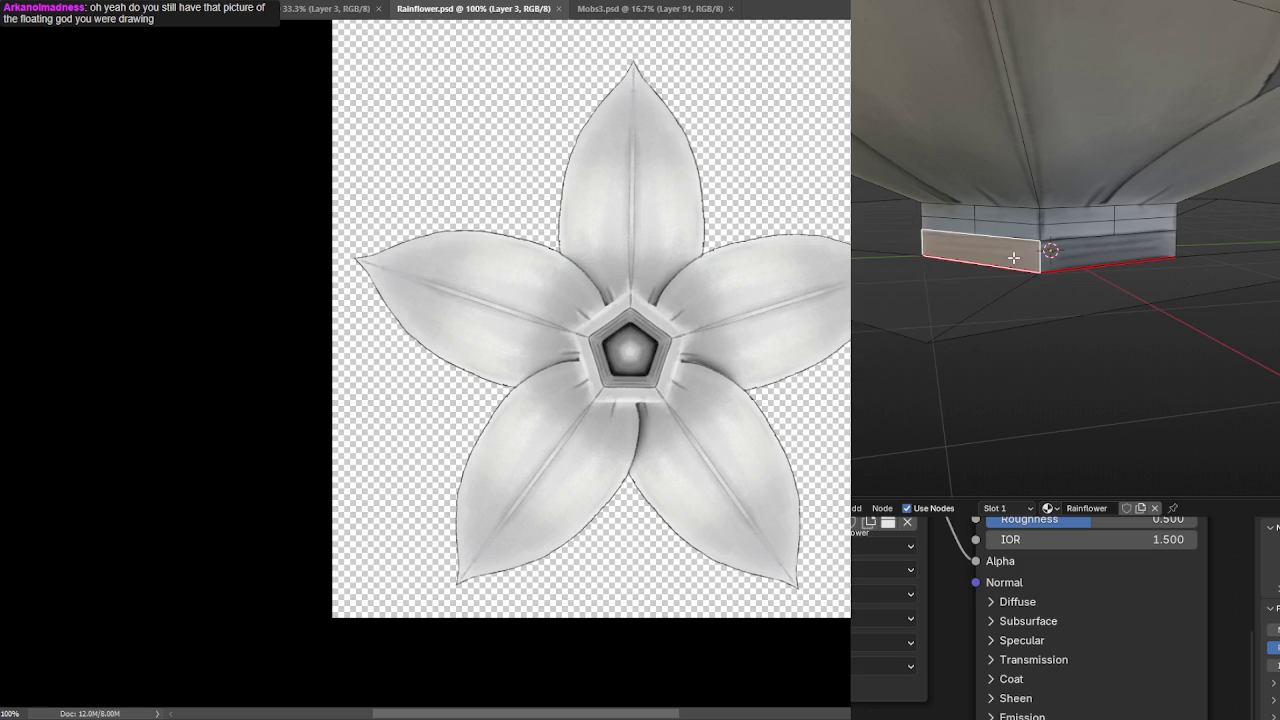
scroll(1031, 270, down, 5)
scroll(1031, 270, up, 5)
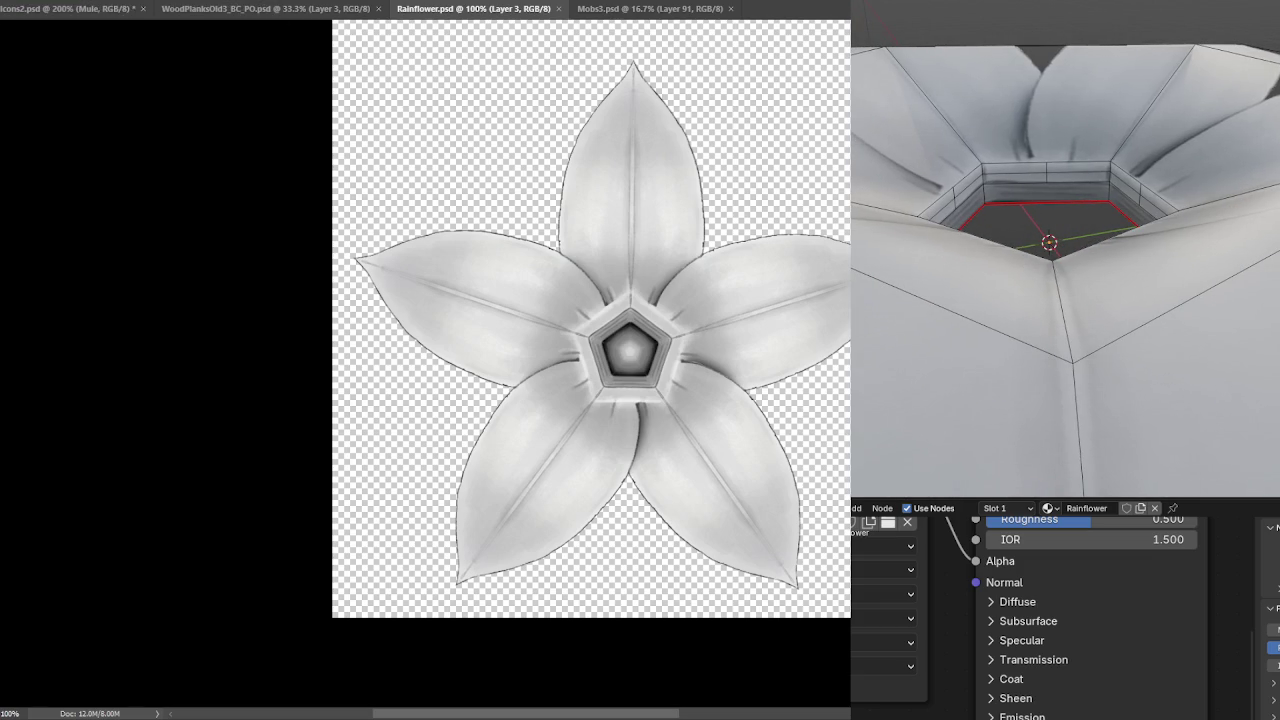
Zoom into the Rainflower texture and check the Mobs3 document before returning.
scroll(574, 361, up, 1)
scroll(574, 361, up, 1)
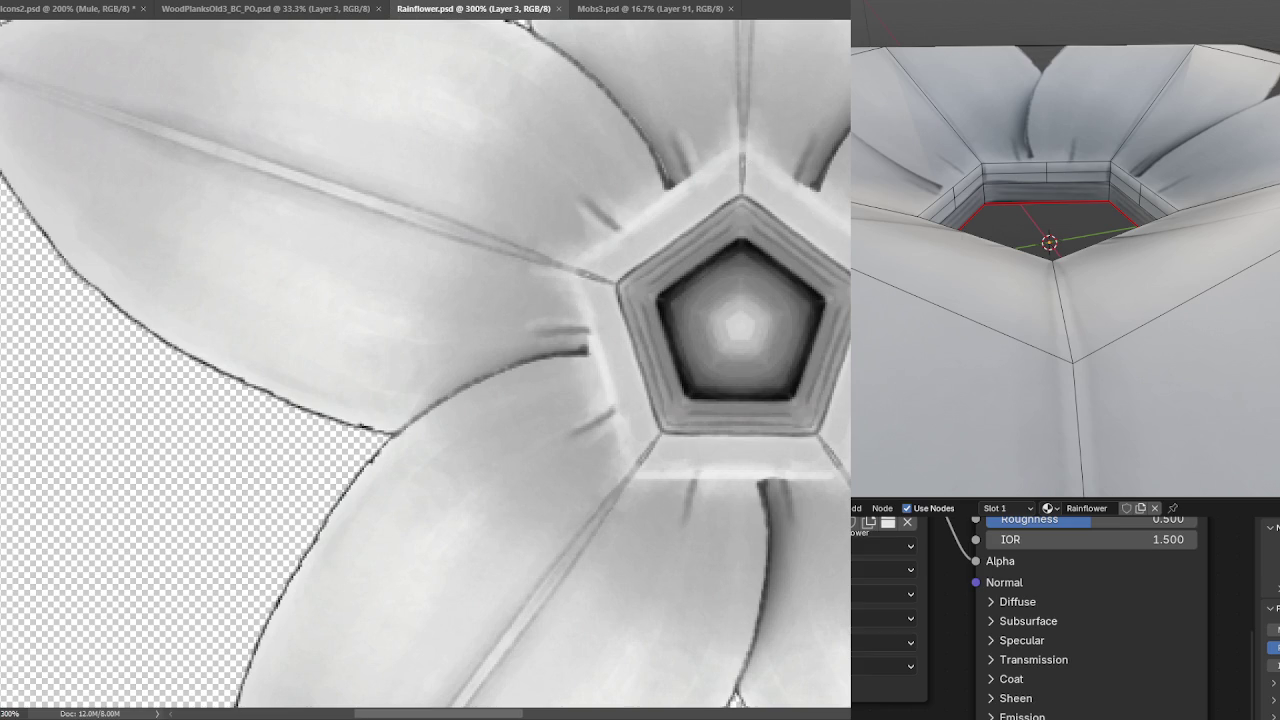
click(740, 9)
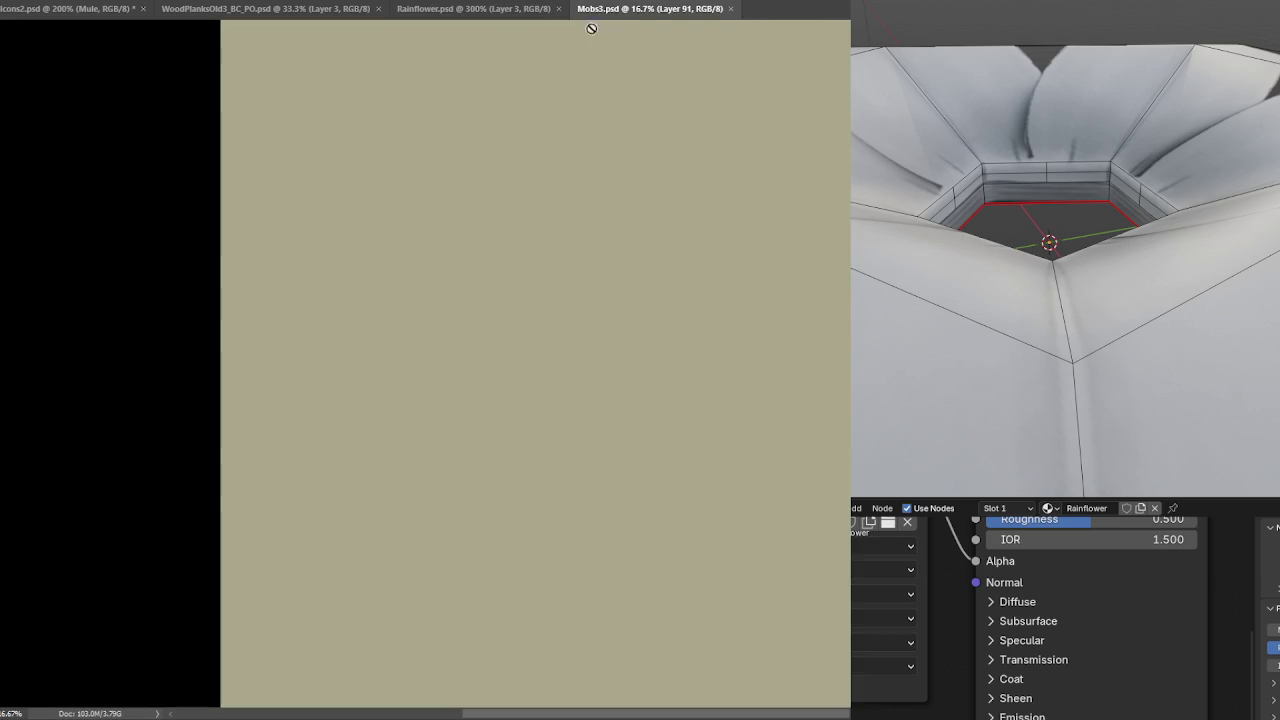
click(473, 9)
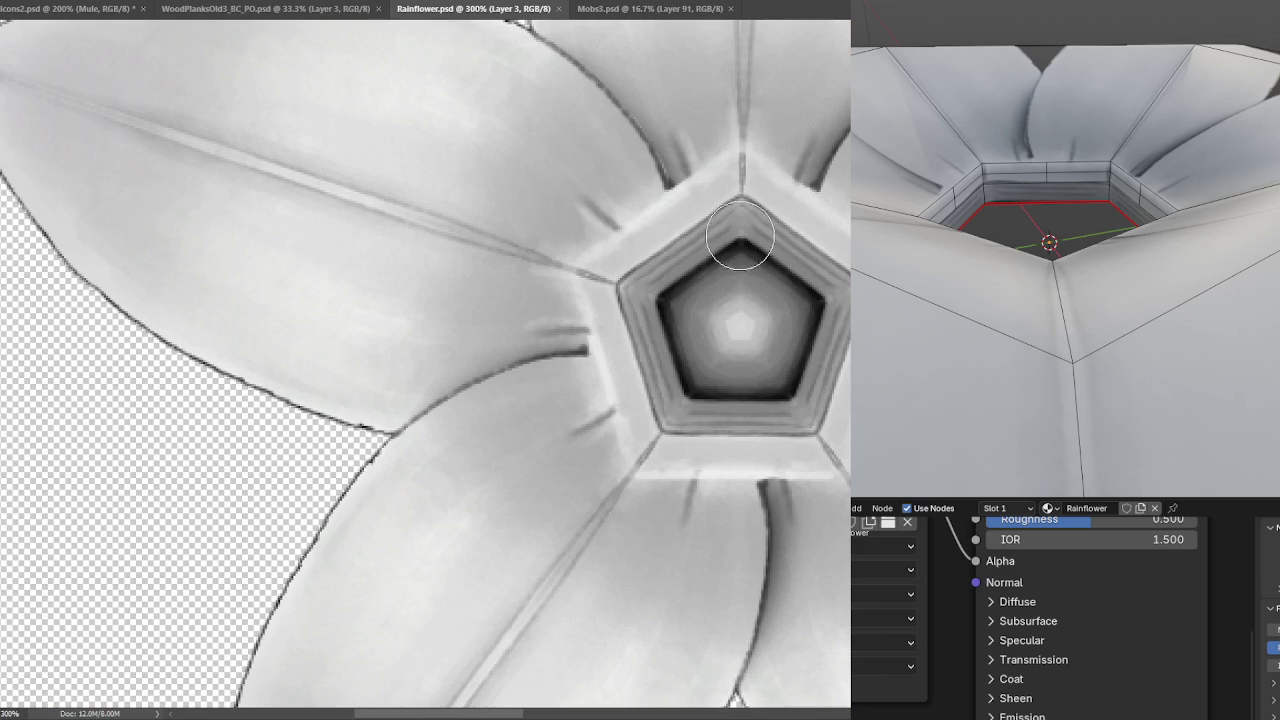
Paint a dark crease stroke above the centre pentagon and save the Rainflower texture.
drag(666, 185, 680, 272)
key(ctrl+z)
drag(666, 185, 680, 272)
key(ctrl+s)
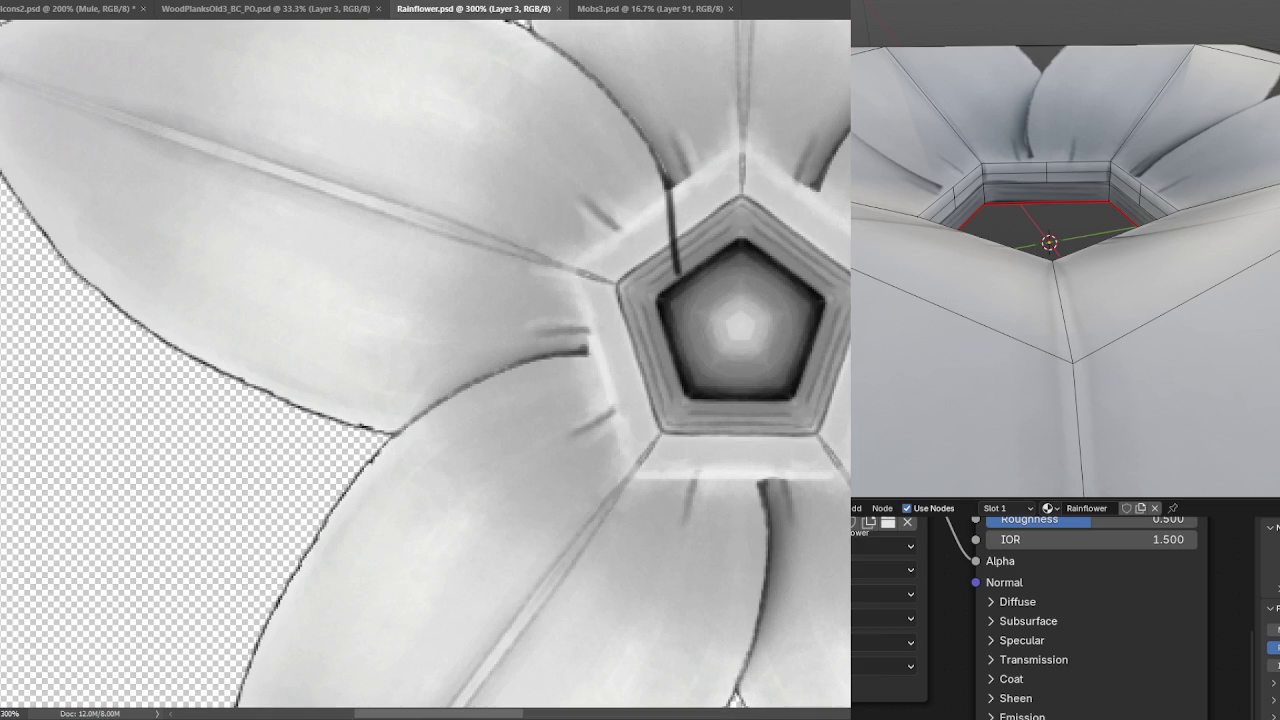
drag(1060, 300, 1107, 155)
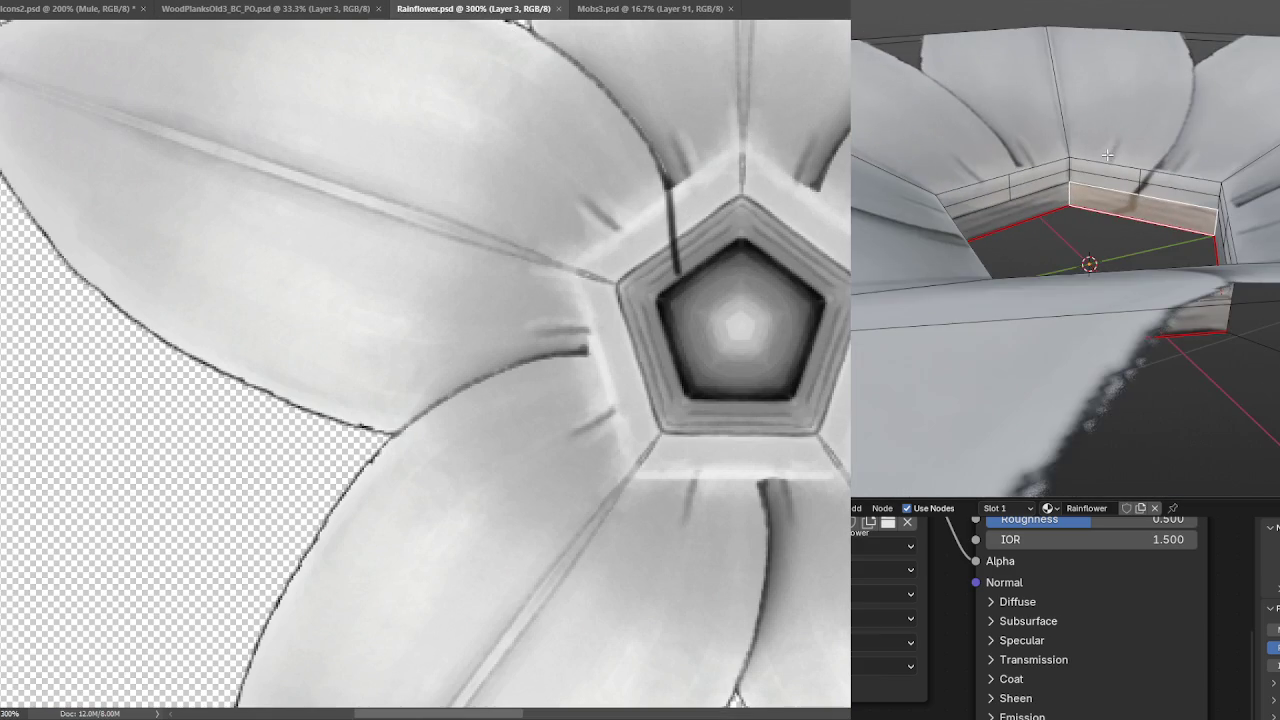
Zoom in on the inner ring and select its floor face, stepping through undo and redo.
scroll(1107, 155, up, 5)
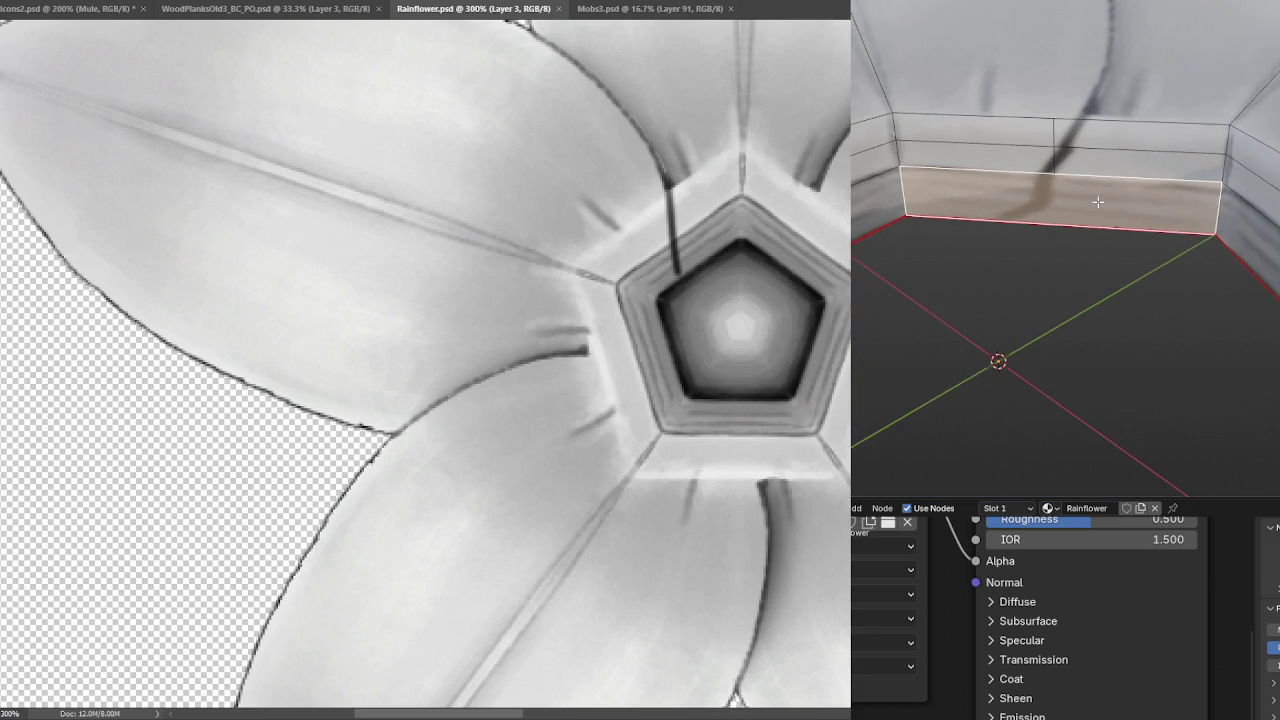
scroll(1098, 202, up, 2)
scroll(1110, 208, up, 2)
scroll(1125, 215, up, 2)
scroll(1140, 222, up, 2)
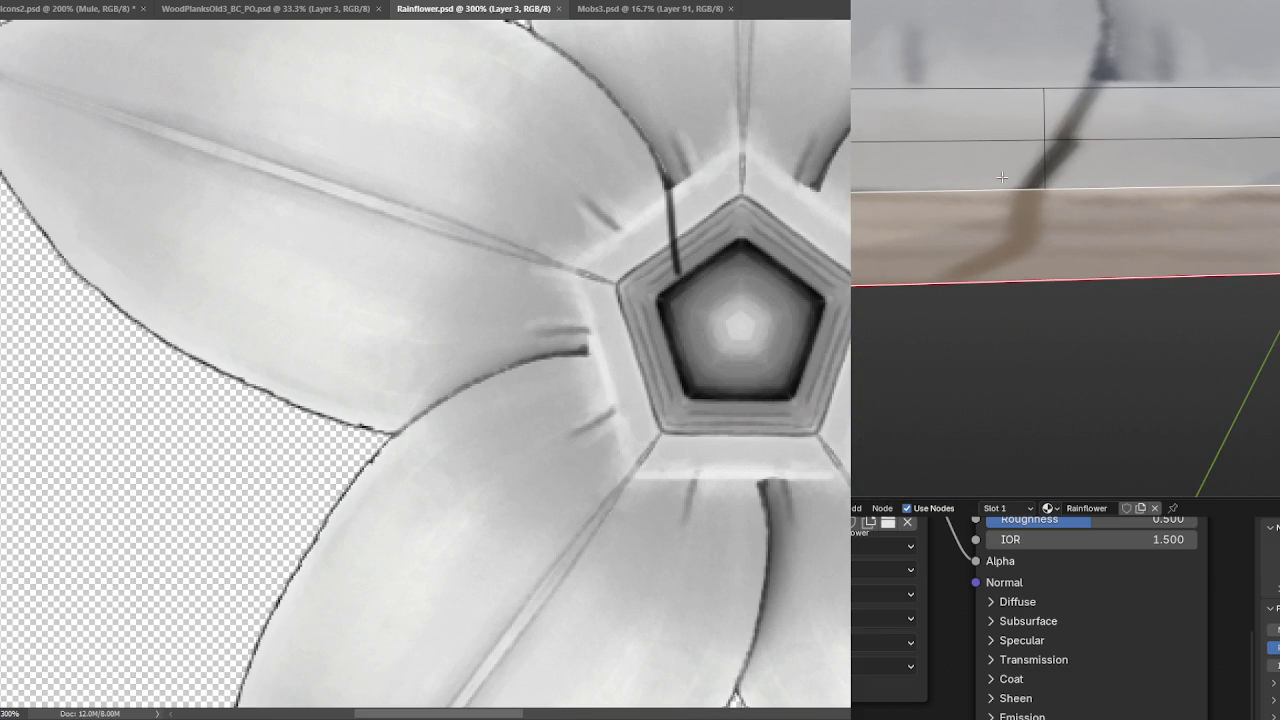
scroll(1050, 180, down, 2)
scroll(1090, 182, down, 2)
scroll(1136, 186, down, 2)
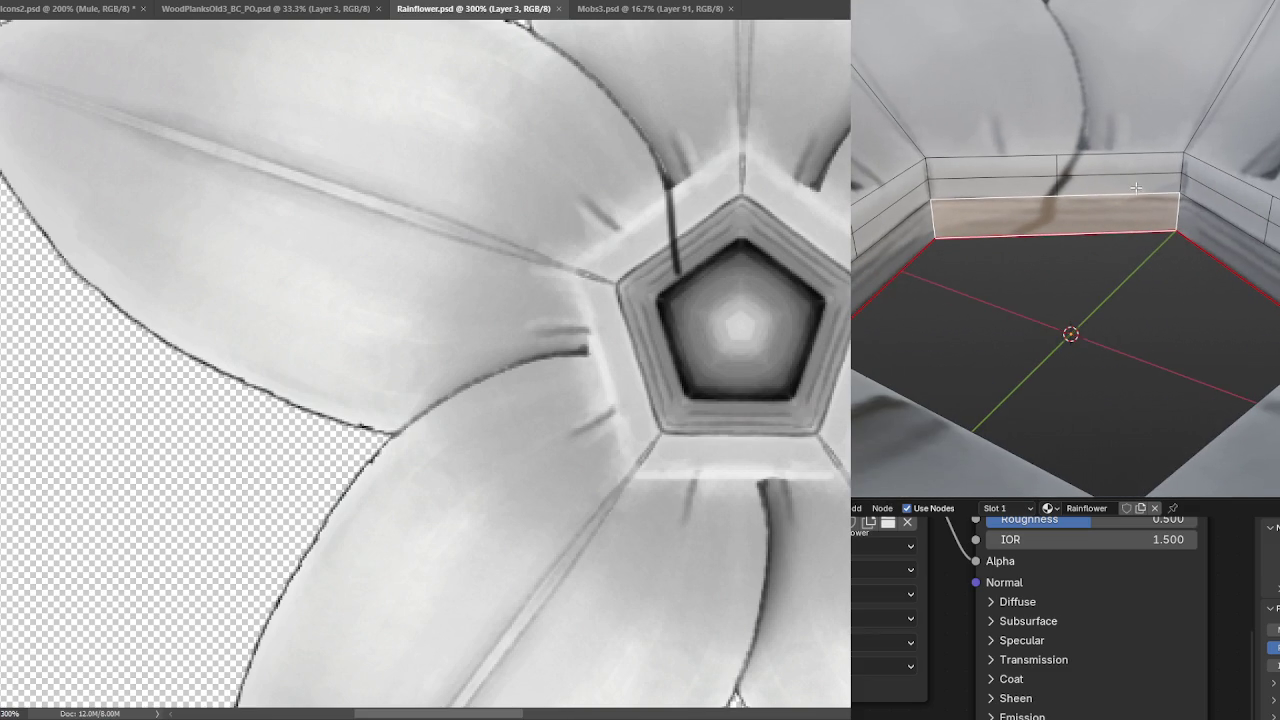
shift+click(1116, 330)
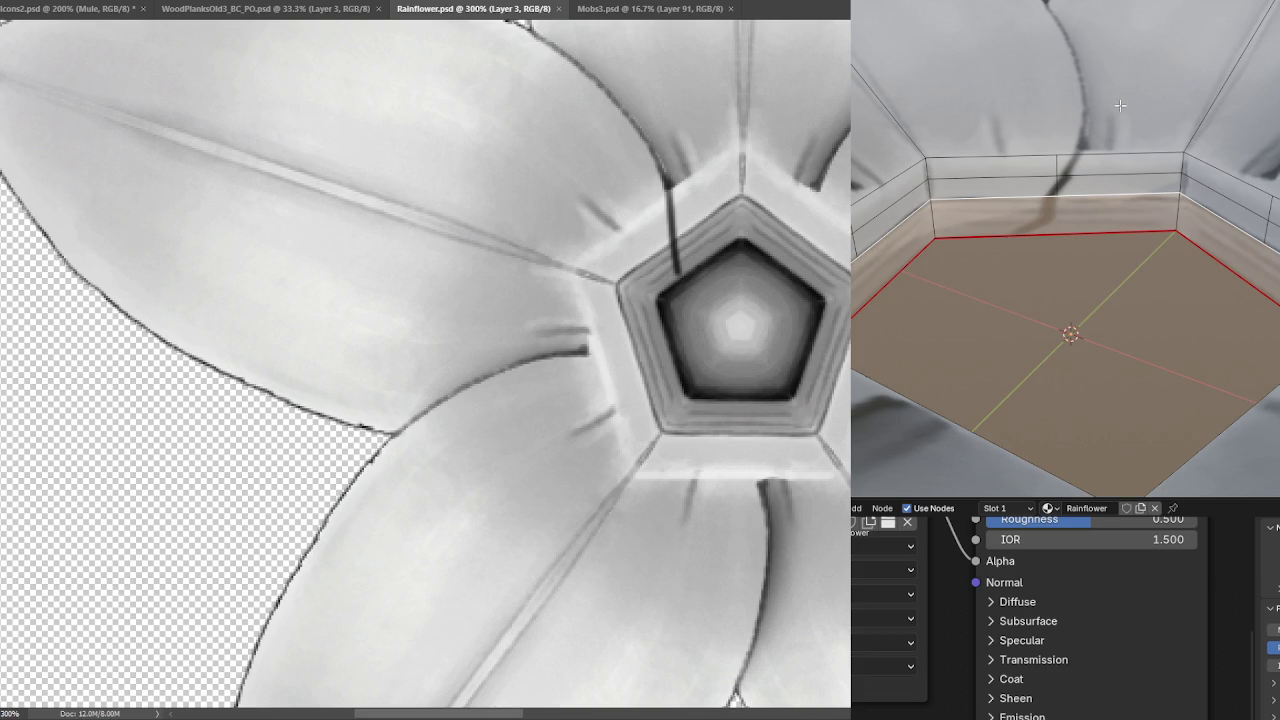
key(ctrl+z)
key(ctrl+z)
key(ctrl+shift+z)
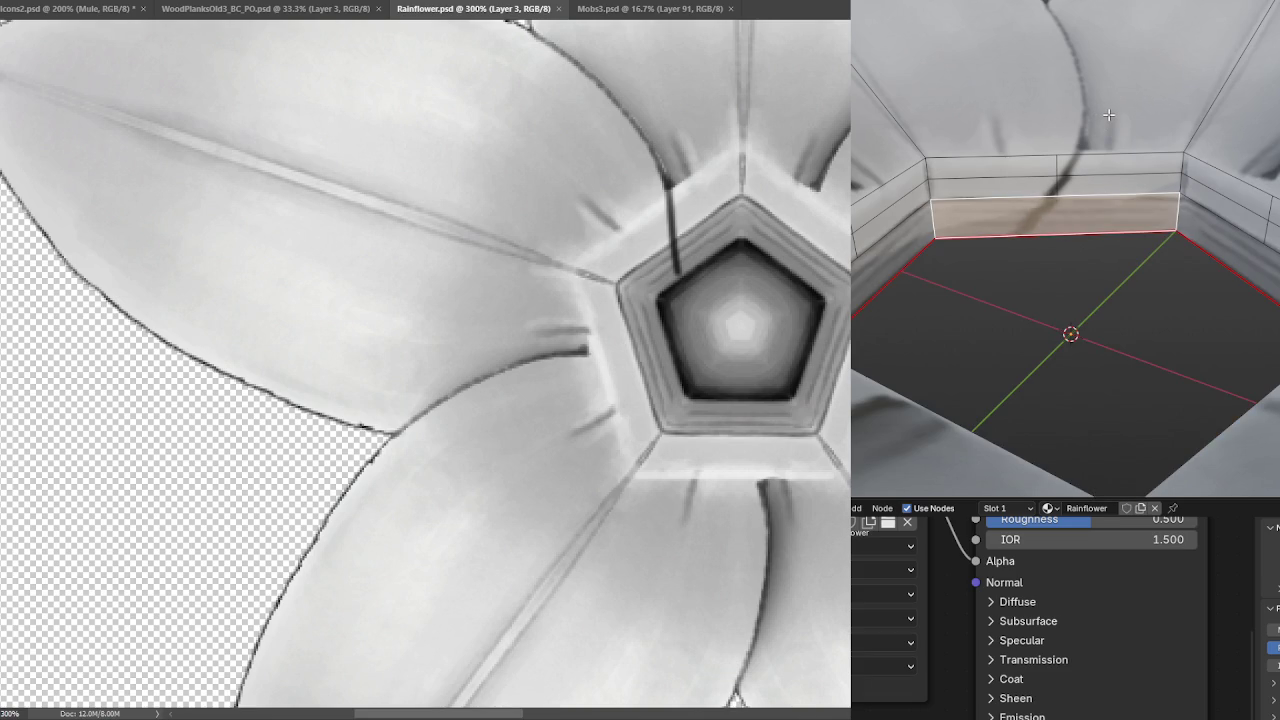
key(ctrl+shift+z)
key(ctrl+z)
key(ctrl+z)
key(ctrl+shift+z)
key(ctrl+z)
key(ctrl+shift+z)
key(ctrl+shift+z)
key(ctrl+z)
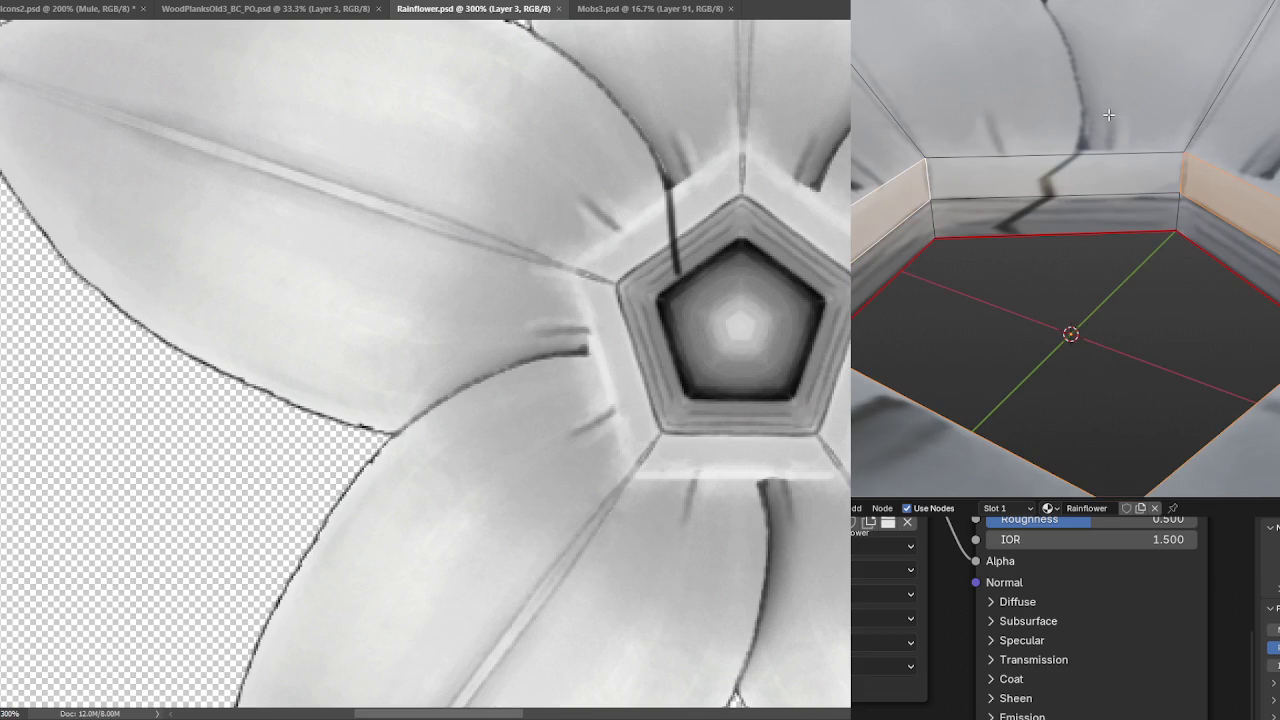
Select the inner ring's floor face and then its back wall face.
click(1084, 166)
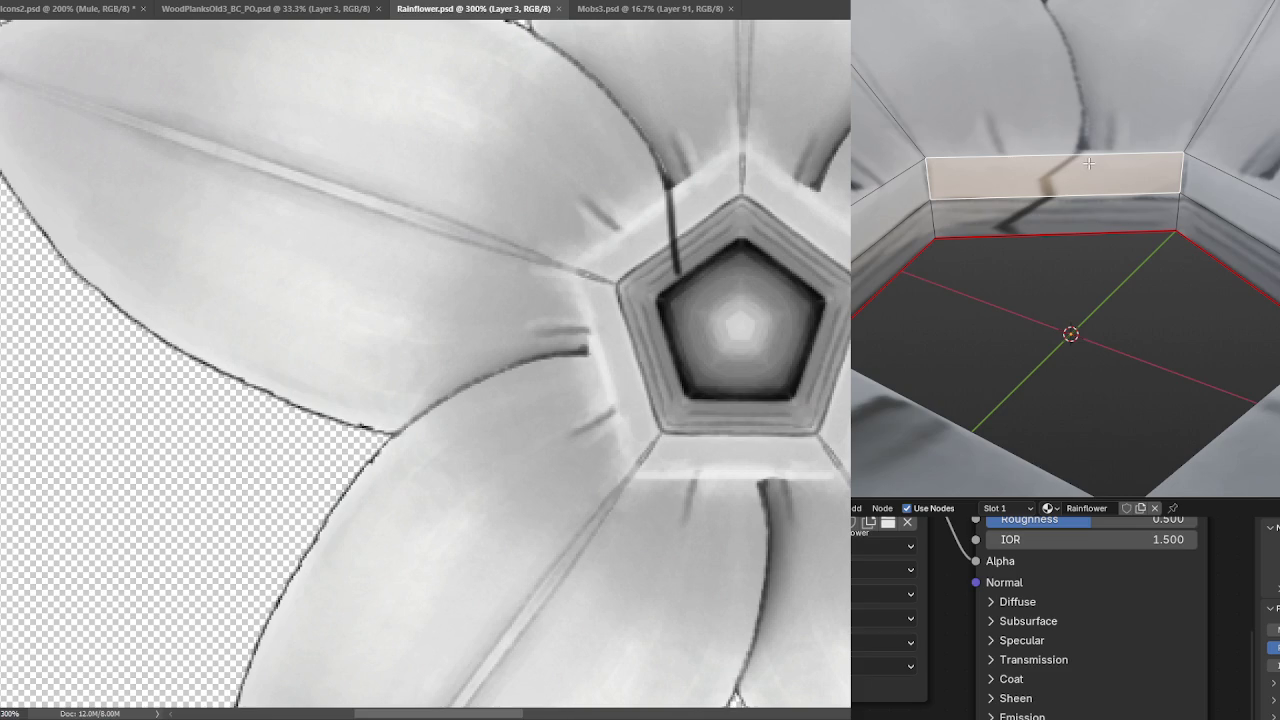
scroll(1088, 163, down, 3)
key(ctrl+z)
key(ctrl+shift+z)
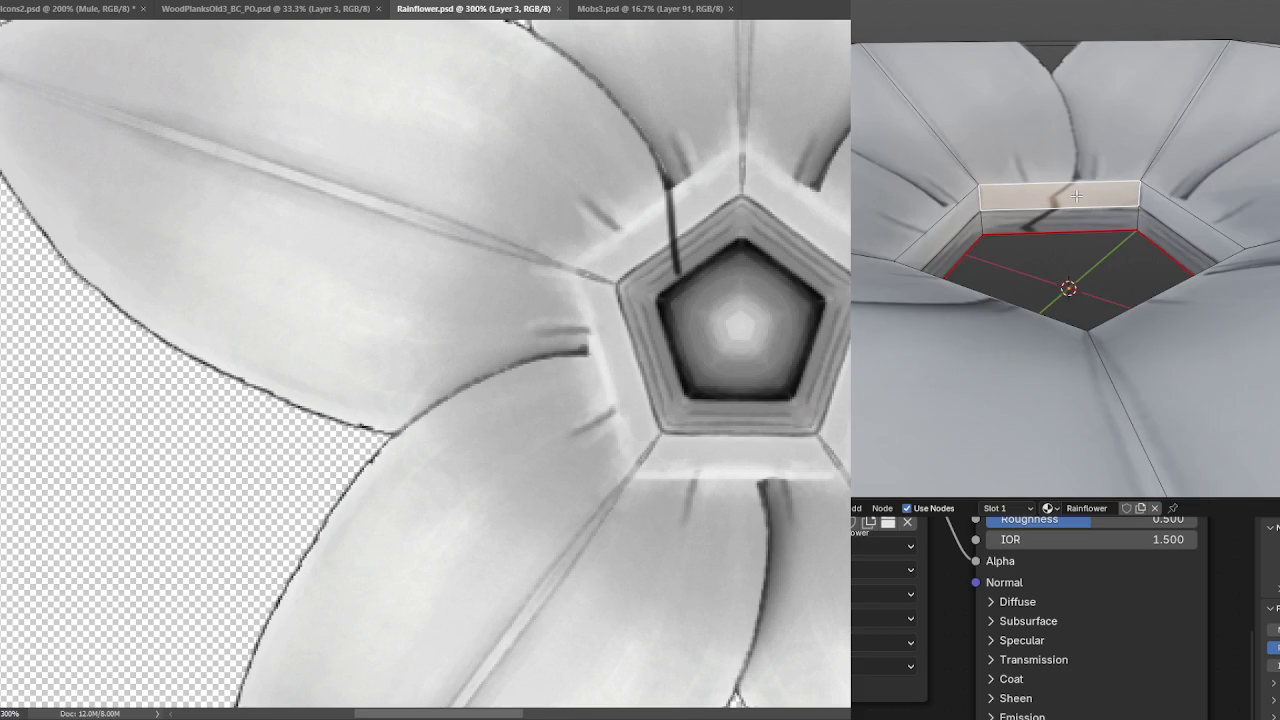
scroll(1141, 212, up, 2)
scroll(1141, 212, up, 2)
click(1095, 227)
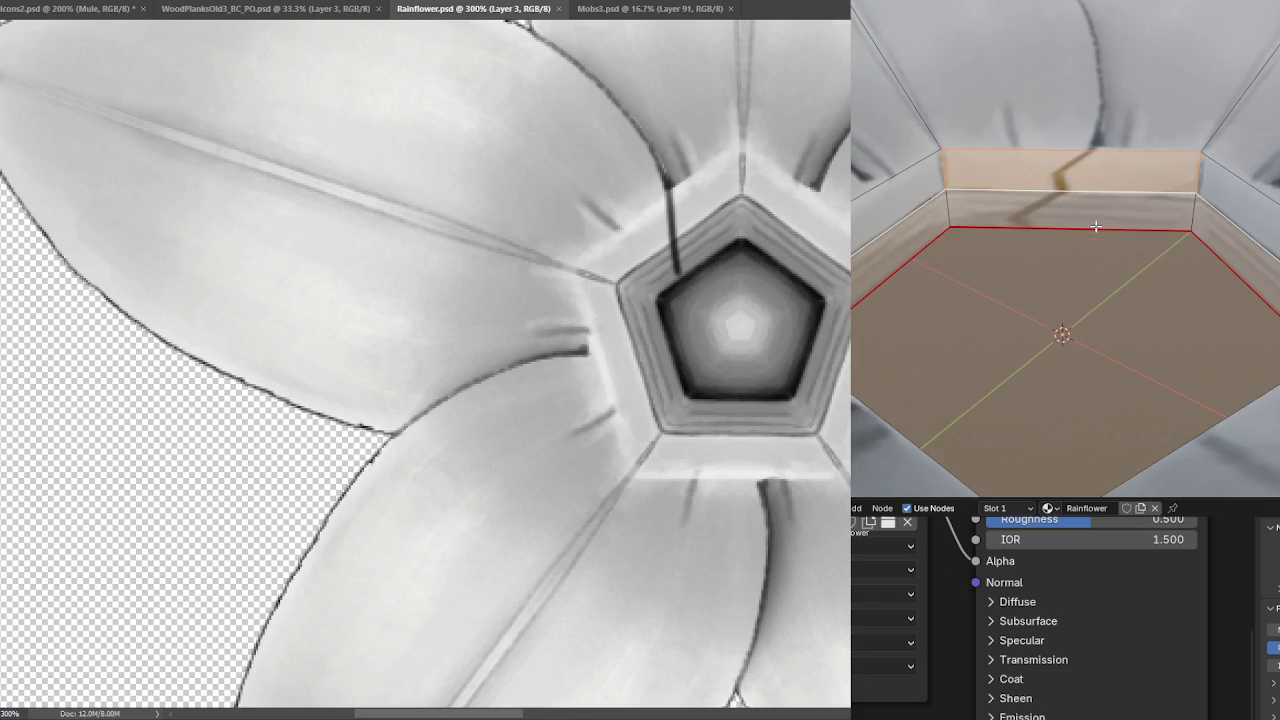
click(1056, 164)
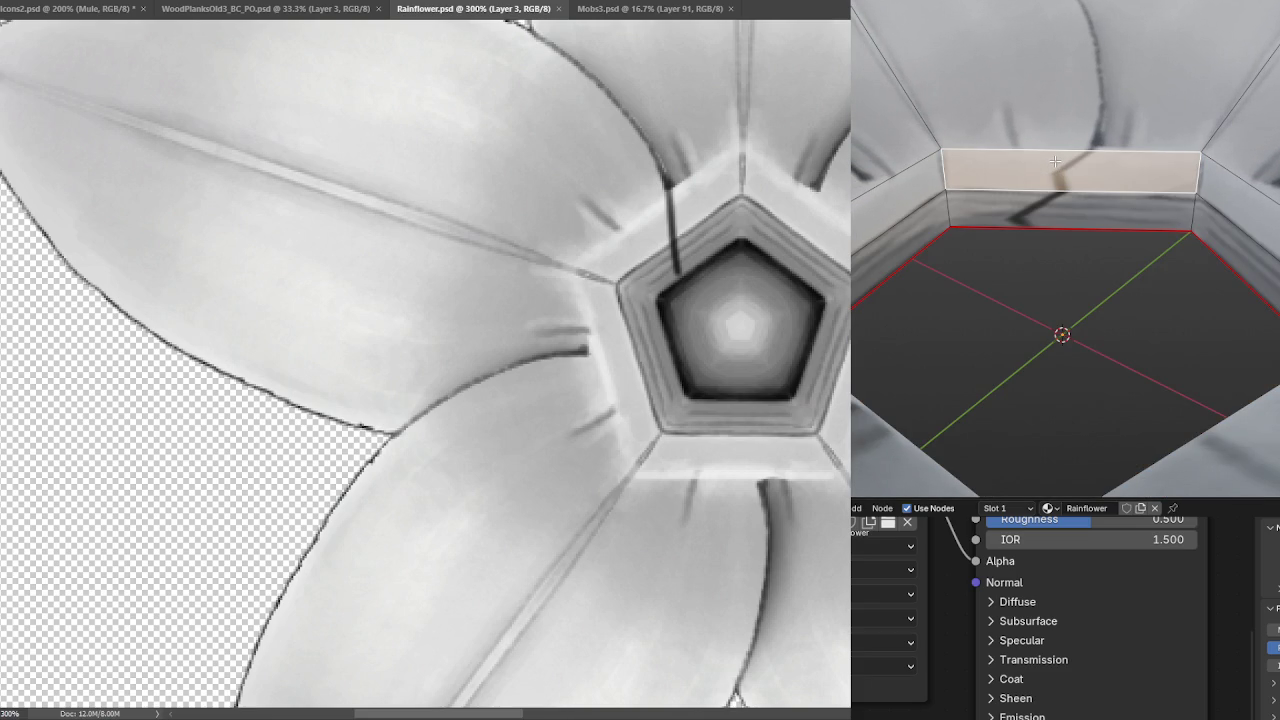
scroll(1065, 250, down, 4)
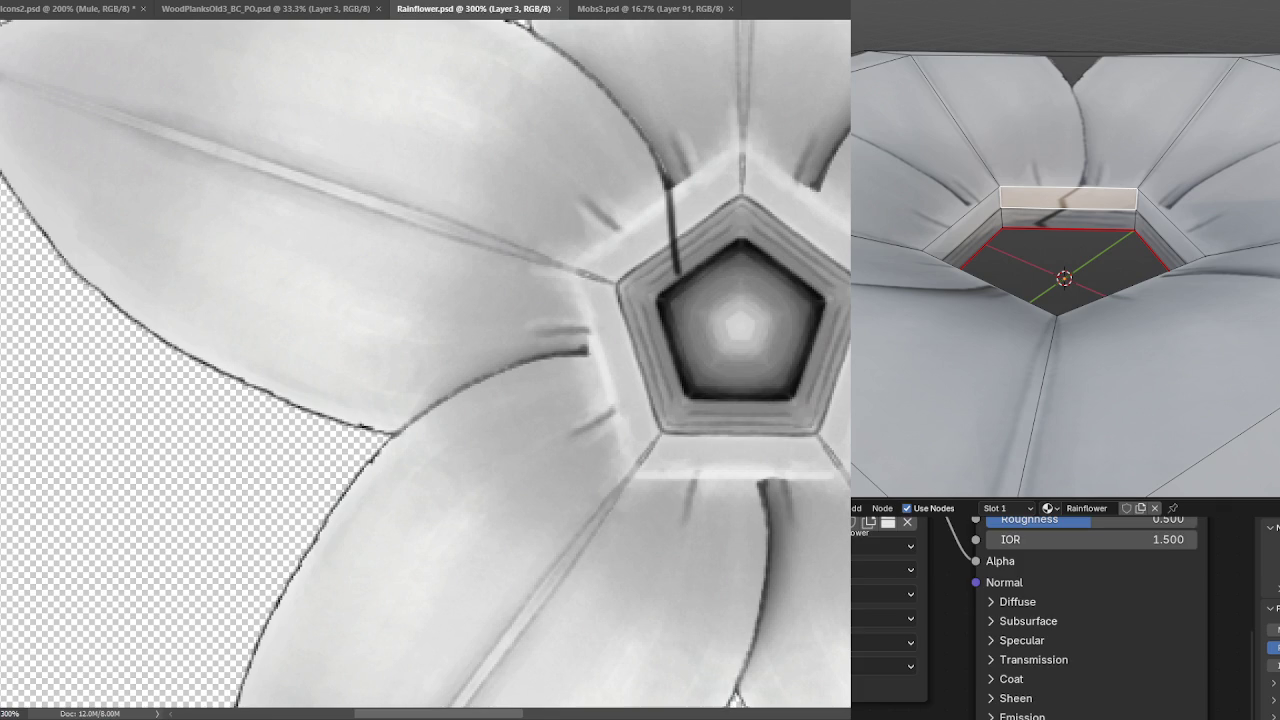
Switch the lower panel from shader nodes to the UV Editor showing Rainflower.psd.
click(853, 508)
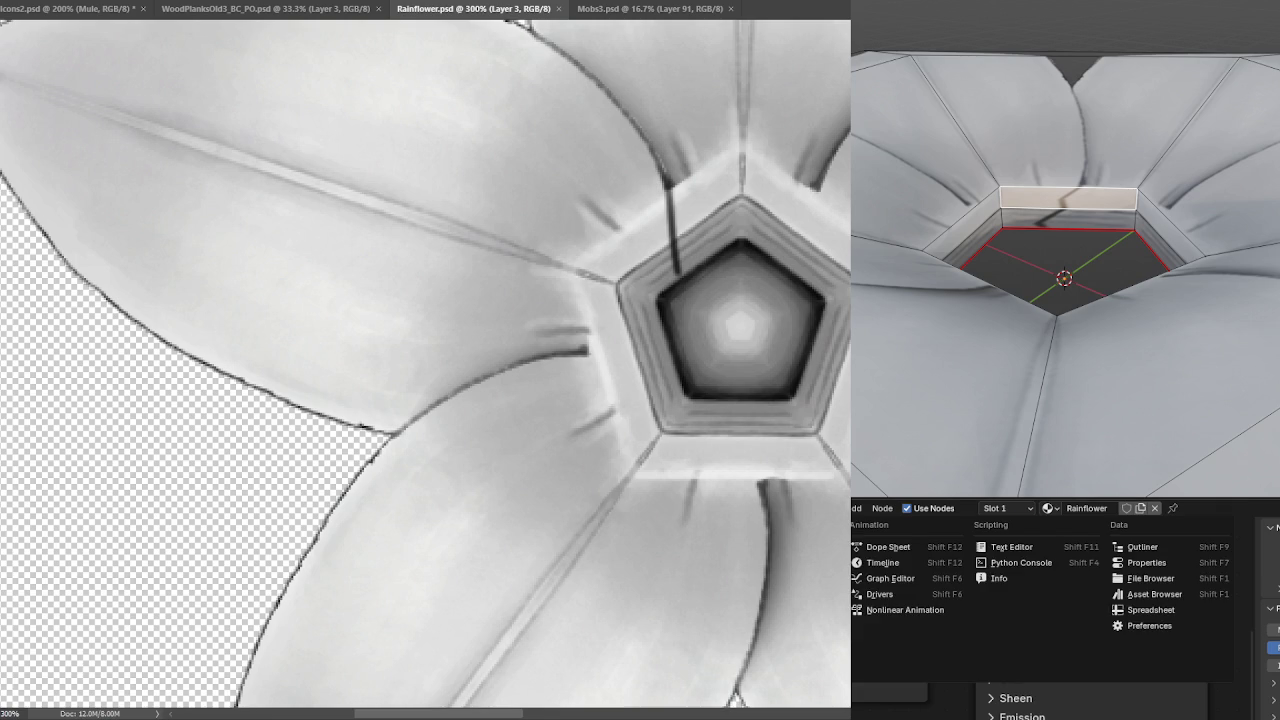
click(899, 608)
scroll(1130, 348, down, 3)
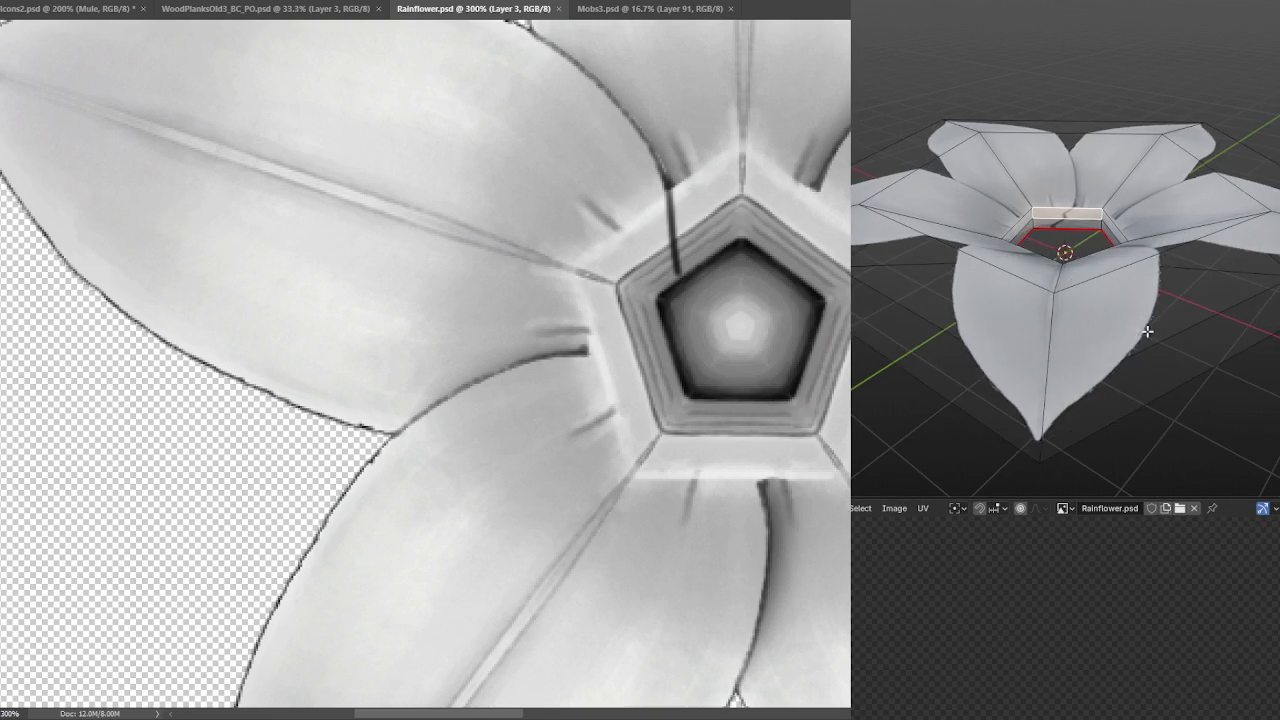
Select the whole mesh and zoom the UV Editor onto the texture's central pentagon.
key(a)
scroll(900, 690, up, 2)
scroll(938, 688, down, 1)
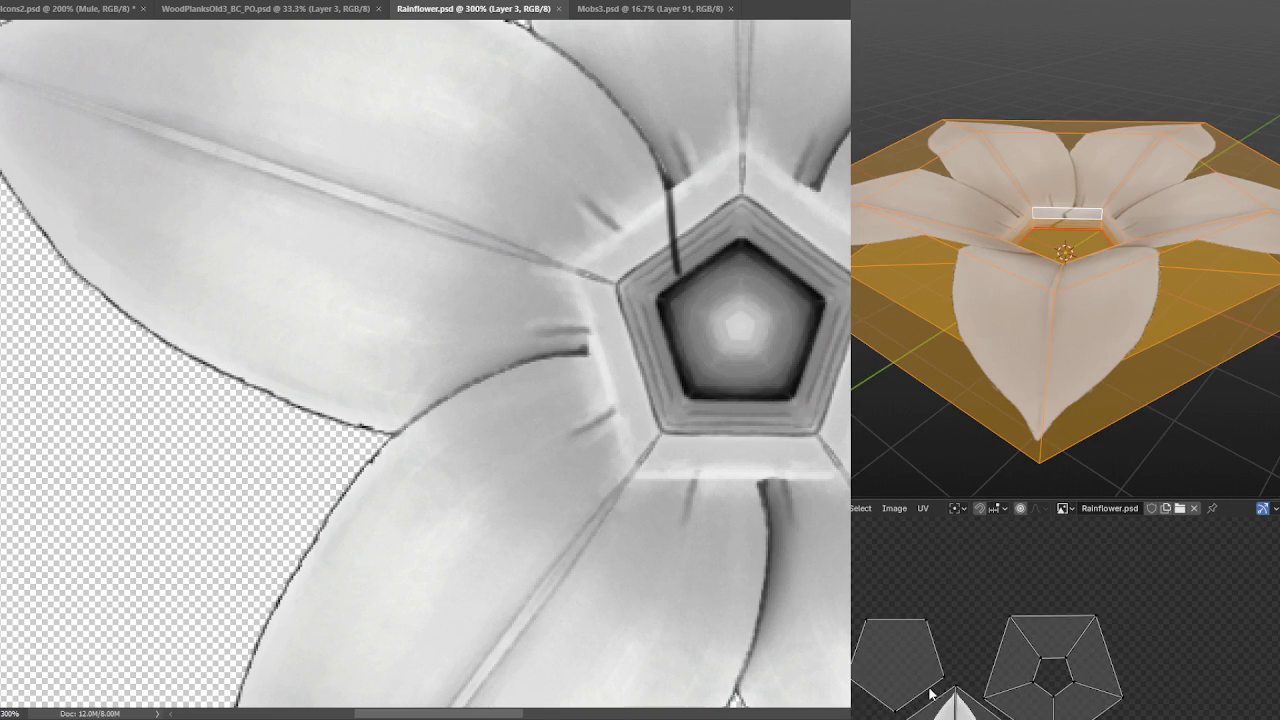
scroll(938, 688, down, 2)
scroll(1008, 640, up, 4)
scroll(1015, 600, up, 2)
scroll(1015, 600, up, 2)
scroll(1043, 623, up, 1)
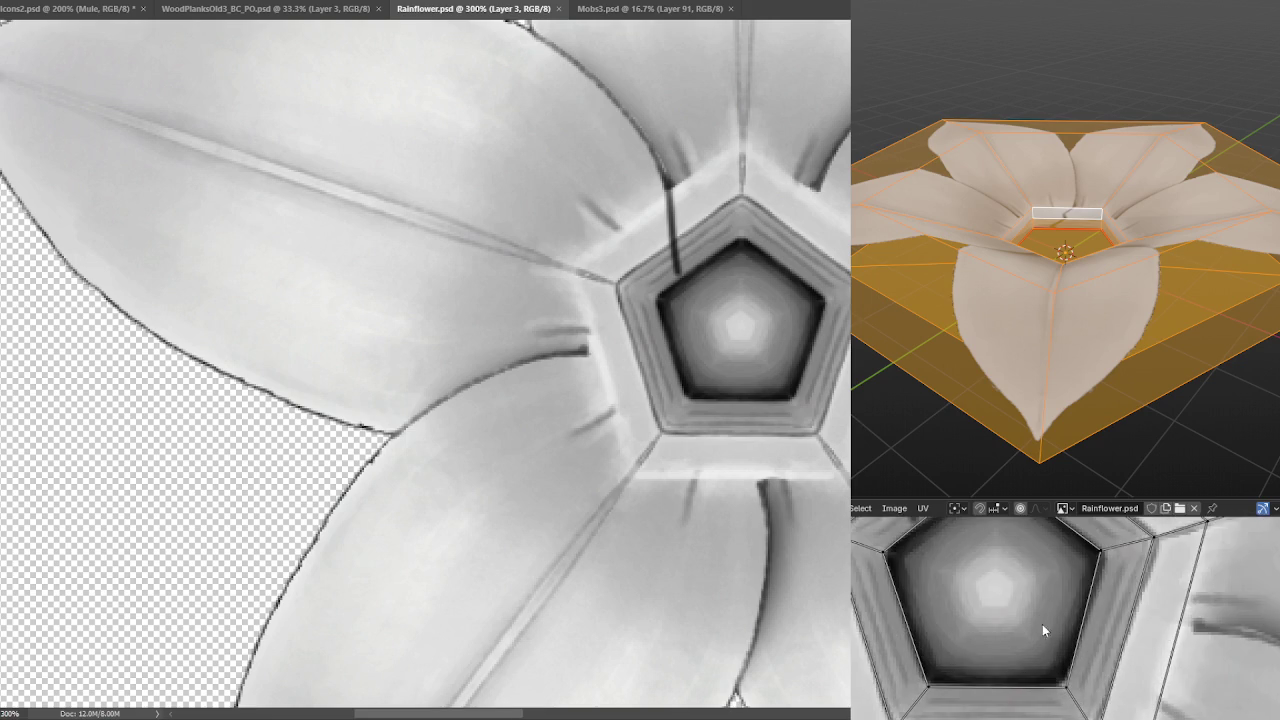
scroll(1043, 623, up, 1)
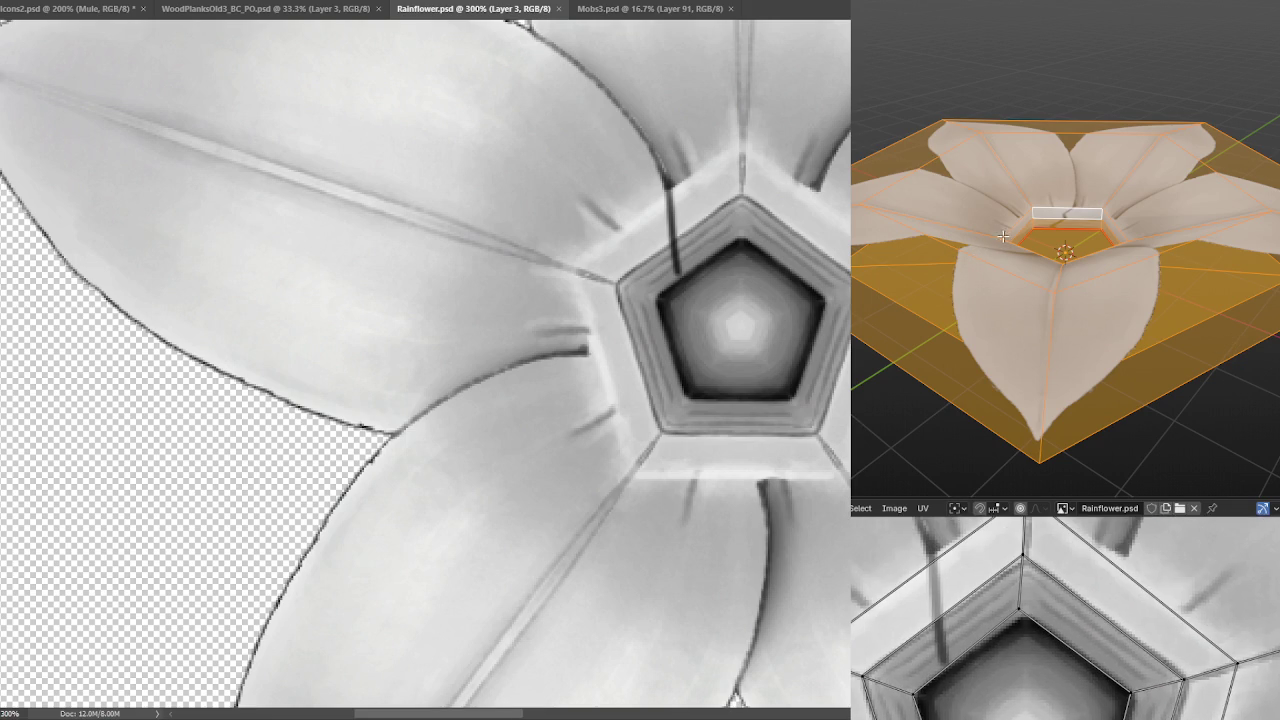
Return to mesh editing, frame the selected centre face and orbit into an inner-ring corner.
key(Tab)
key(KP_Decimal)
mouse_move(1051, 264)
mouse_down()
mouse_move(1120, 251)
mouse_move(1101, 236)
mouse_up()
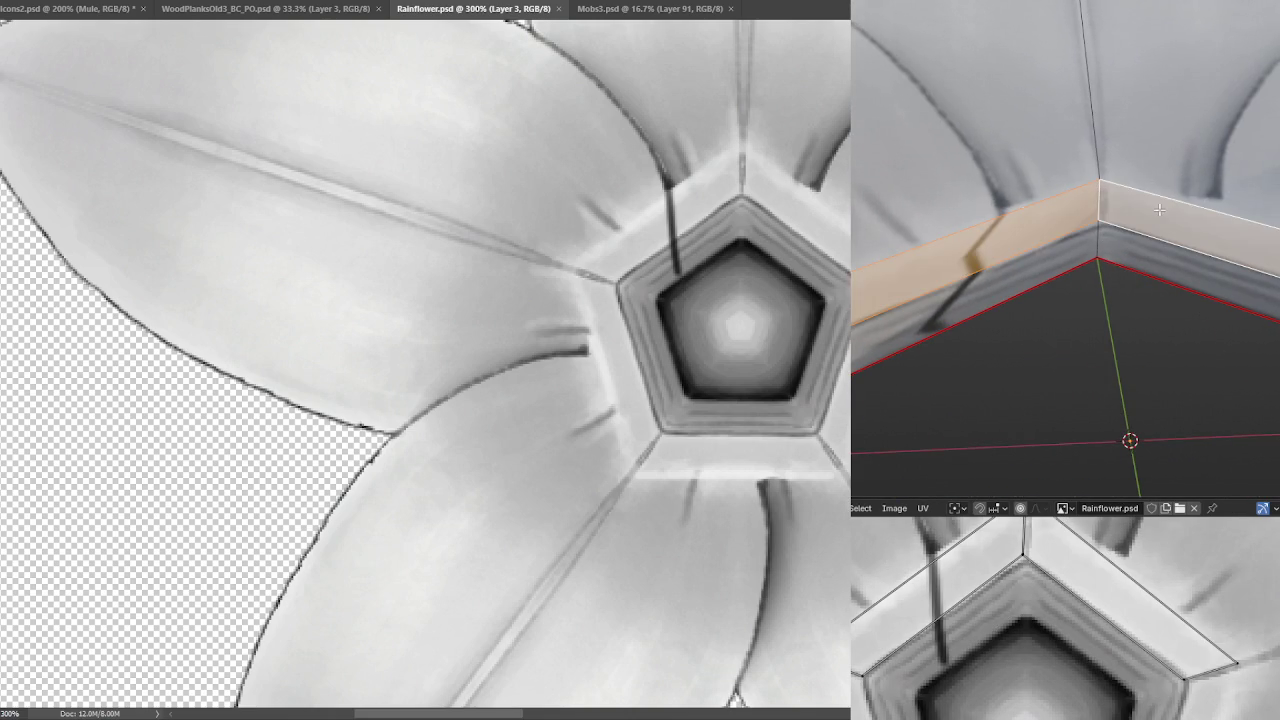
Orbit around the centre pentagon and extrude the inner wall faces along their normals.
scroll(1161, 211, down, 2)
scroll(1130, 200, down, 2)
scroll(1087, 183, down, 2)
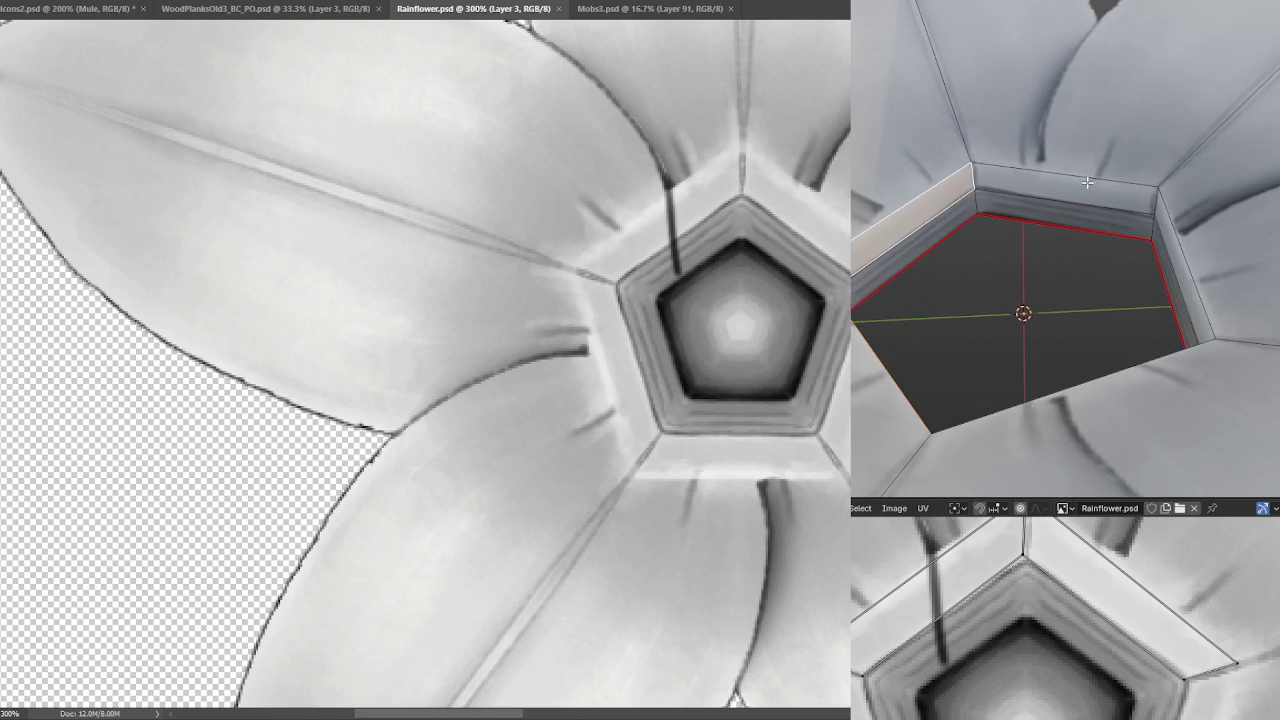
drag(998, 186, 1163, 179)
mouse_move(1075, 237)
mouse_down()
mouse_move(1131, 173)
mouse_move(1057, 236)
mouse_move(1108, 233)
mouse_up()
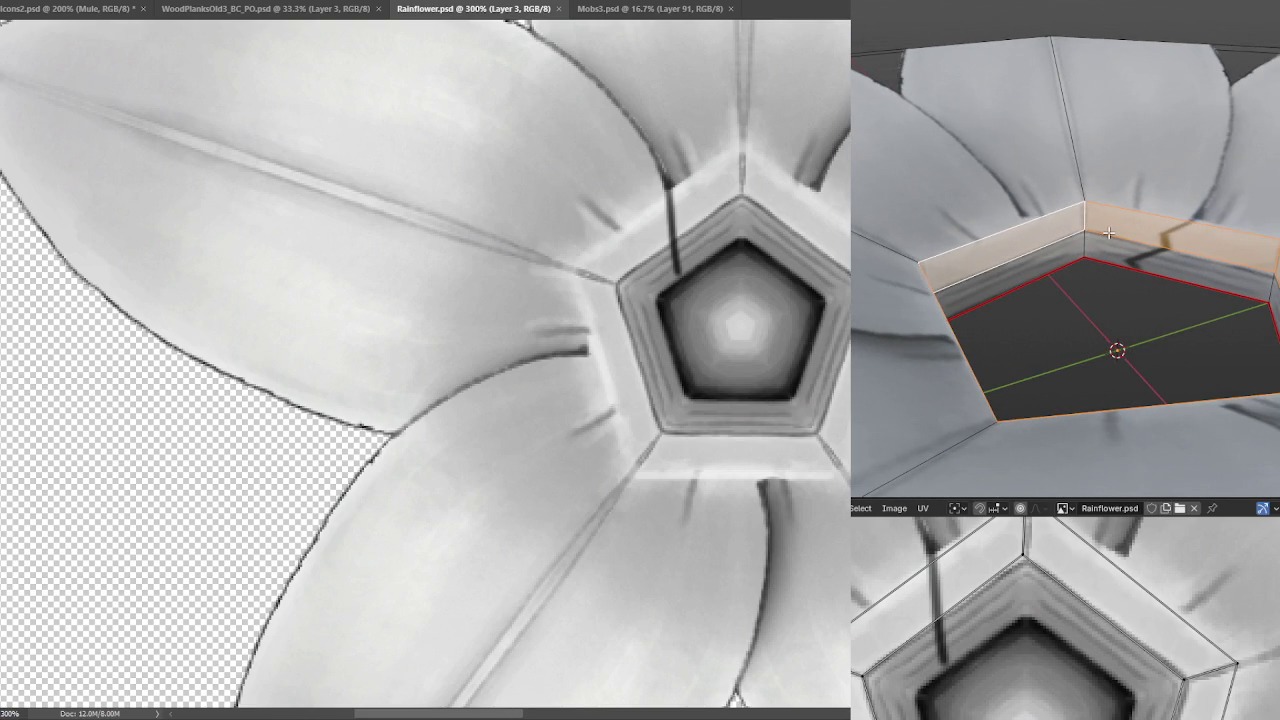
right_click(1095, 263)
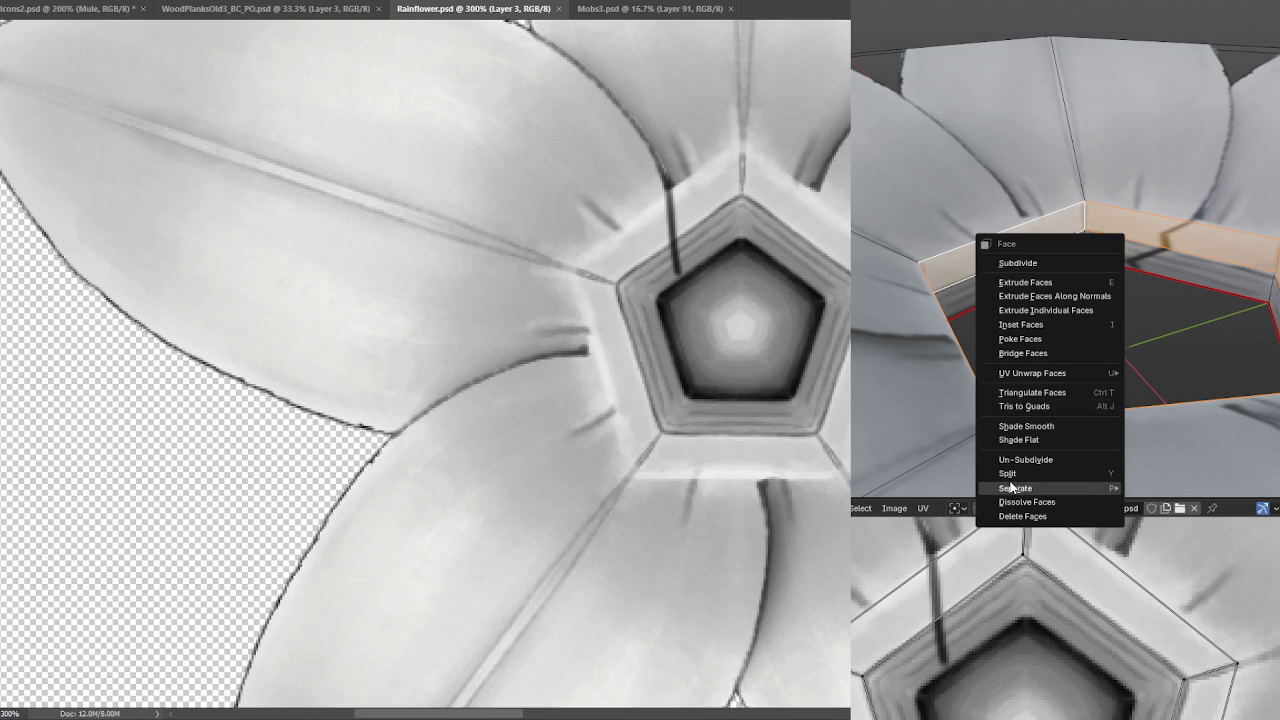
click(1100, 296)
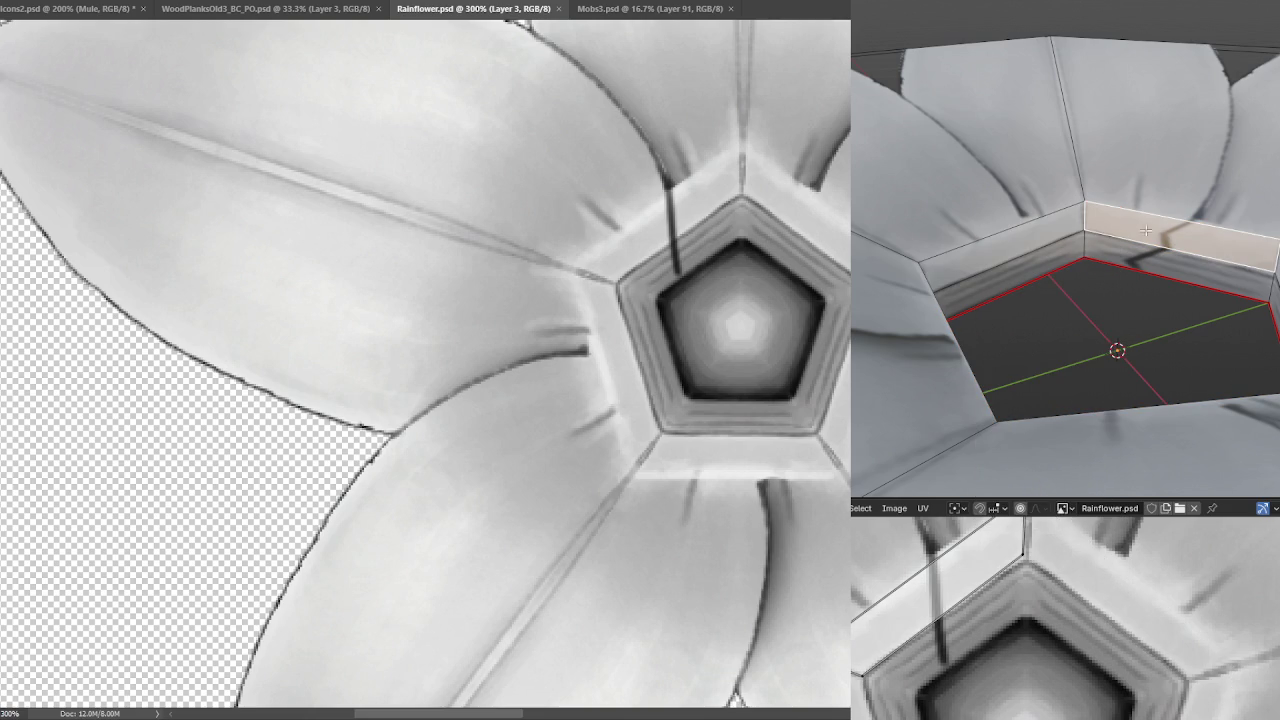
Subdivide the wall strip face with Straight Cut n-gons, then undo the subdivision.
click(1086, 204)
shift+click(1269, 272)
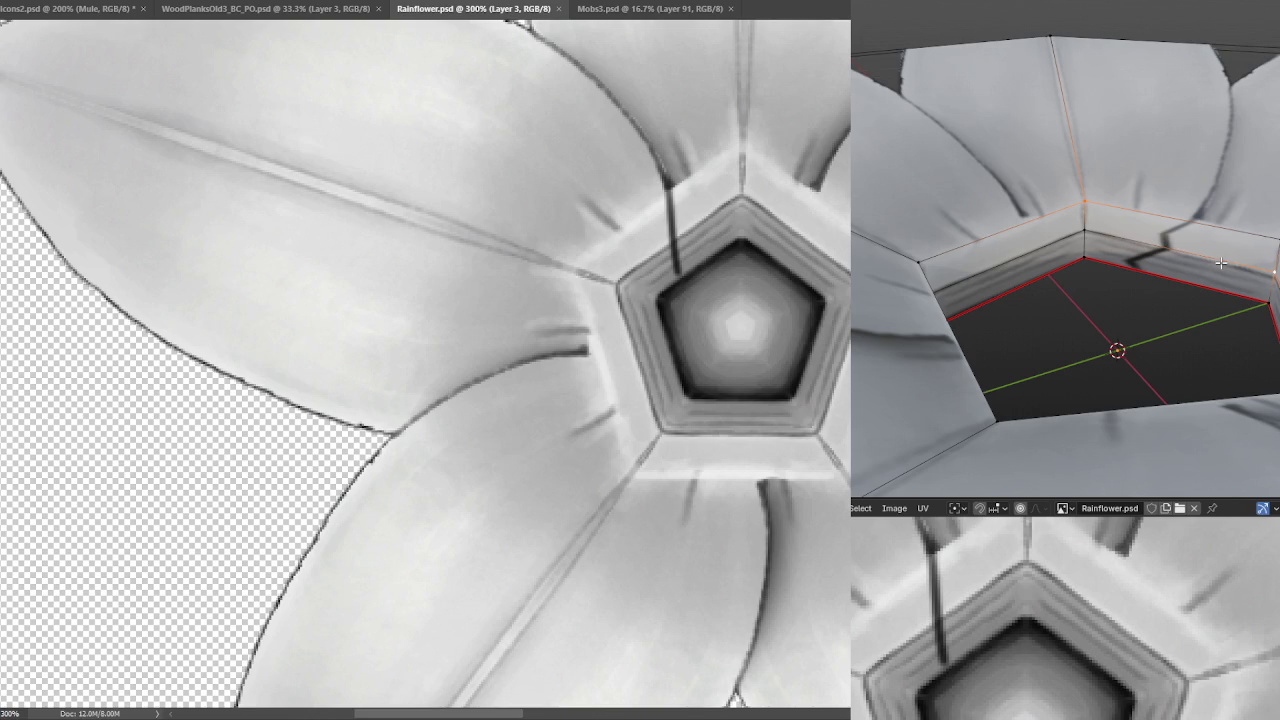
key(3)
click(1193, 235)
key(ctrl+f)
click(1191, 234)
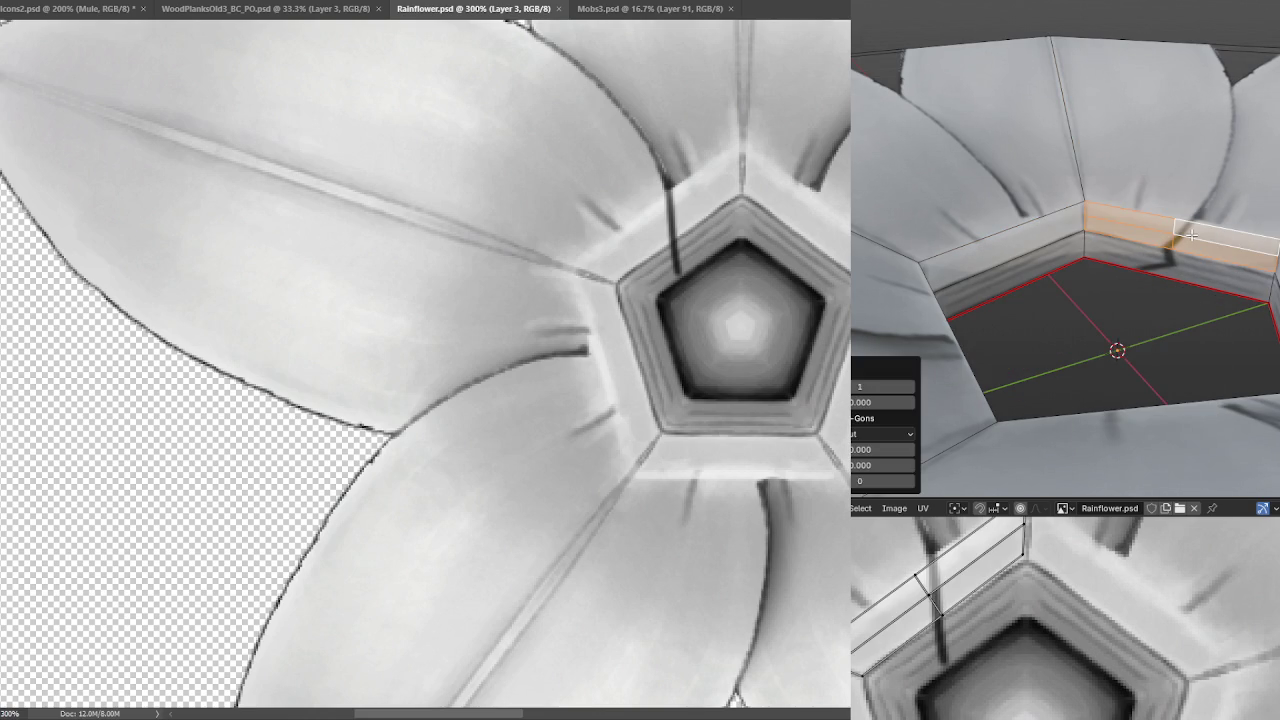
click(880, 434)
click(859, 446)
click(855, 438)
click(857, 446)
click(855, 436)
click(880, 481)
key(ctrl+z)
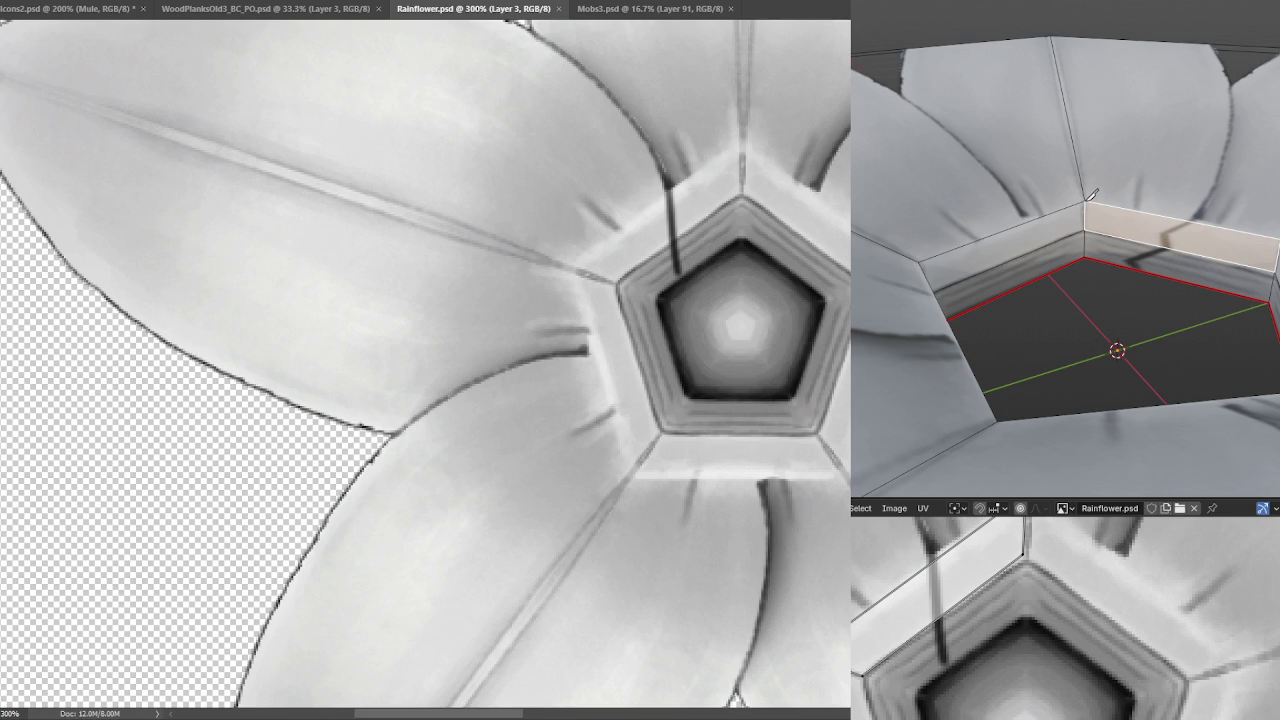
Select the wall strip's end vertices, then select the entire flower mesh for vertex operations.
click(1088, 198)
click(1258, 257)
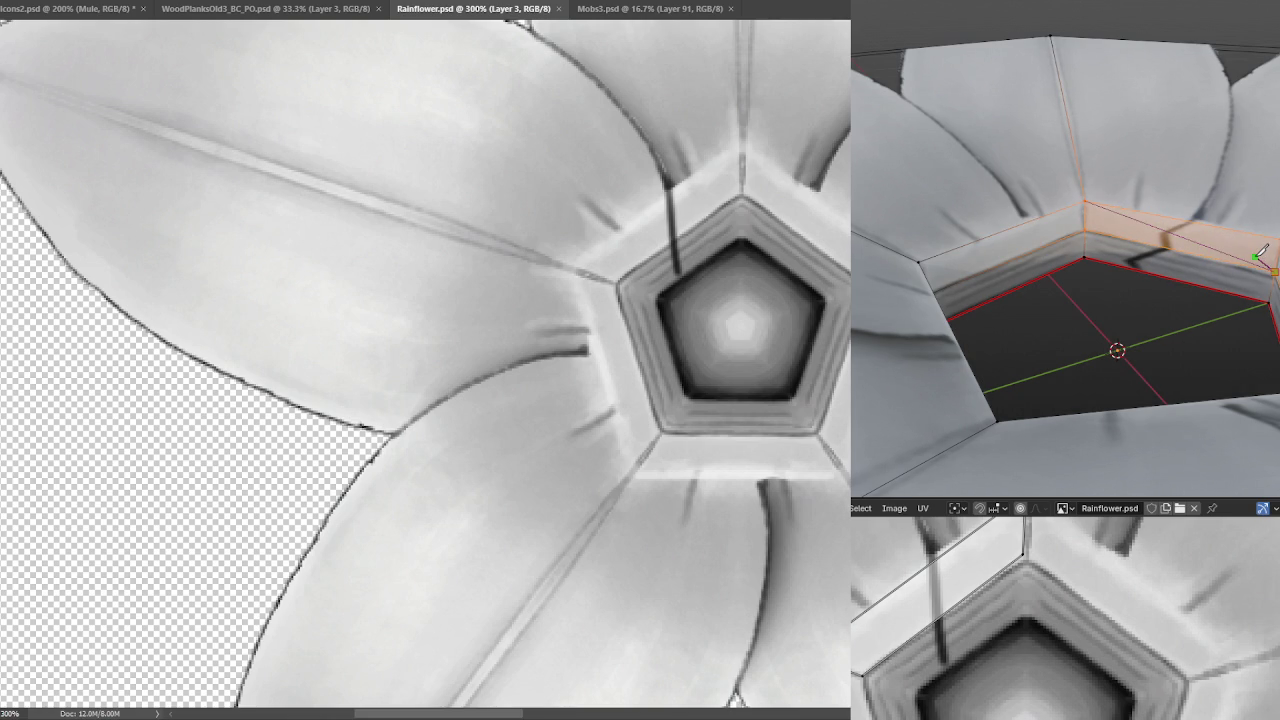
scroll(1113, 253, up, 2)
scroll(1152, 256, up, 2)
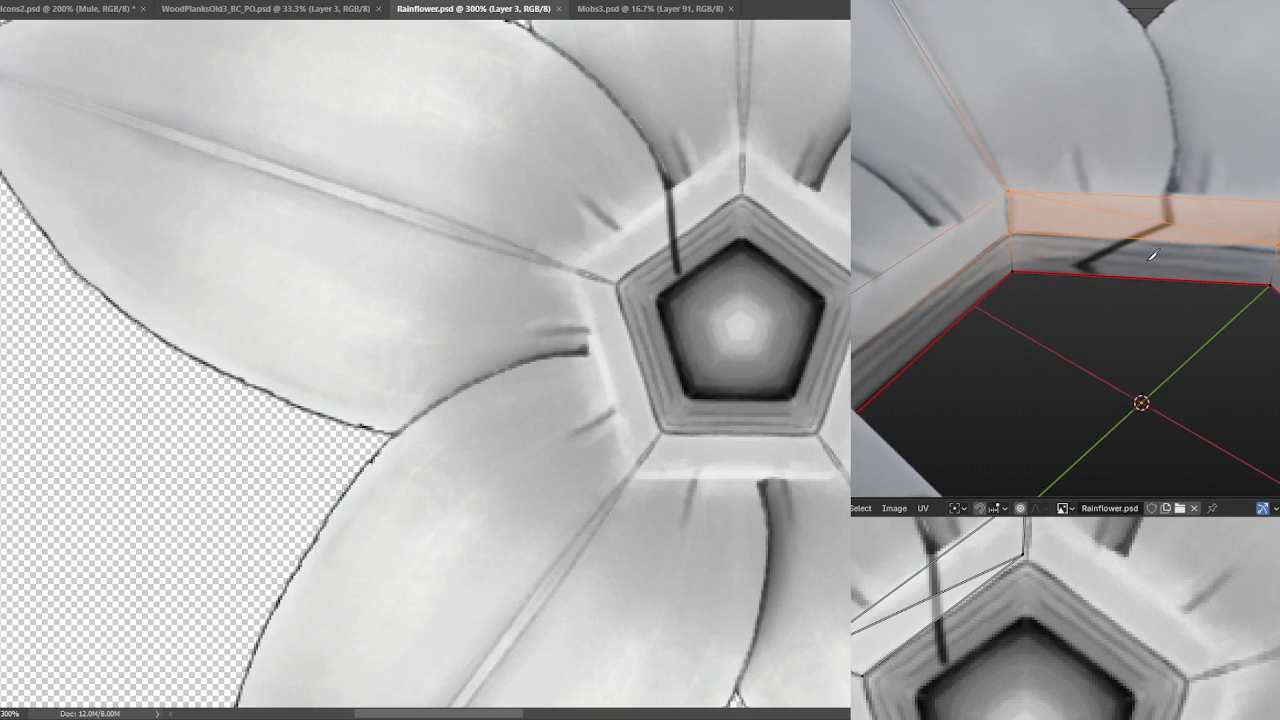
drag(1152, 256, 1183, 247)
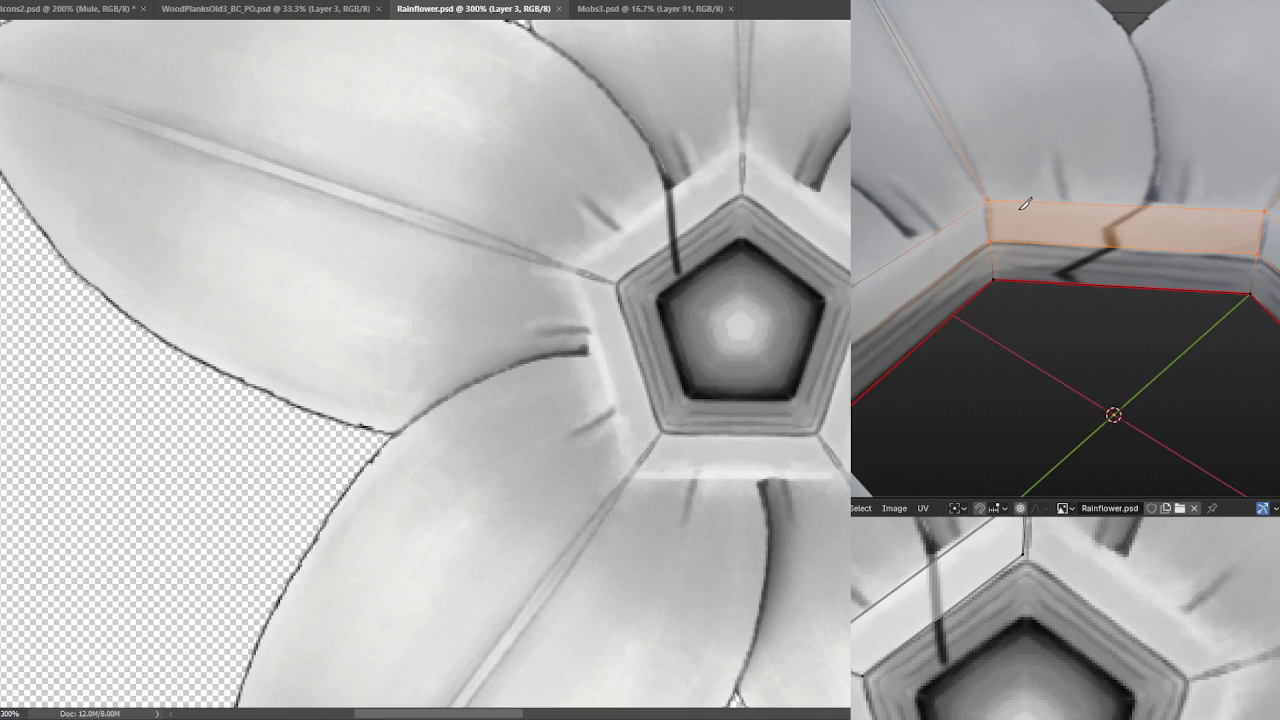
key(a)
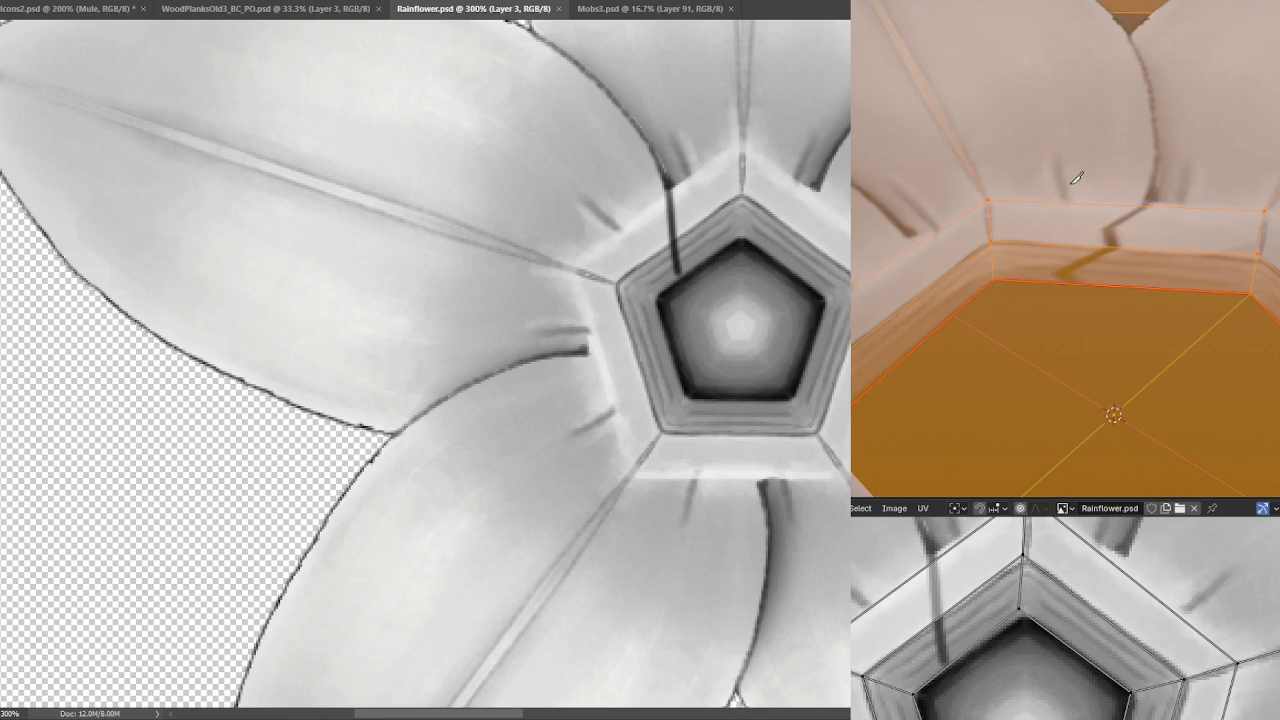
right_click(977, 118)
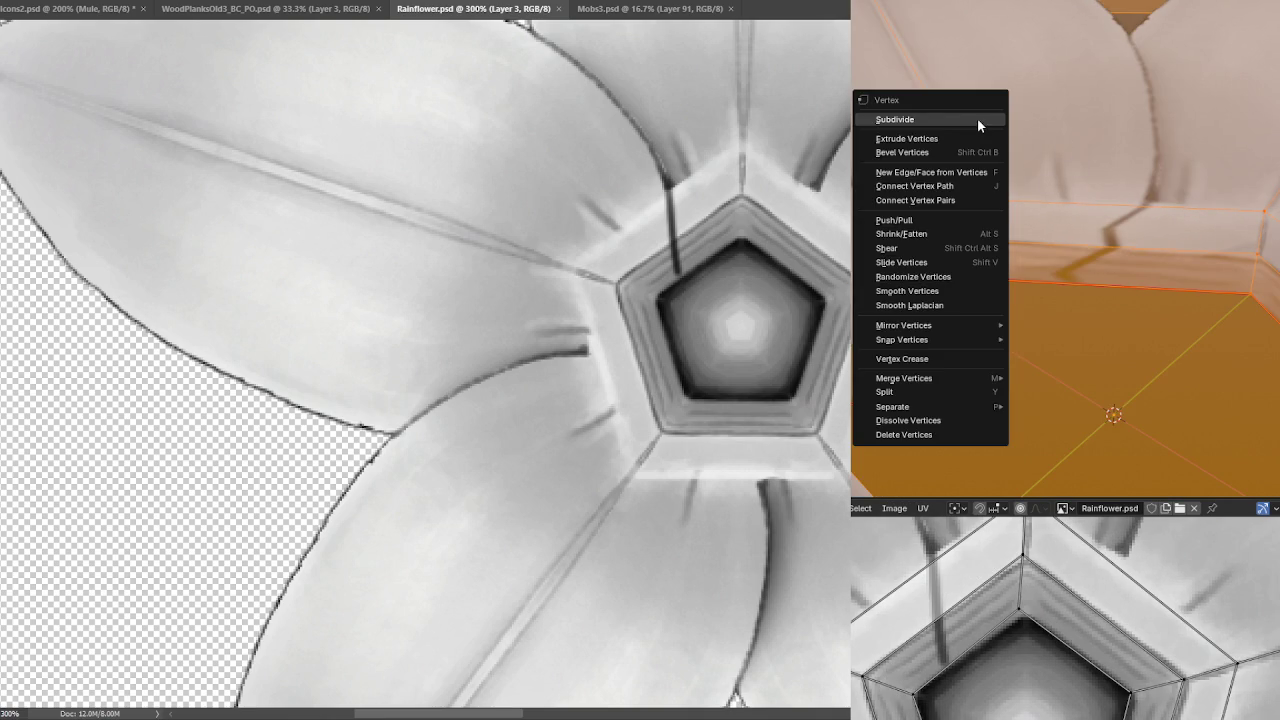
Subdivide the whole flower mesh once and check it from the front view.
click(961, 119)
scroll(1071, 172, down, 5)
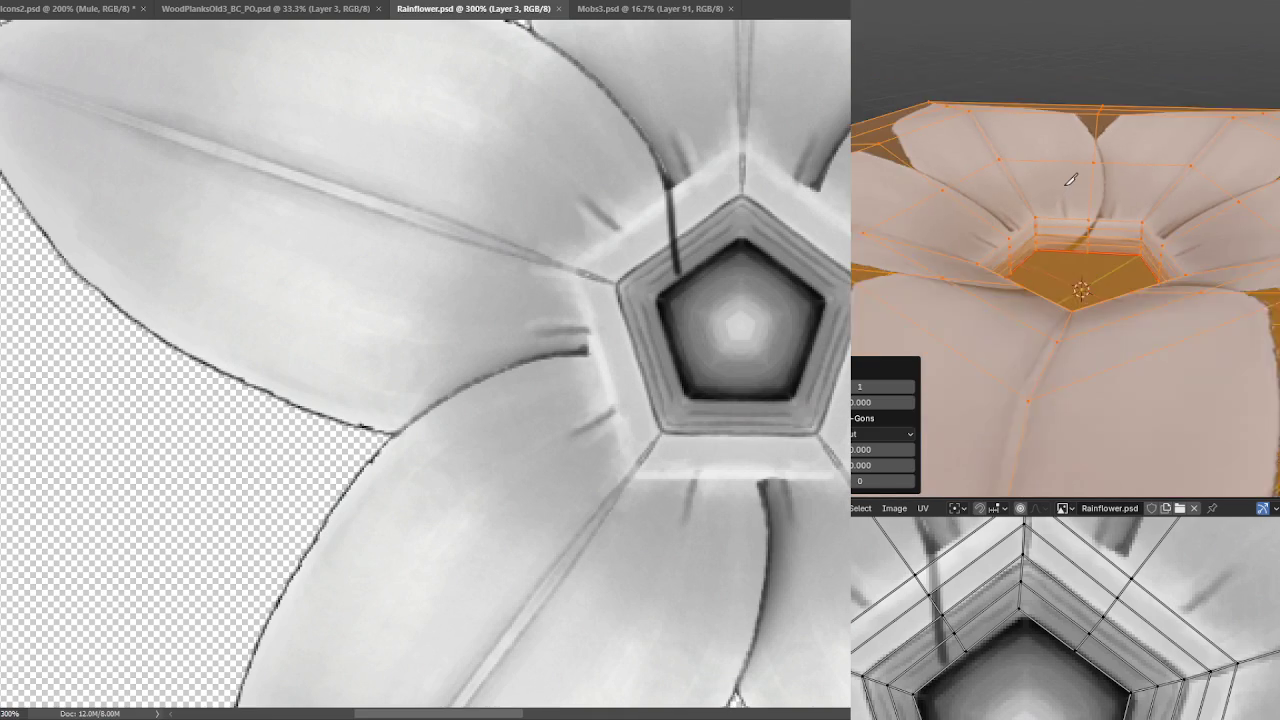
scroll(1071, 172, up, 2)
scroll(1060, 170, up, 3)
scroll(1041, 168, down, 2)
scroll(1090, 172, down, 1)
scroll(1120, 174, down, 1)
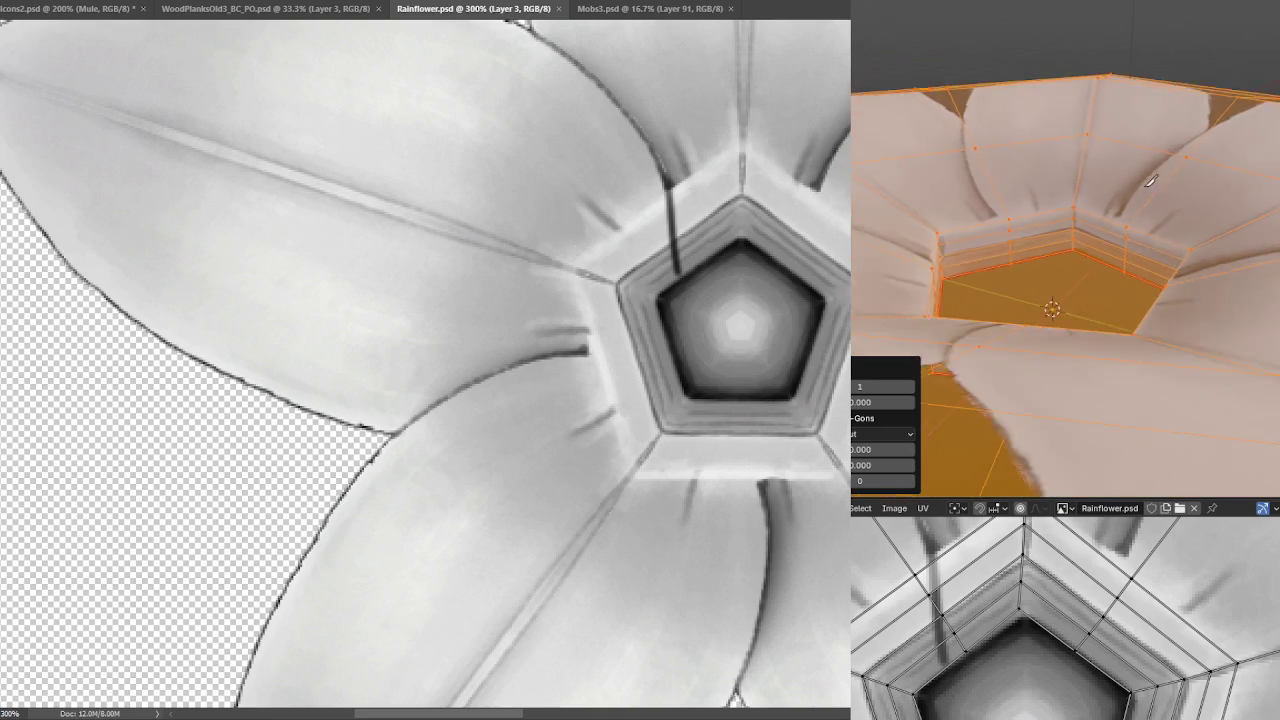
scroll(1146, 175, down, 1)
scroll(1147, 175, down, 1)
scroll(1110, 178, down, 1)
scroll(1070, 183, down, 1)
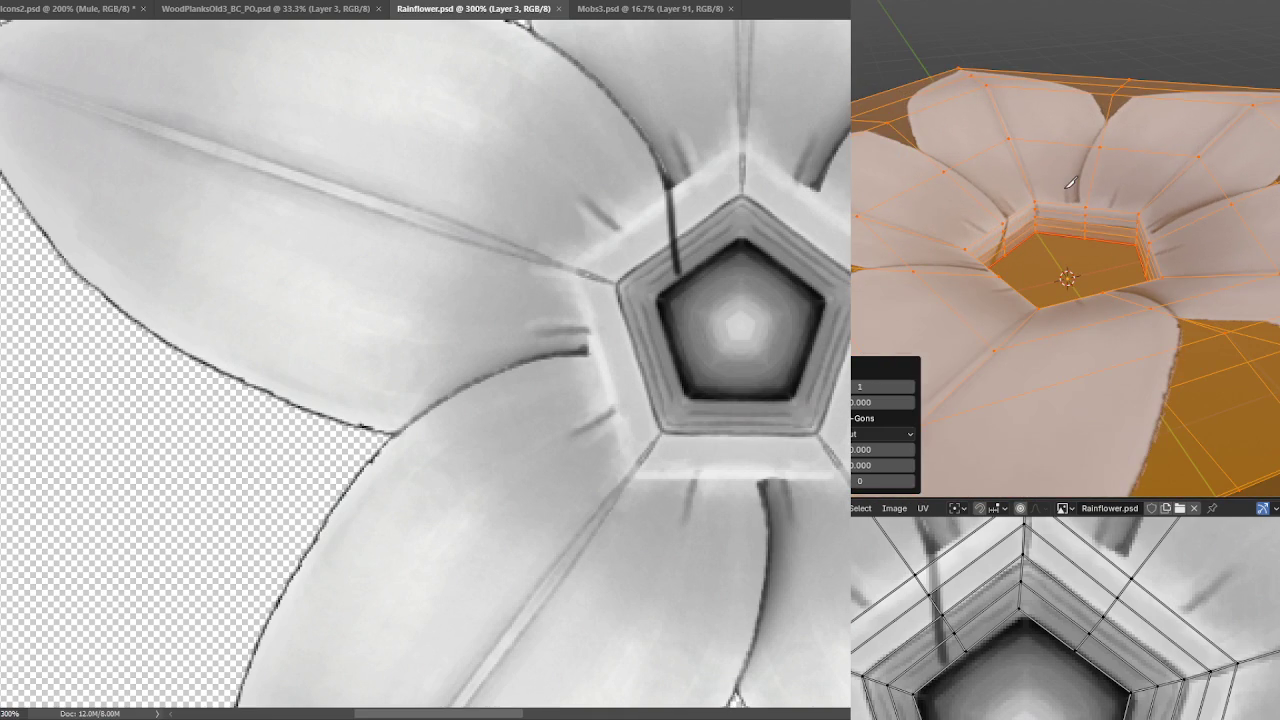
key(KP_1)
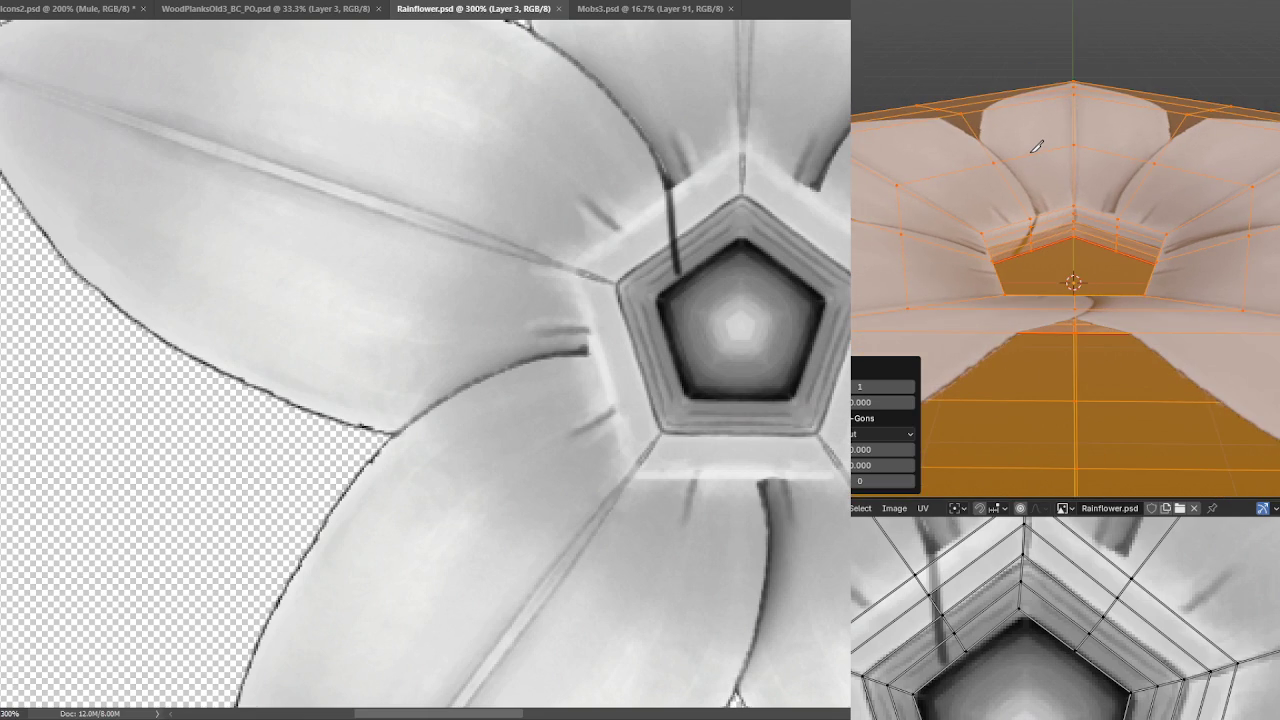
key(ctrl+z)
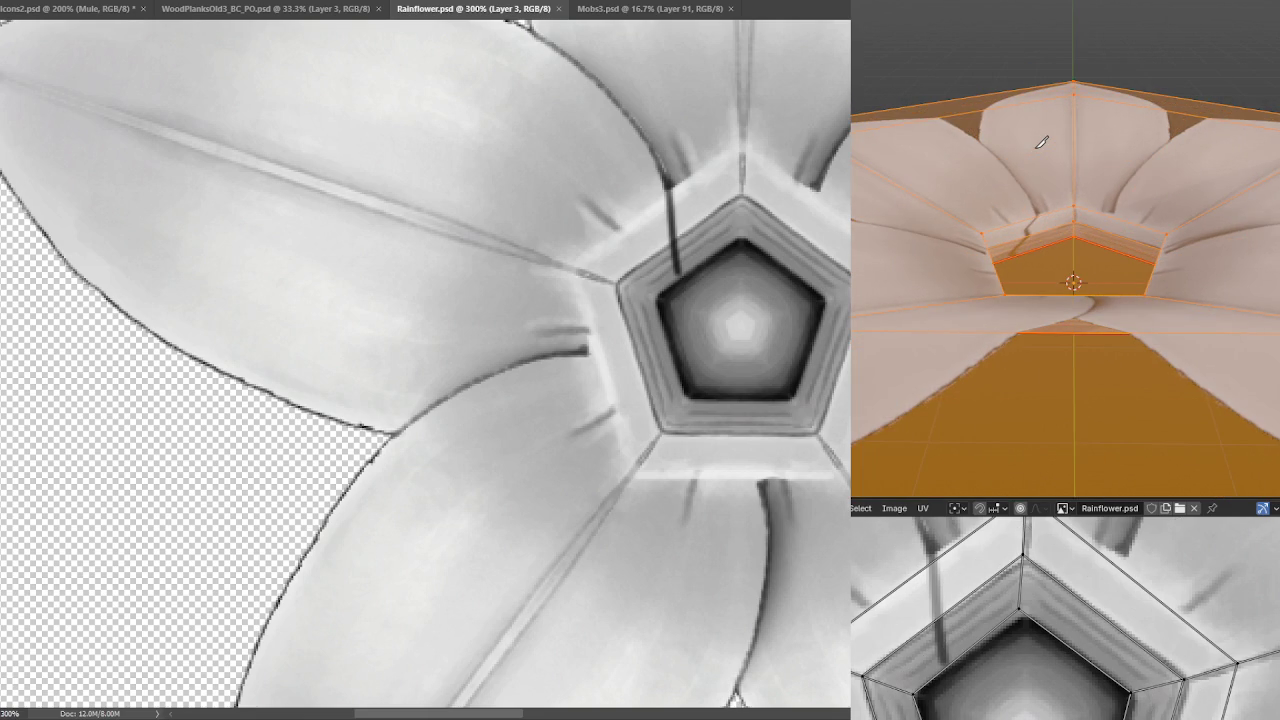
drag(1041, 143, 1075, 149)
key(alt+a)
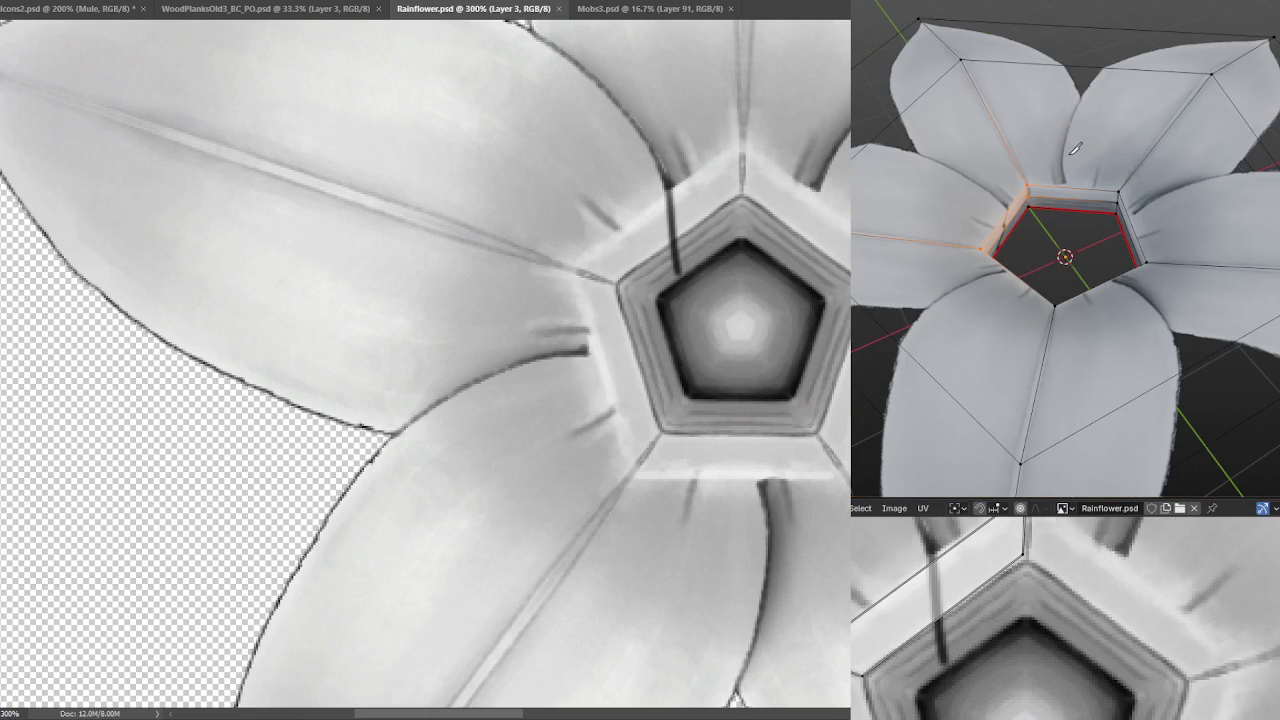
key(a)
mouse_move(1040, 160)
mouse_down()
mouse_move(1111, 157)
mouse_move(962, 108)
mouse_up()
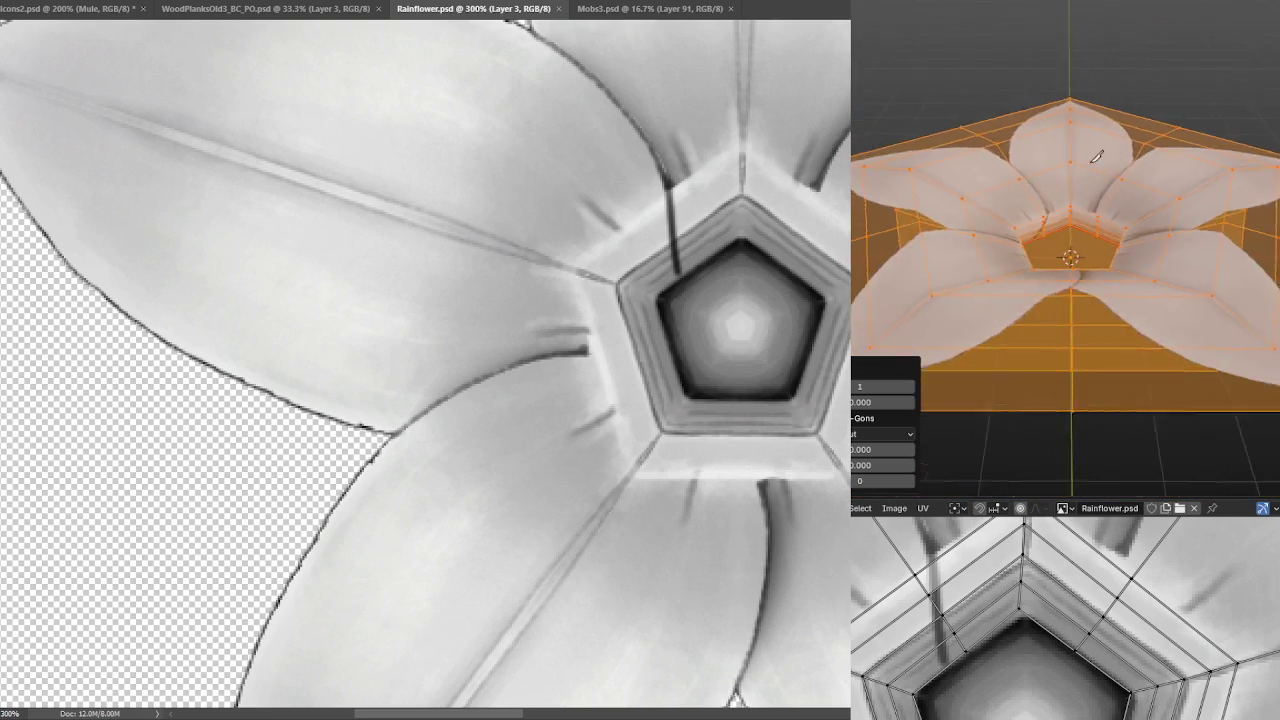
Leave Edit Mode and orbit to a top-down view of the textured flower.
click(845, 5)
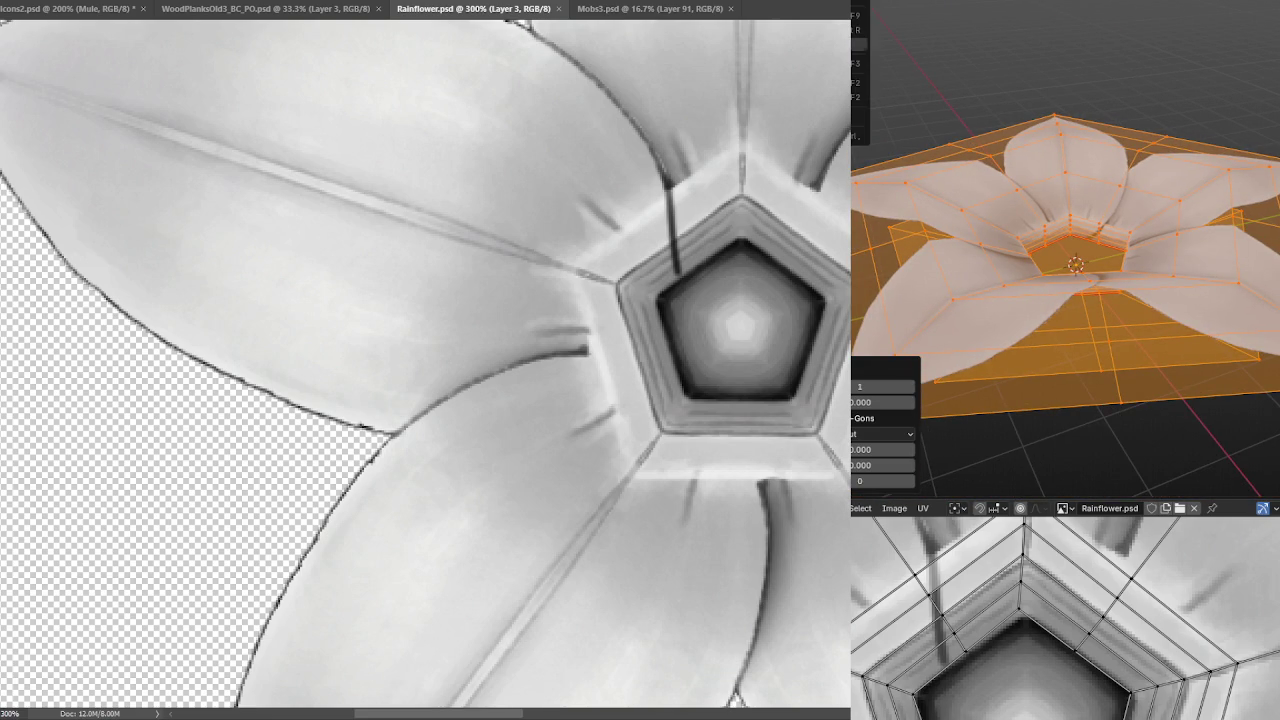
click(896, 28)
key(Tab)
scroll(1199, 187, up, 3)
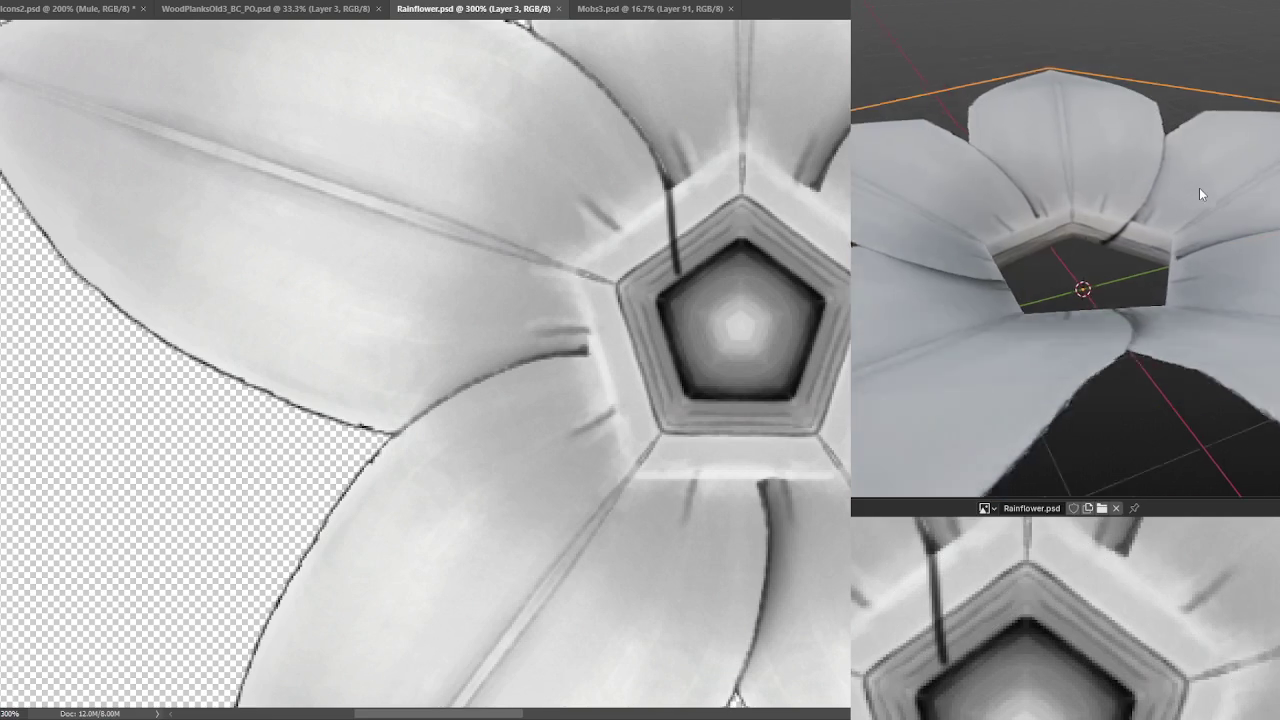
mouse_move(1187, 194)
mouse_down()
mouse_move(1090, 196)
mouse_move(1140, 210)
mouse_up()
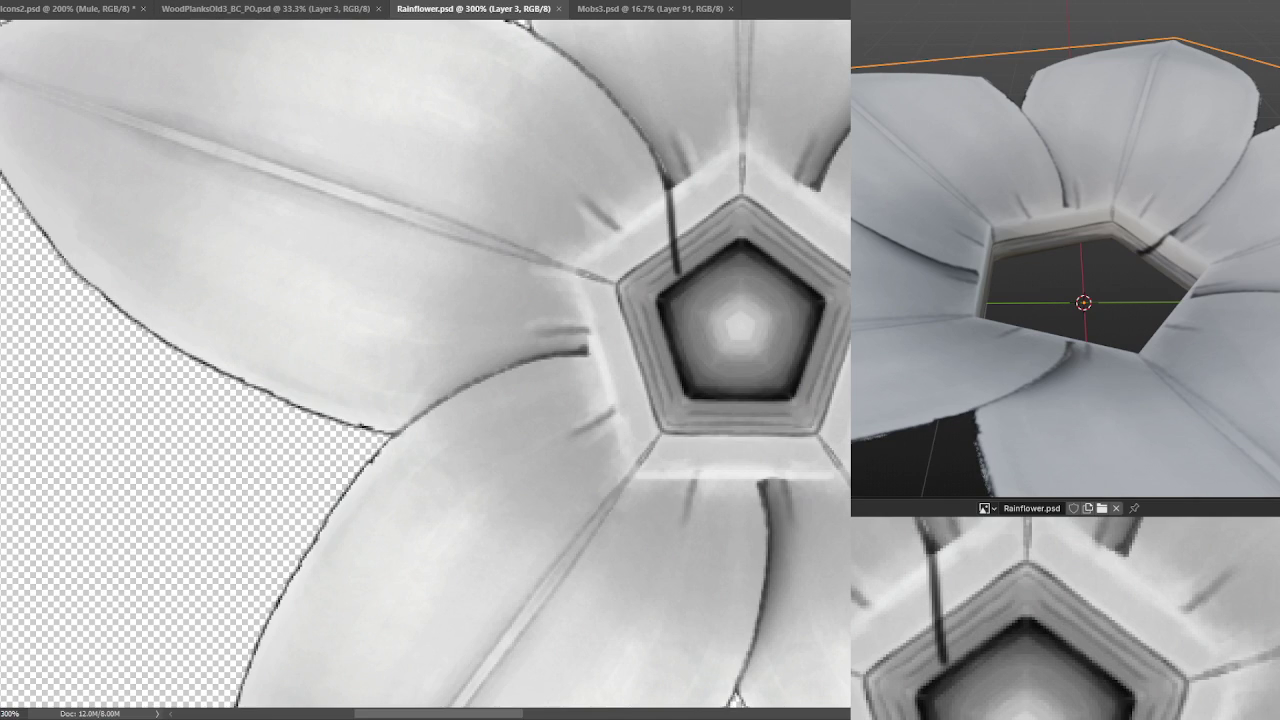
drag(651, 148, 699, 258)
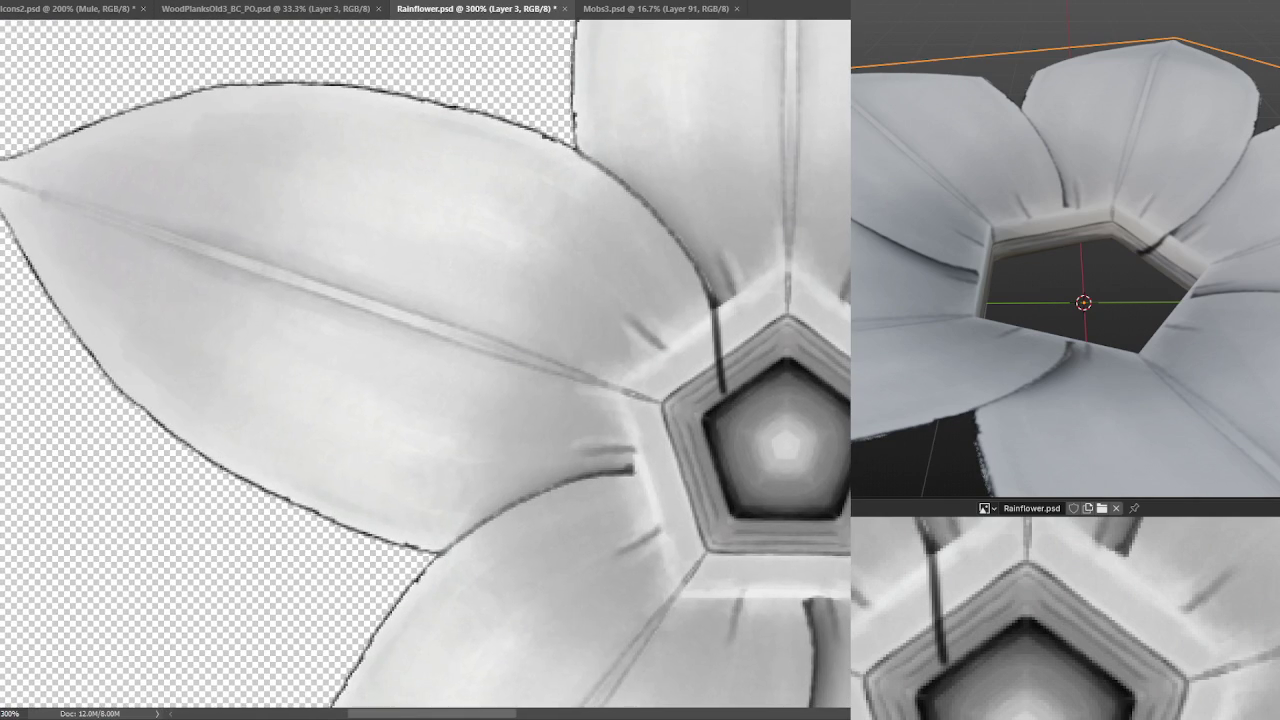
Switch to a larger brush and repaint the dark line along the petal edge.
key(ctrl+z)
right_click(300, 200)
click(357, 200)
key(Return)
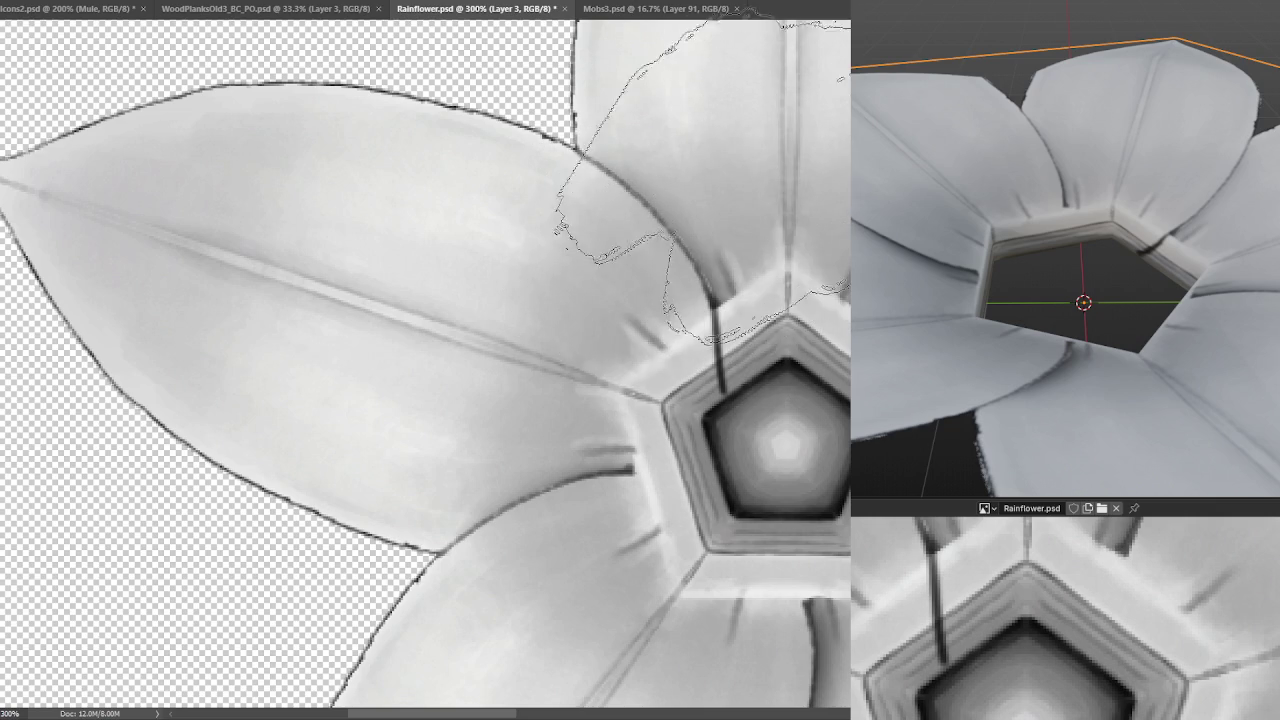
drag(678, 238, 708, 291)
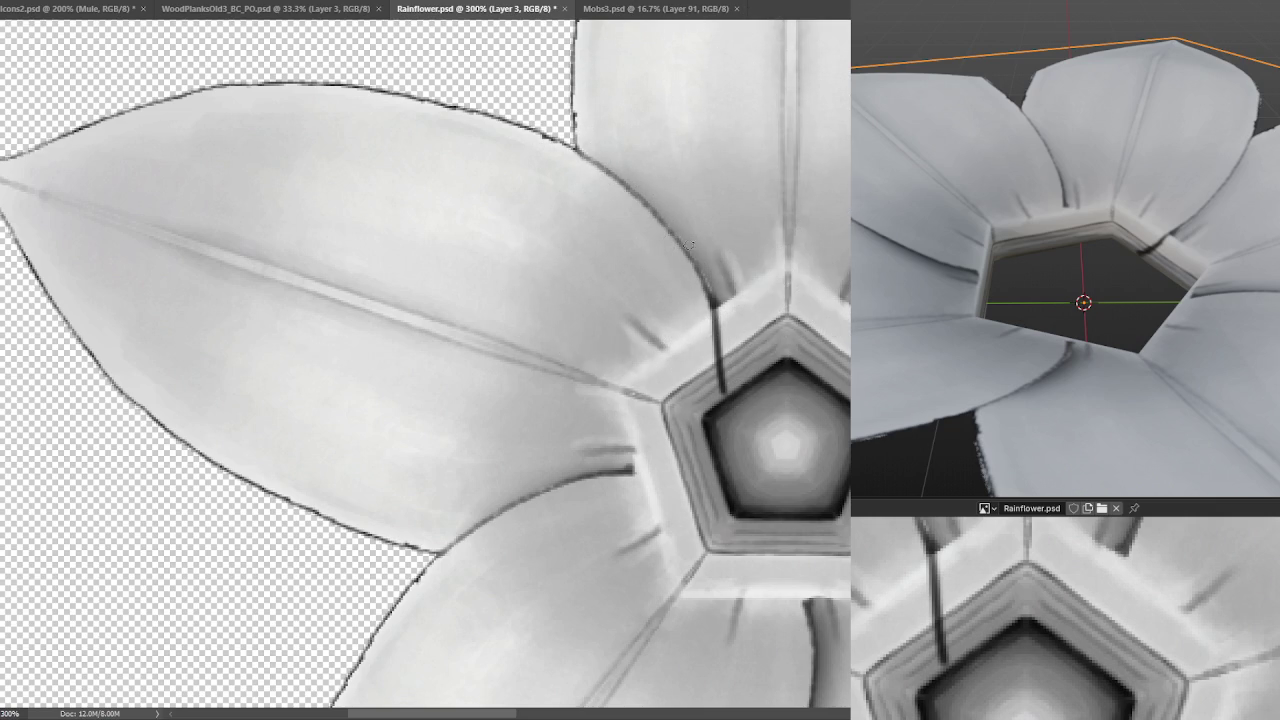
Sample the edge colour, darken the crease into the centre pentagon, and save Rainflower.psd.
alt+click(708, 291)
alt+click(711, 287)
alt+click(716, 291)
drag(716, 310, 725, 356)
alt+click(728, 306)
drag(718, 292, 718, 306)
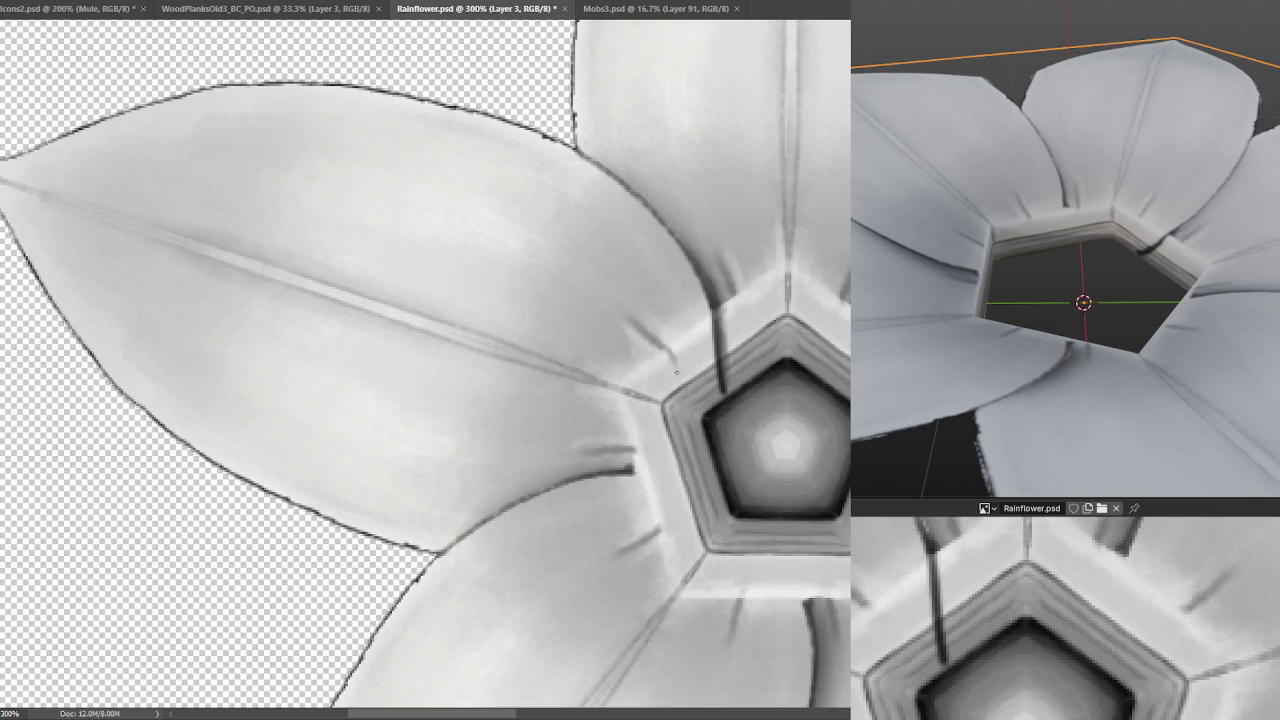
key(ctrl+s)
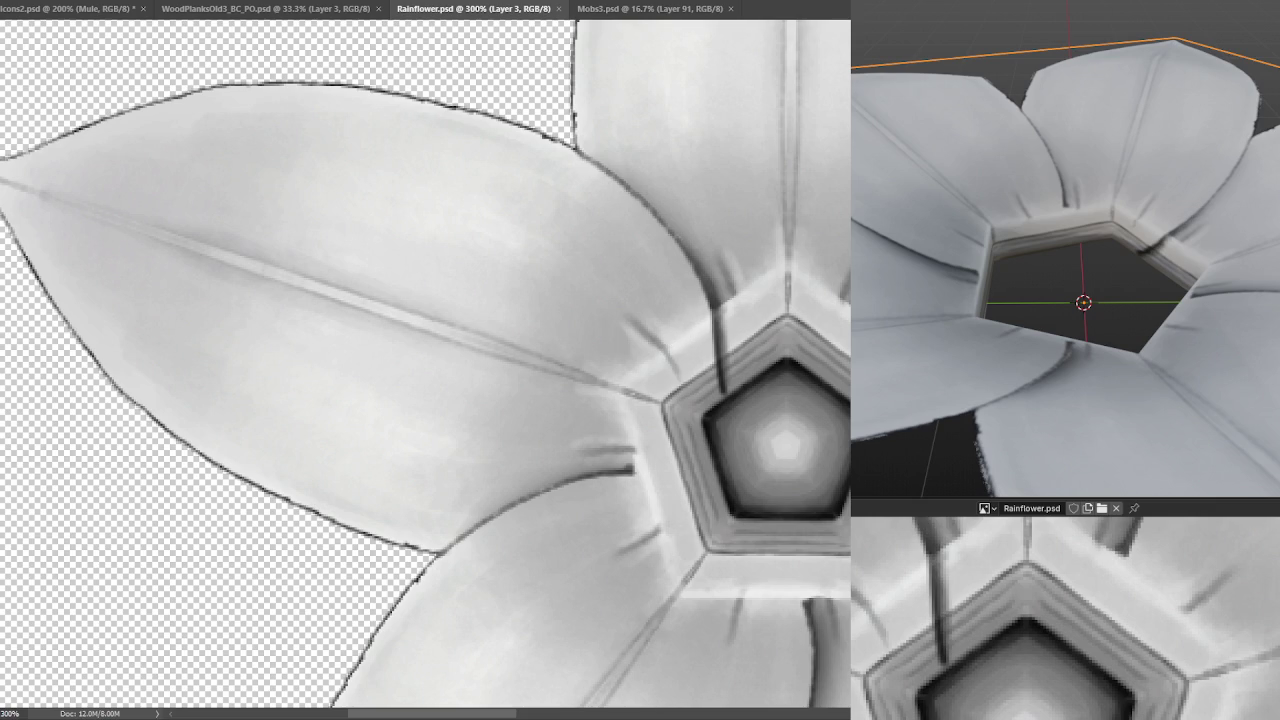
mouse_move(1060, 220)
mouse_down()
mouse_move(1101, 257)
mouse_move(1113, 232)
mouse_move(1103, 266)
mouse_move(1076, 259)
mouse_move(1084, 242)
mouse_move(1065, 266)
mouse_up()
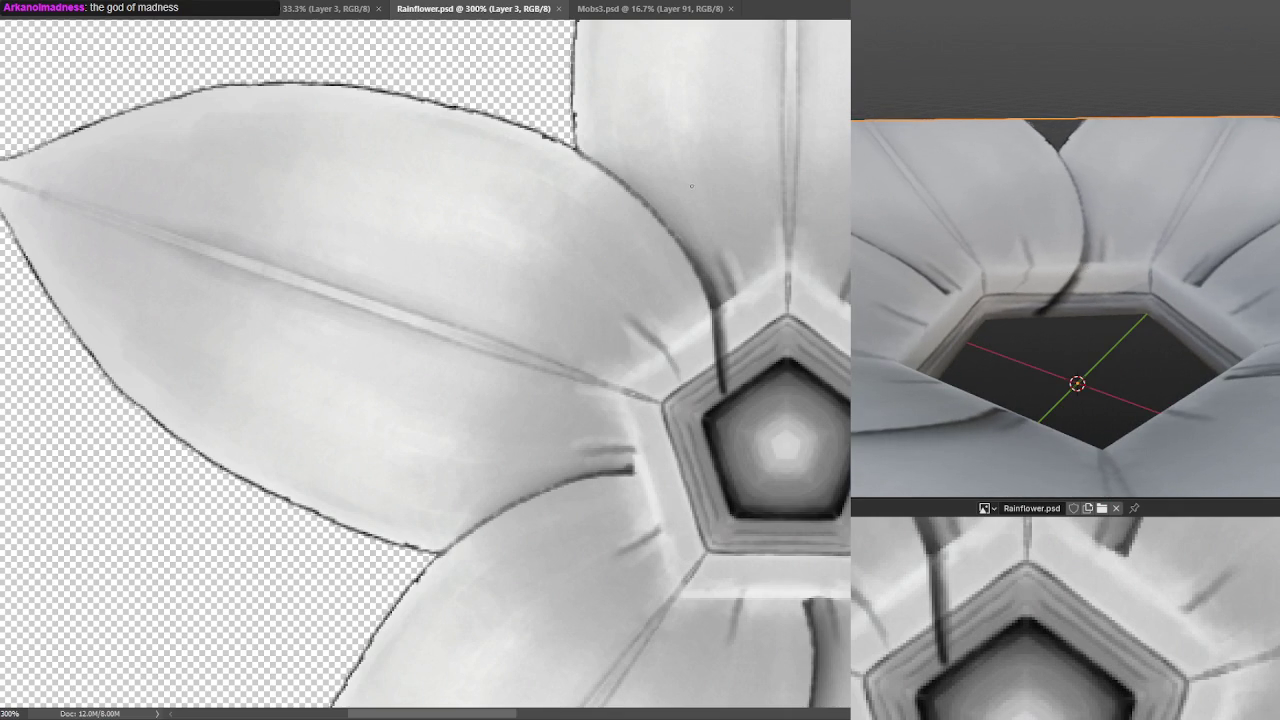
Dab small touch-ups on the petals near the pentagon, saving the Rainflower texture after each.
click(672, 365)
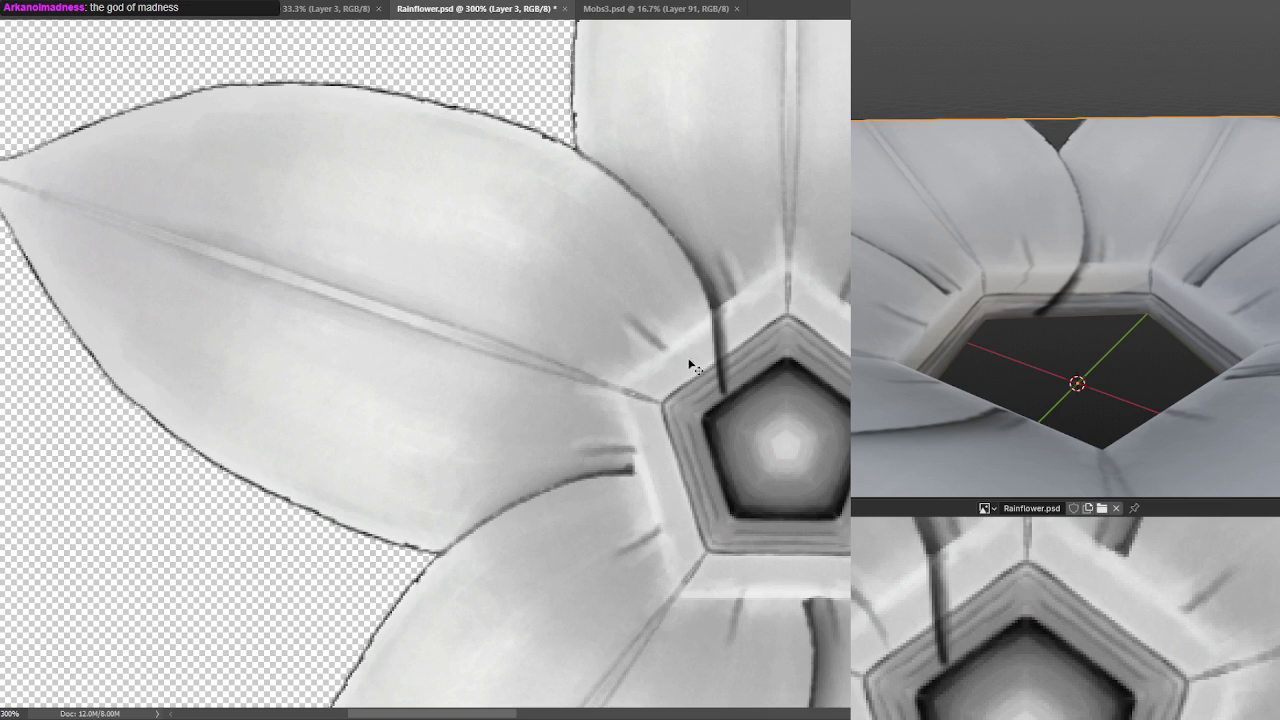
key(ctrl+s)
click(667, 352)
key(ctrl+s)
click(684, 369)
key(ctrl+s)
alt+click(665, 337)
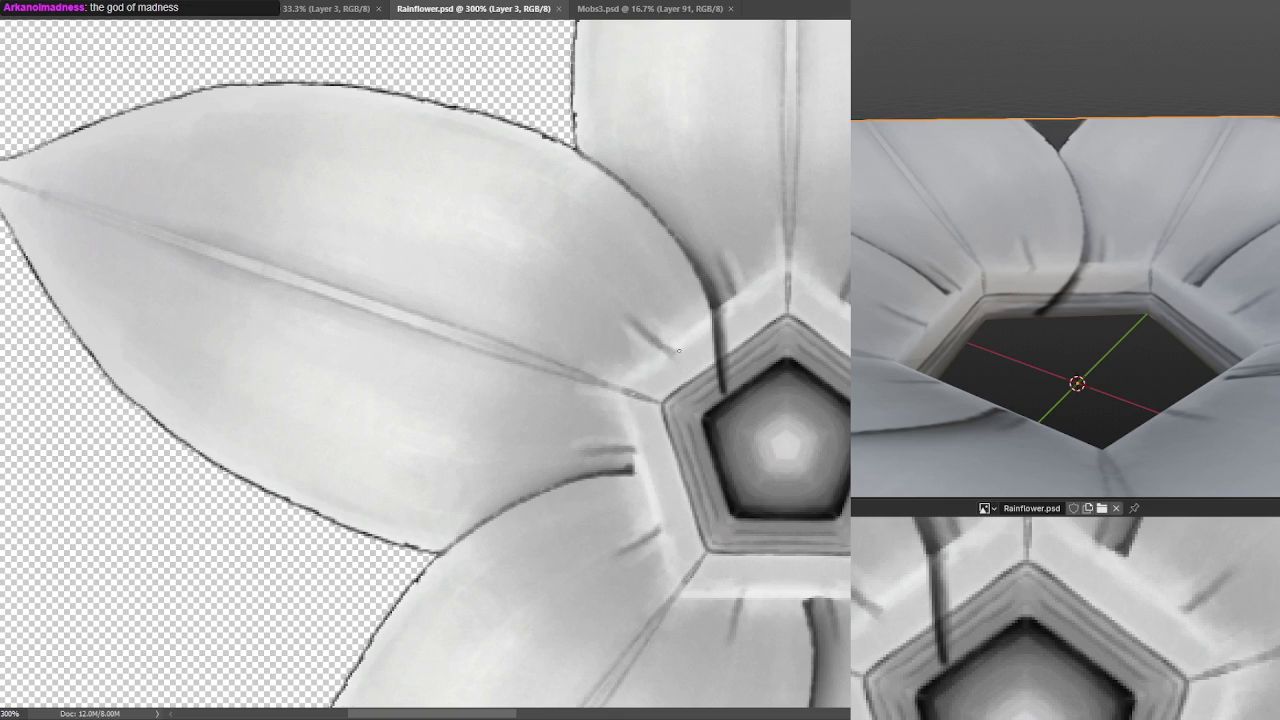
click(680, 347)
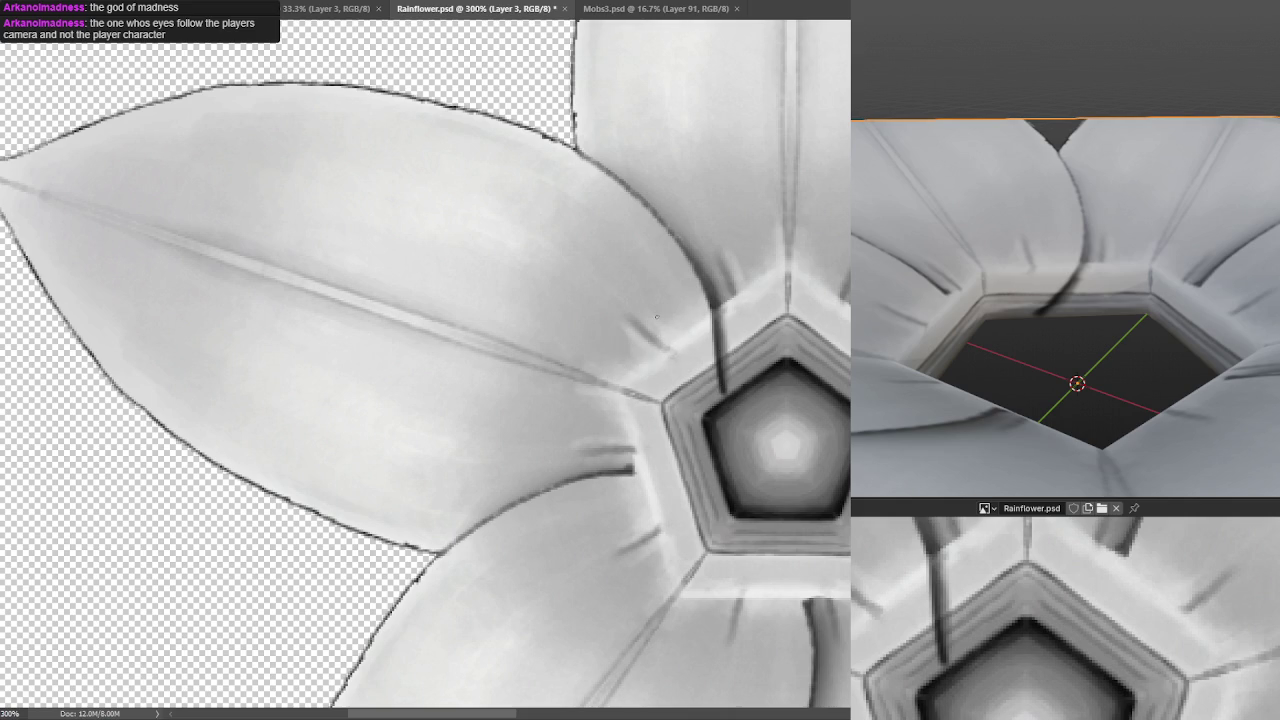
key(ctrl+s)
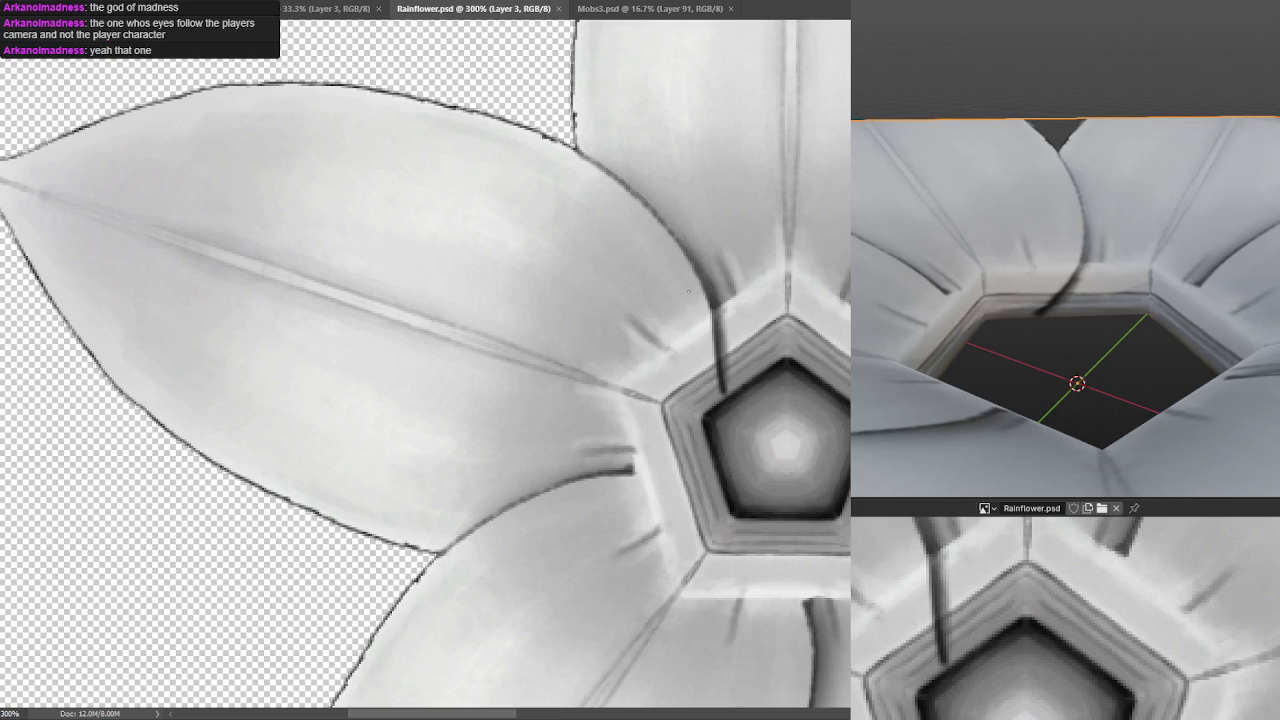
Sample petal and centre colours around the pentagon in preparation for the crease strokes.
click(740, 291)
alt+click(733, 280)
alt+click(731, 298)
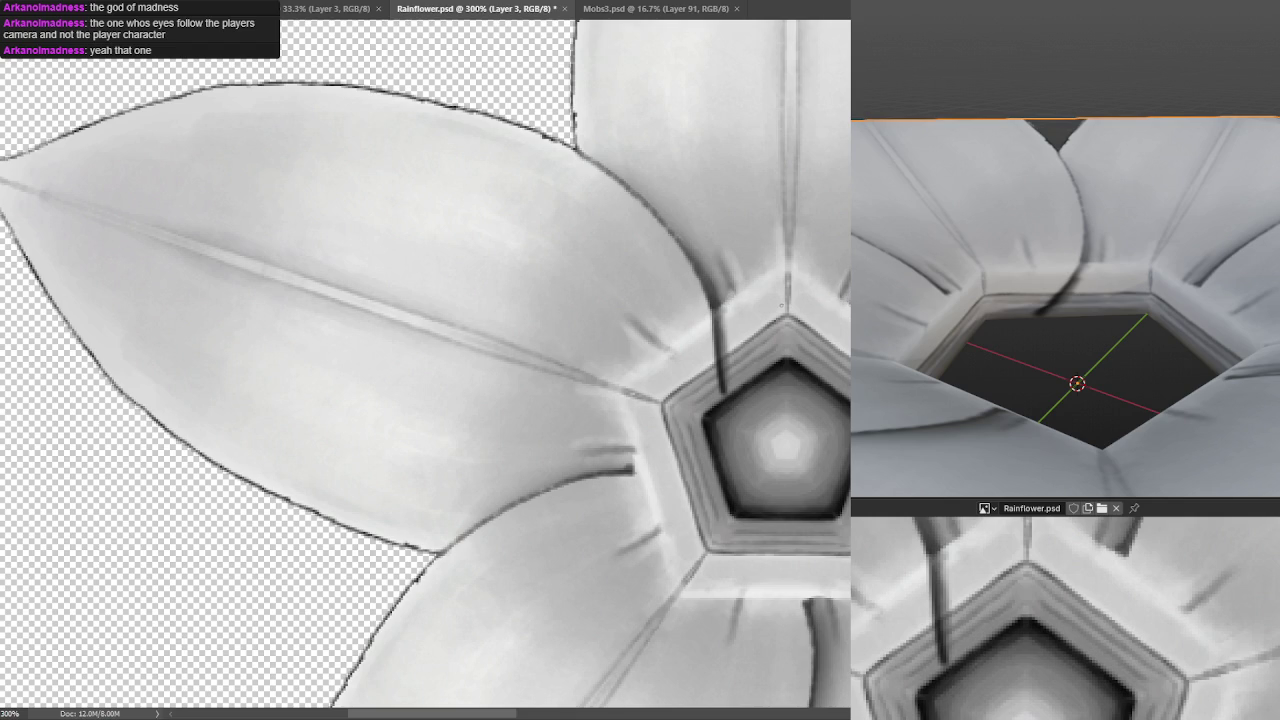
alt+click(592, 393)
drag(719, 316, 709, 308)
alt+click(669, 345)
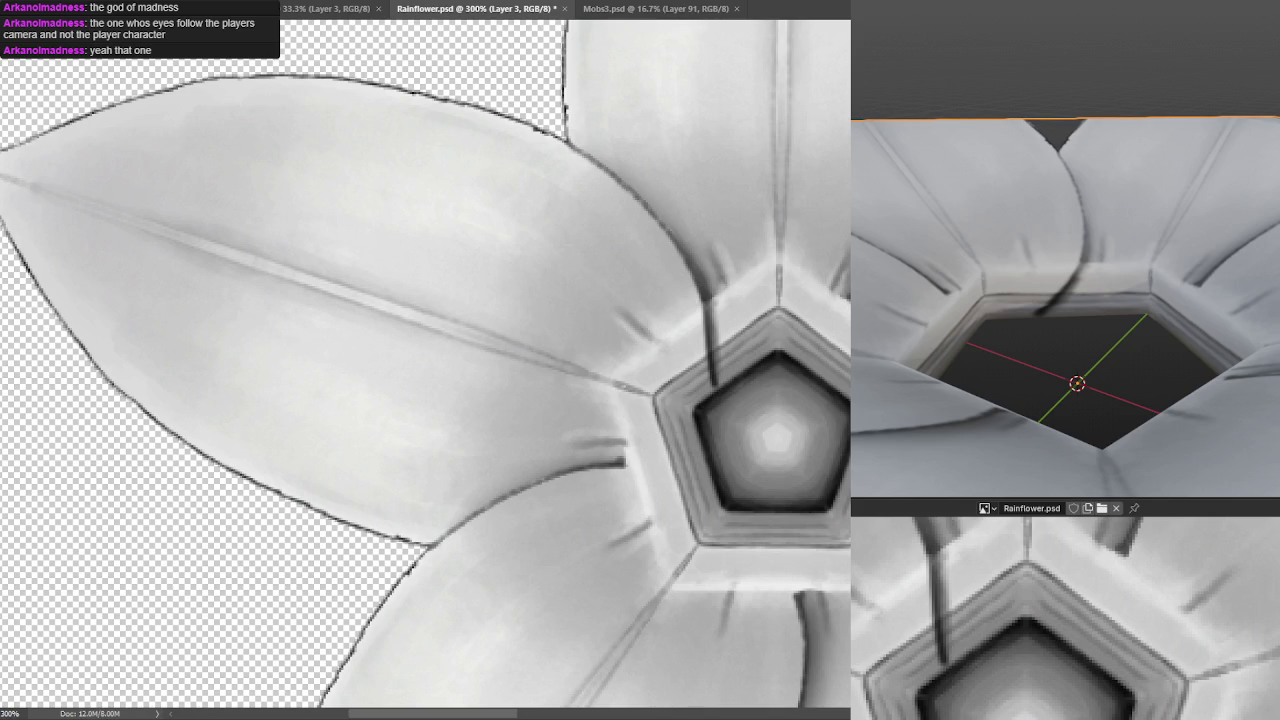
drag(759, 283, 751, 263)
alt+click(703, 272)
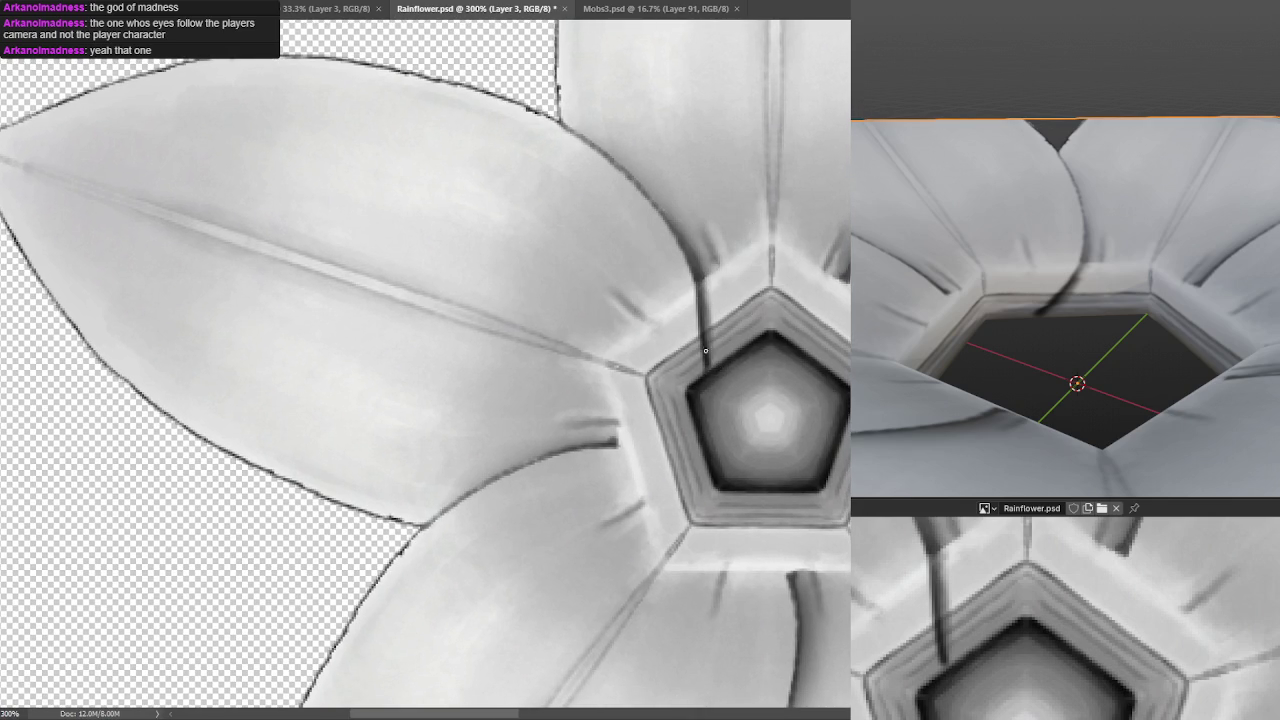
Paint dark creases from the pentagon's left and lower edges, redrawing the misplaced one lower.
drag(712, 364, 701, 302)
drag(604, 380, 681, 383)
key(ctrl+z)
drag(604, 380, 692, 391)
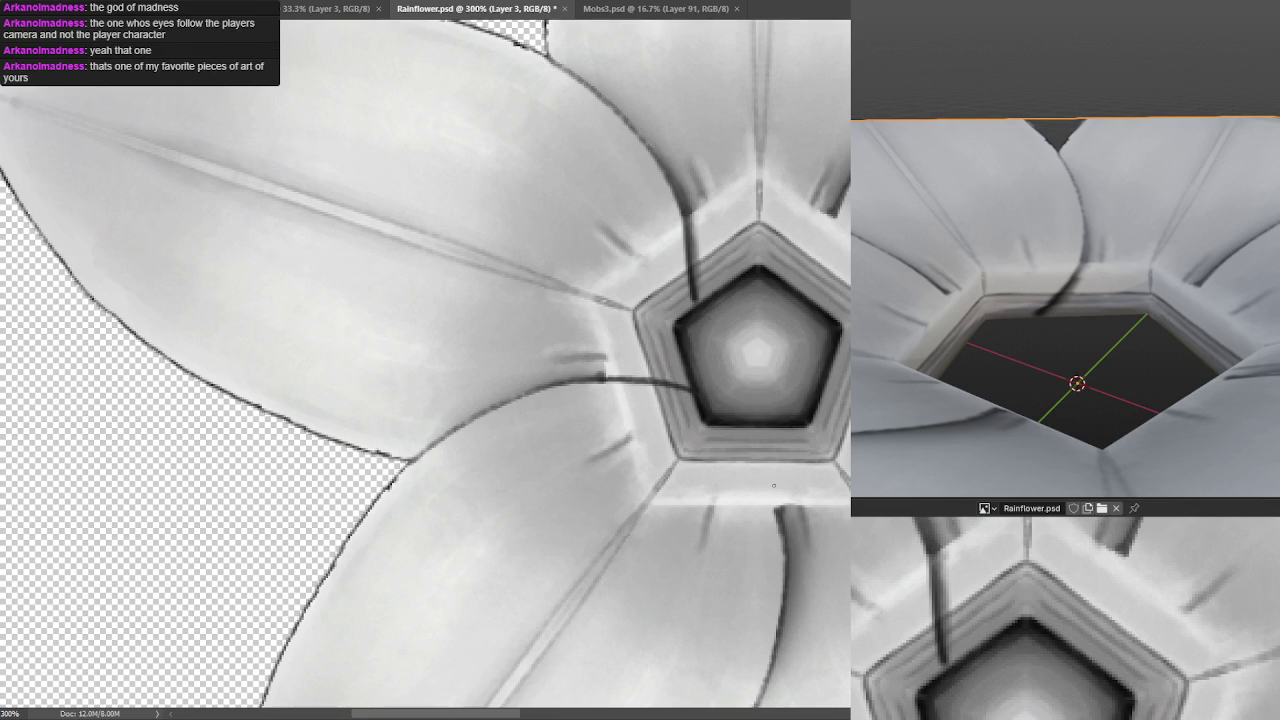
mouse_move(777, 512)
mouse_down()
mouse_move(733, 429)
mouse_move(777, 512)
mouse_up()
mouse_move(742, 429)
mouse_down()
mouse_move(776, 505)
mouse_move(734, 377)
mouse_up()
Paint a thin dark crease from the pentagon's right edge toward the right petal.
drag(811, 357, 763, 357)
key(ctrl+z)
mouse_move(707, 372)
mouse_down()
mouse_move(806, 352)
mouse_move(700, 380)
mouse_move(790, 354)
mouse_move(712, 367)
mouse_up()
key(ctrl+z)
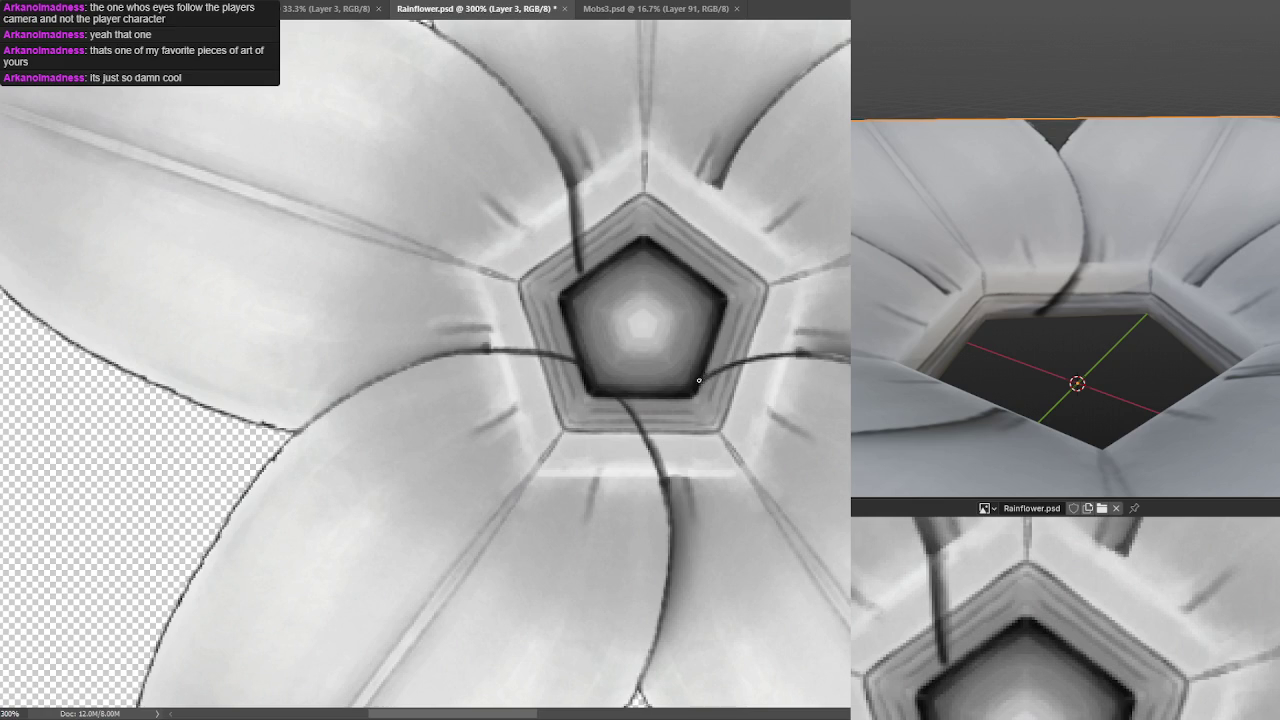
Paint a thin dark crease down to the pentagon's upper corner, retrying until placed, then thicken it.
drag(848, 285, 745, 365)
drag(622, 258, 612, 372)
key(ctrl+z)
key(ctrl+z)
drag(620, 265, 615, 374)
key(ctrl+z)
drag(618, 272, 610, 366)
key(ctrl+z)
drag(613, 266, 604, 364)
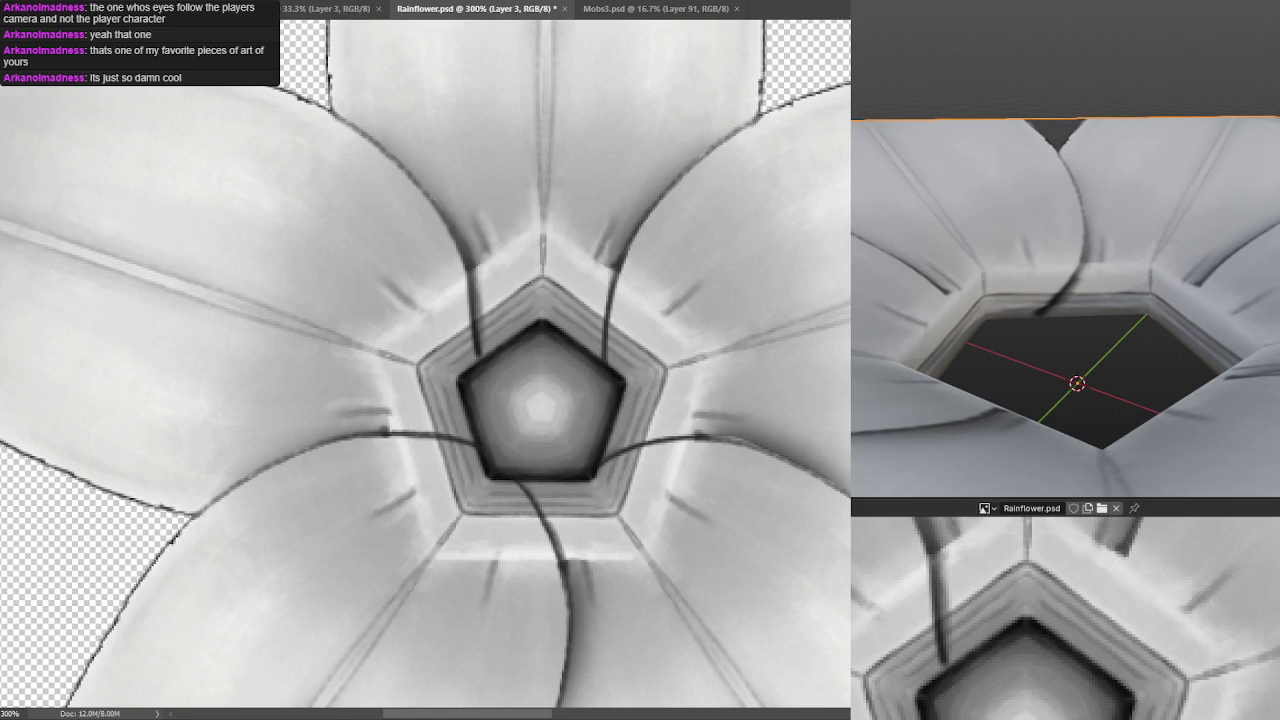
drag(615, 265, 602, 355)
drag(609, 272, 595, 358)
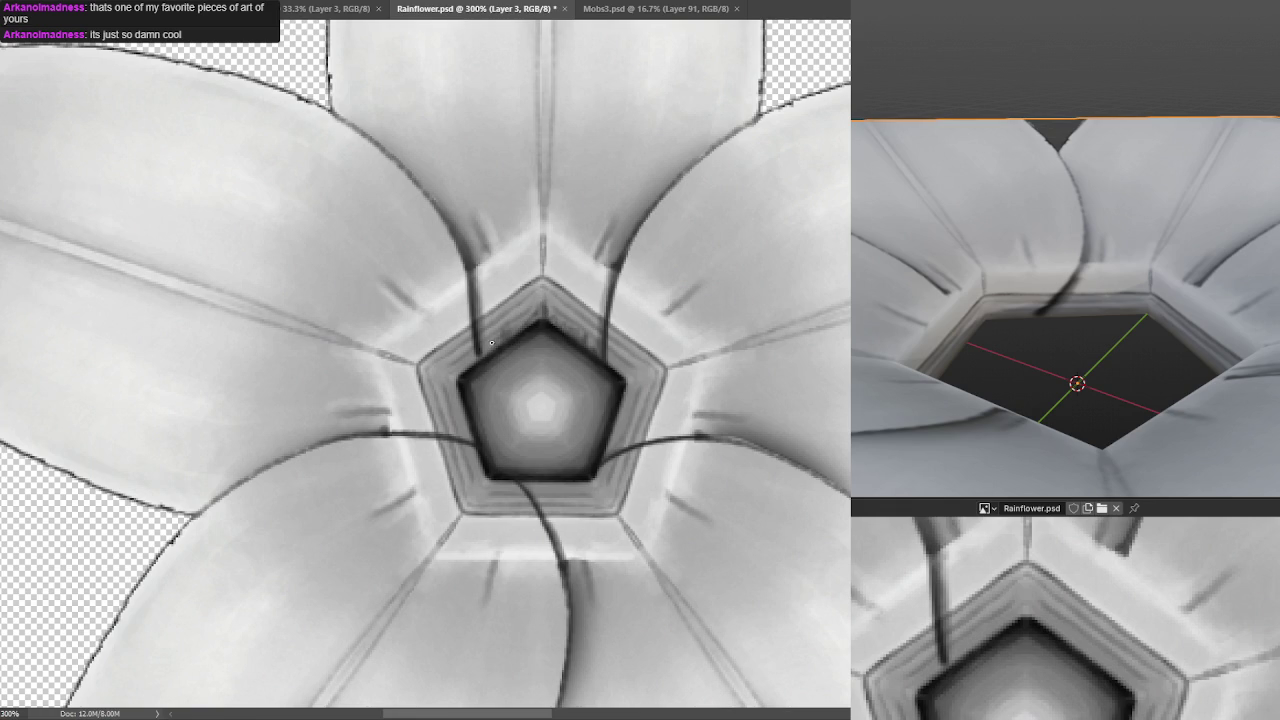
Darken the pentagon's right and bottom edges and the corners where creases meet, then save.
drag(482, 347, 580, 297)
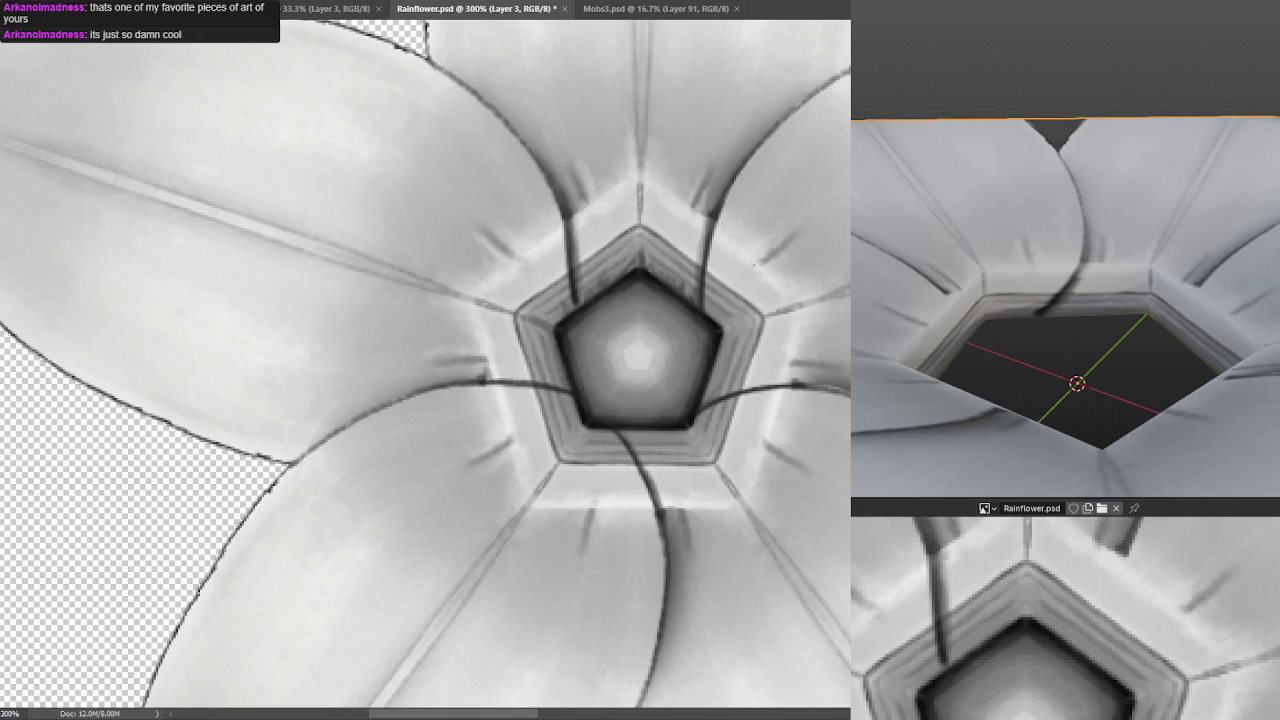
drag(704, 398, 720, 344)
mouse_move(638, 436)
mouse_down()
mouse_move(625, 430)
mouse_move(690, 437)
mouse_up()
drag(720, 390, 703, 398)
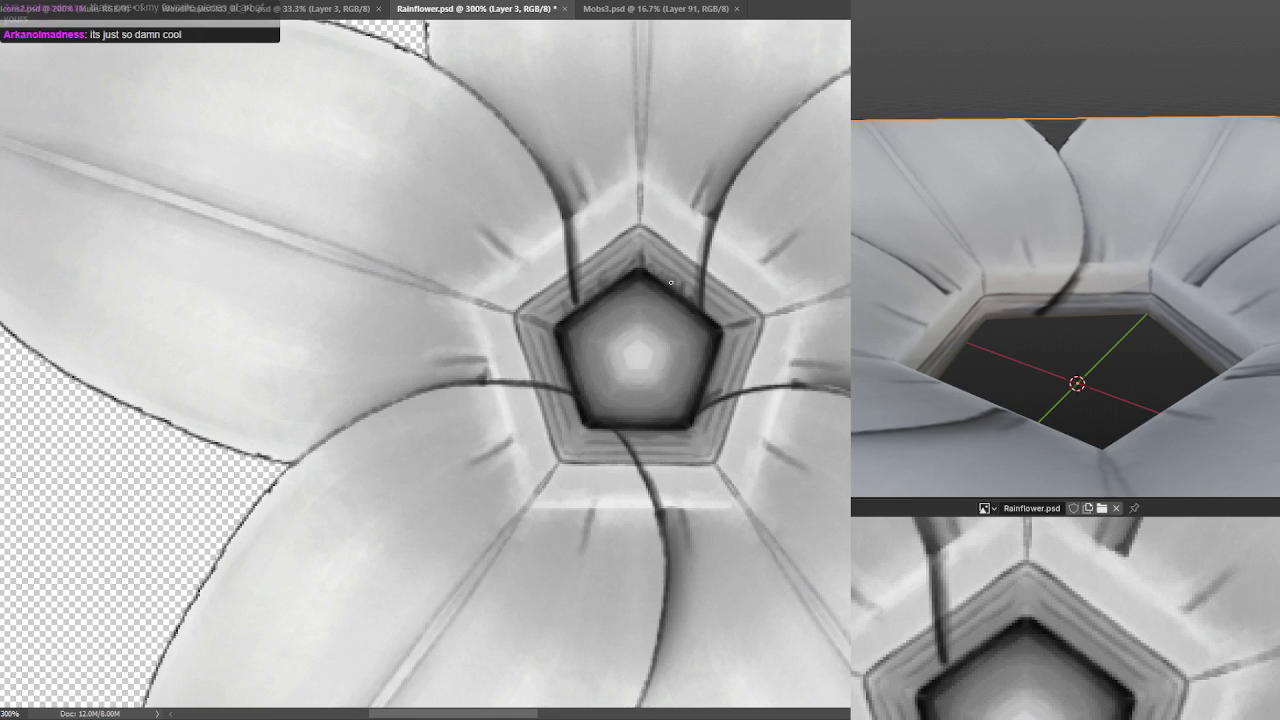
drag(725, 394, 720, 395)
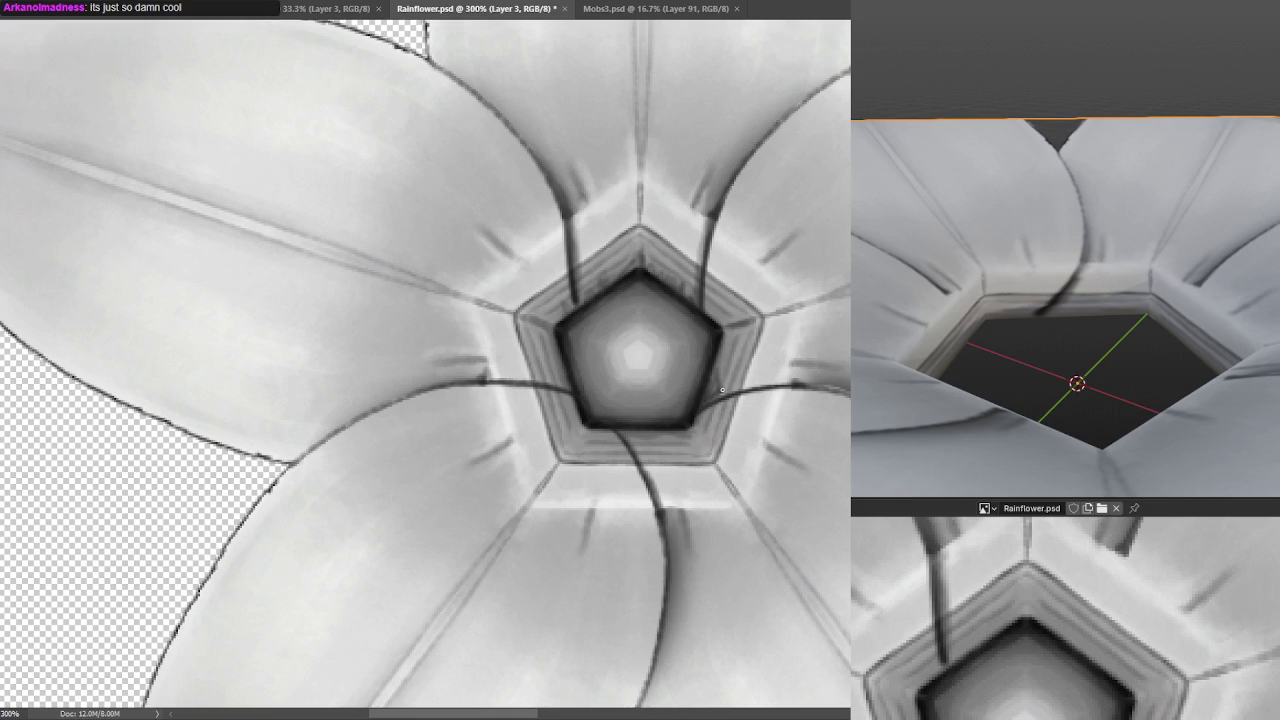
drag(555, 384, 550, 383)
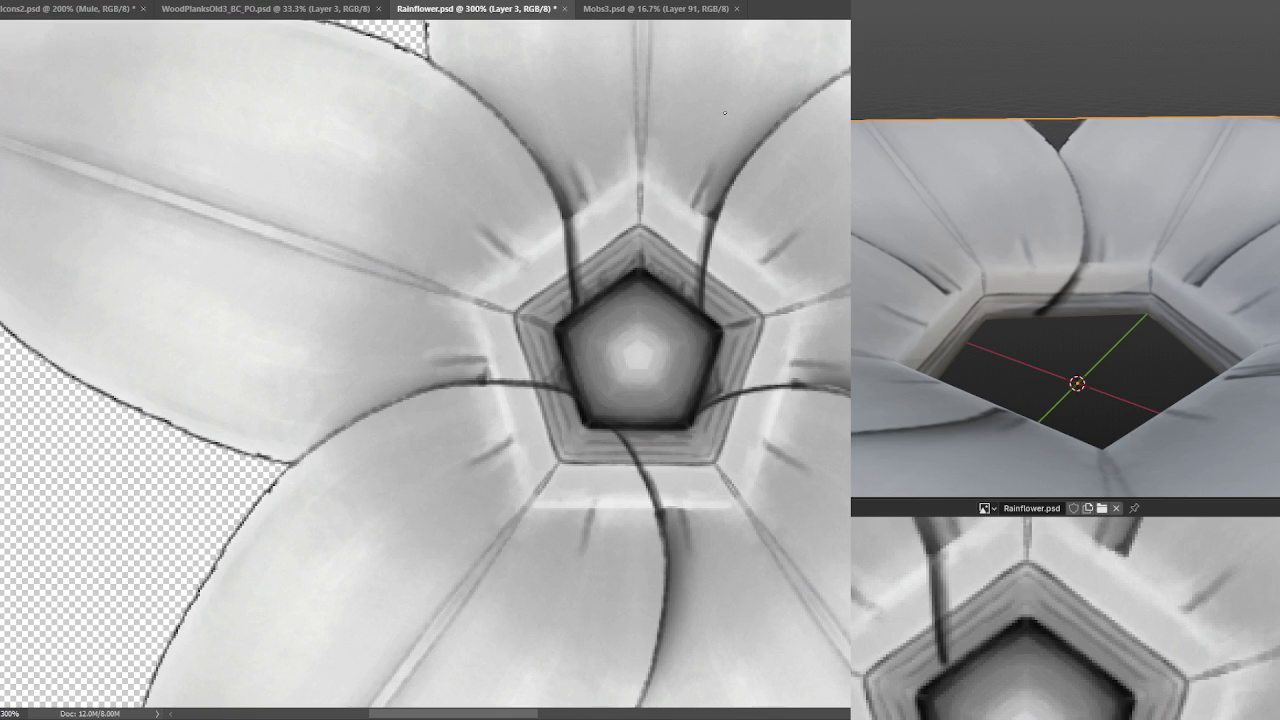
key(ctrl+s)
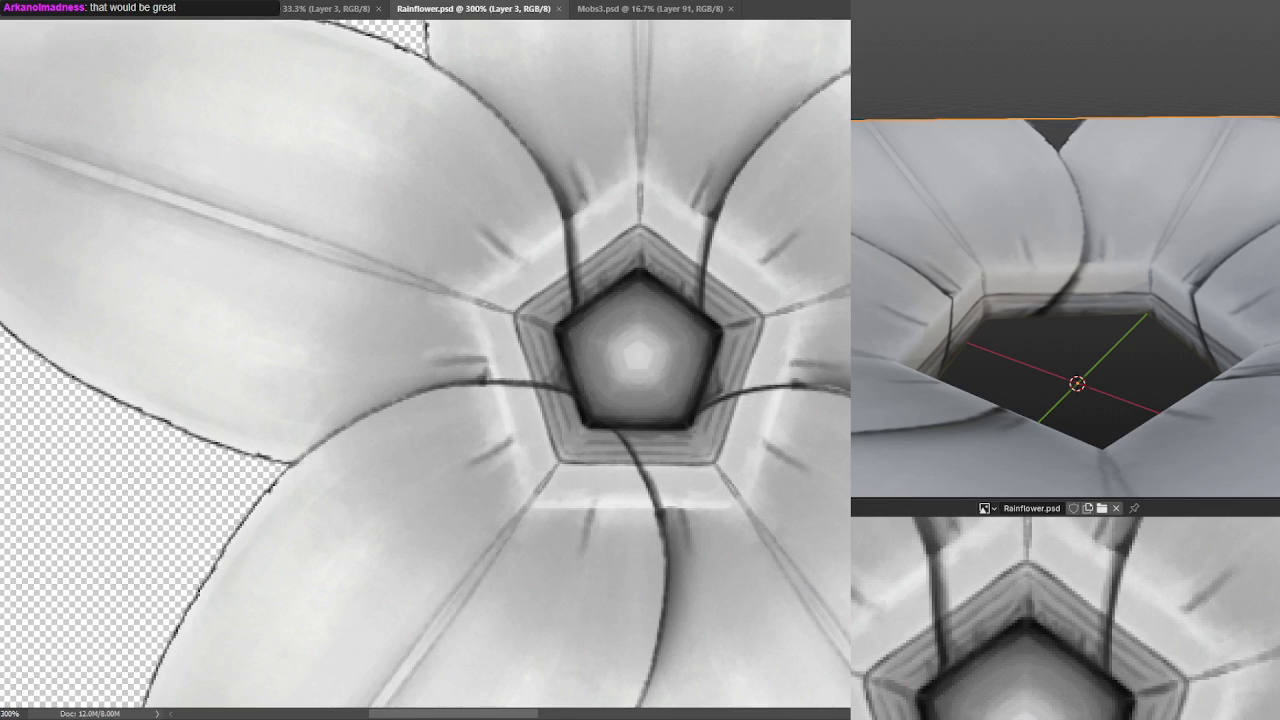
Orbit Blender's flower to a low side view to inspect the creases, then switch to the browser.
mouse_move(1000, 420)
mouse_down()
mouse_move(1011, 320)
mouse_move(969, 250)
mouse_up()
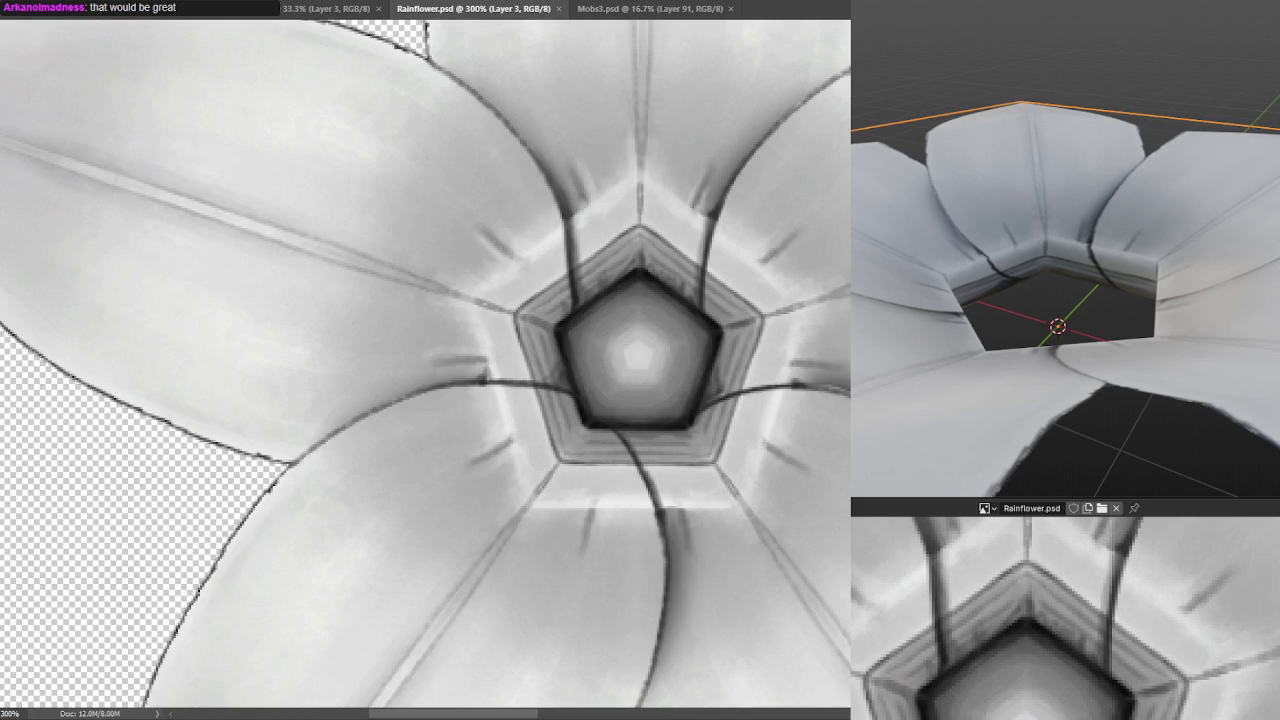
key(alt+Tab)
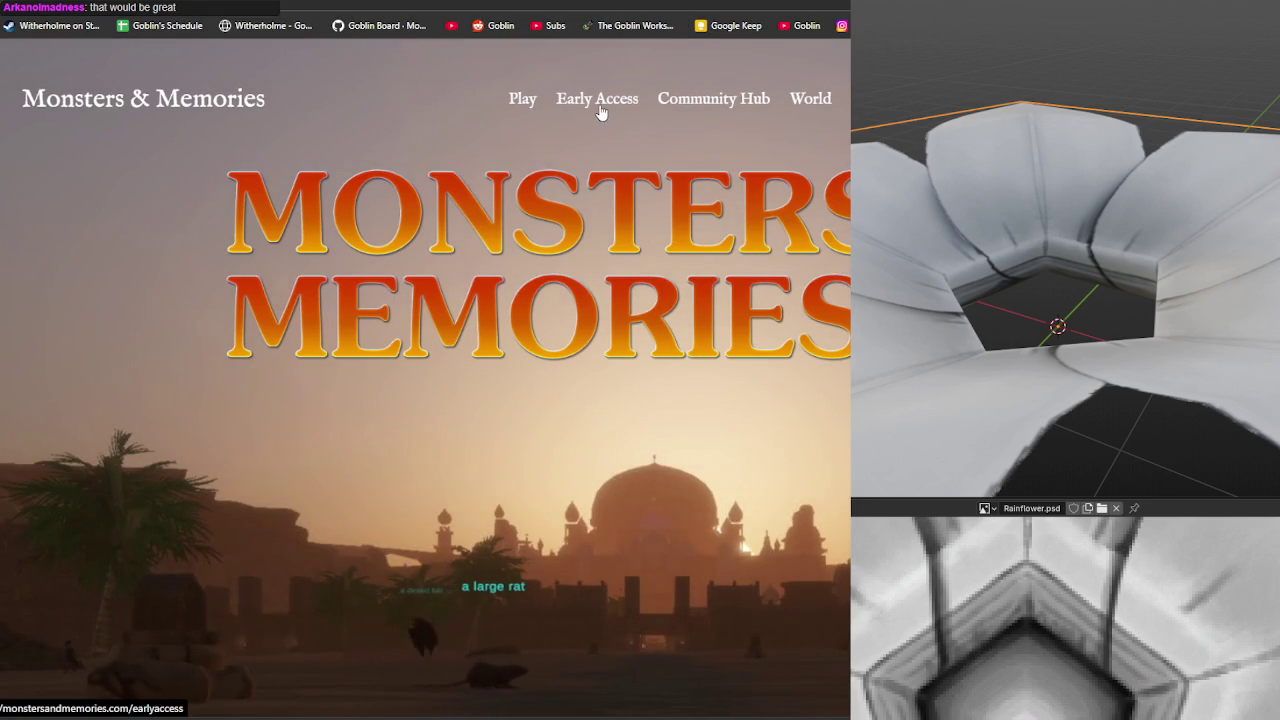
Go to the Community Hub's update posts and open the Update 50 post.
click(726, 106)
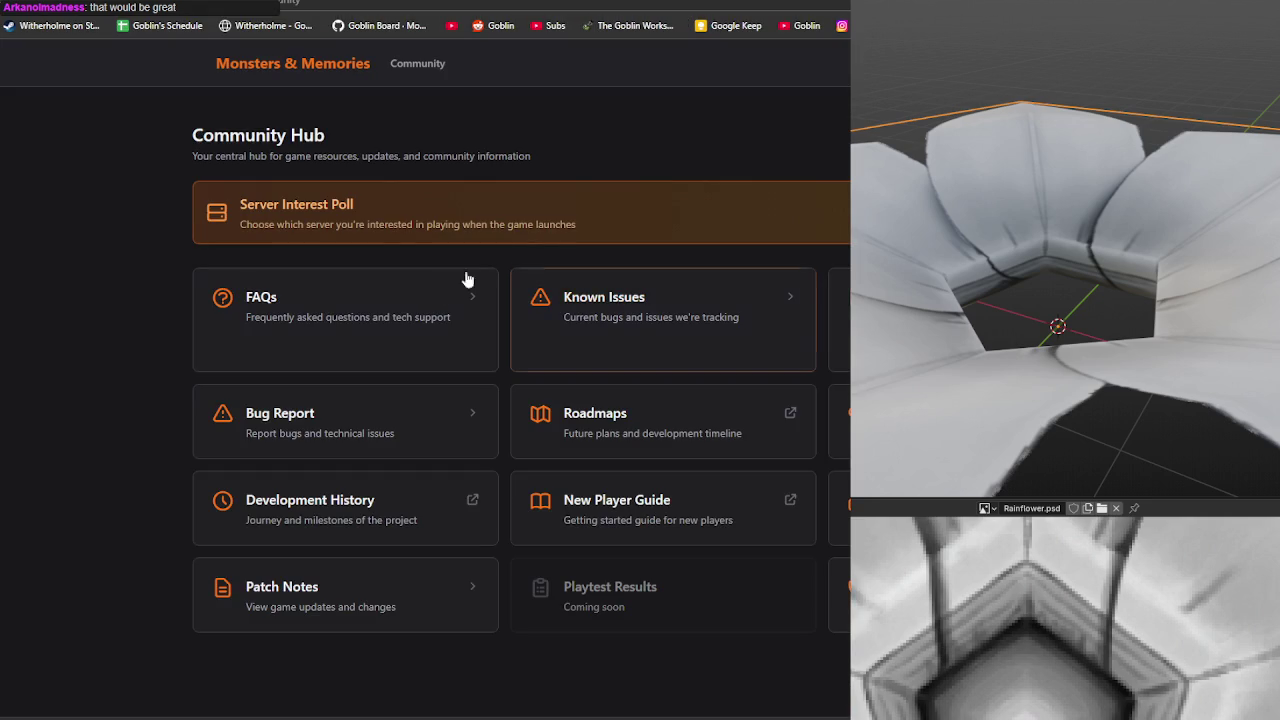
click(838, 595)
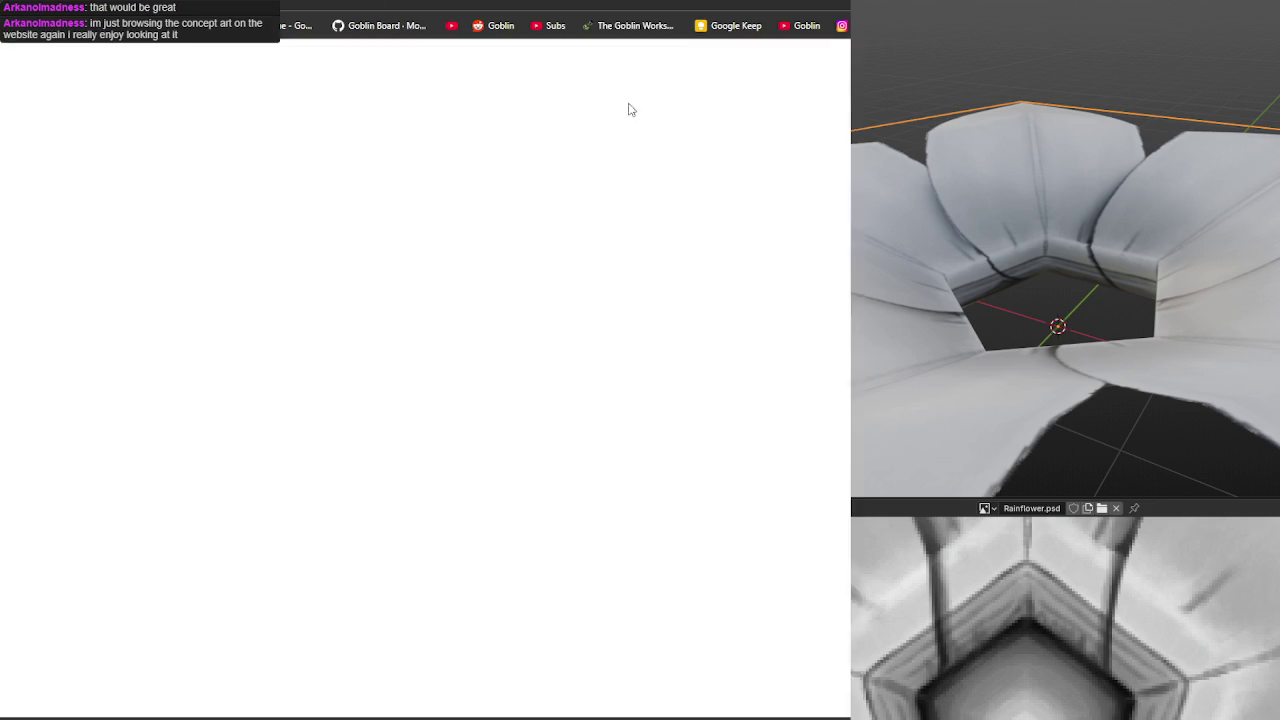
scroll(758, 290, down, 3)
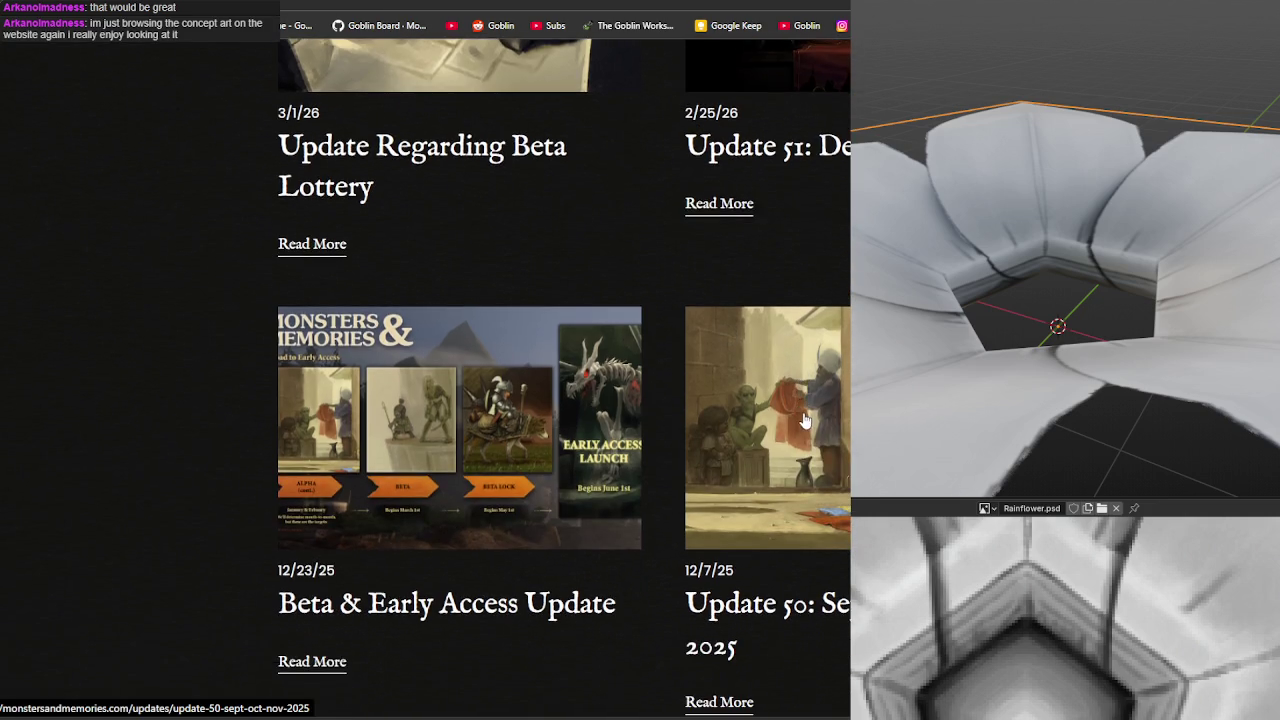
click(794, 410)
Scroll down to the concept-art gallery and enlarge the flaming eye-monster sketch.
scroll(728, 372, down, 7)
scroll(734, 386, down, 5)
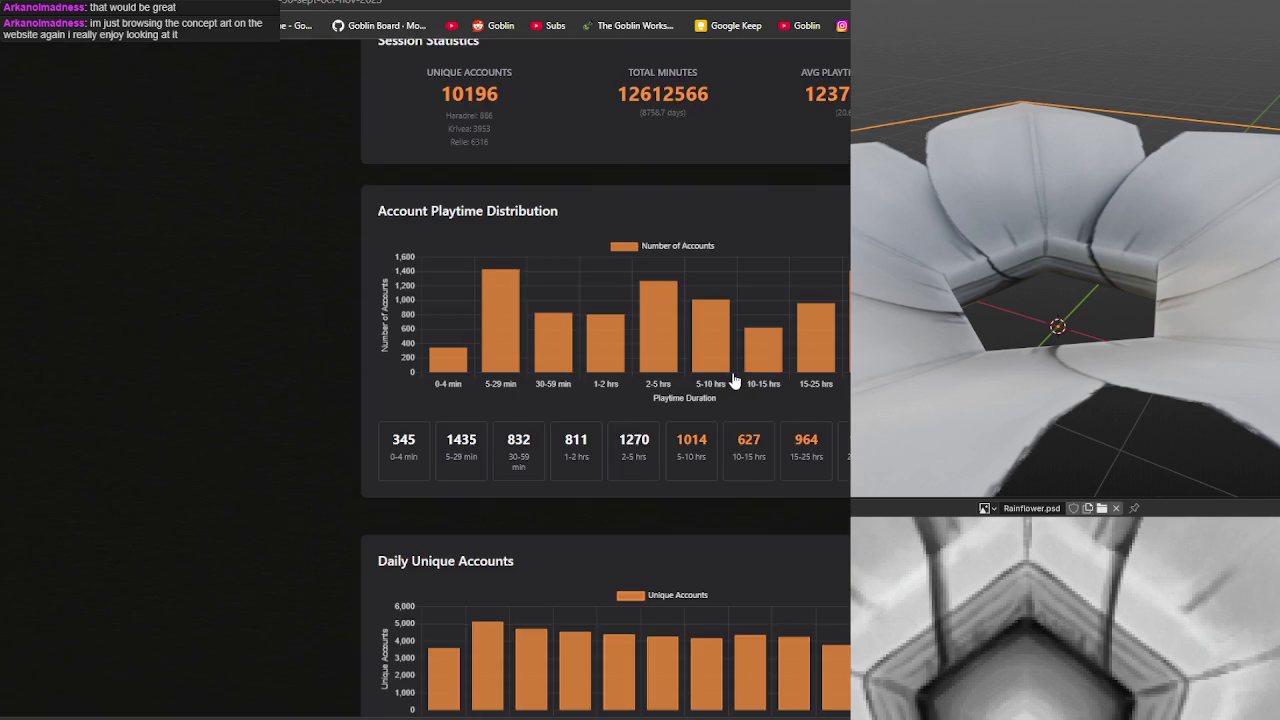
scroll(737, 390, down, 5)
scroll(737, 390, down, 5)
scroll(737, 390, down, 5)
scroll(606, 378, down, 5)
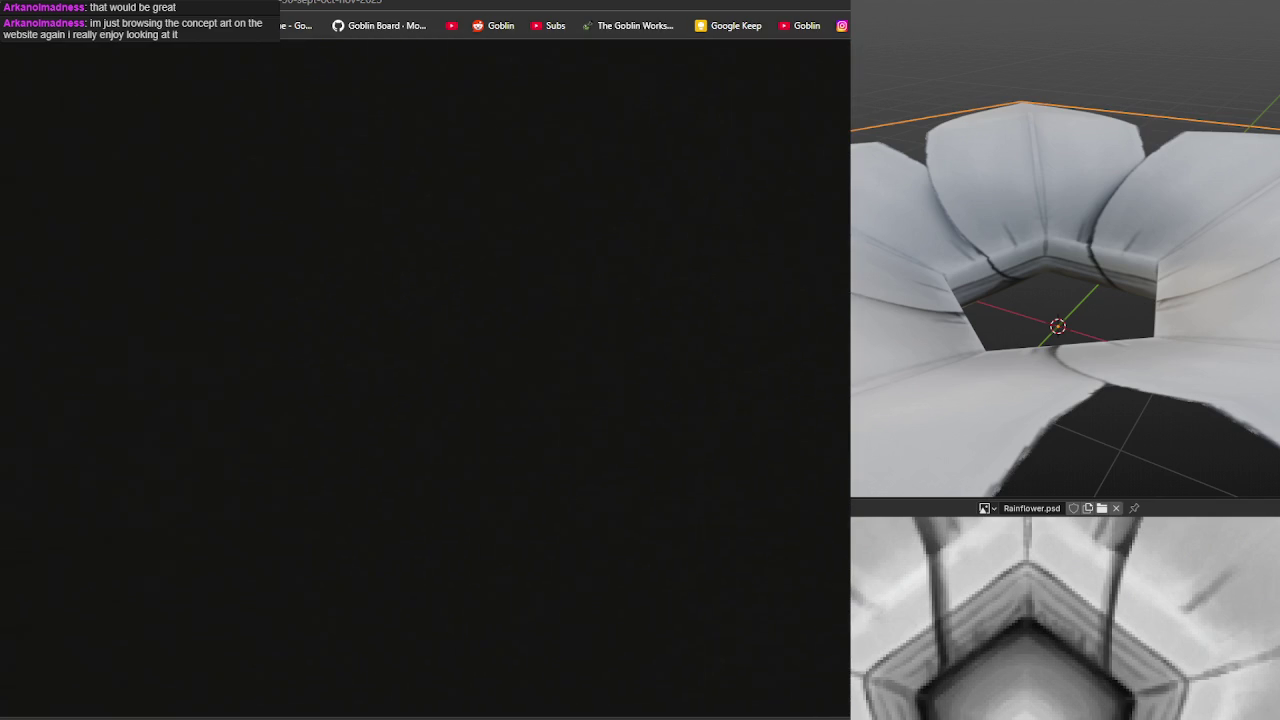
scroll(606, 378, down, 5)
scroll(606, 378, down, 5)
scroll(606, 378, down, 5)
scroll(606, 378, down, 5)
scroll(606, 378, down, 5)
scroll(606, 378, down, 5)
scroll(606, 378, down, 5)
scroll(537, 378, down, 5)
scroll(537, 378, down, 1)
scroll(537, 378, down, 5)
scroll(537, 378, down, 5)
scroll(537, 378, down, 5)
scroll(537, 378, down, 5)
scroll(537, 378, down, 5)
scroll(537, 378, down, 5)
scroll(537, 378, down, 5)
scroll(537, 378, down, 5)
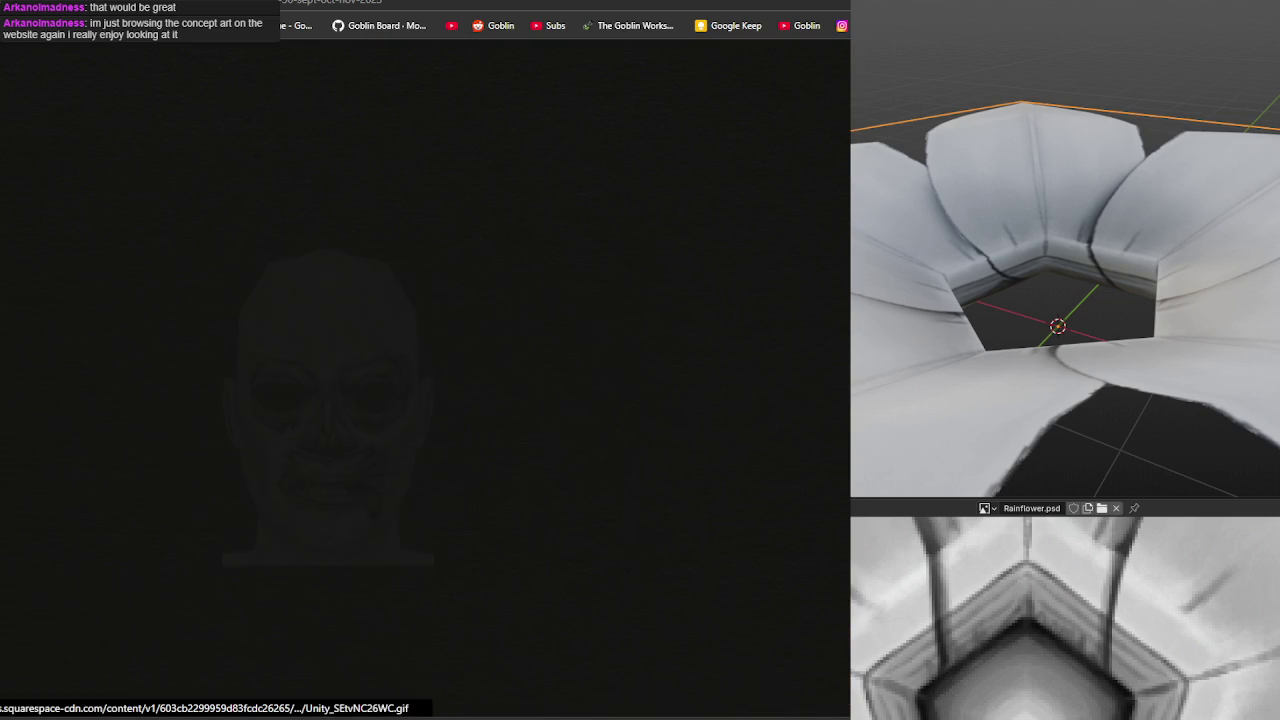
scroll(537, 378, down, 5)
scroll(537, 378, down, 3)
scroll(537, 378, down, 2)
scroll(537, 378, down, 3)
scroll(537, 378, down, 4)
scroll(537, 378, down, 1)
scroll(537, 378, down, 3)
scroll(537, 378, down, 3)
scroll(537, 378, down, 3)
scroll(537, 378, down, 3)
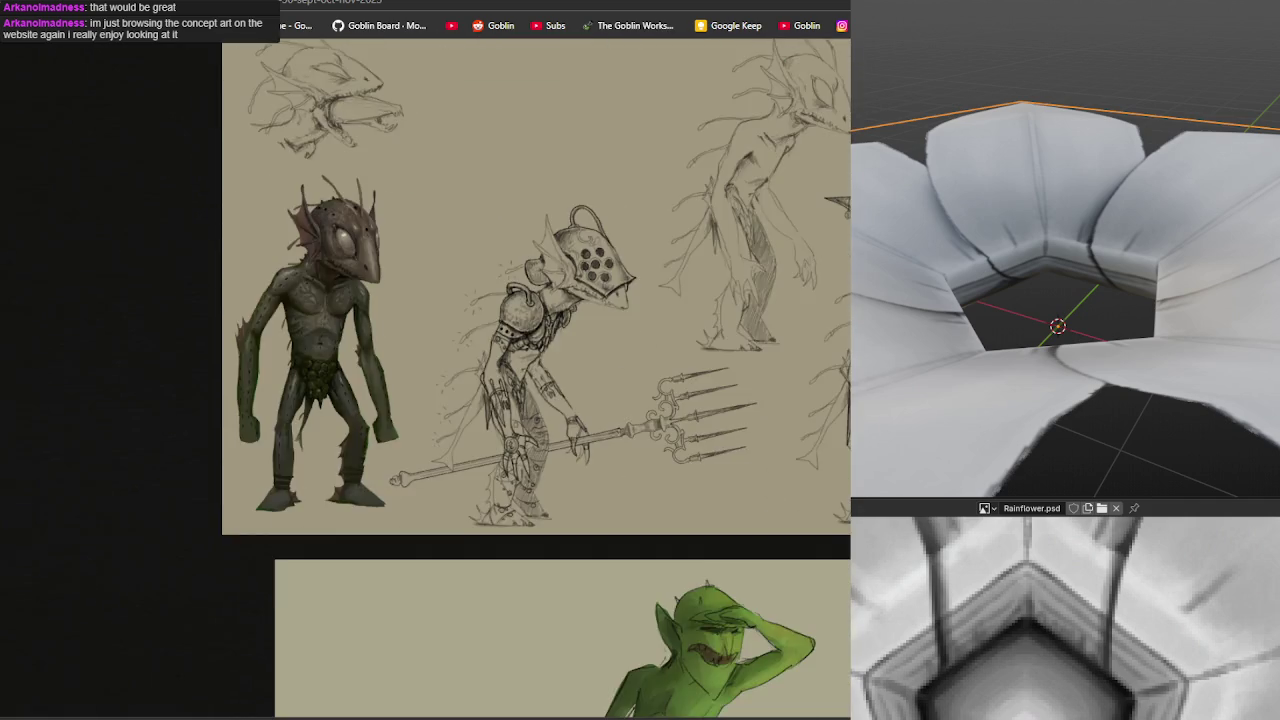
scroll(537, 378, down, 3)
scroll(537, 378, down, 2)
scroll(537, 378, down, 4)
scroll(537, 378, down, 1)
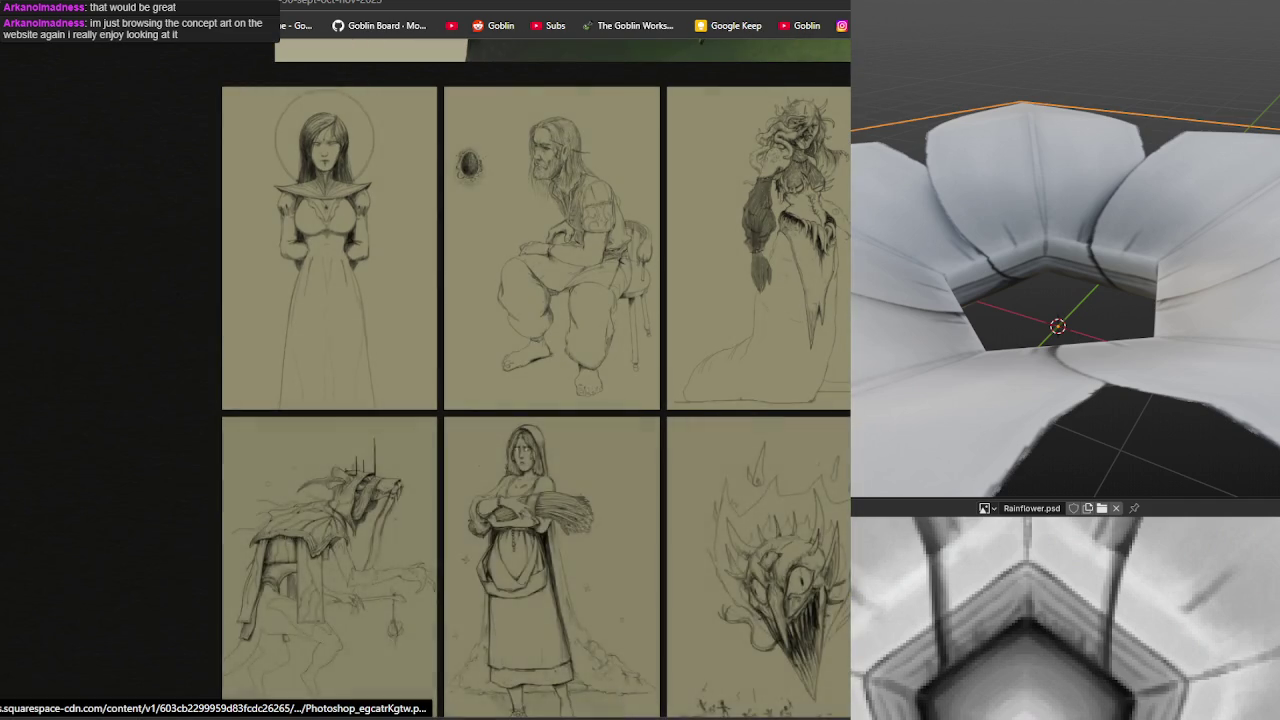
scroll(765, 300, down, 2)
scroll(765, 300, down, 1)
scroll(765, 300, down, 1)
click(765, 300)
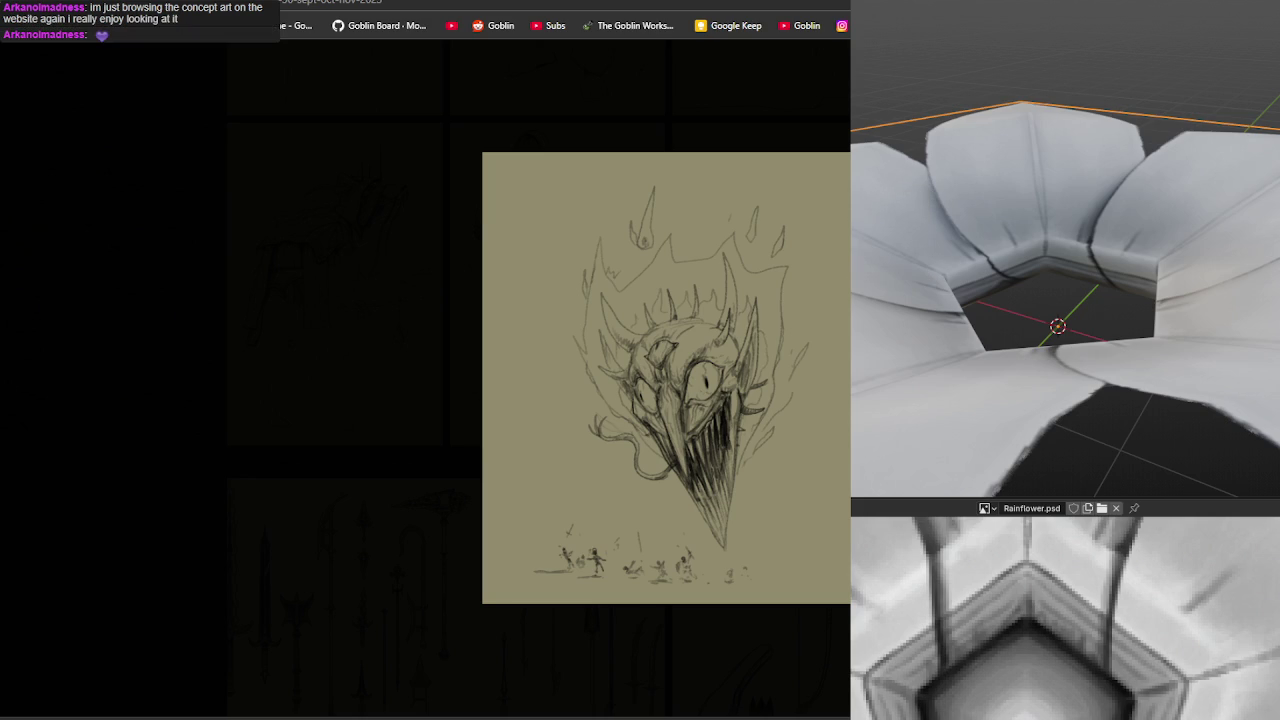
View the next enlarged sketch, close it, and scroll up and down the concept-art gallery.
key(Right)
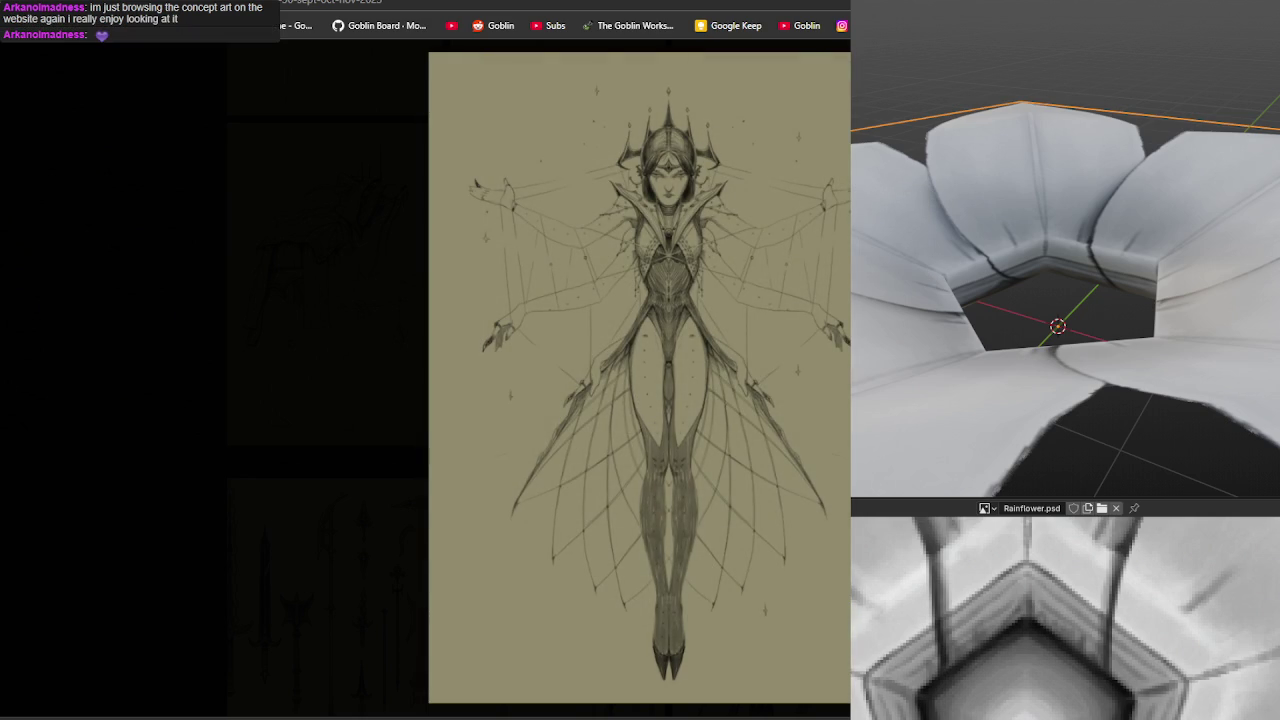
key(Escape)
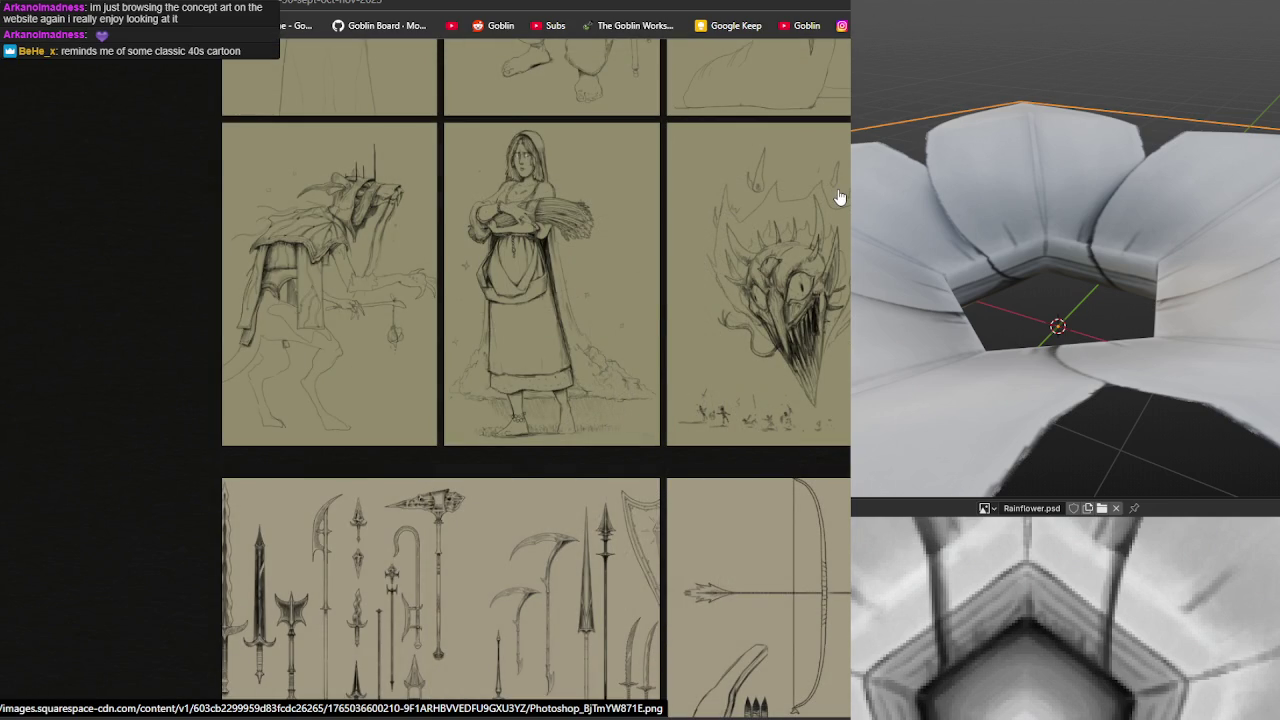
scroll(820, 285, up, 2)
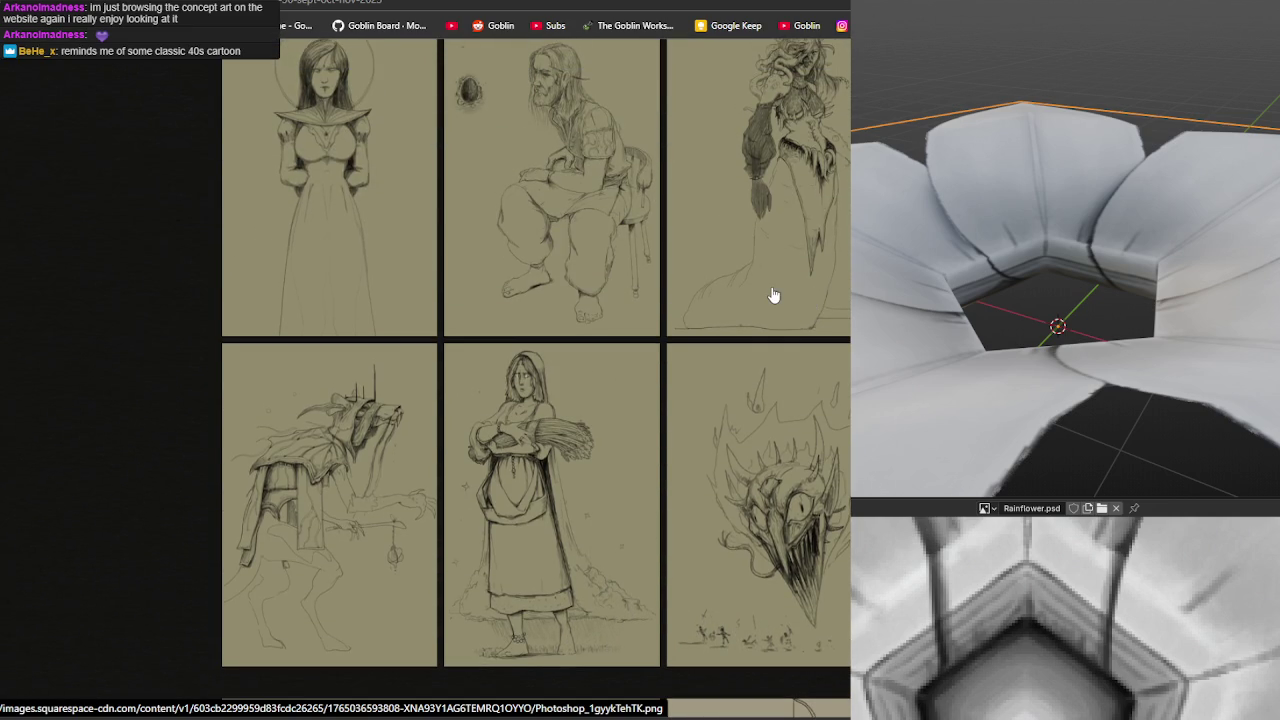
scroll(772, 294, up, 2)
scroll(772, 294, up, 2)
scroll(771, 291, up, 1)
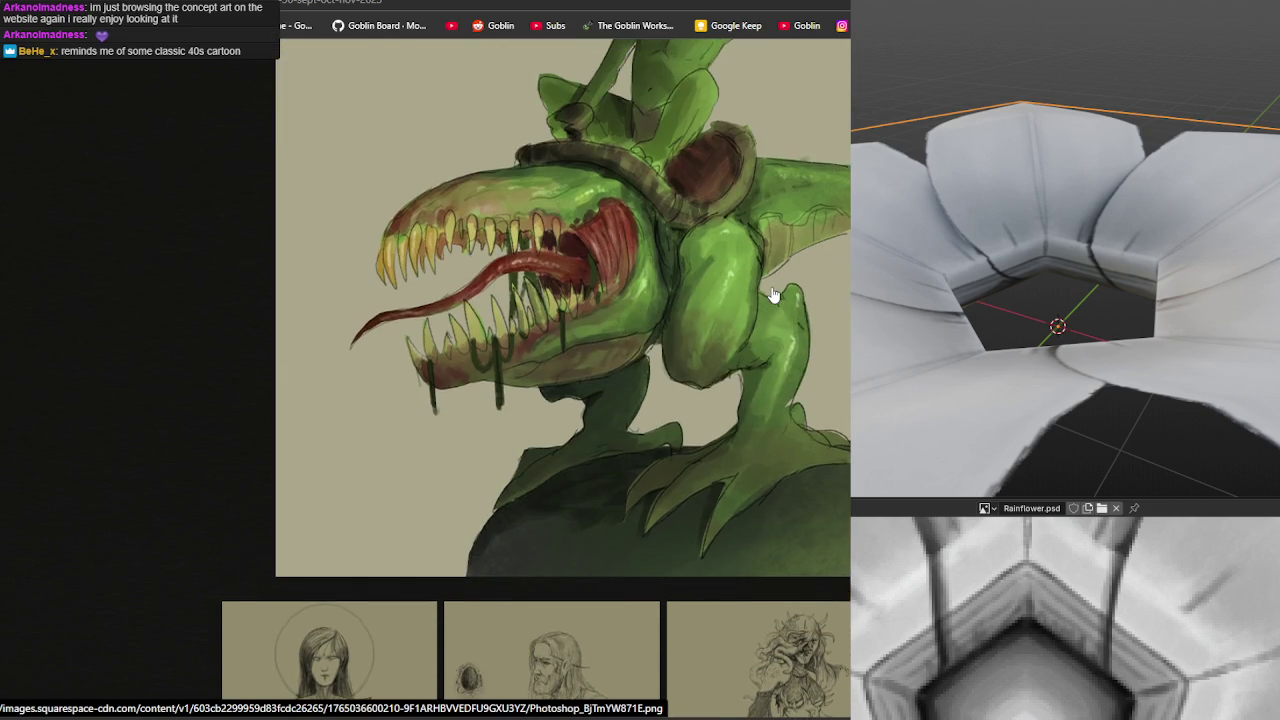
scroll(771, 291, down, 5)
scroll(765, 300, down, 4)
scroll(757, 311, down, 2)
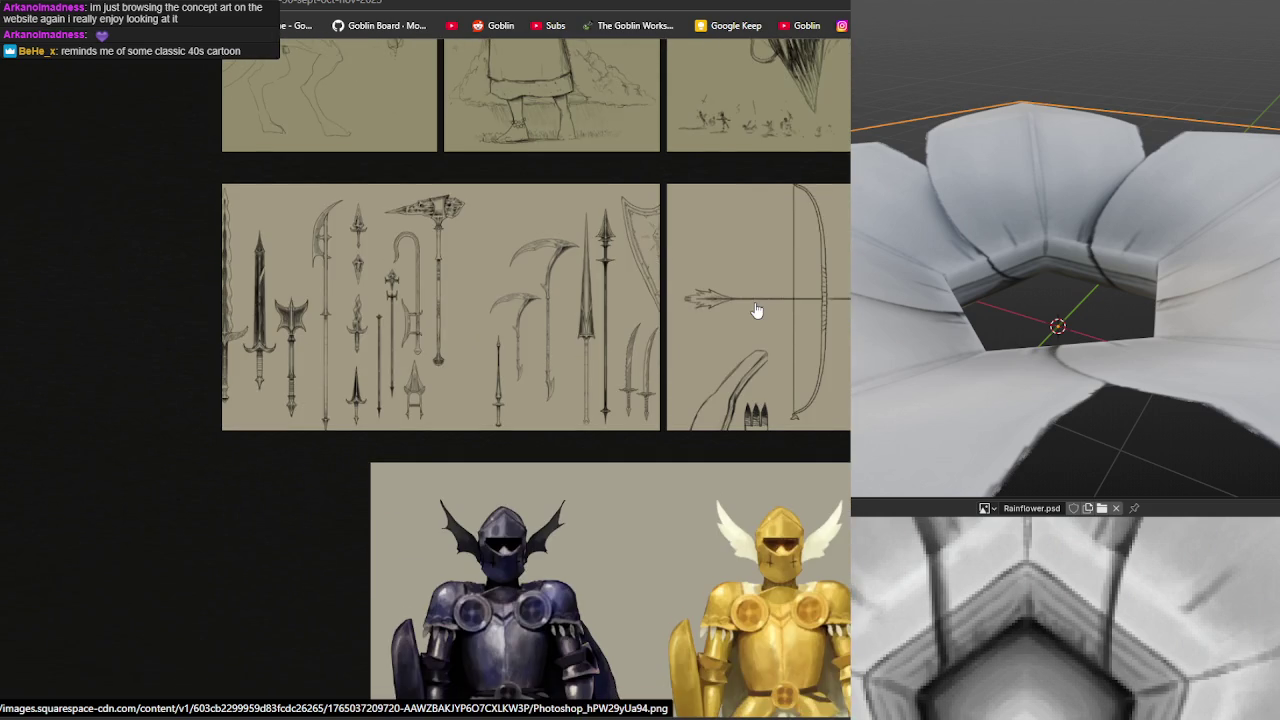
scroll(757, 311, down, 3)
scroll(754, 311, down, 6)
scroll(748, 316, down, 10)
scroll(731, 326, down, 2)
scroll(725, 323, down, 5)
scroll(711, 331, down, 4)
scroll(720, 324, up, 10)
scroll(720, 324, up, 4)
scroll(710, 312, up, 4)
scroll(706, 309, up, 5)
scroll(703, 303, up, 3)
scroll(703, 303, up, 2)
scroll(700, 300, up, 4)
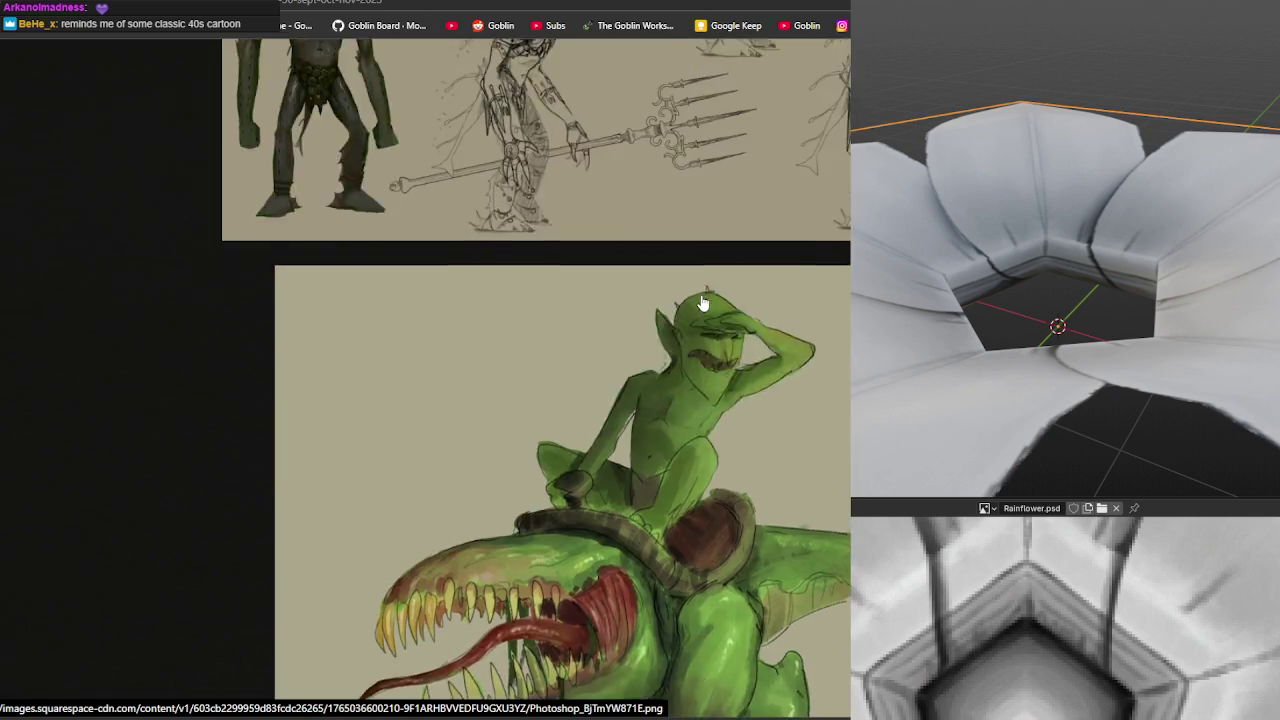
scroll(698, 293, up, 4)
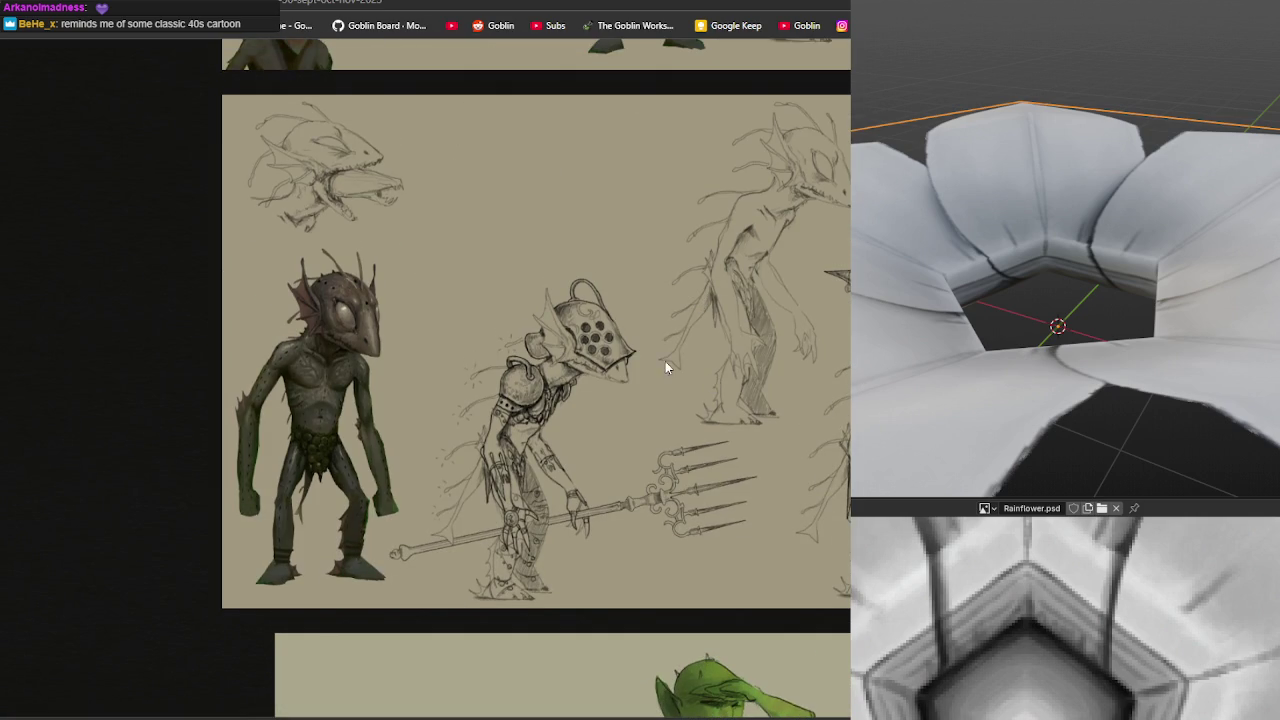
scroll(666, 379, up, 2)
scroll(682, 336, up, 4)
scroll(680, 341, up, 4)
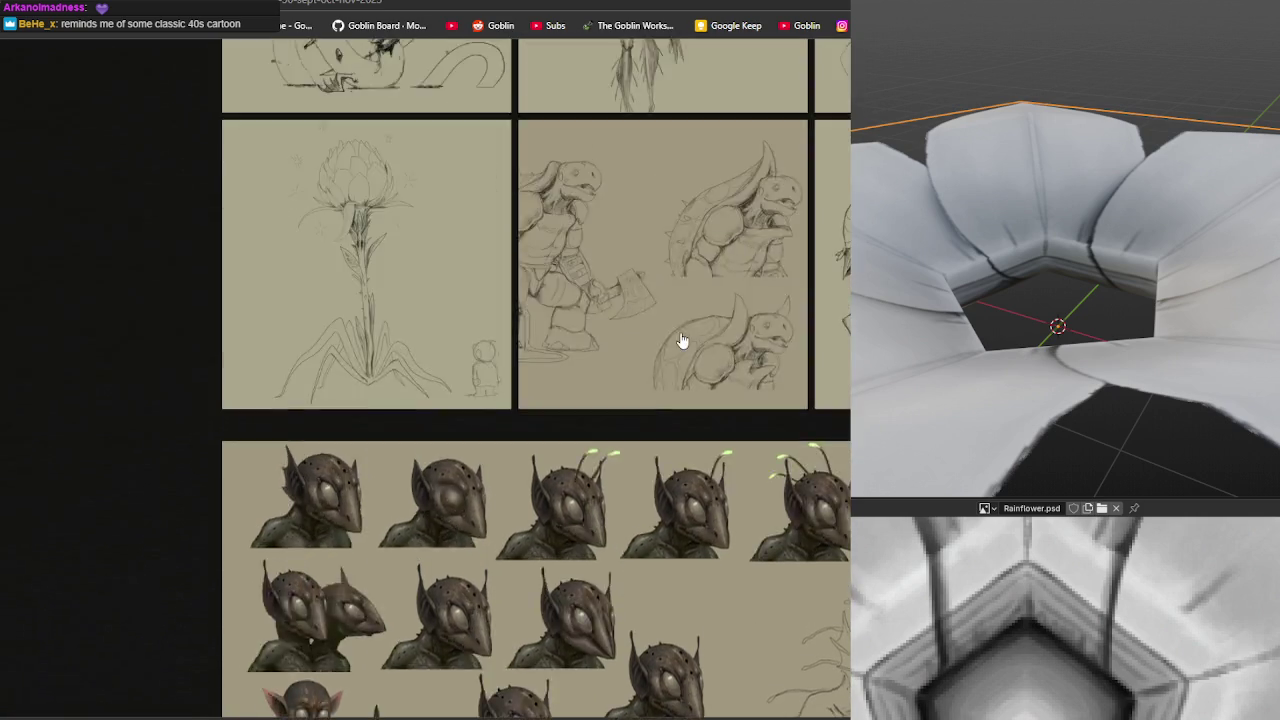
scroll(679, 337, up, 4)
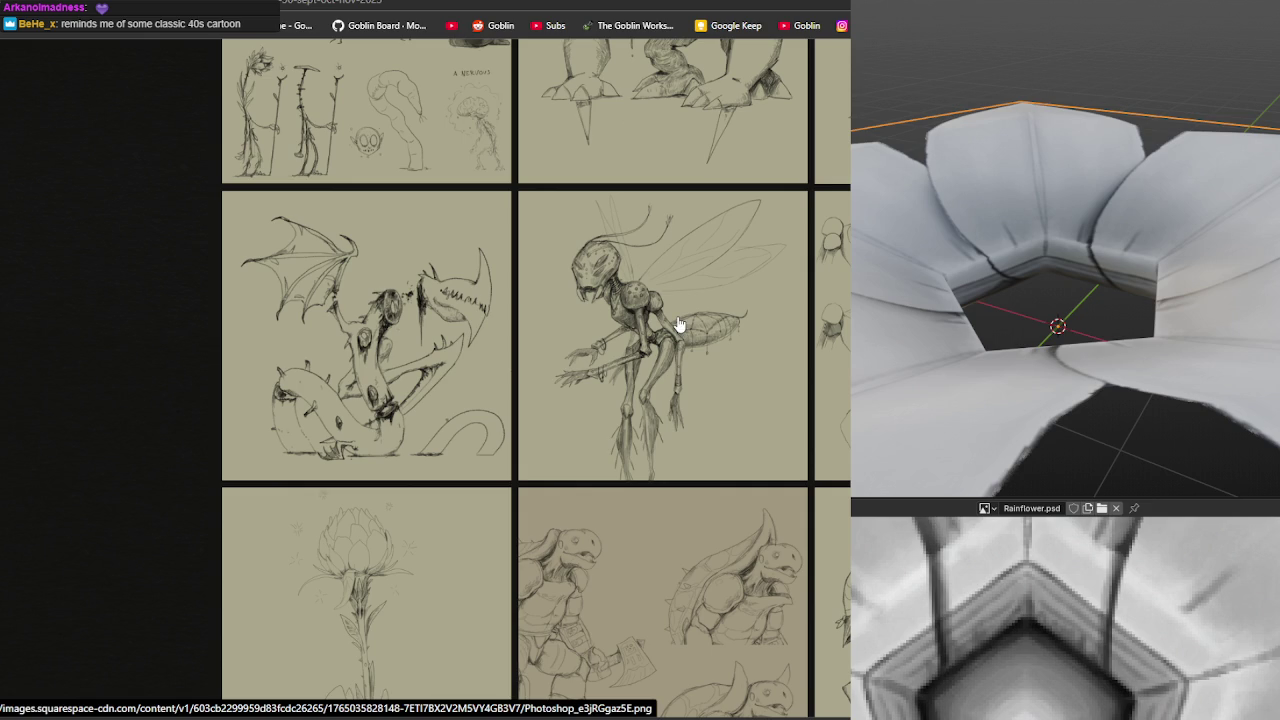
Enlarge the wasp sketch, wasp anatomy sheet and artichoke-flower sketch, closing each afterwards.
click(631, 323)
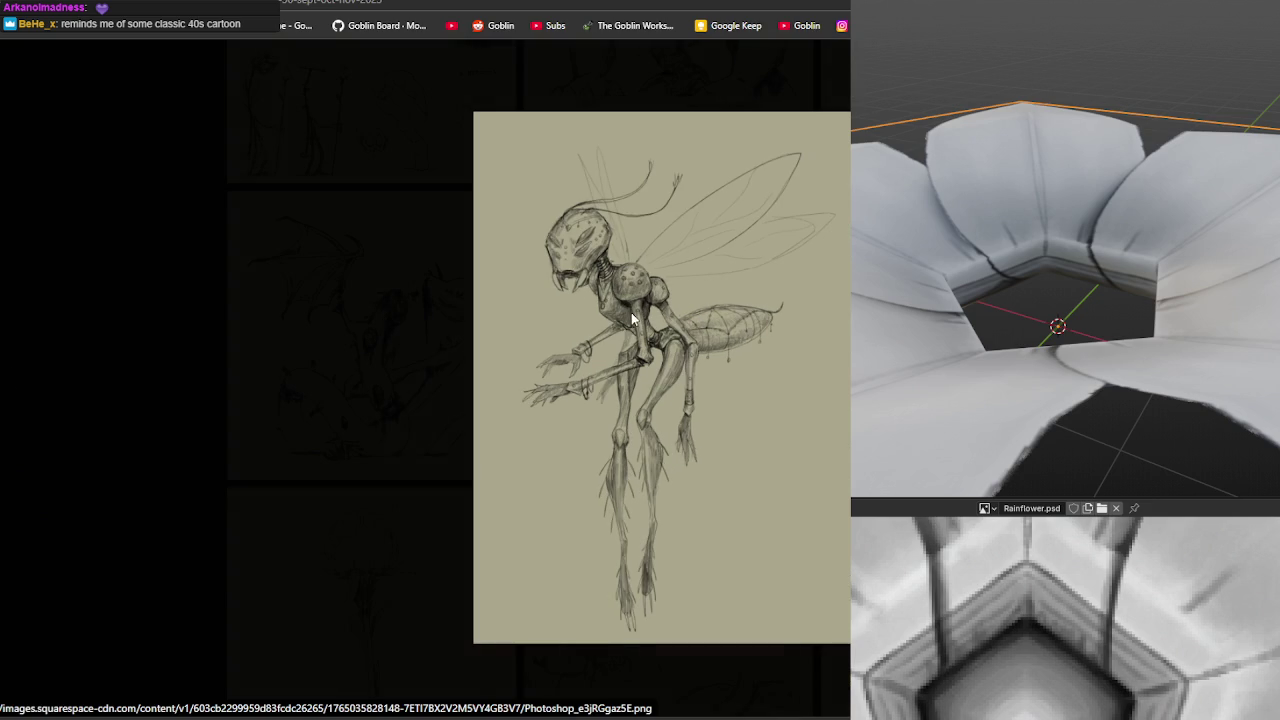
key(Right)
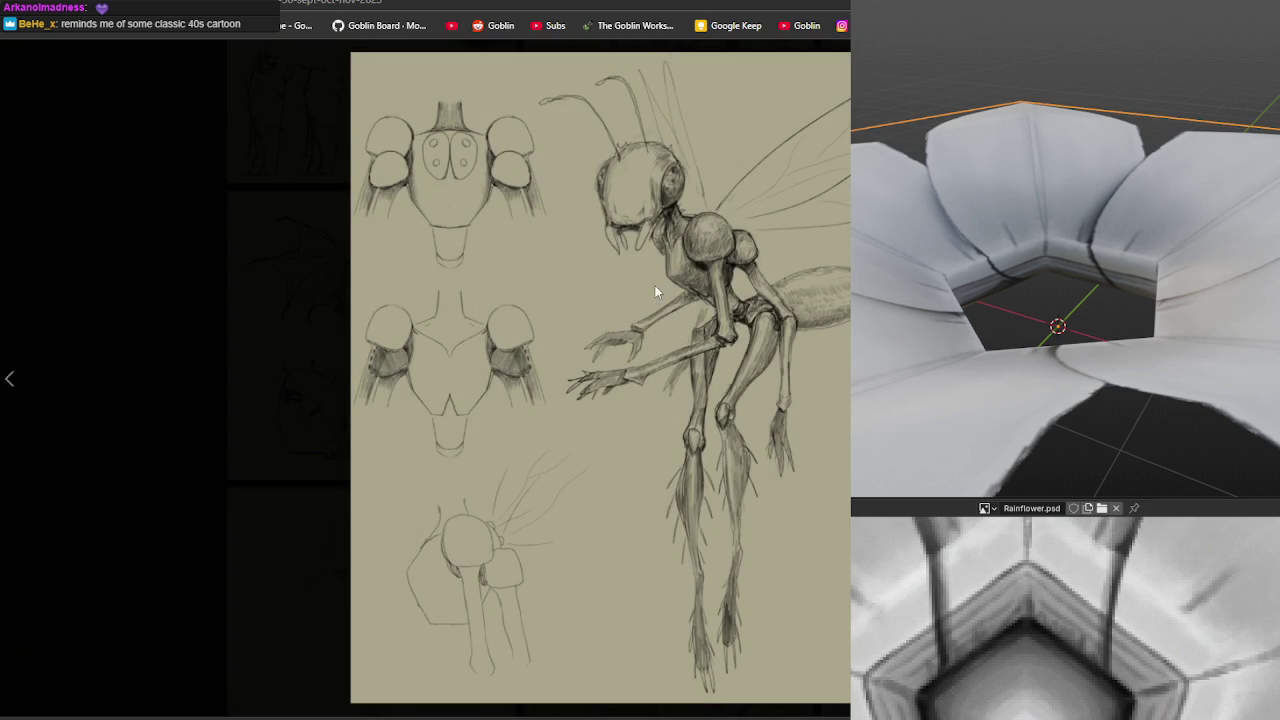
key(Escape)
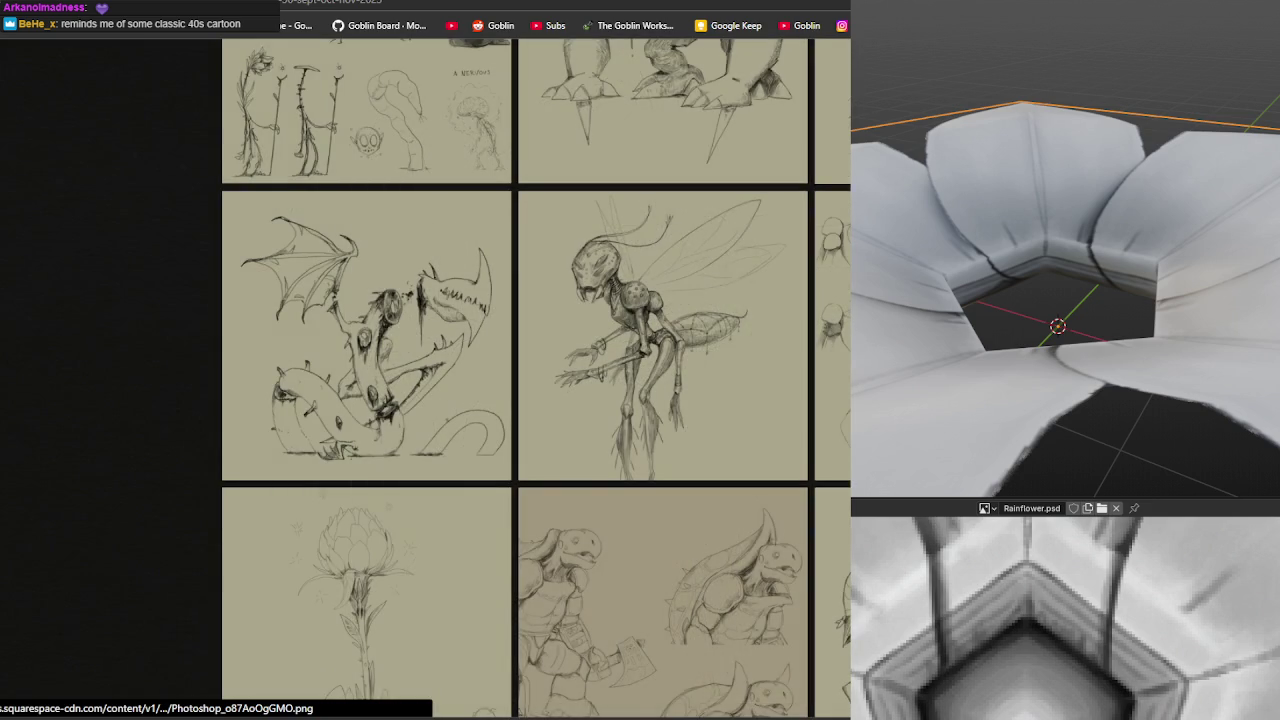
scroll(536, 380, down, 1)
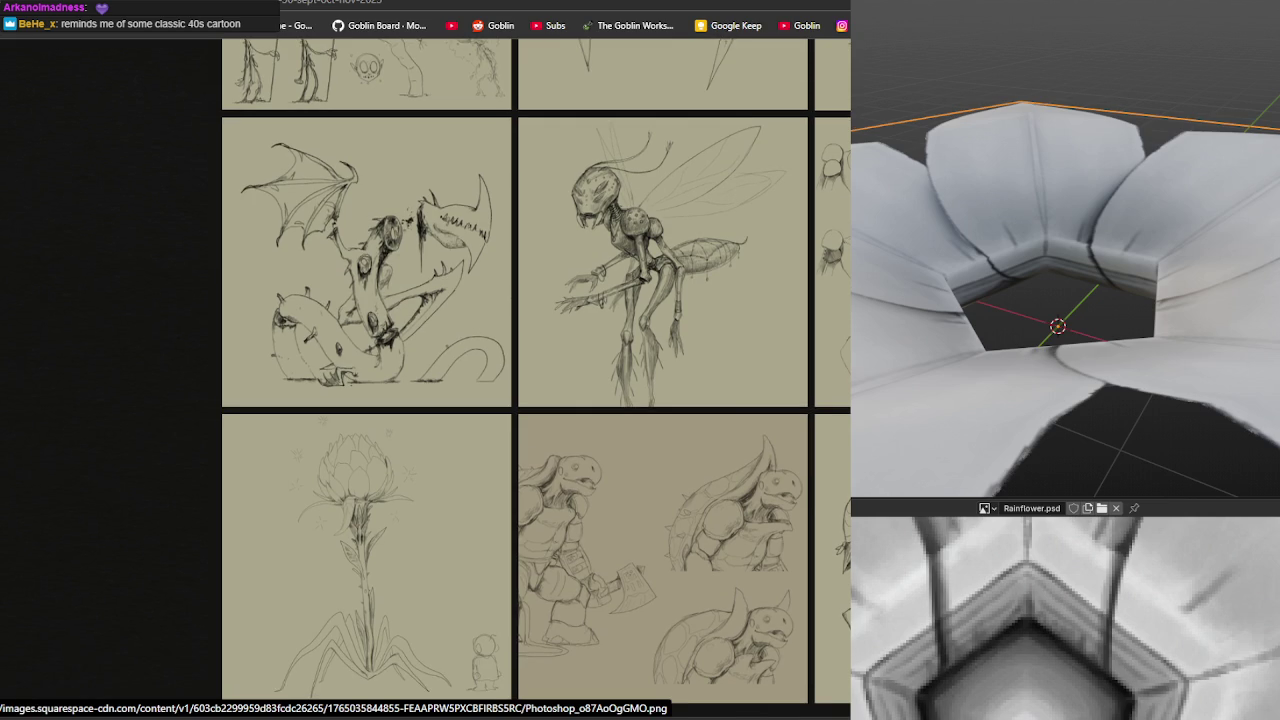
click(366, 557)
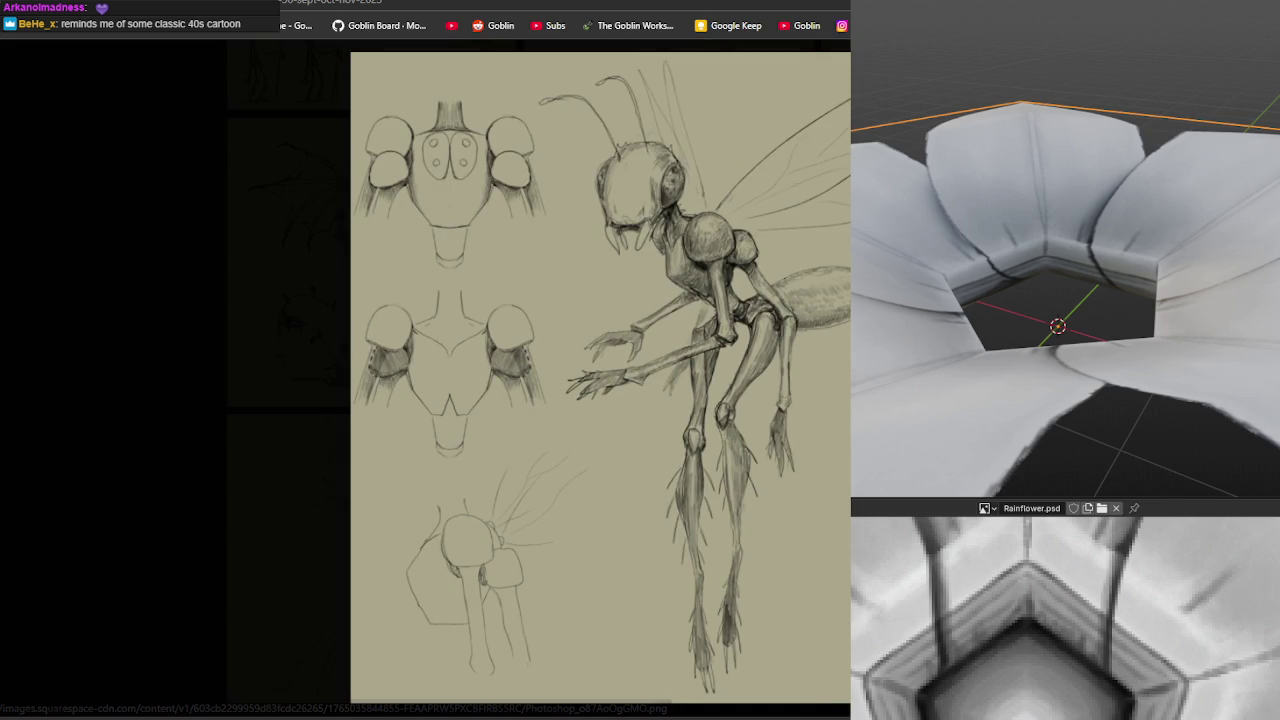
key(Escape)
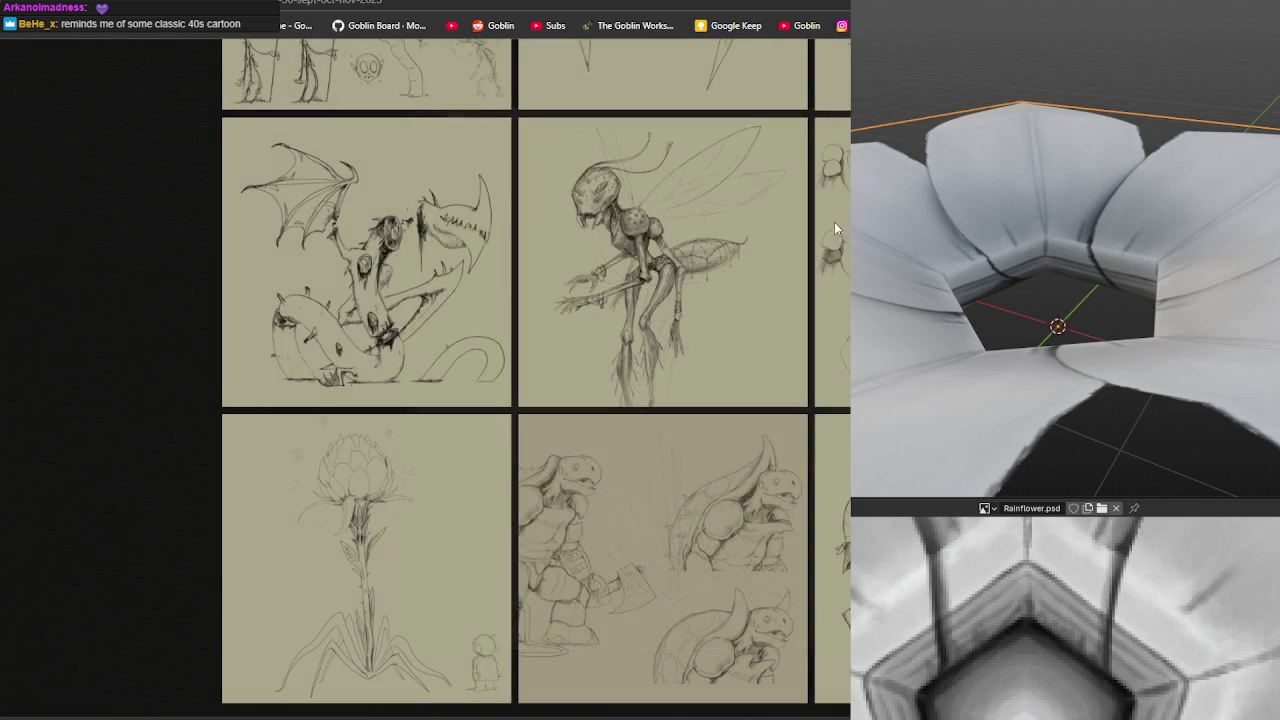
click(691, 238)
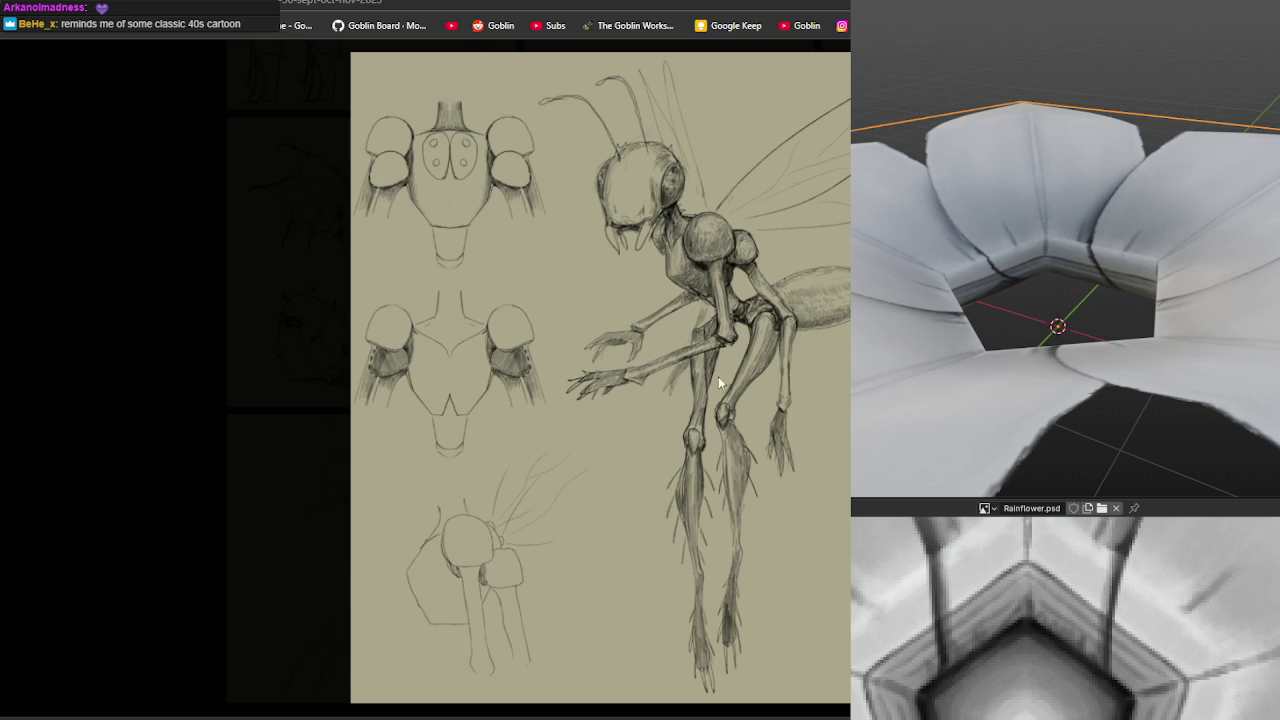
key(Escape)
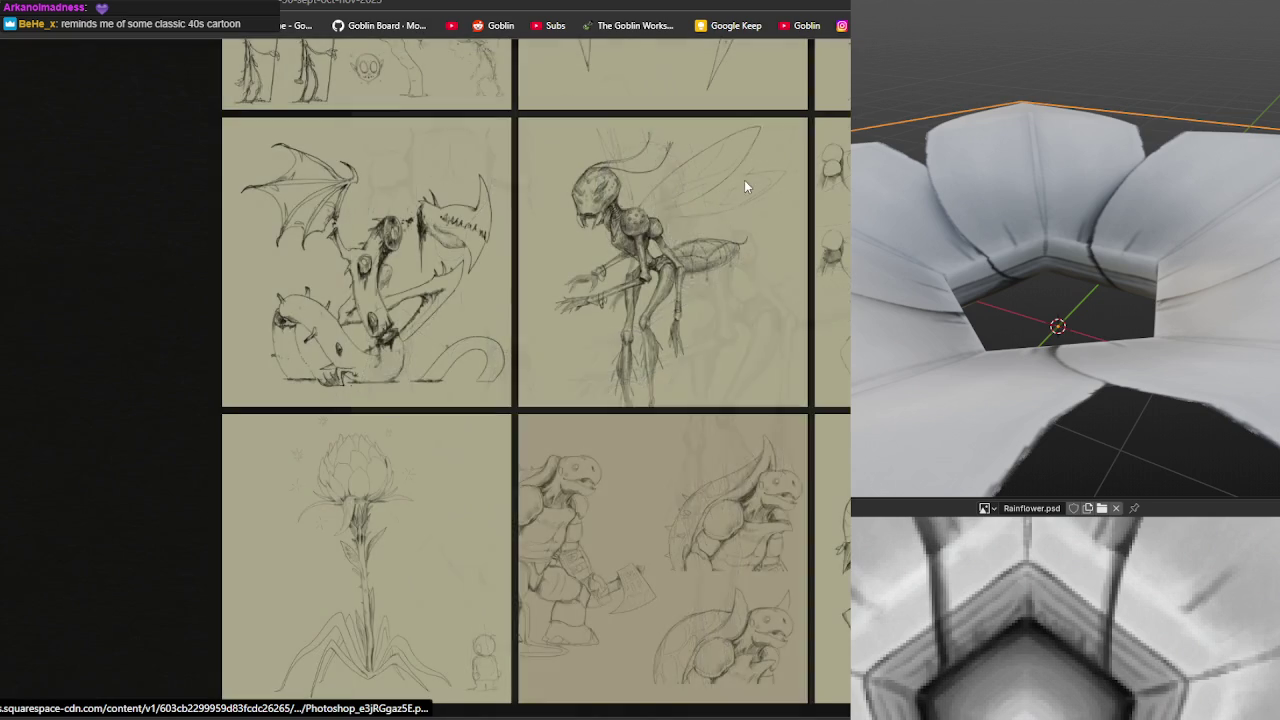
Scroll through the rest of the render gallery, then return to the list of updates.
scroll(578, 232, up, 3)
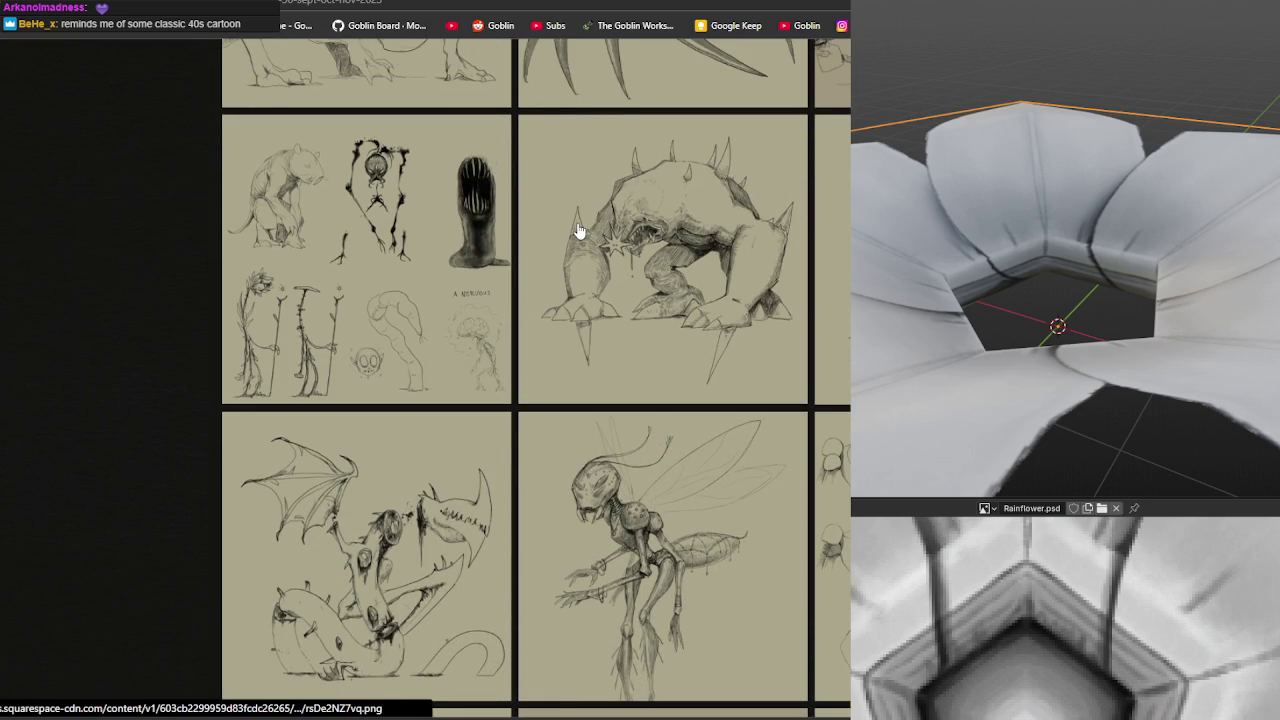
scroll(578, 232, up, 3)
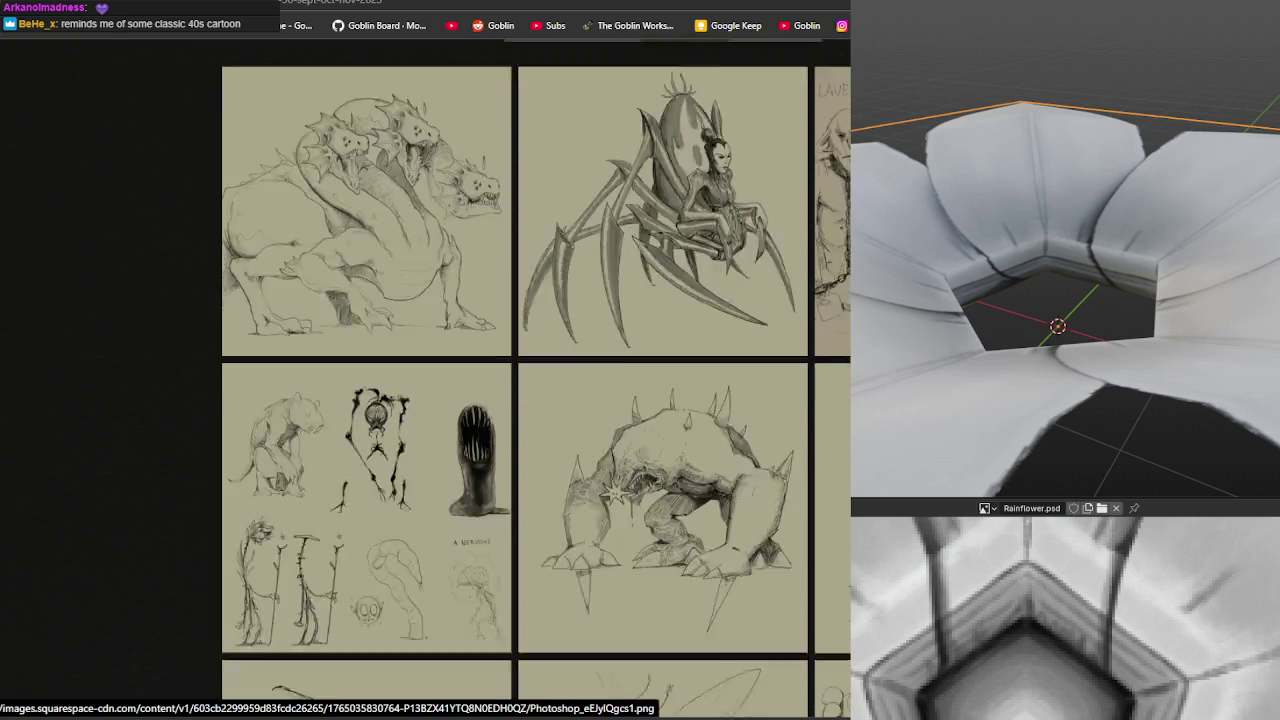
scroll(578, 400, down, 3)
scroll(578, 400, up, 5)
scroll(578, 400, up, 2)
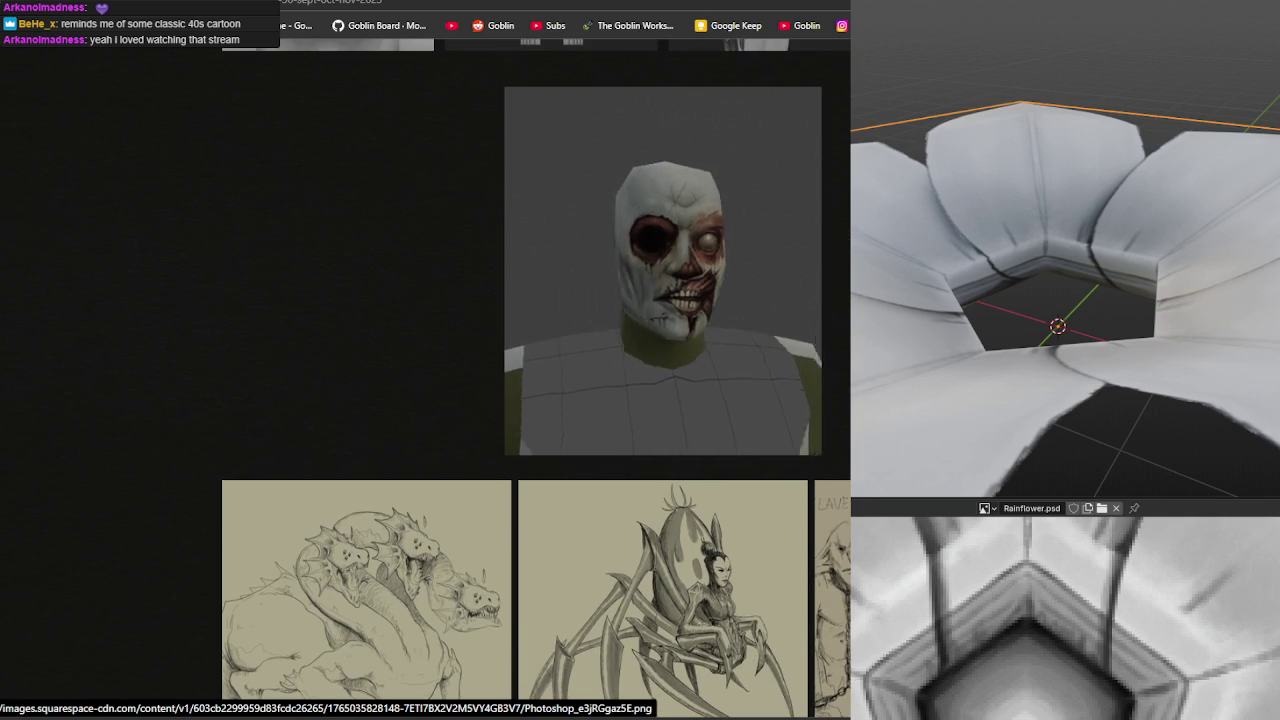
scroll(578, 400, down, 3)
scroll(578, 400, down, 3)
scroll(578, 400, down, 3)
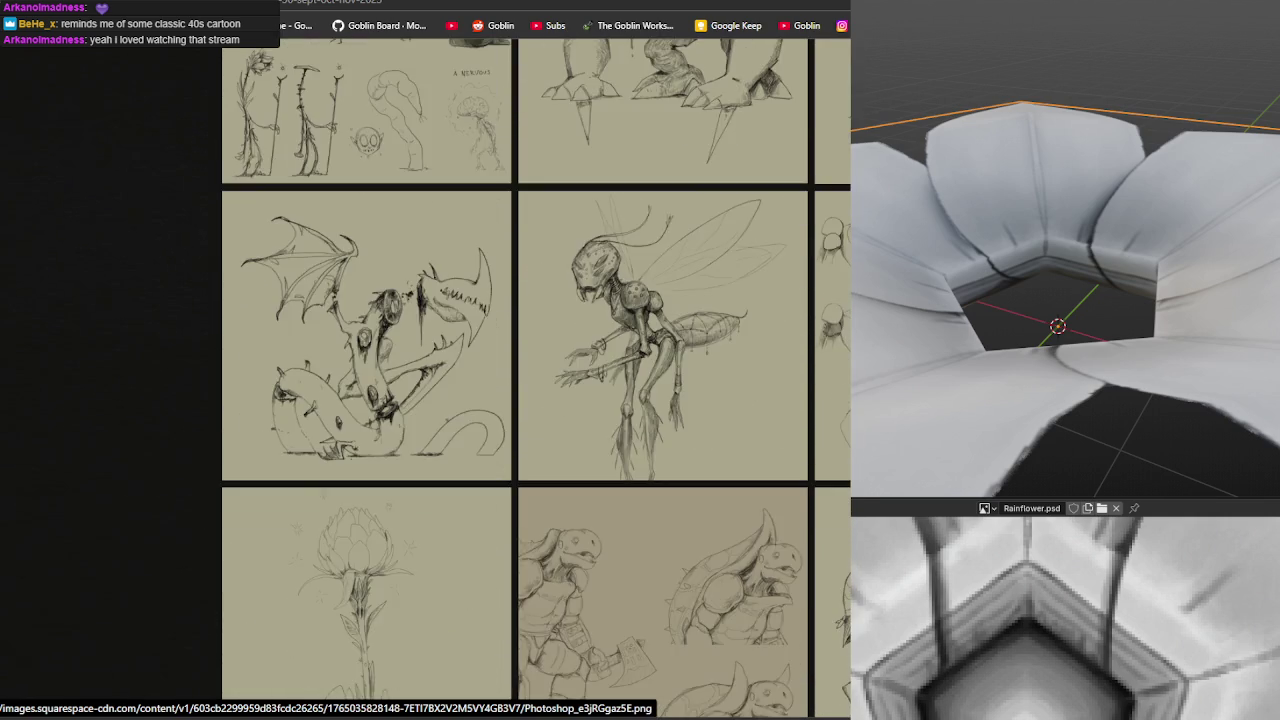
scroll(826, 298, down, 5)
scroll(826, 298, down, 3)
scroll(826, 298, down, 3)
scroll(826, 298, down, 3)
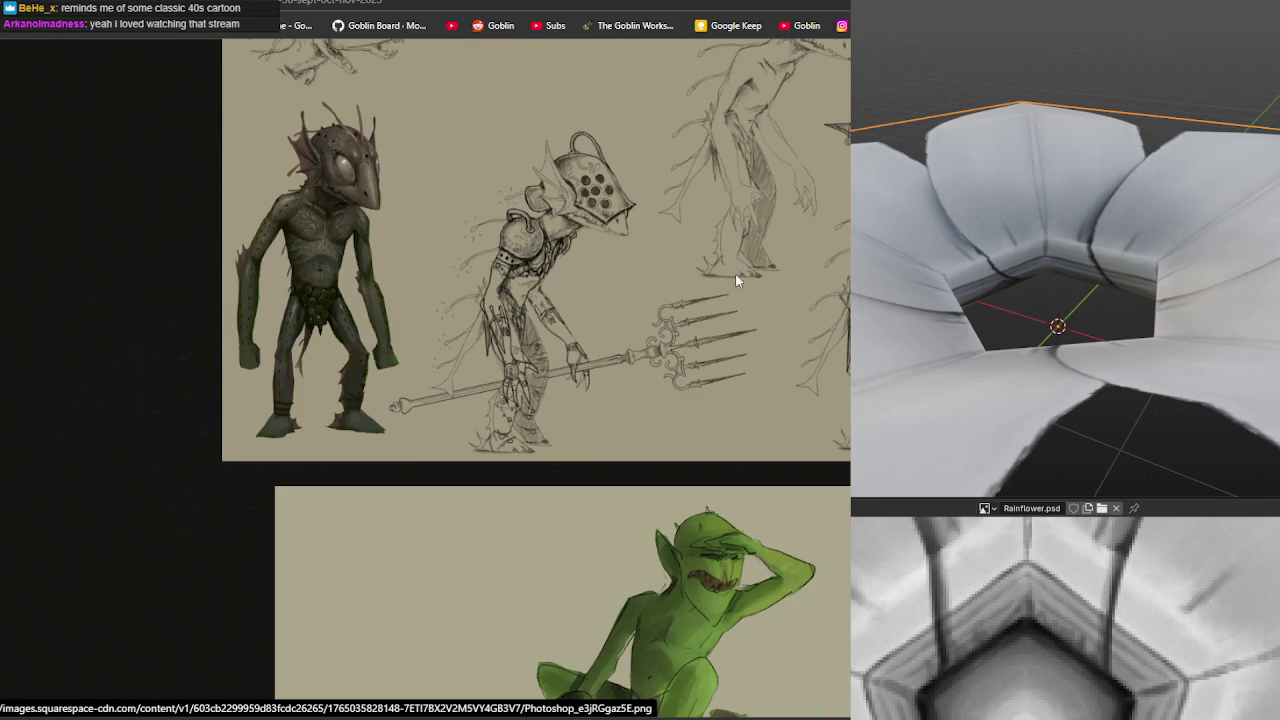
scroll(700, 229, up, 1)
scroll(759, 228, up, 2)
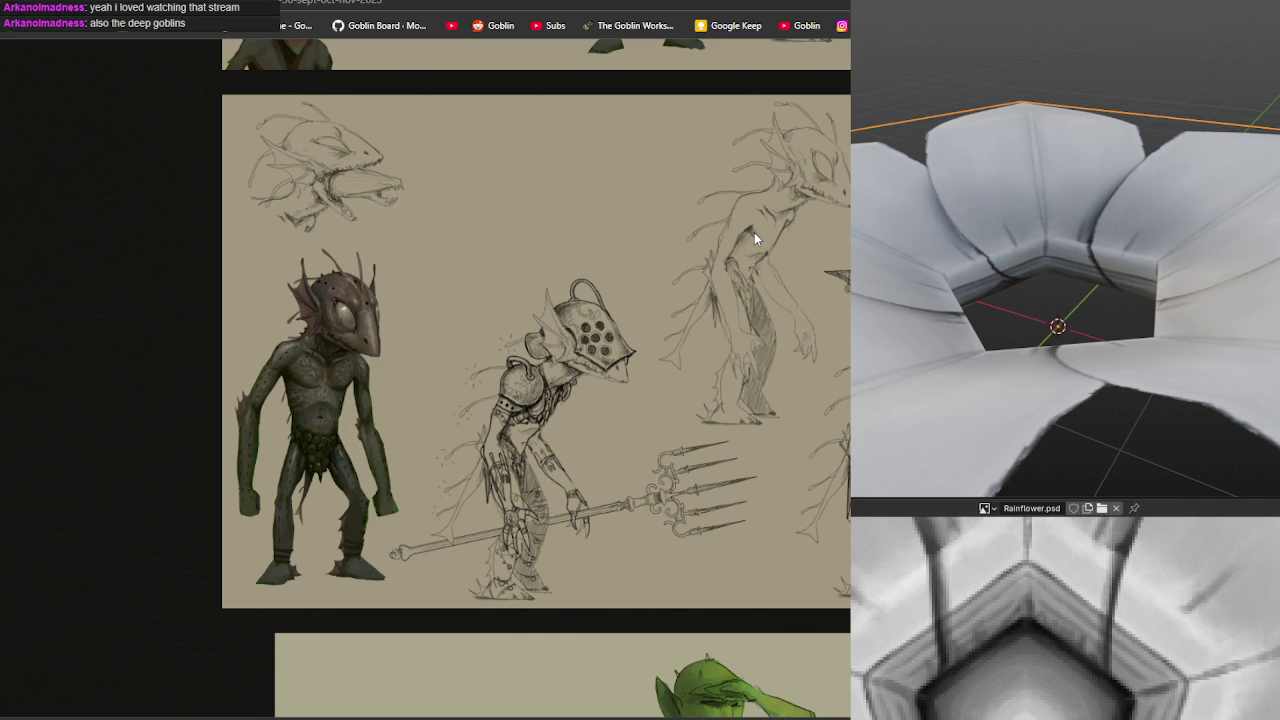
scroll(754, 238, down, 3)
scroll(752, 240, down, 4)
scroll(750, 244, down, 4)
scroll(744, 250, down, 5)
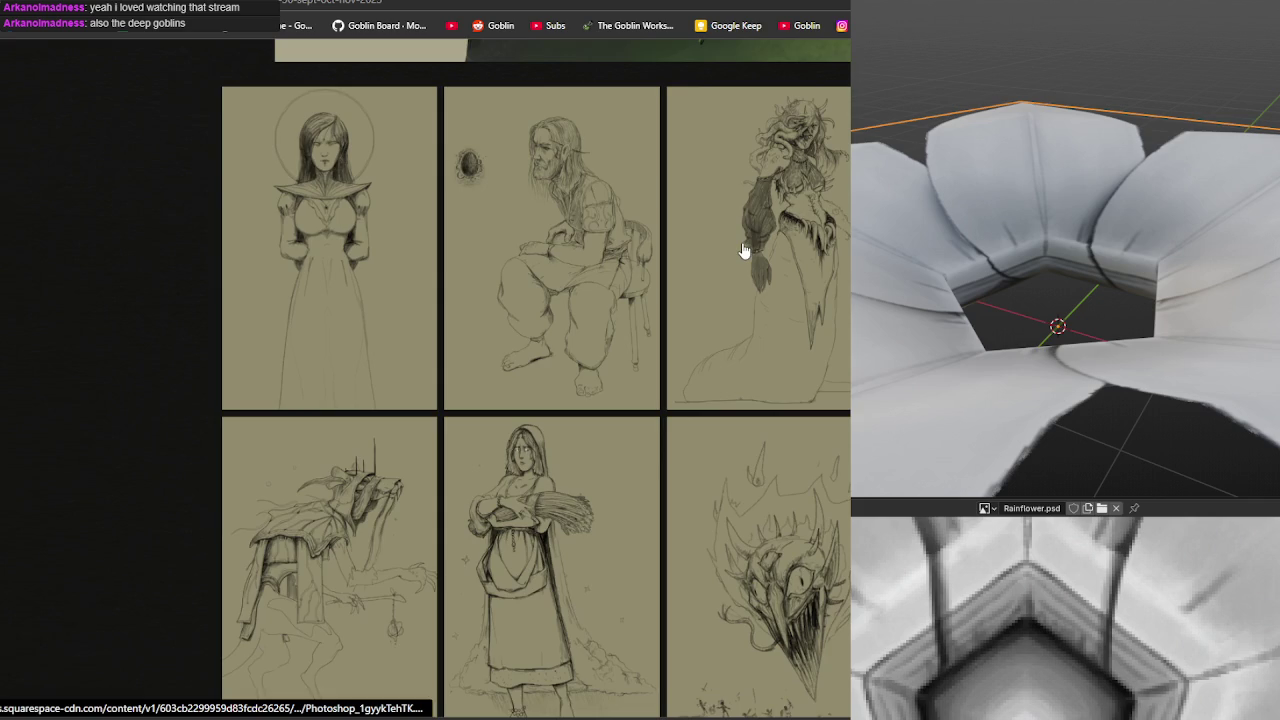
scroll(740, 255, down, 5)
scroll(728, 264, down, 5)
scroll(716, 266, down, 5)
scroll(705, 275, down, 4)
scroll(697, 282, down, 5)
scroll(831, 309, up, 5)
scroll(831, 291, up, 5)
scroll(834, 294, up, 5)
scroll(820, 285, up, 5)
scroll(790, 279, up, 5)
scroll(775, 280, up, 5)
scroll(768, 272, up, 4)
scroll(750, 267, up, 5)
scroll(737, 267, up, 3)
scroll(737, 270, down, 4)
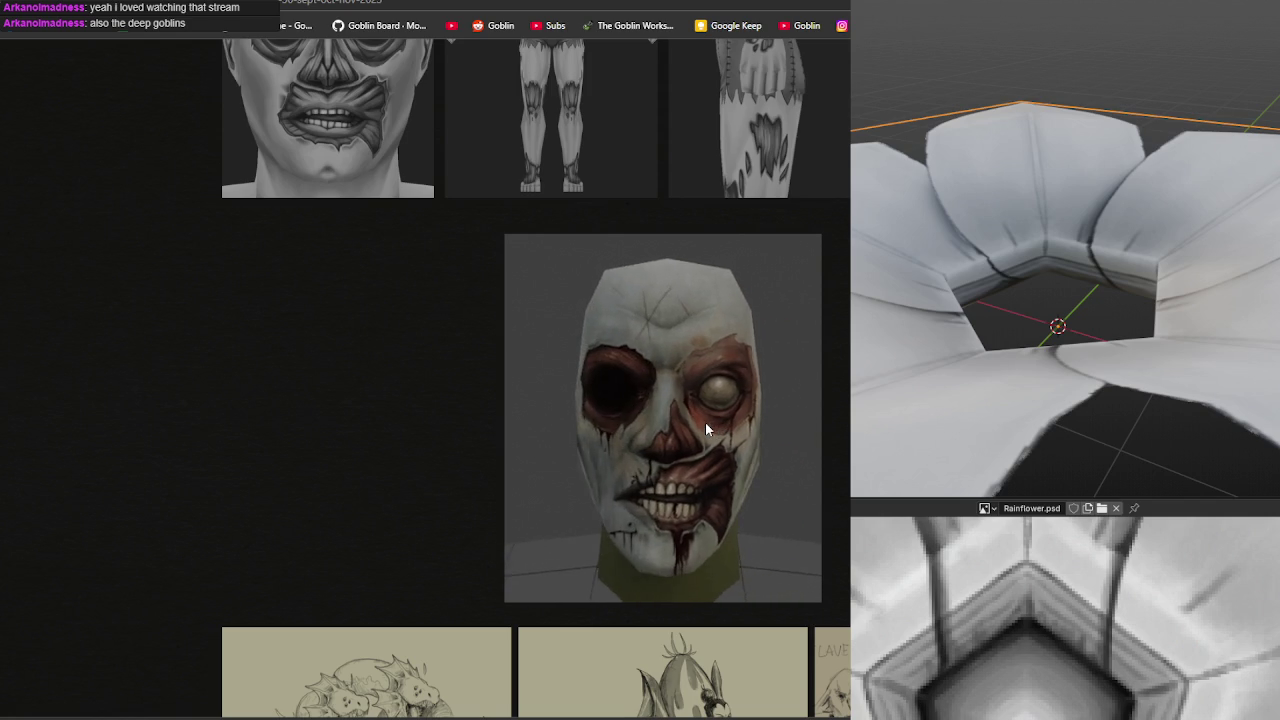
scroll(705, 422, up, 4)
scroll(705, 422, up, 3)
scroll(705, 422, up, 4)
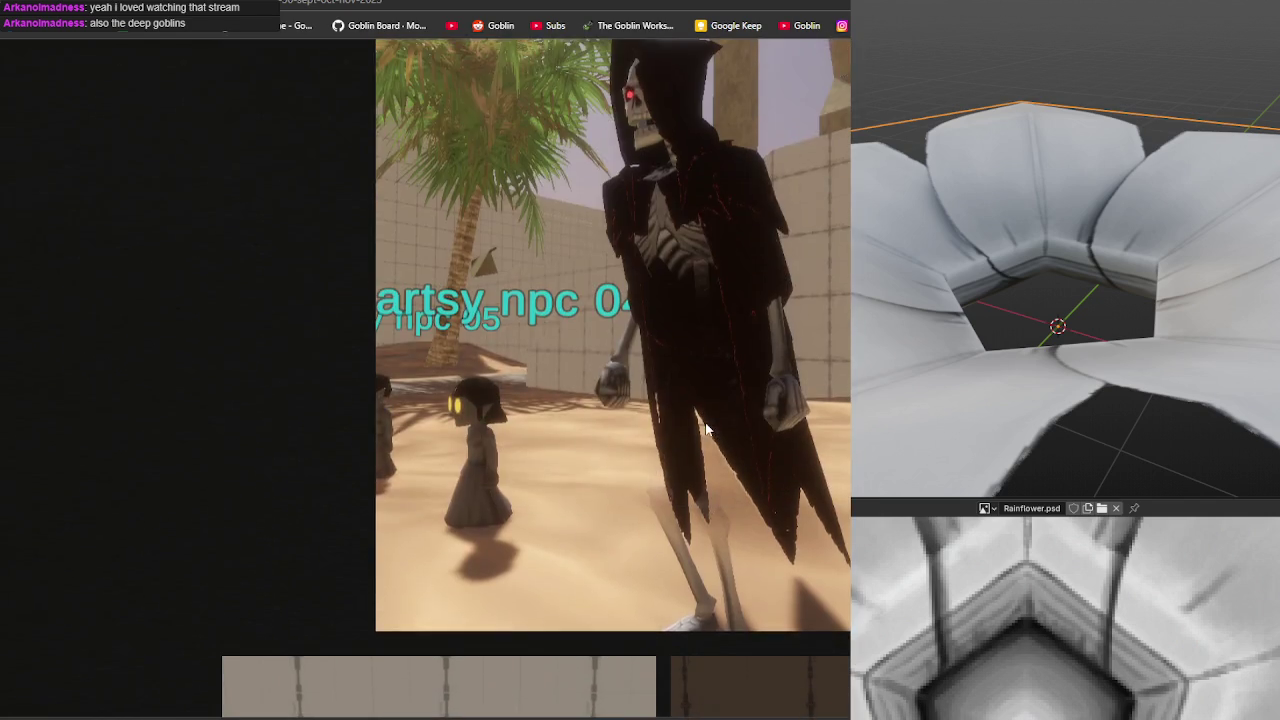
scroll(692, 435, down, 6)
scroll(692, 442, down, 3)
scroll(691, 442, down, 2)
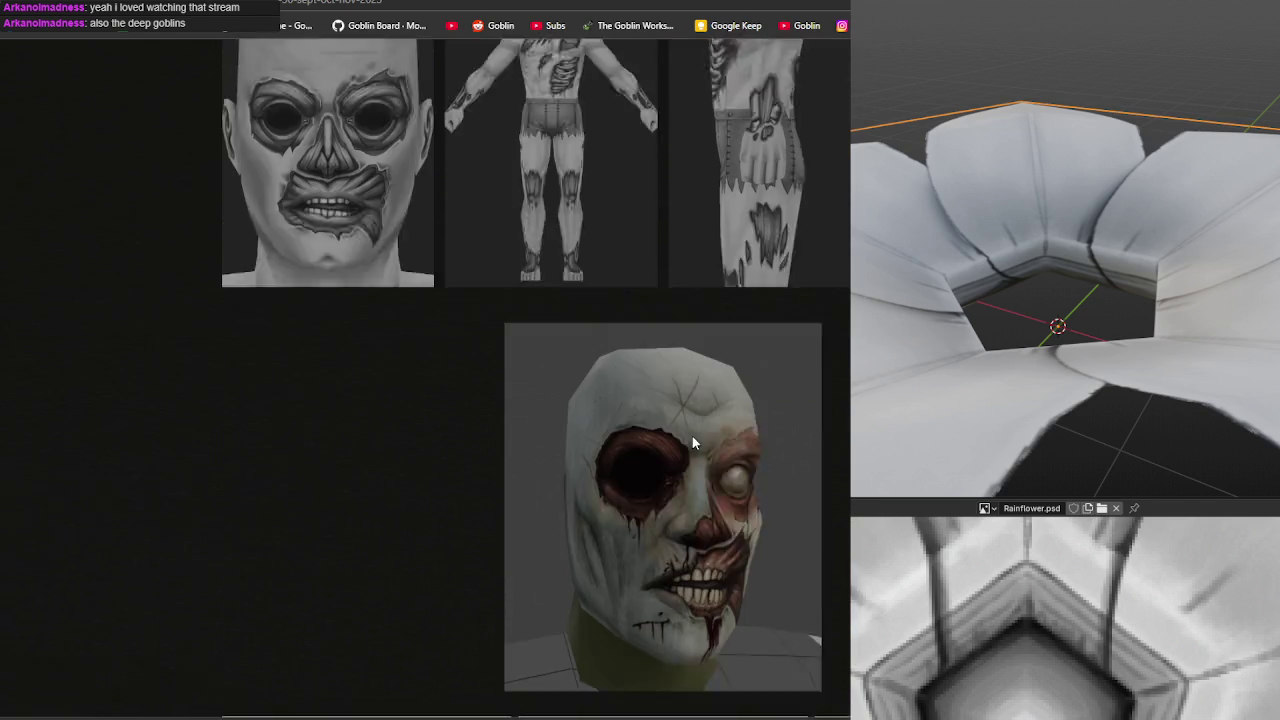
scroll(691, 442, up, 2)
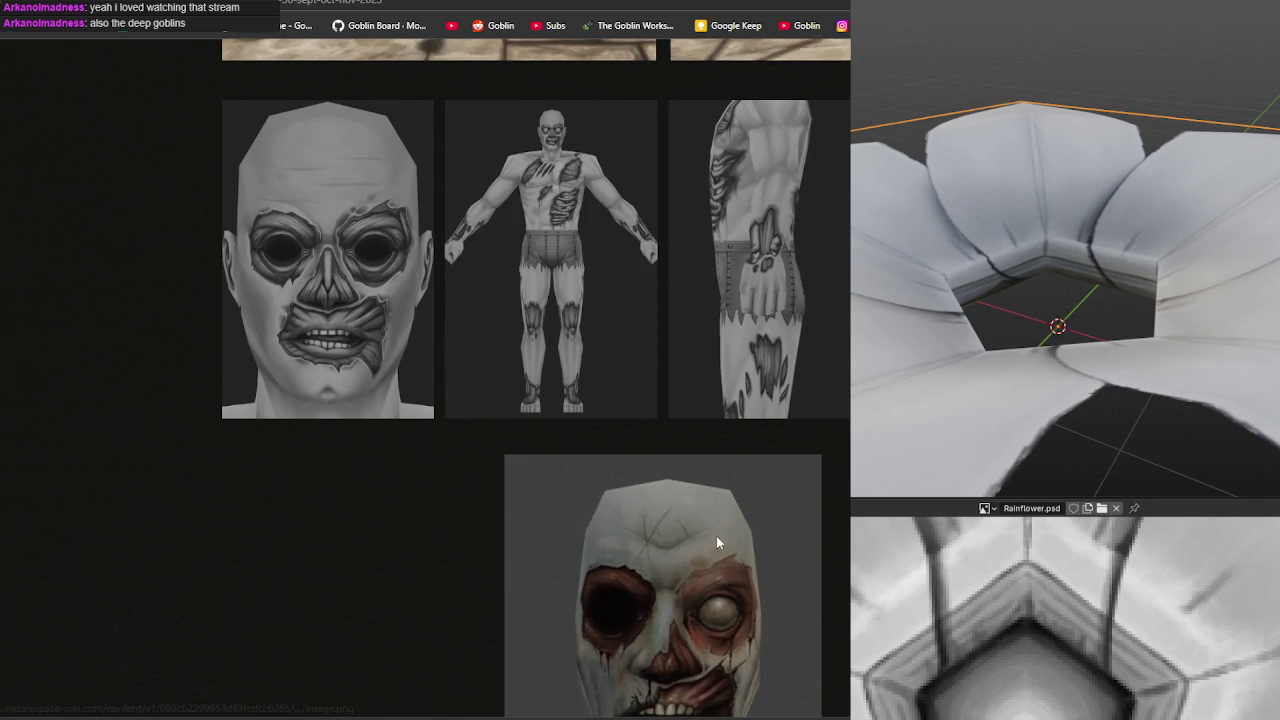
scroll(698, 524, up, 4)
scroll(688, 515, up, 8)
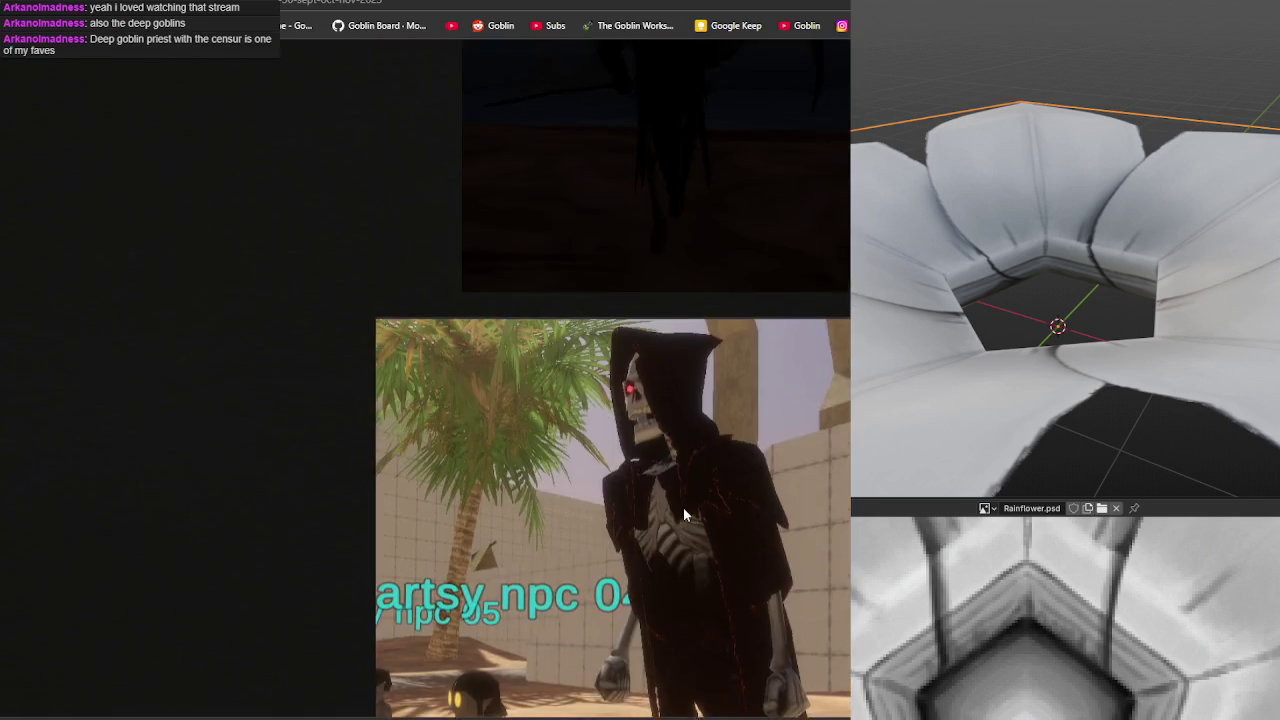
scroll(683, 510, up, 3)
scroll(680, 517, down, 4)
scroll(681, 517, down, 1)
scroll(680, 517, up, 3)
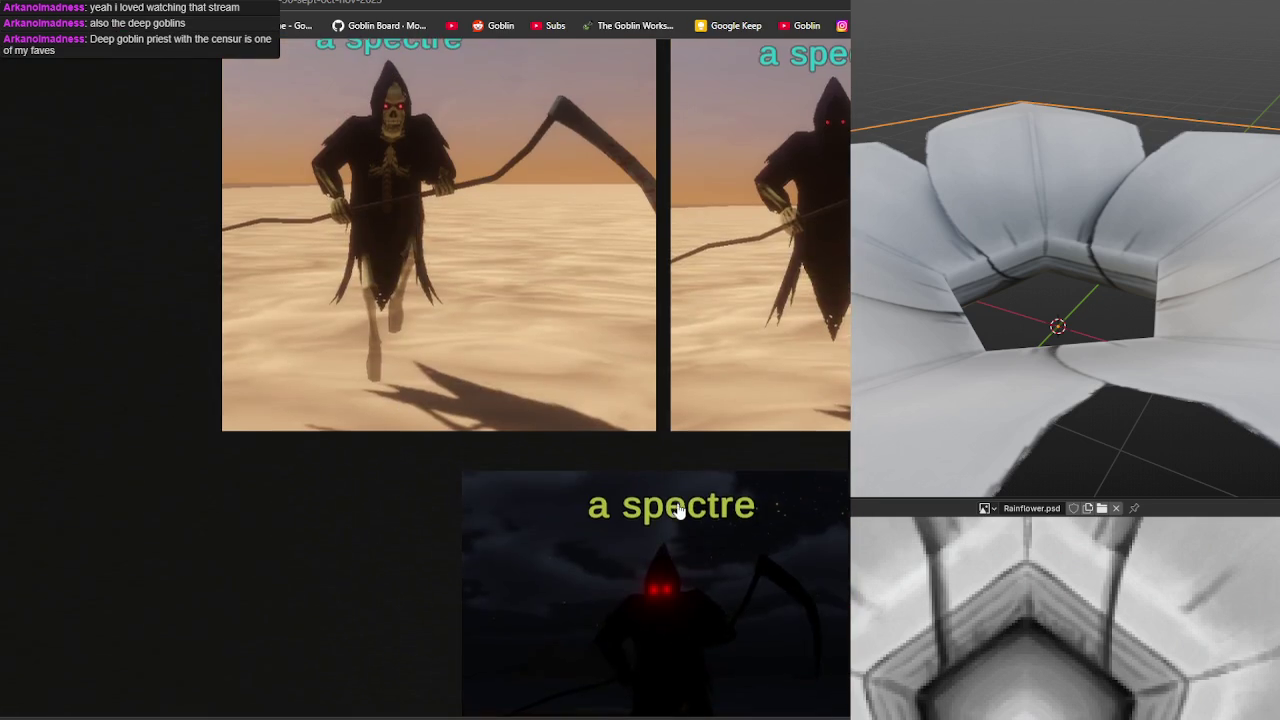
scroll(678, 510, up, 3)
scroll(676, 501, up, 3)
scroll(676, 501, up, 3)
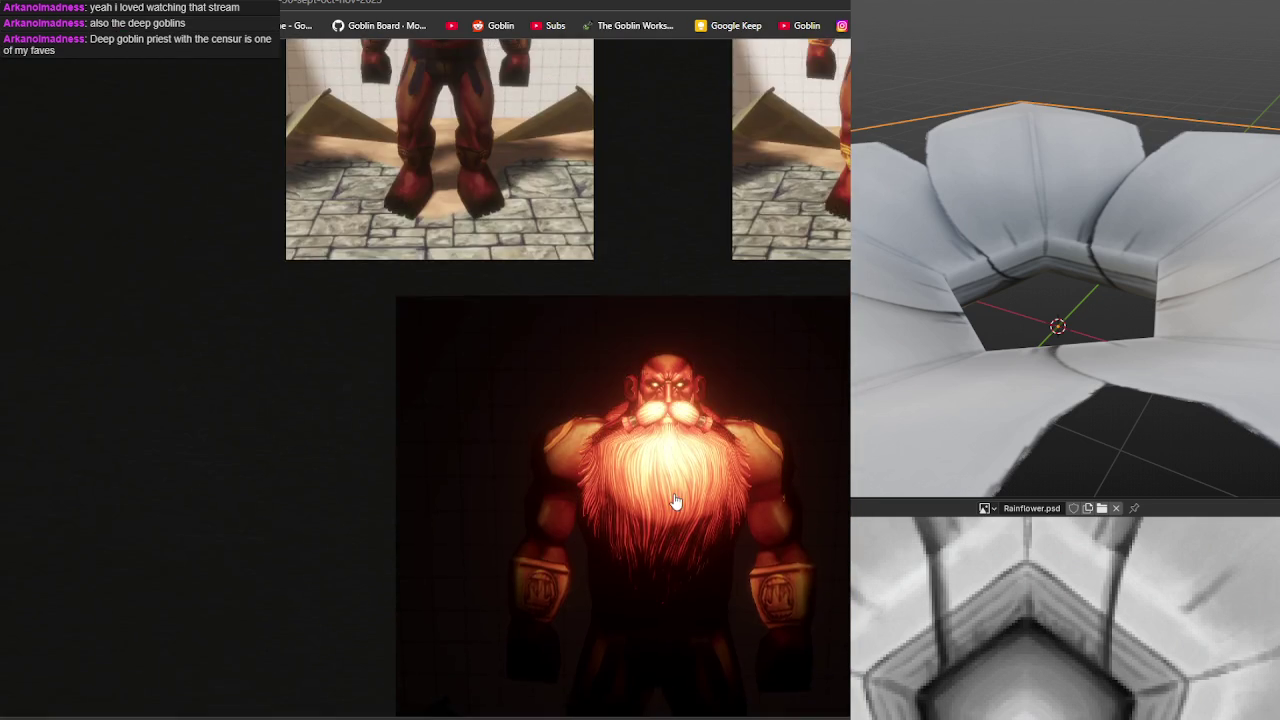
scroll(676, 501, up, 3)
scroll(676, 501, up, 3)
scroll(676, 501, up, 3)
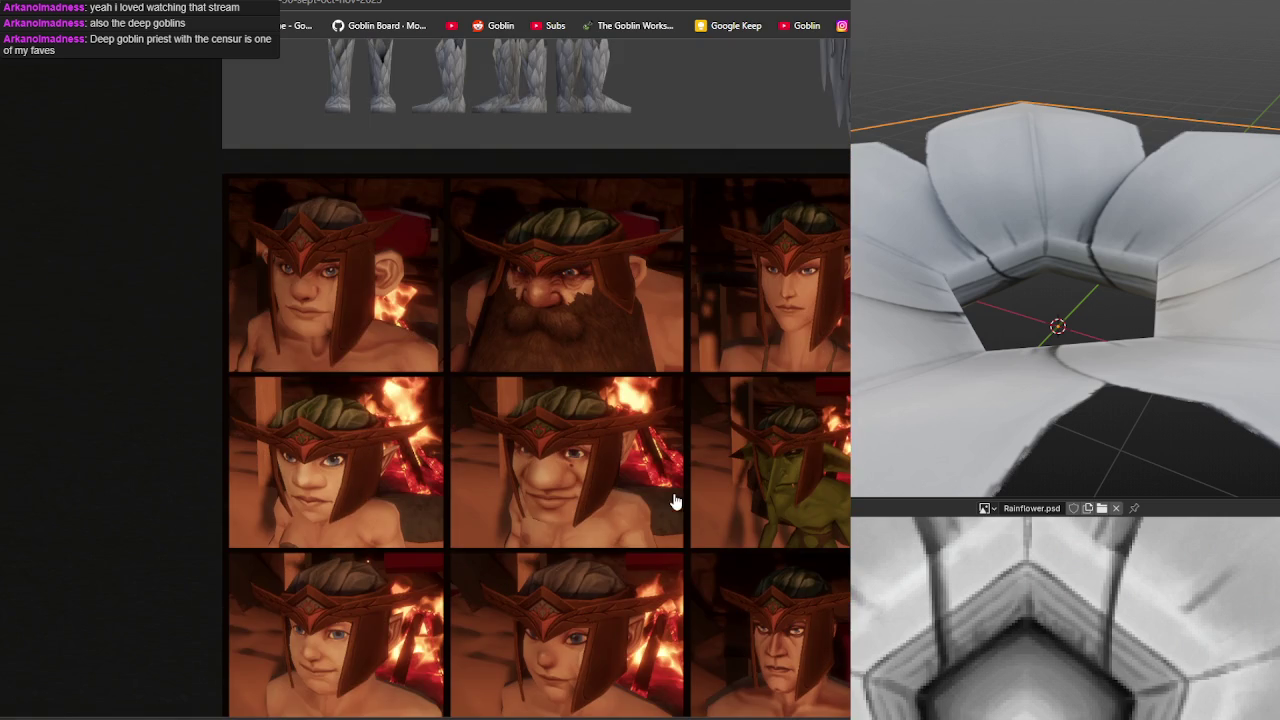
key(alt+Left)
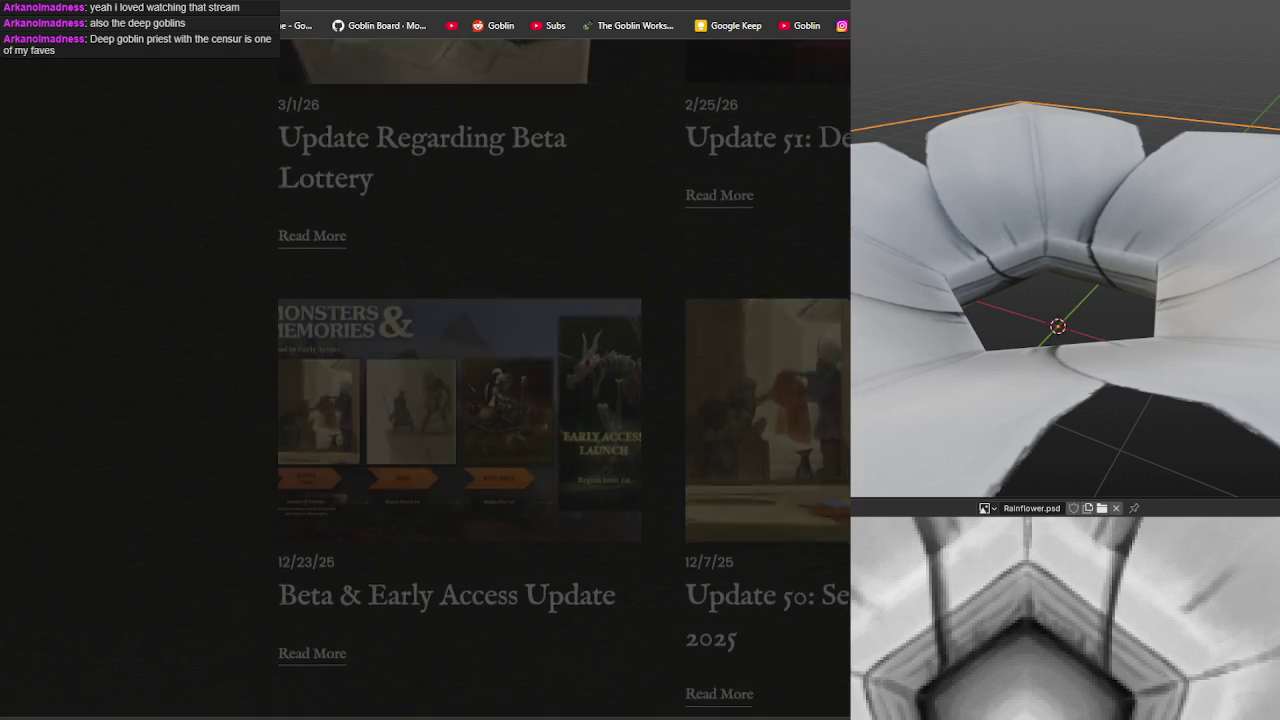
Open the Update 51 post, read it to the bottom, then return to Photoshop.
scroll(700, 290, up, 3)
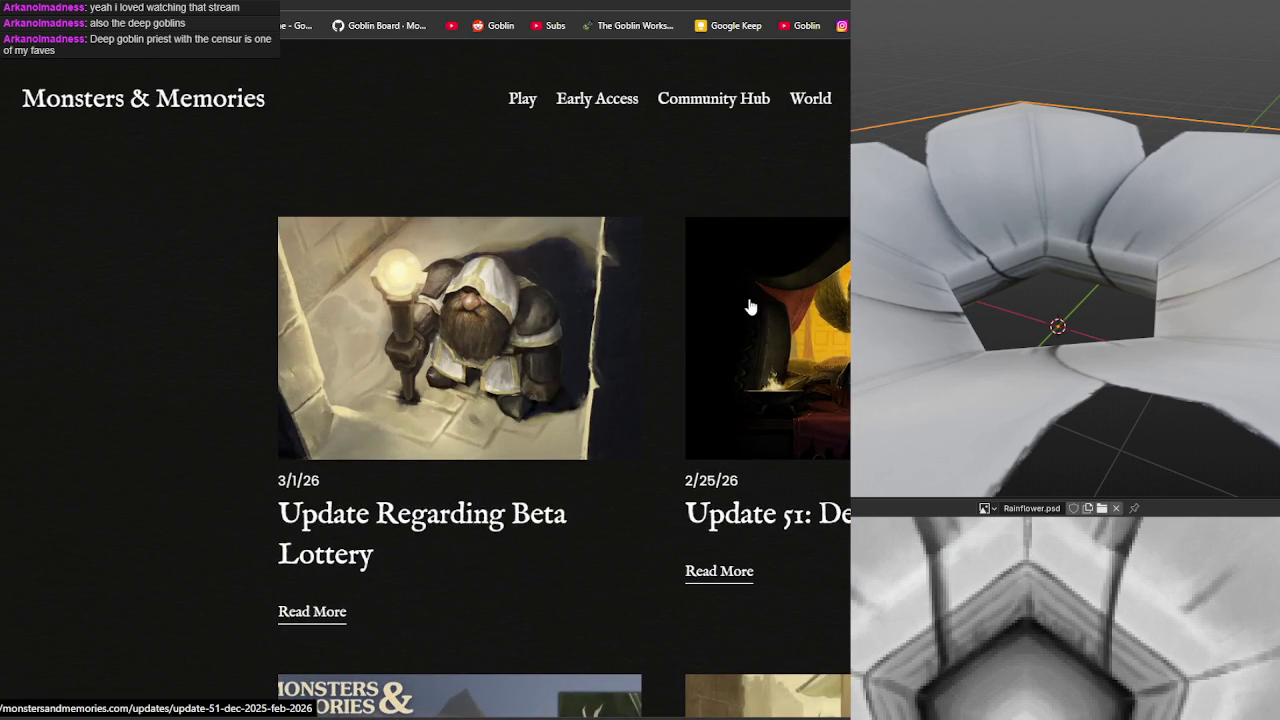
click(826, 320)
scroll(826, 320, down, 3)
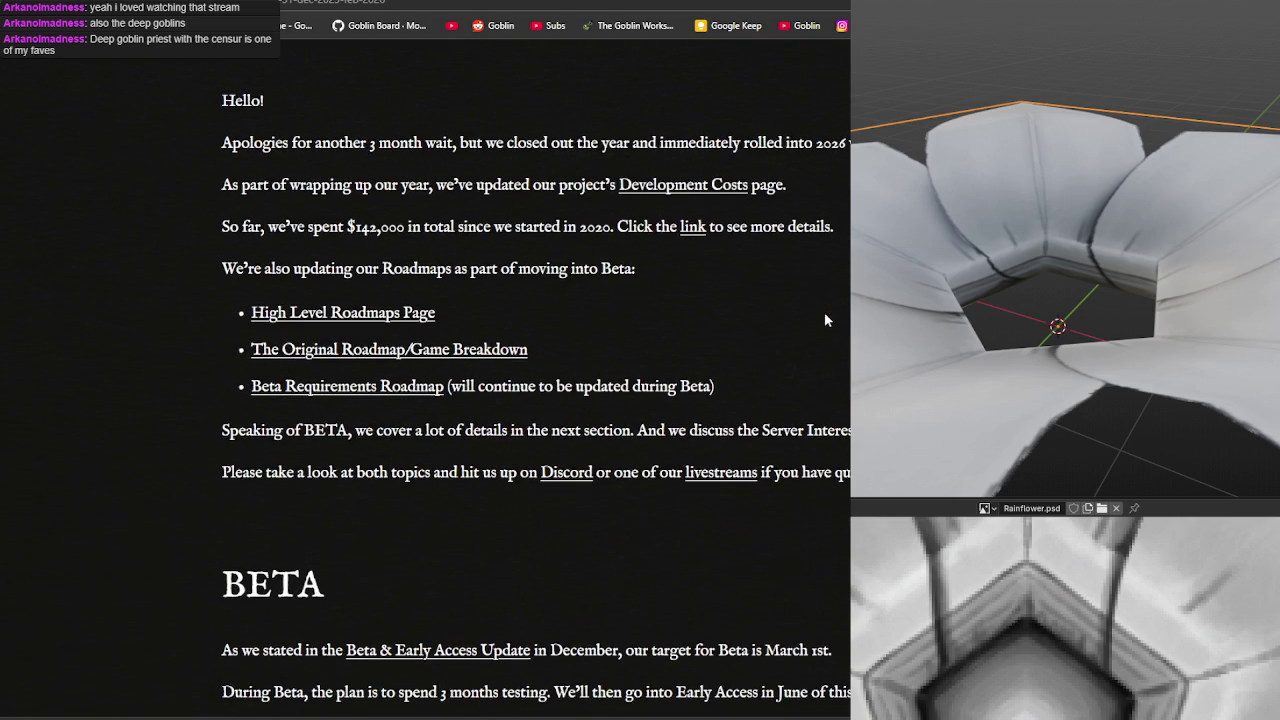
scroll(824, 318, down, 4)
scroll(819, 320, down, 6)
scroll(815, 328, down, 6)
scroll(813, 332, down, 5)
scroll(808, 334, down, 5)
scroll(806, 334, down, 3)
scroll(806, 334, down, 3)
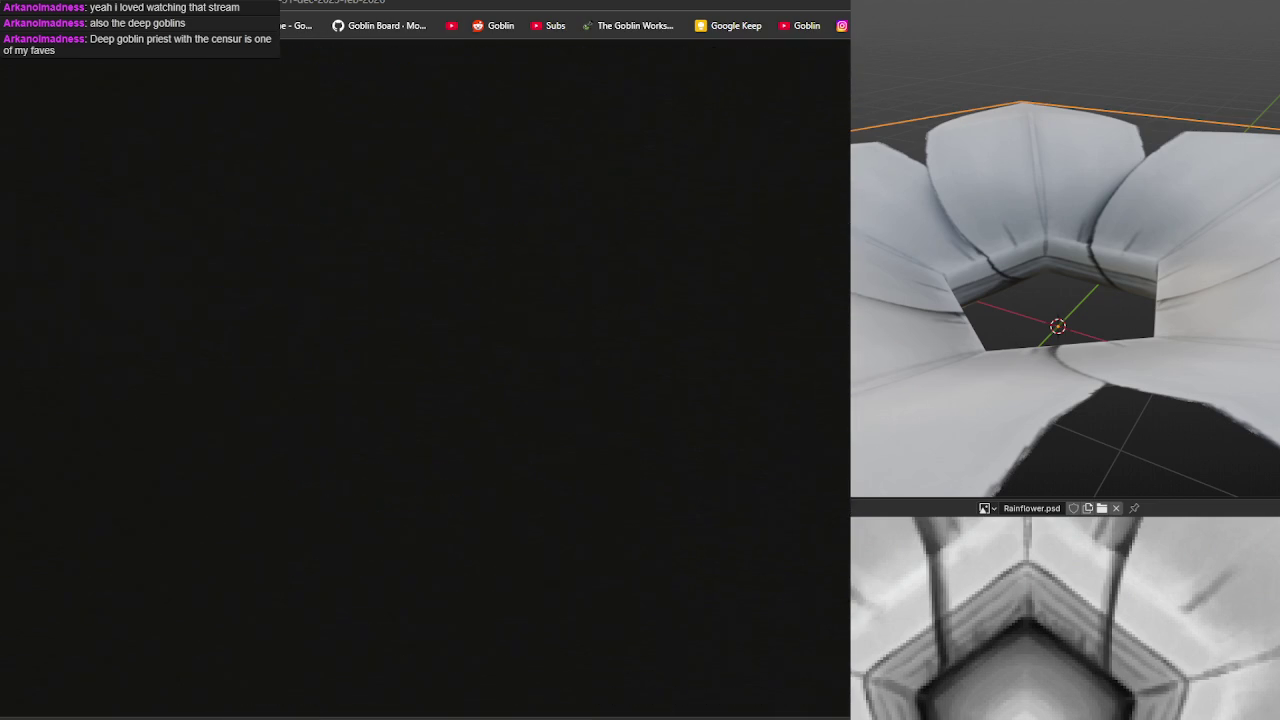
scroll(425, 380, down, 5)
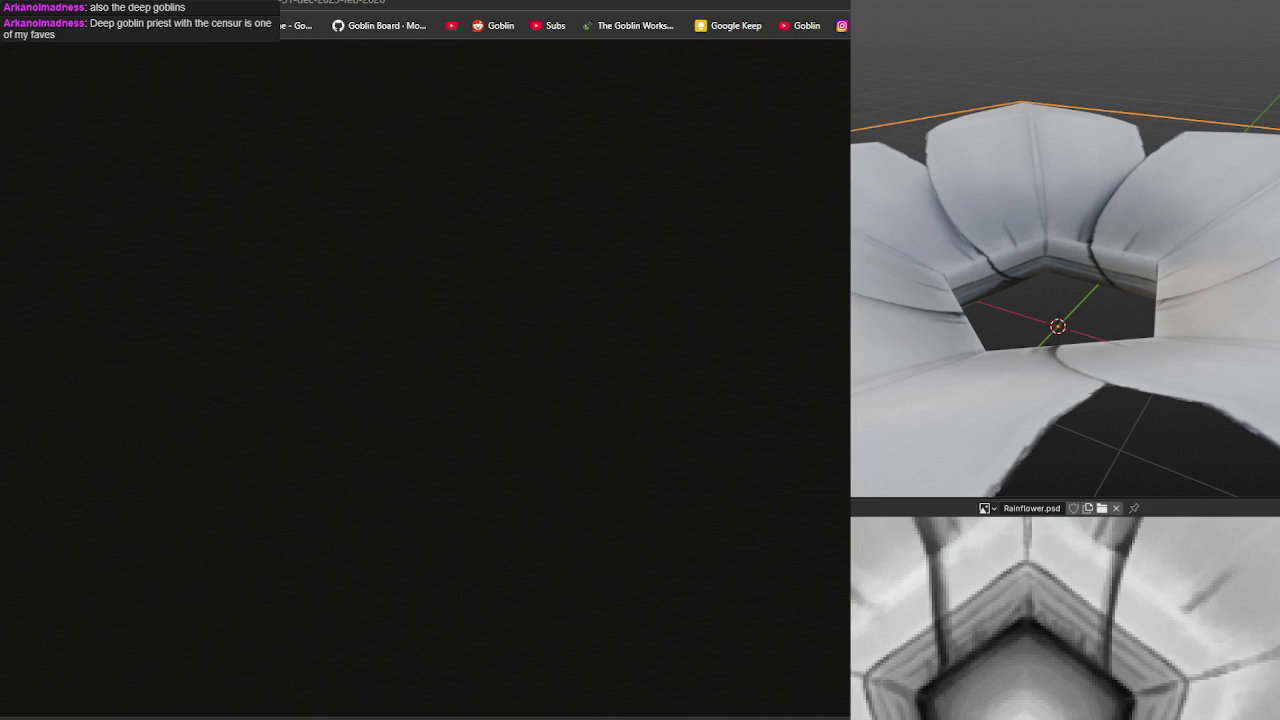
key(alt+Tab)
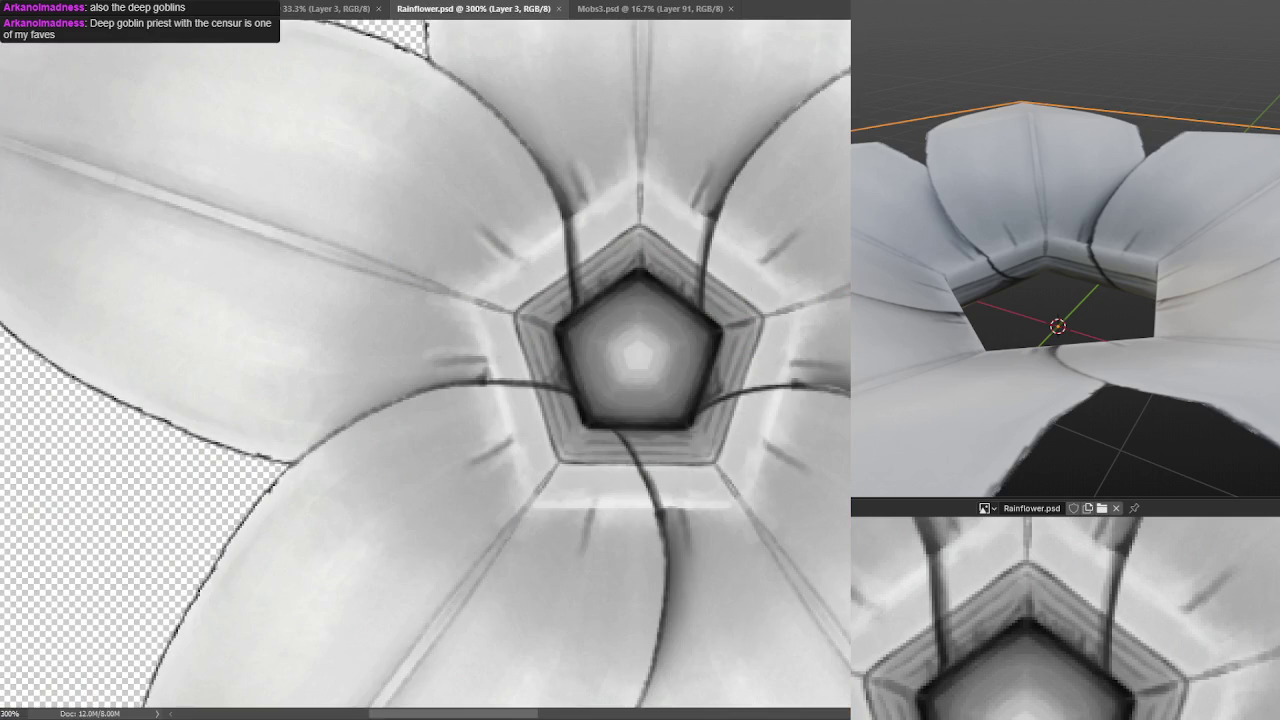
Orbit the flower preview and paint dark creases on a petal and from the pentagon's lower-right corner.
scroll(1047, 215, down, 5)
mouse_move(1047, 215)
mouse_down()
mouse_move(1135, 203)
mouse_move(1145, 230)
mouse_move(1048, 238)
mouse_move(1047, 224)
mouse_up()
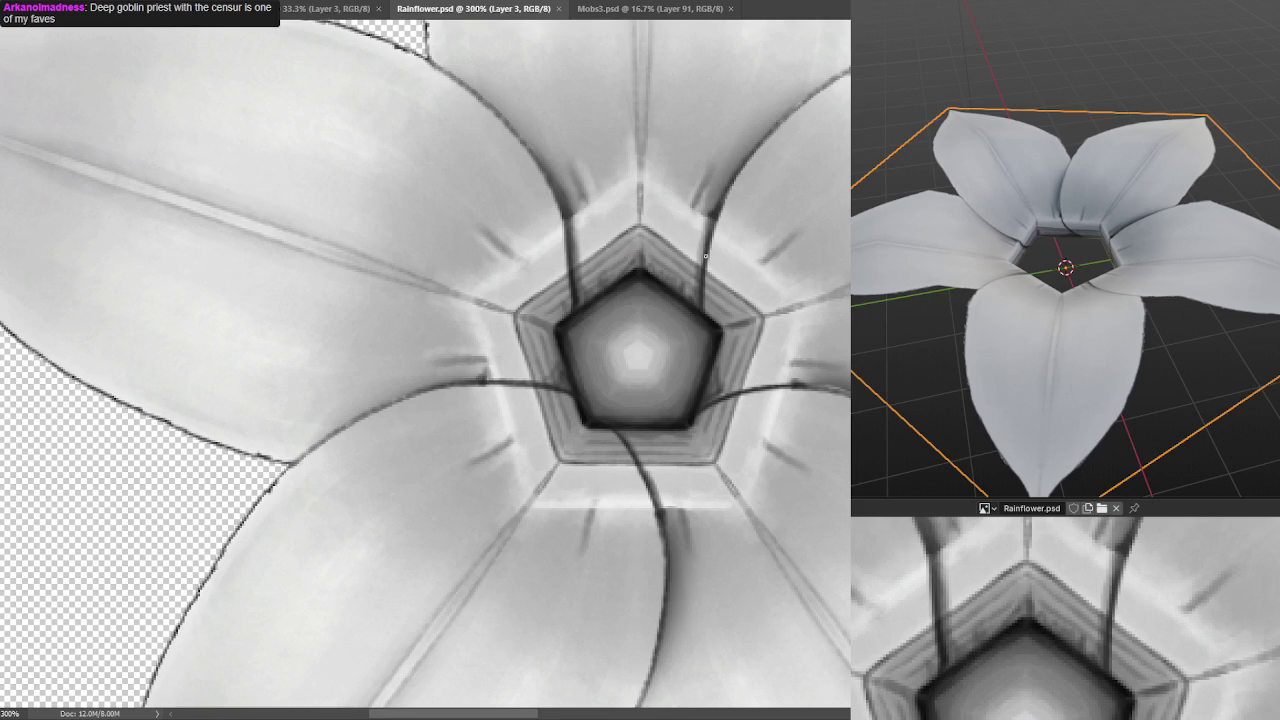
drag(705, 255, 705, 259)
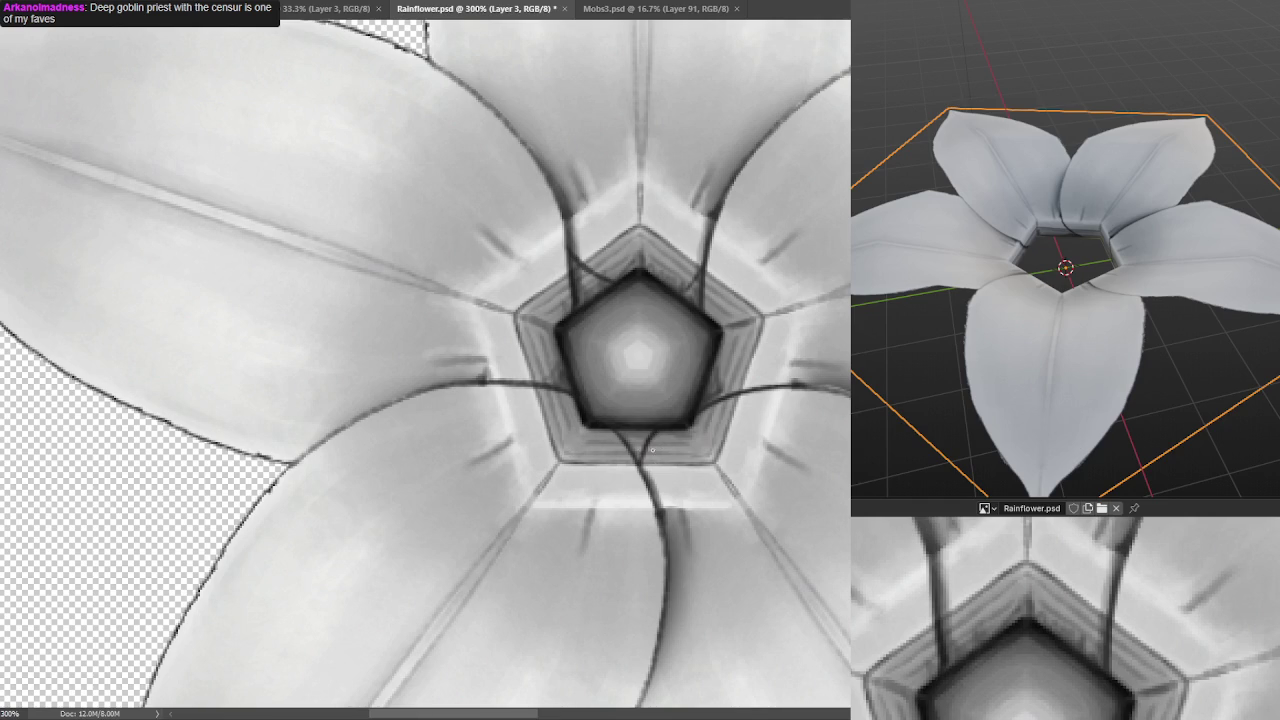
drag(668, 430, 641, 471)
Add a short dark stroke below the pentagon and lighten the crease above its upper-left edge.
scroll(645, 471, down, 4)
scroll(716, 331, up, 3)
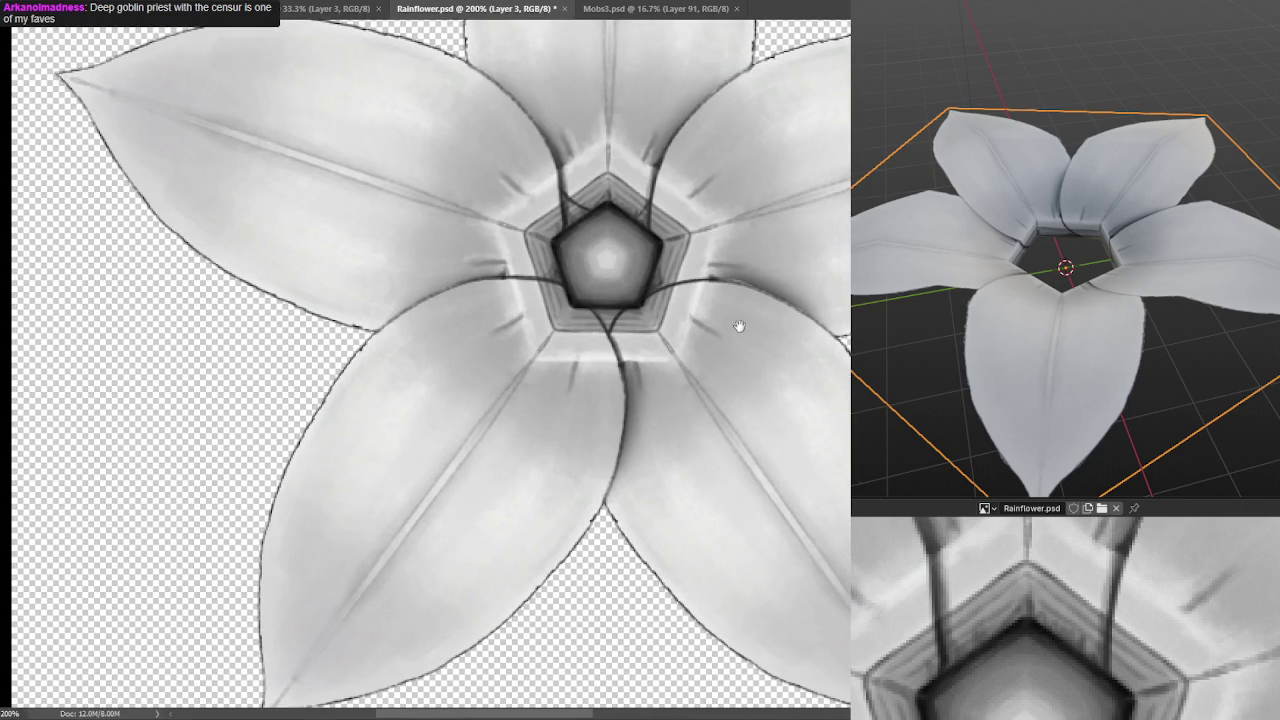
drag(609, 324, 600, 311)
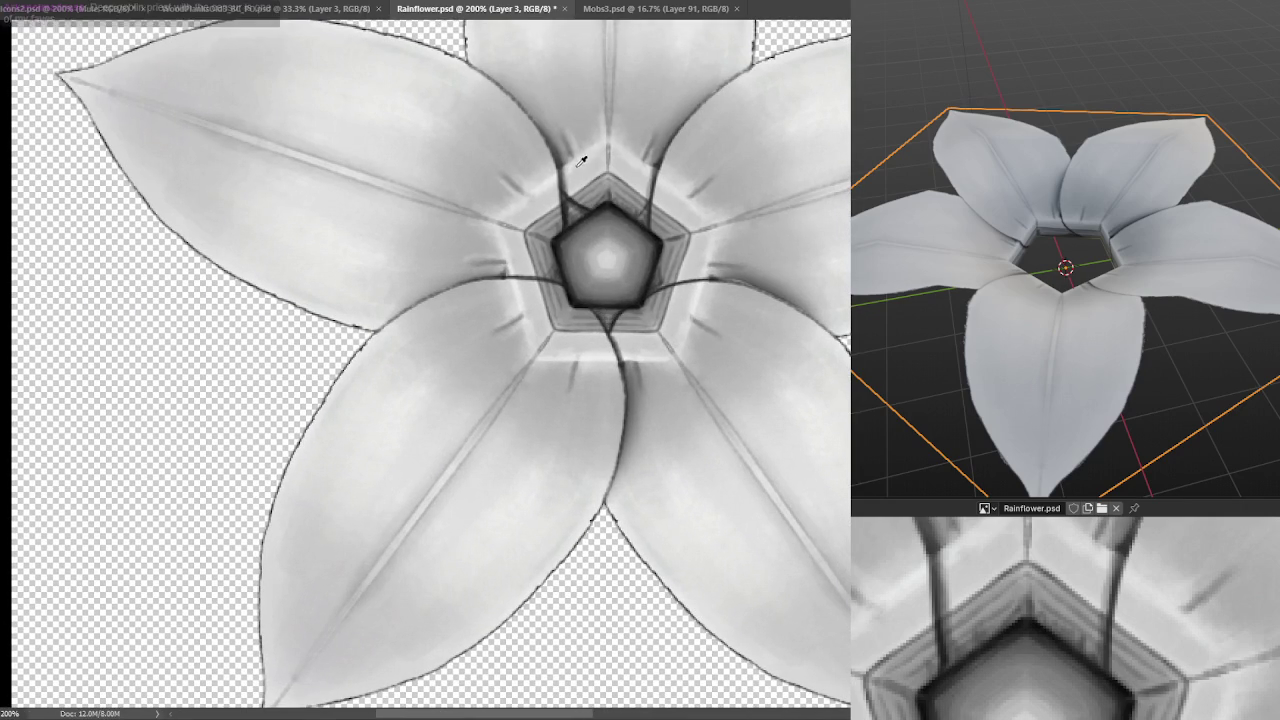
drag(590, 206, 580, 199)
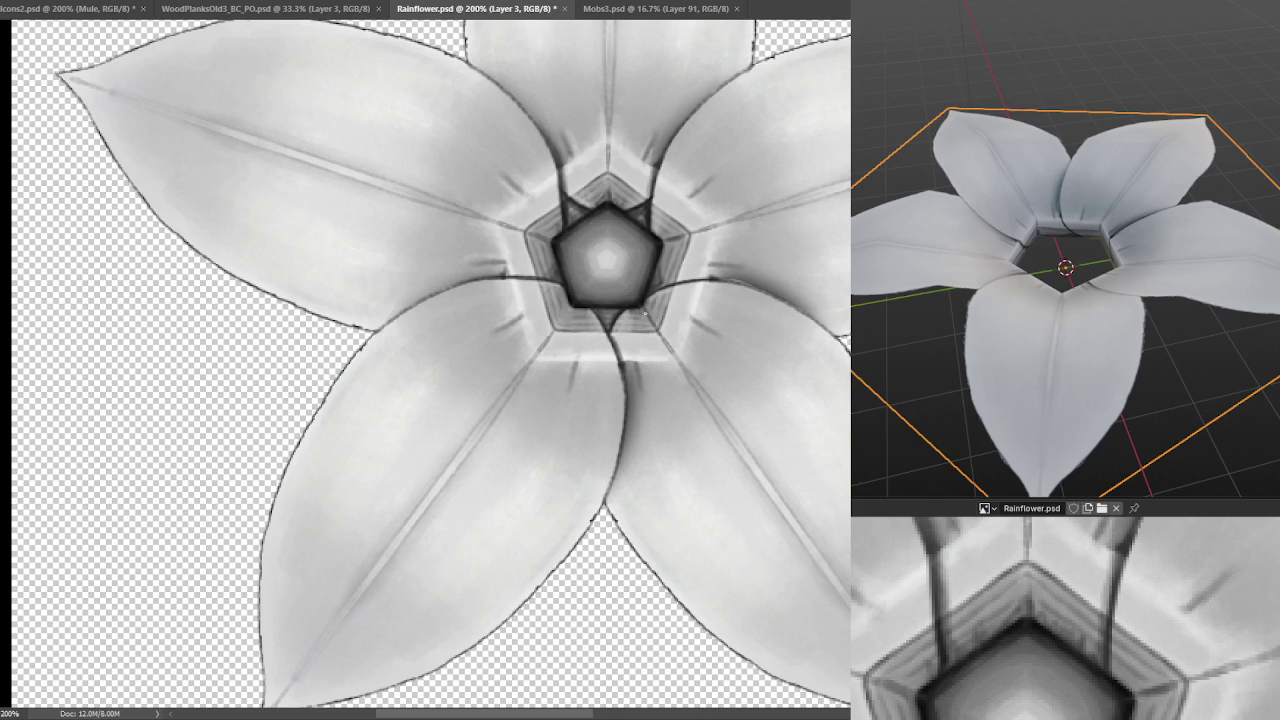
Darken the pentagon's lower-left and upper-right corners, the groove above it, and its upper-left frame.
drag(569, 301, 565, 320)
key(v)
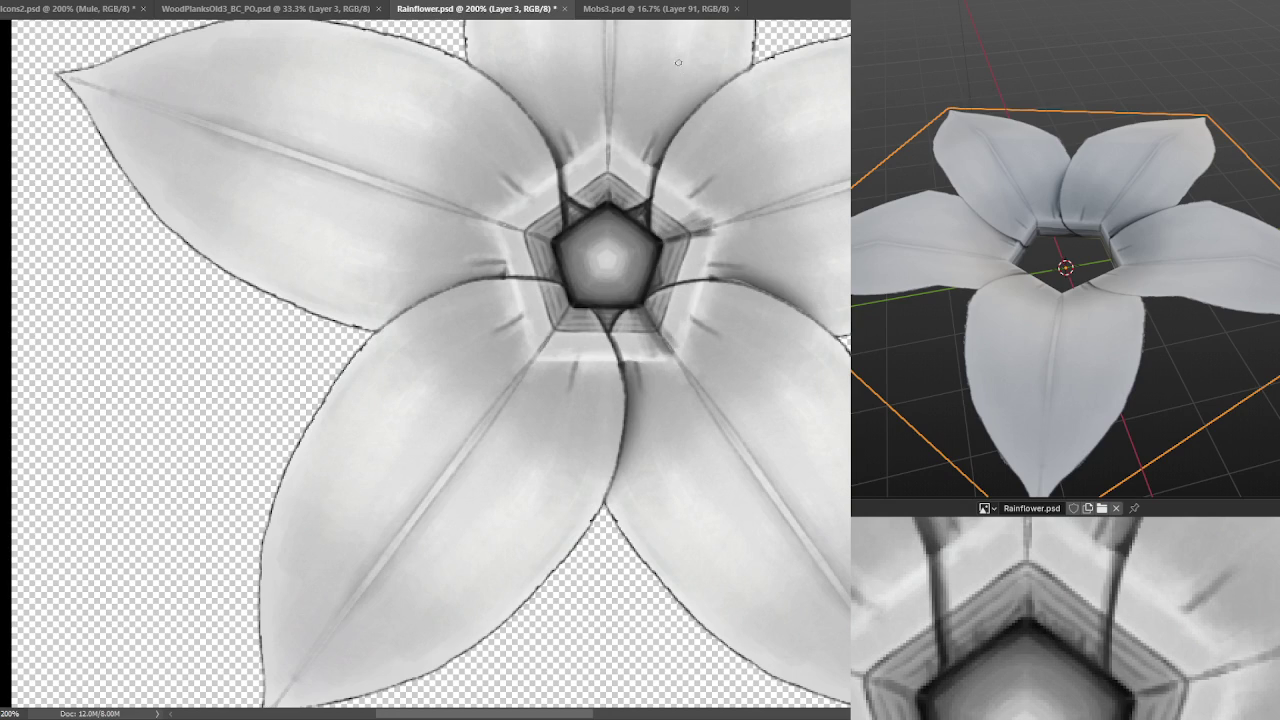
mouse_move(690, 202)
mouse_down()
mouse_move(662, 226)
mouse_move(688, 210)
mouse_up()
mouse_move(615, 160)
mouse_down()
mouse_move(590, 182)
mouse_move(617, 236)
mouse_up()
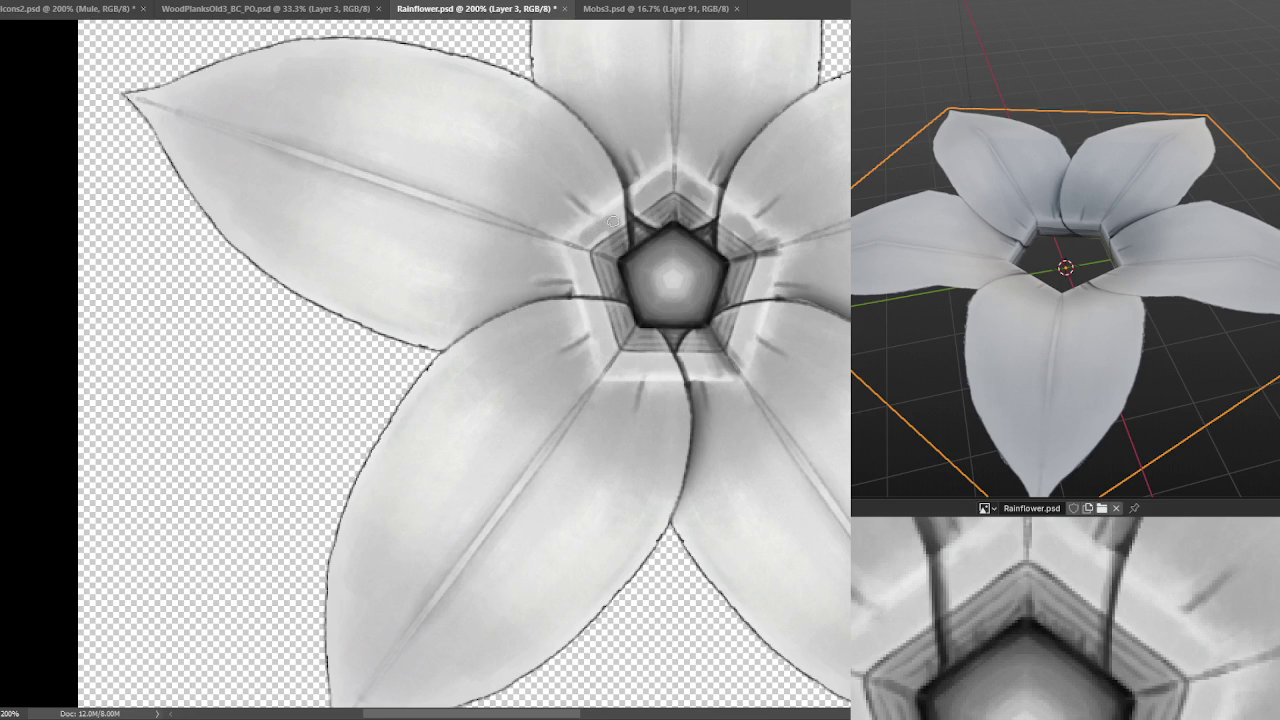
mouse_move(579, 245)
mouse_down()
mouse_move(602, 243)
mouse_move(662, 362)
mouse_move(610, 324)
mouse_up()
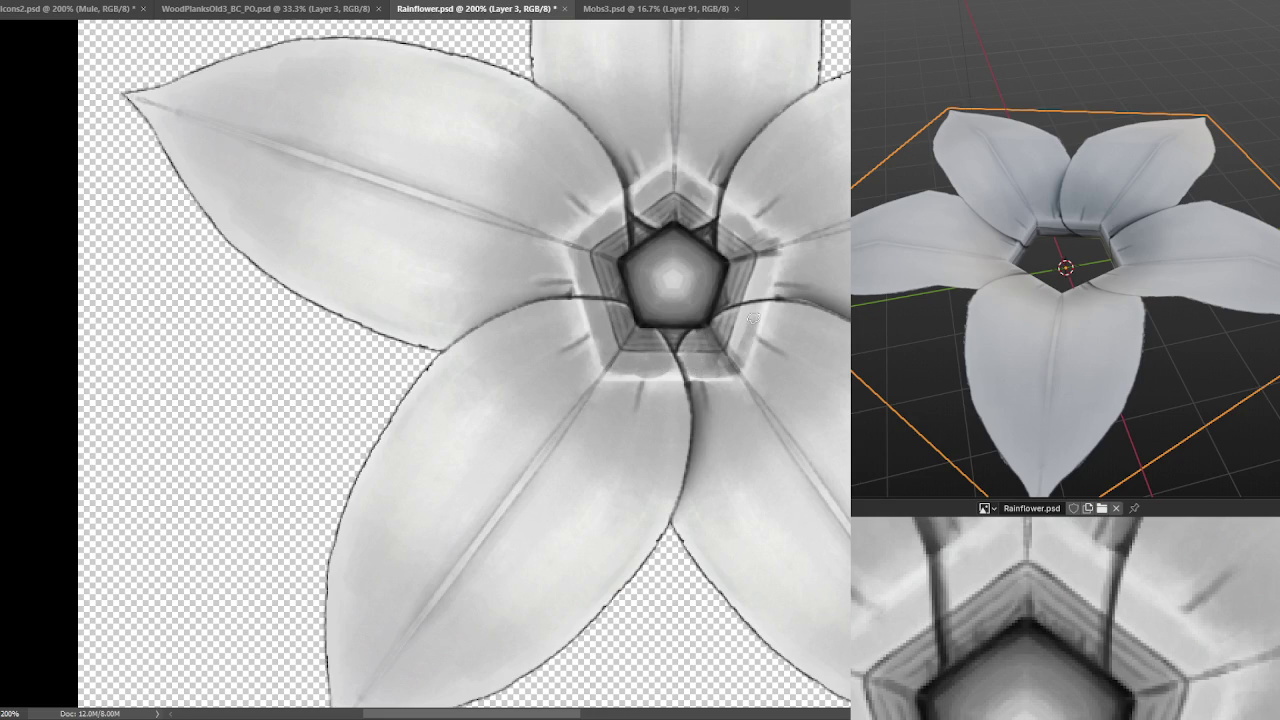
Sample a grey to brighten the pentagon's right edge, then save the texture.
alt+click(745, 218)
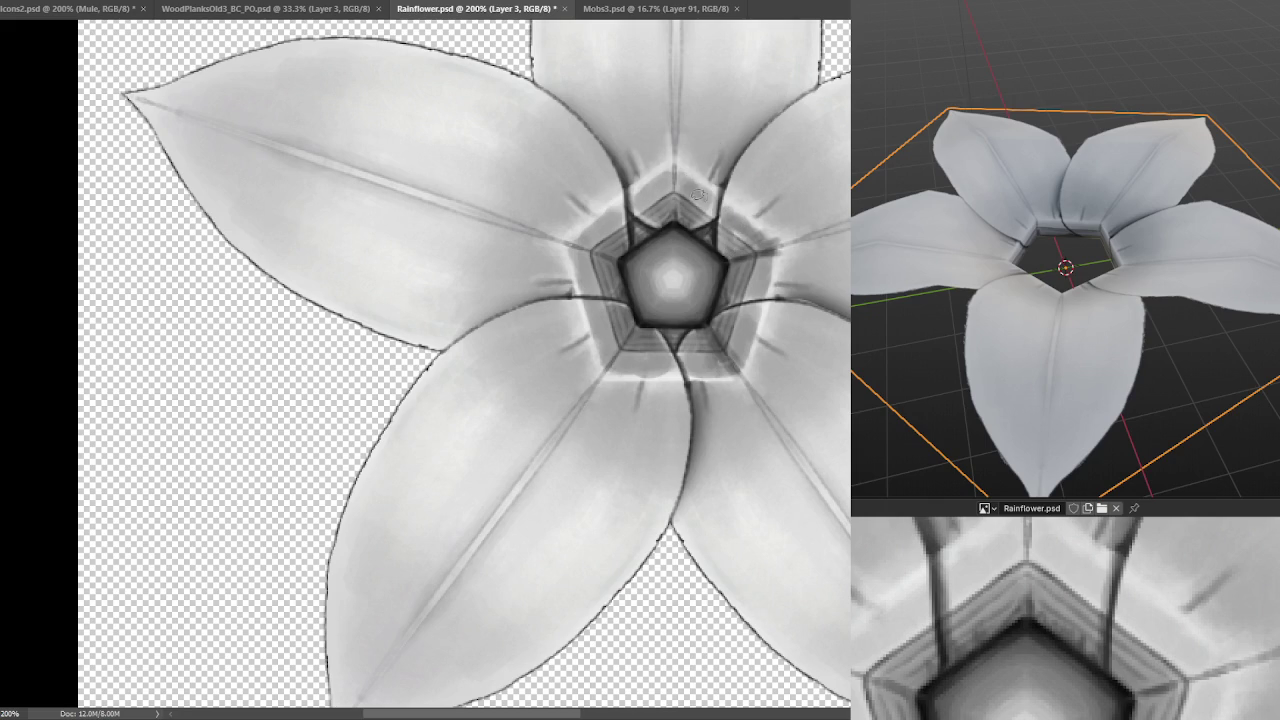
drag(758, 234, 765, 238)
key(ctrl+s)
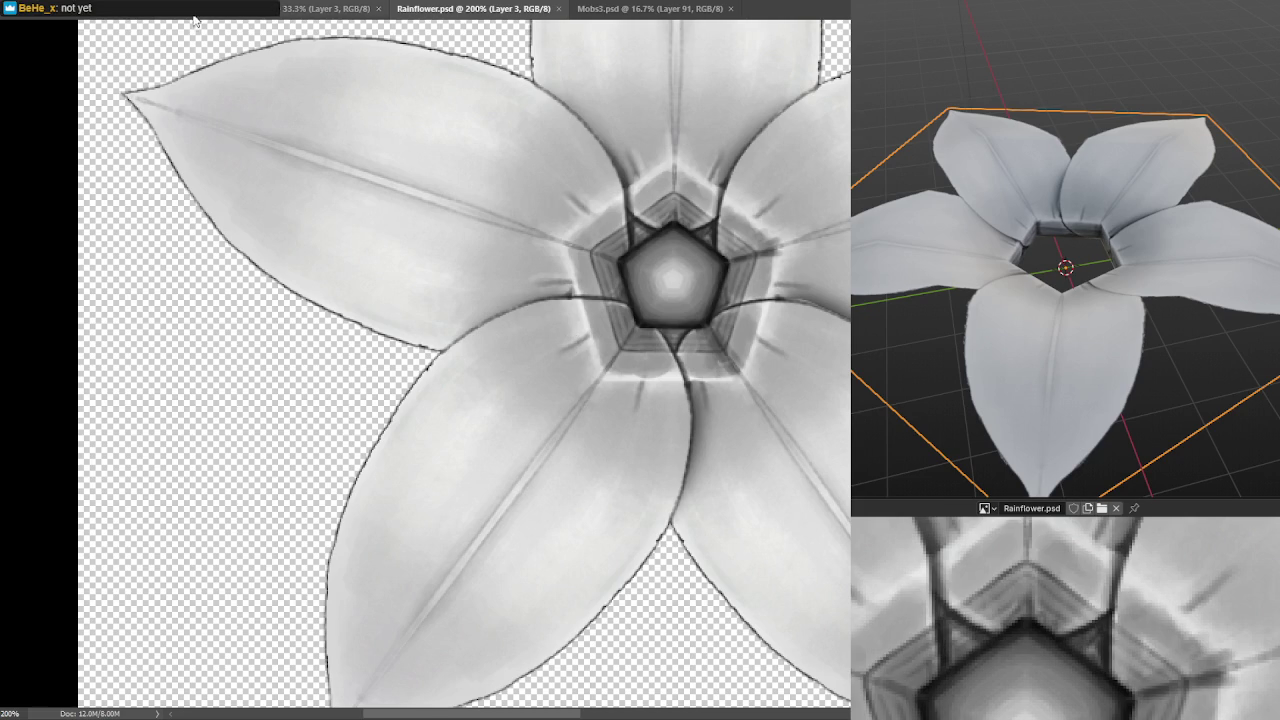
Darken the flower centre's upper-left edge, sample a nearby grey, and save the texture.
click(602, 207)
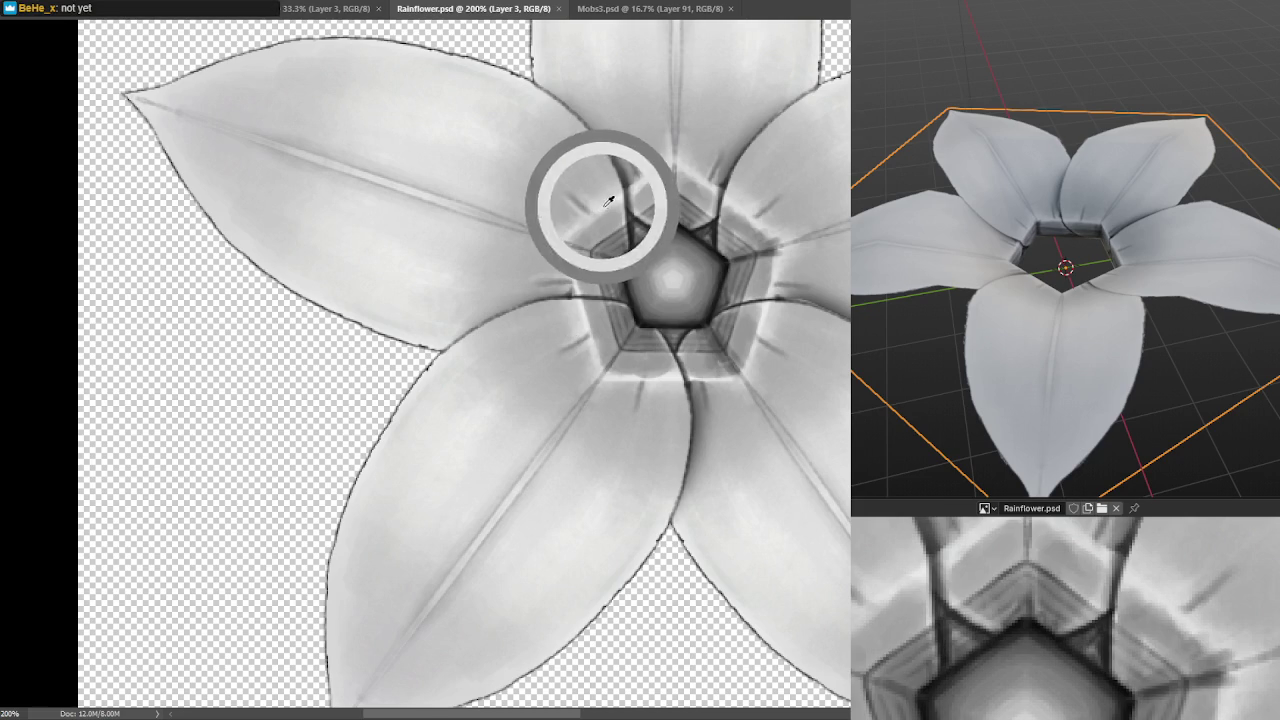
click(588, 247)
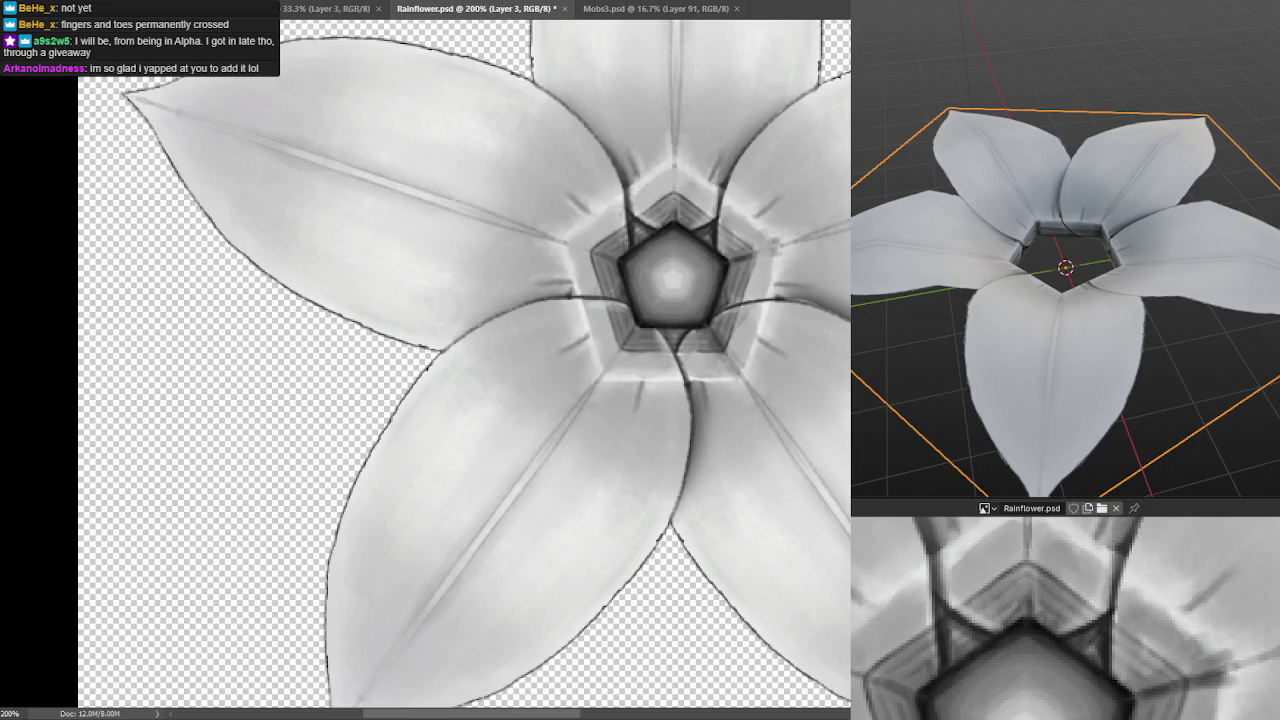
alt+click(656, 160)
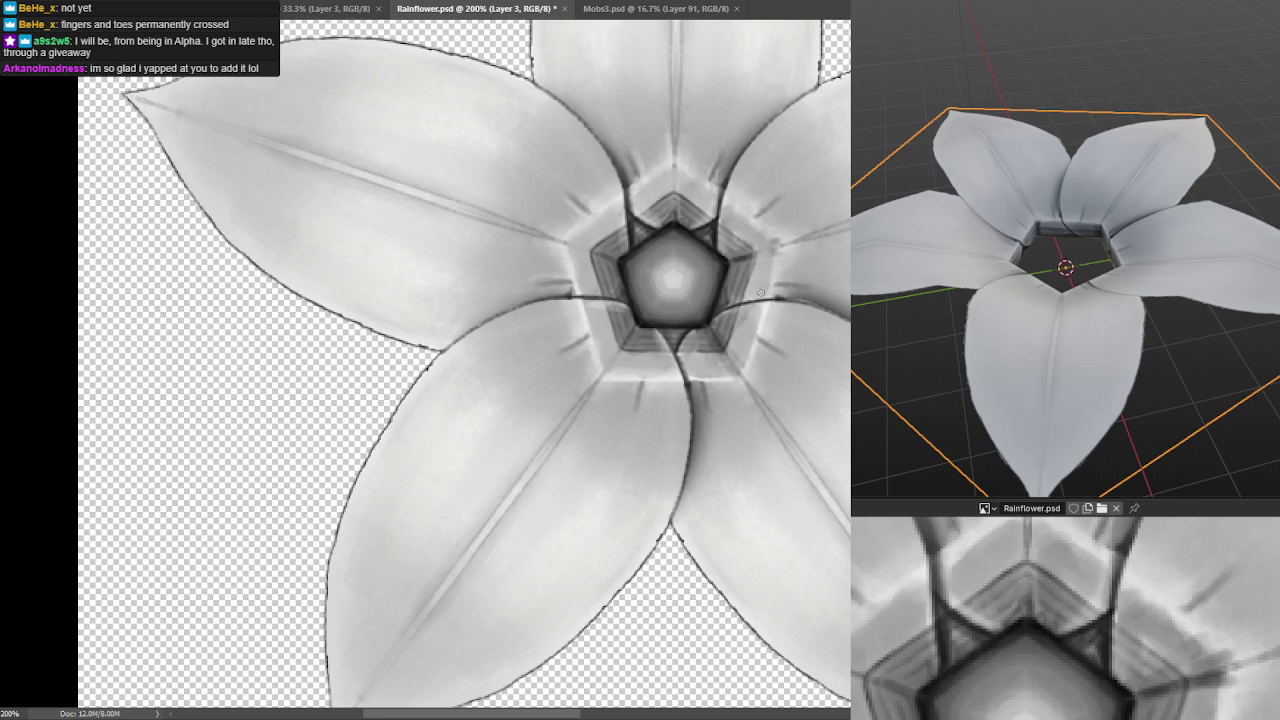
key(ctrl+s)
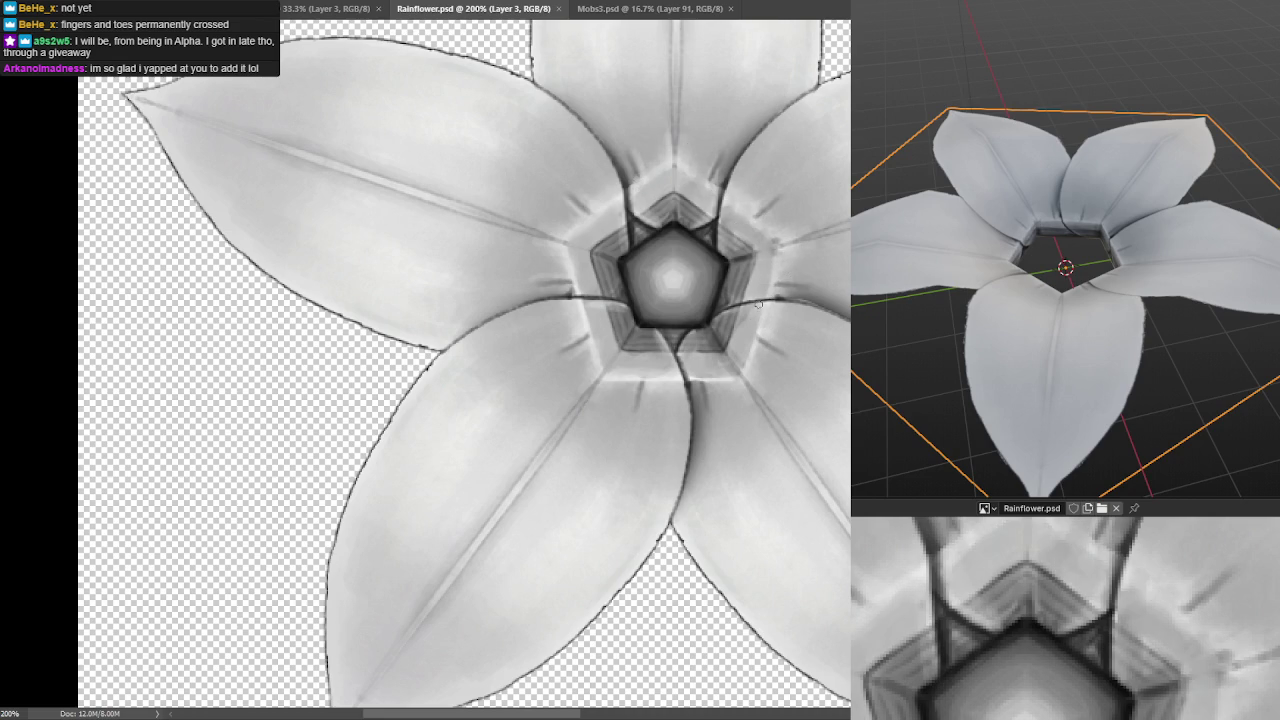
Touch up the shading near the centre, save again, and paint over a petal line beside it.
drag(745, 347, 713, 380)
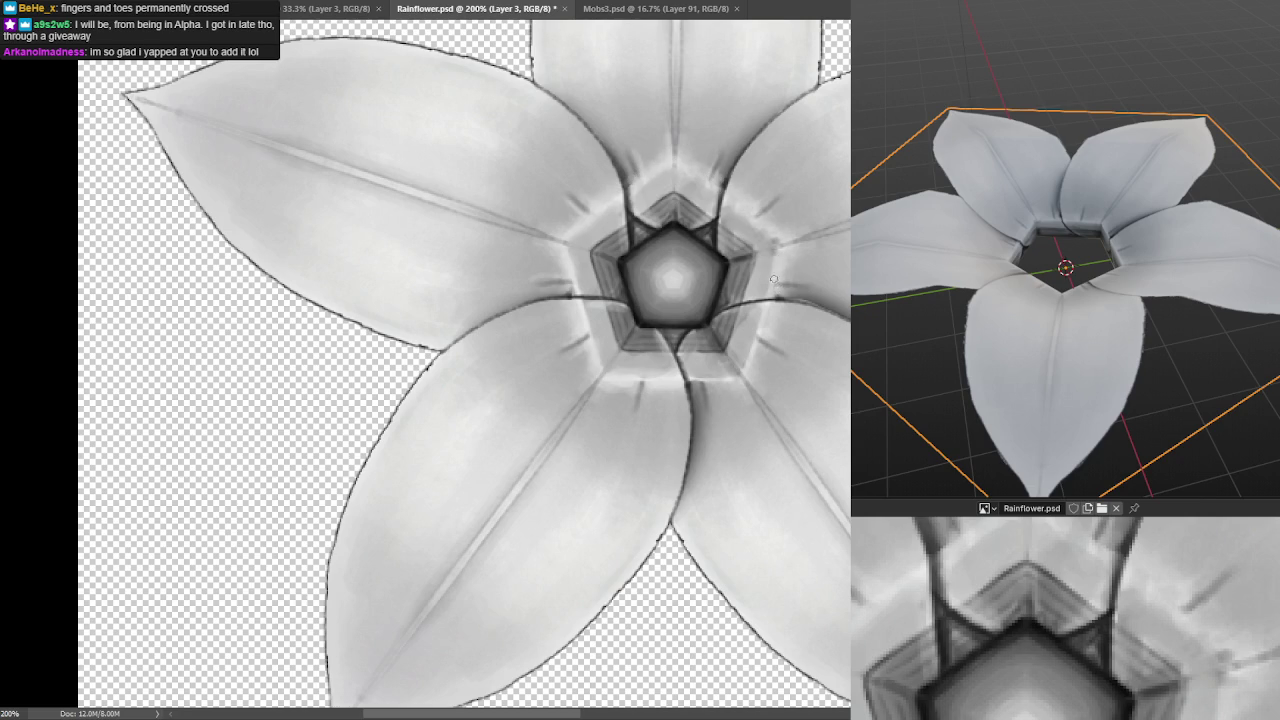
key(ctrl+s)
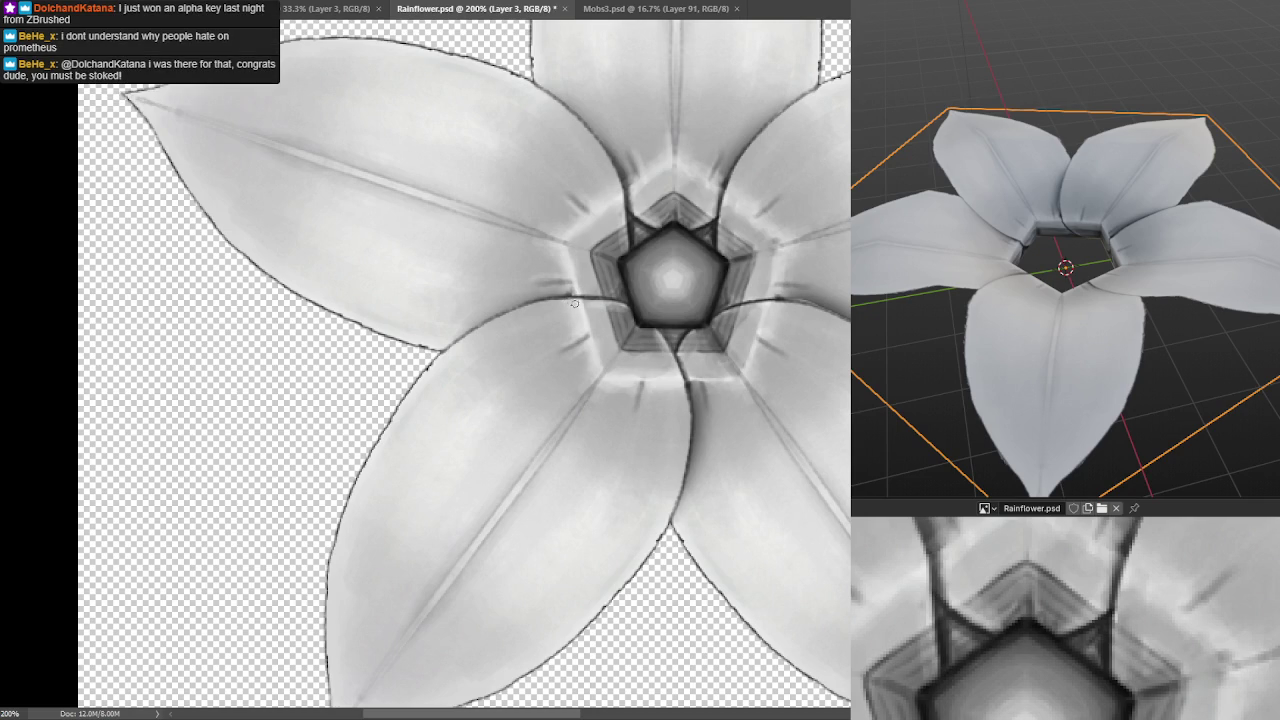
drag(571, 302, 566, 290)
scroll(791, 271, down, 3)
scroll(791, 271, up, 2)
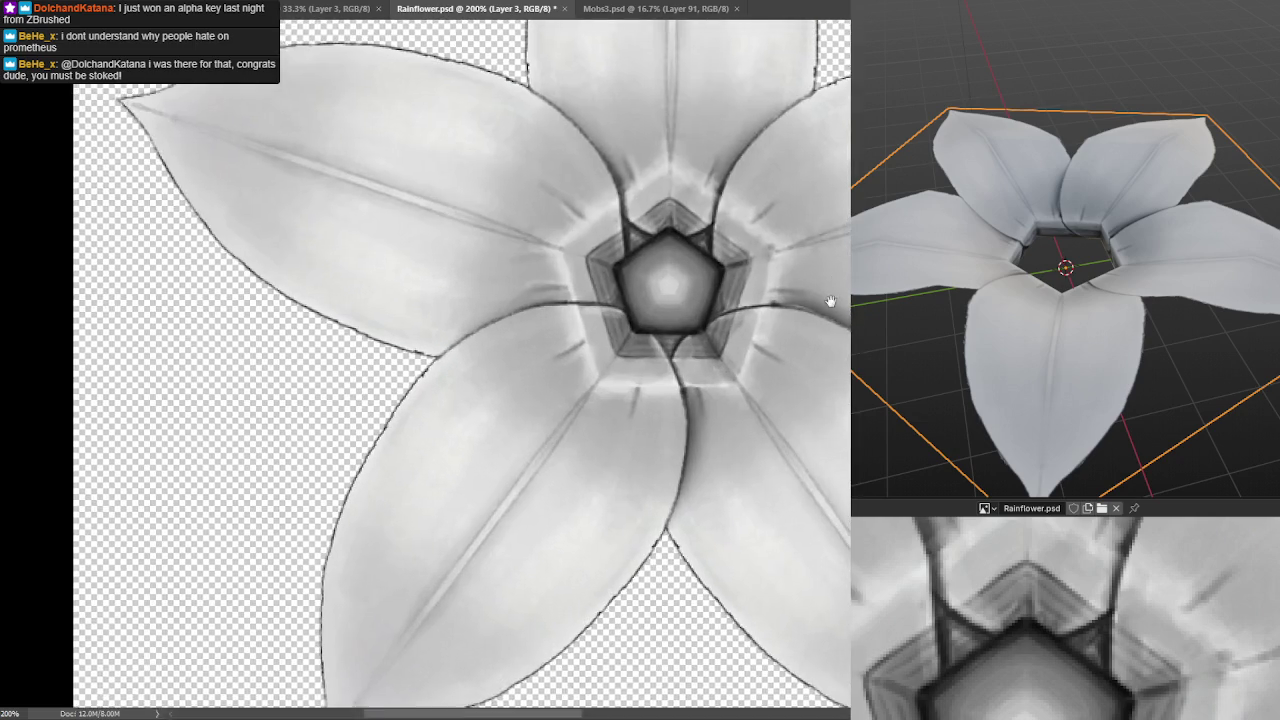
scroll(791, 271, down, 1)
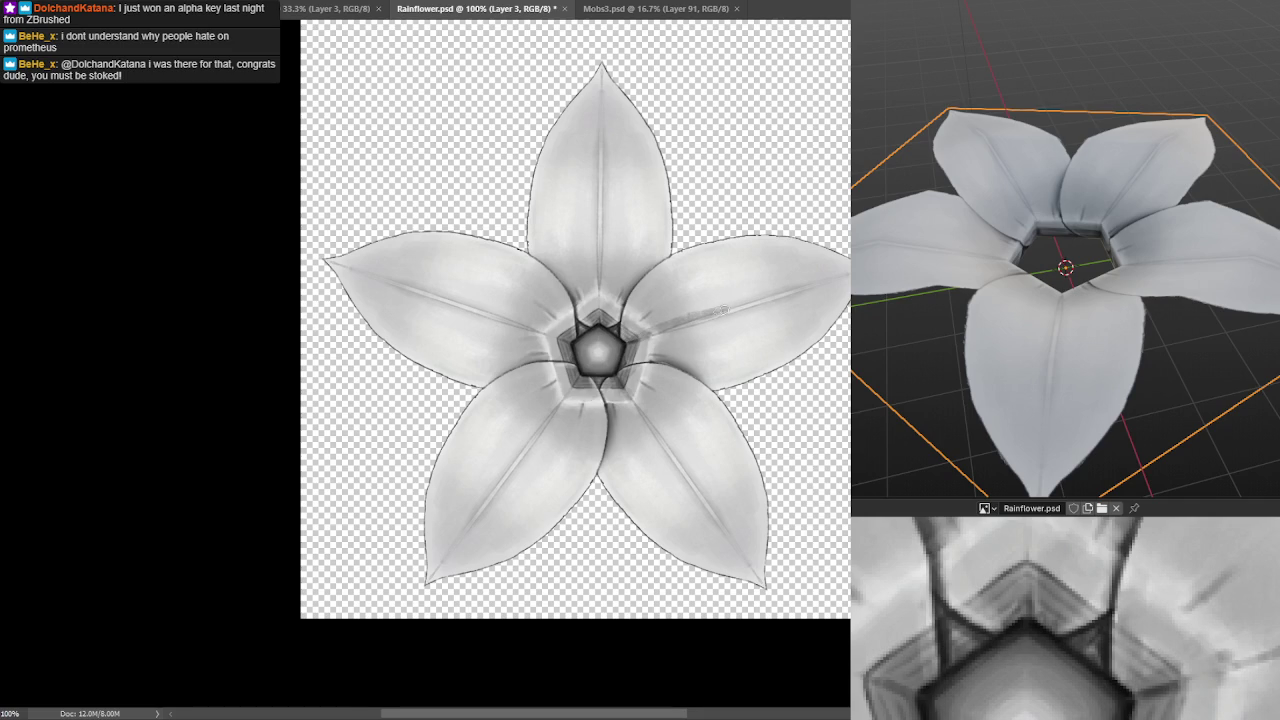
mouse_move(802, 278)
mouse_down()
mouse_move(677, 316)
mouse_move(749, 291)
mouse_up()
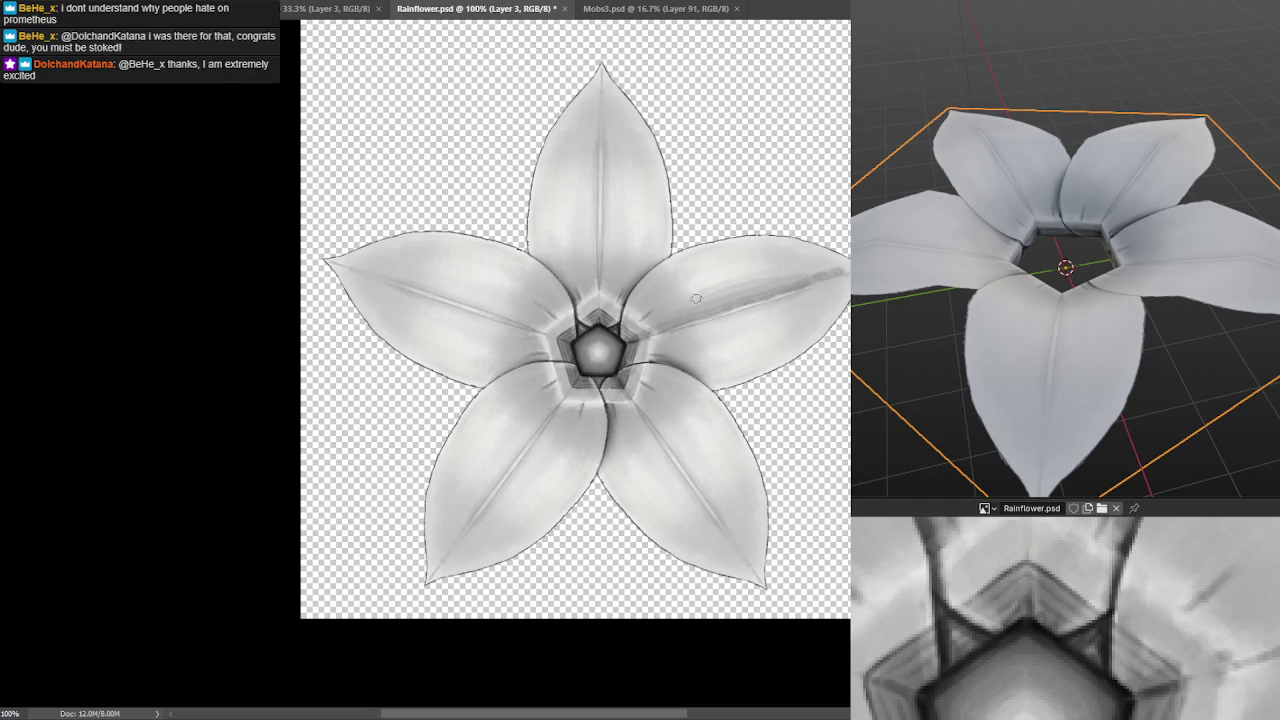
key(ctrl+z)
key(ctrl+z)
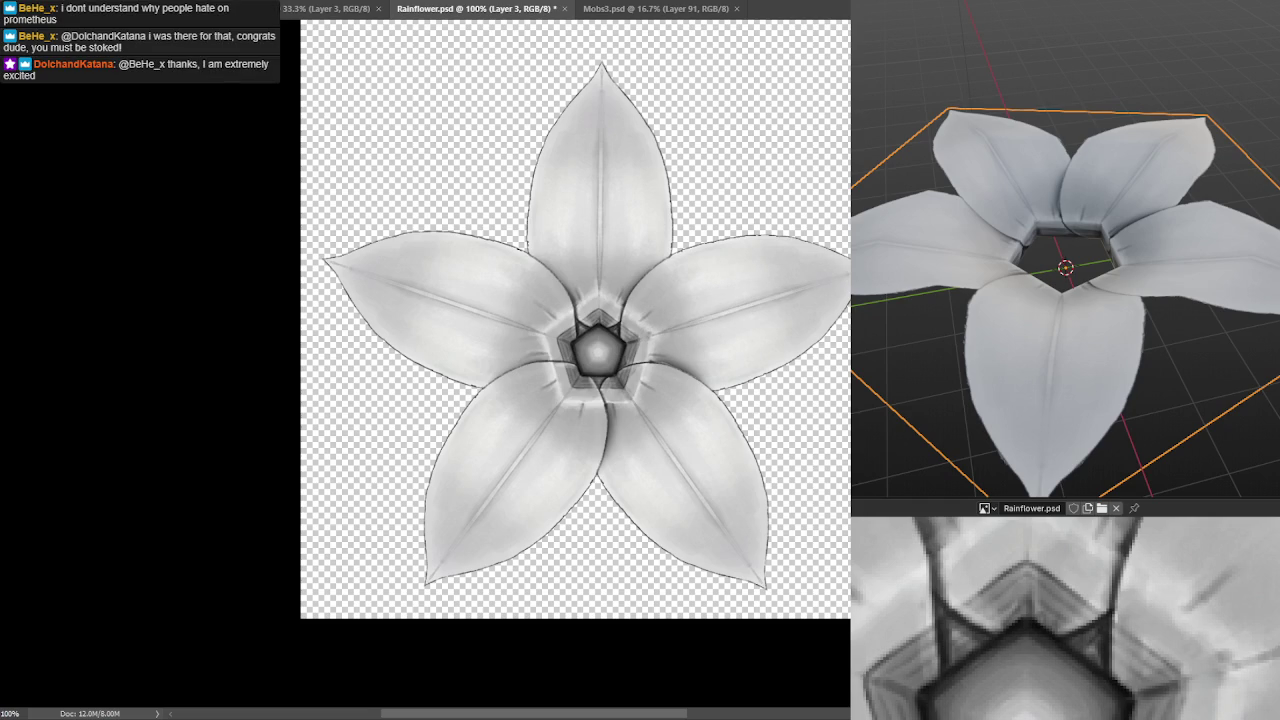
key(ctrl+plus)
key(ctrl+minus)
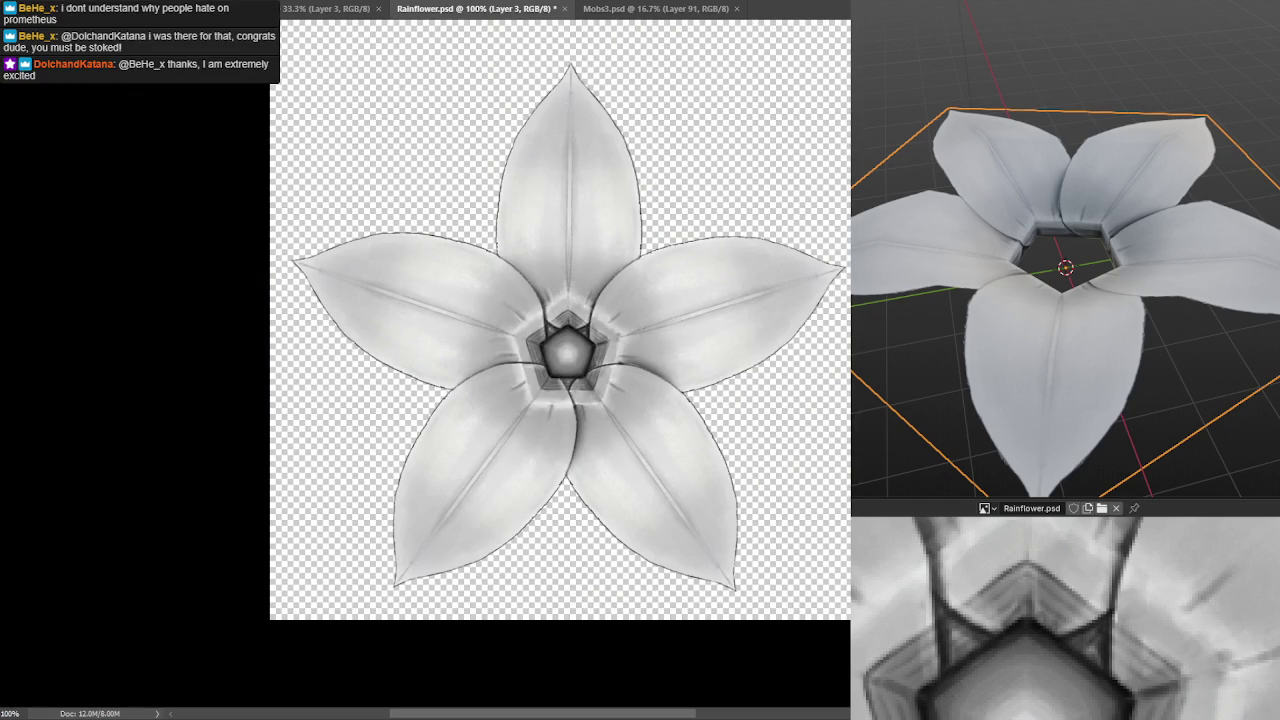
key(ctrl+comma)
key(ctrl+comma)
key(ctrl+plus)
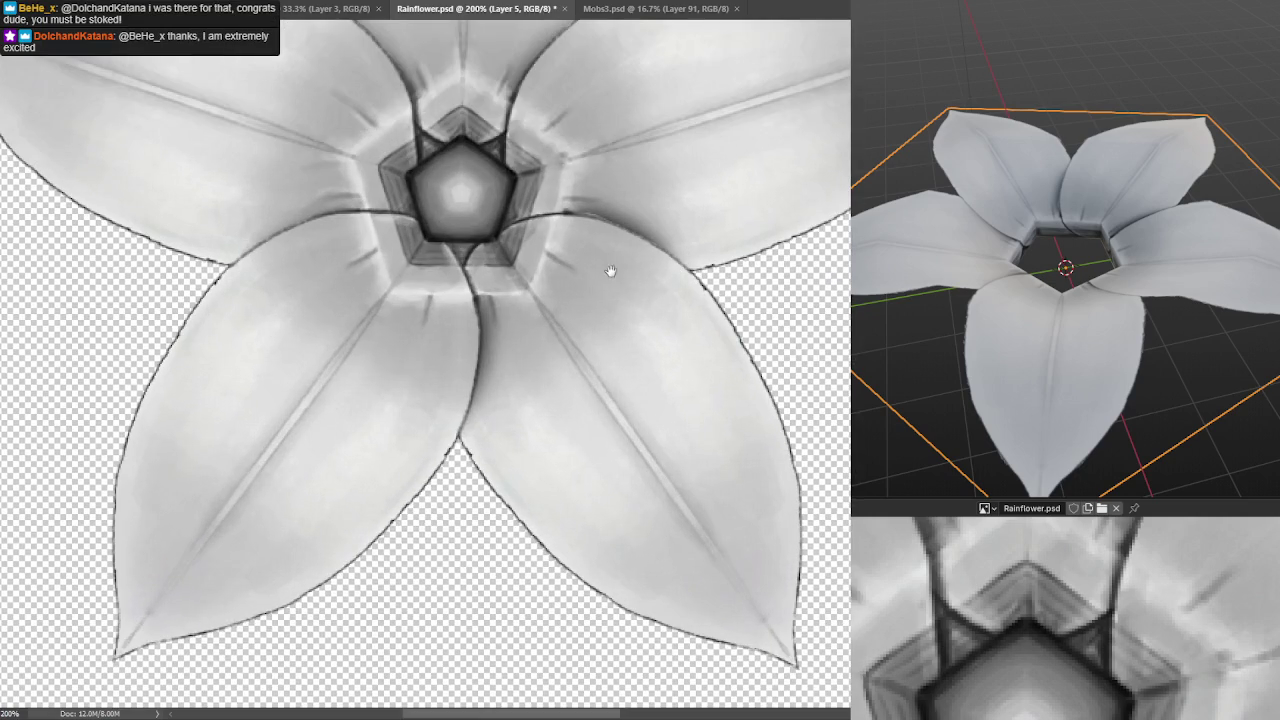
key(ctrl+minus)
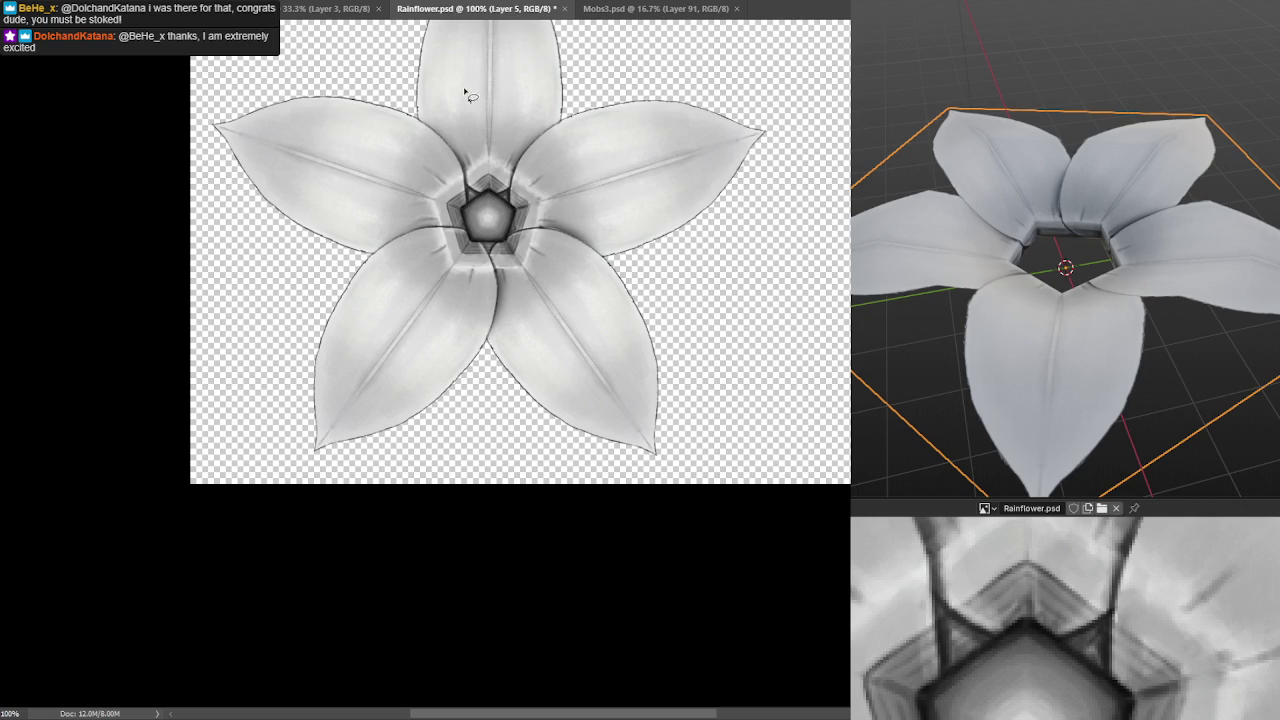
Zoom in and lasso half of the lower-right petal along its midrib.
key(ctrl+plus)
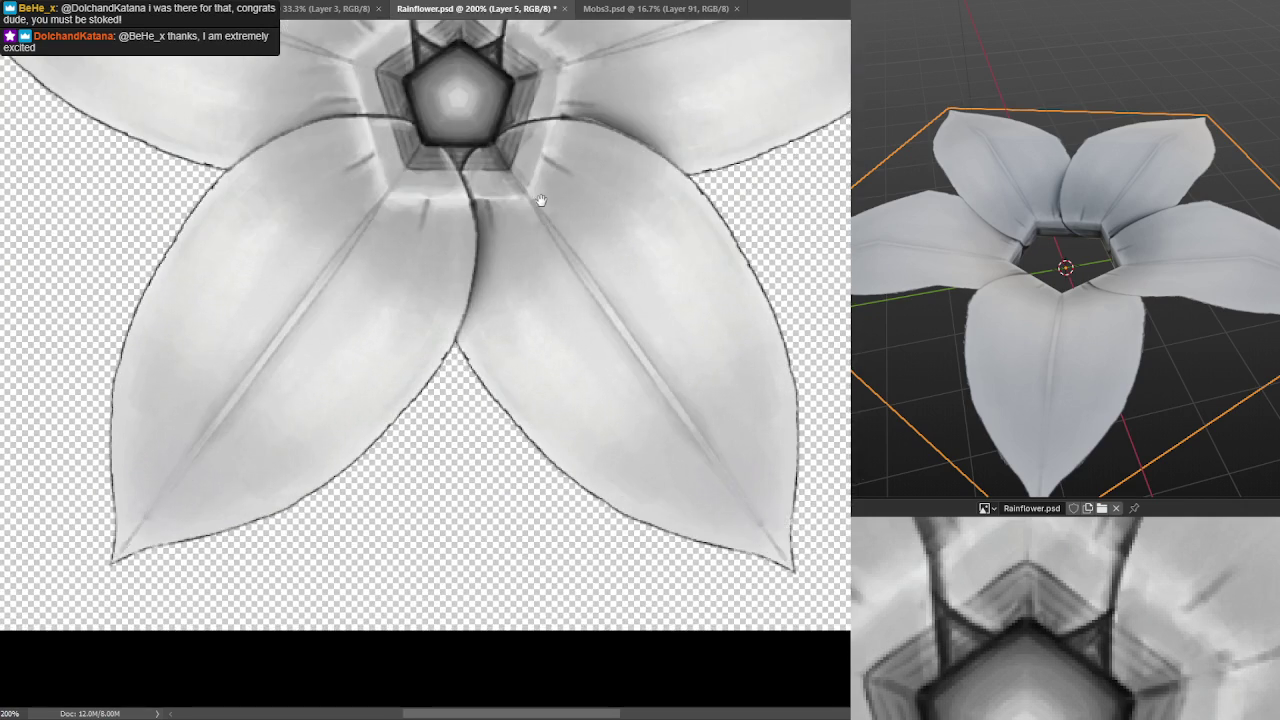
drag(540, 200, 558, 180)
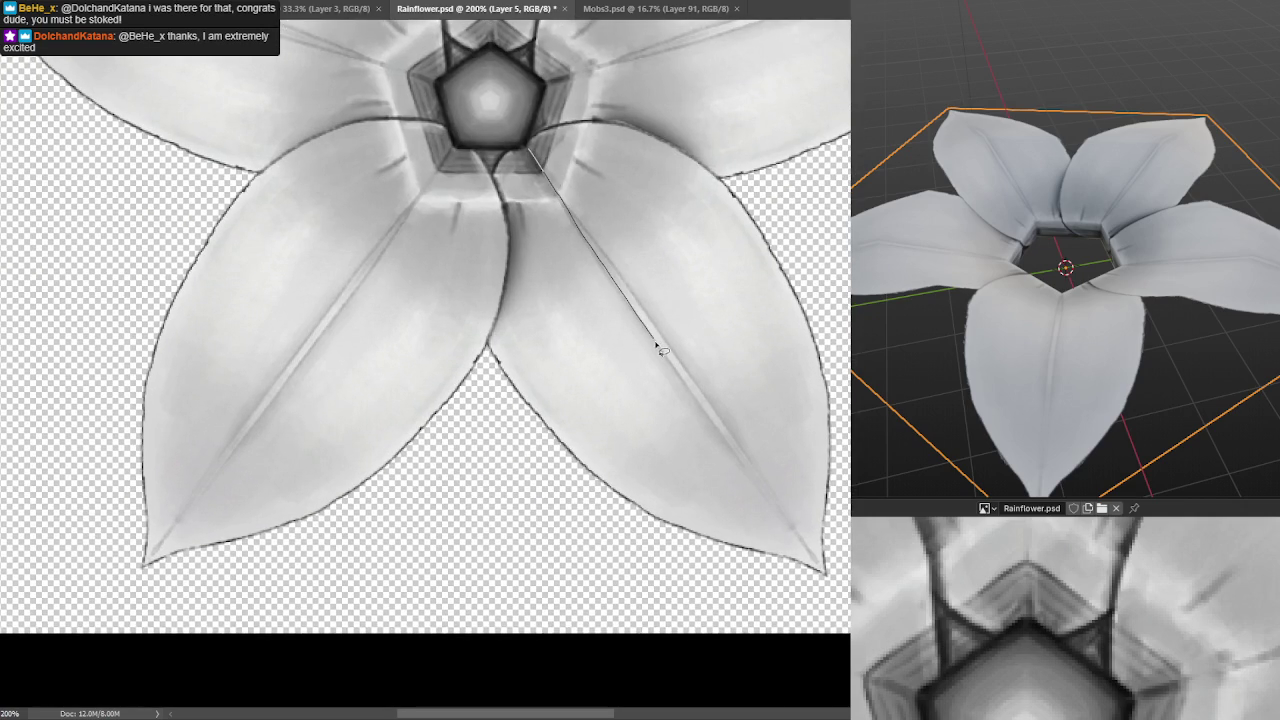
drag(790, 530, 488, 362)
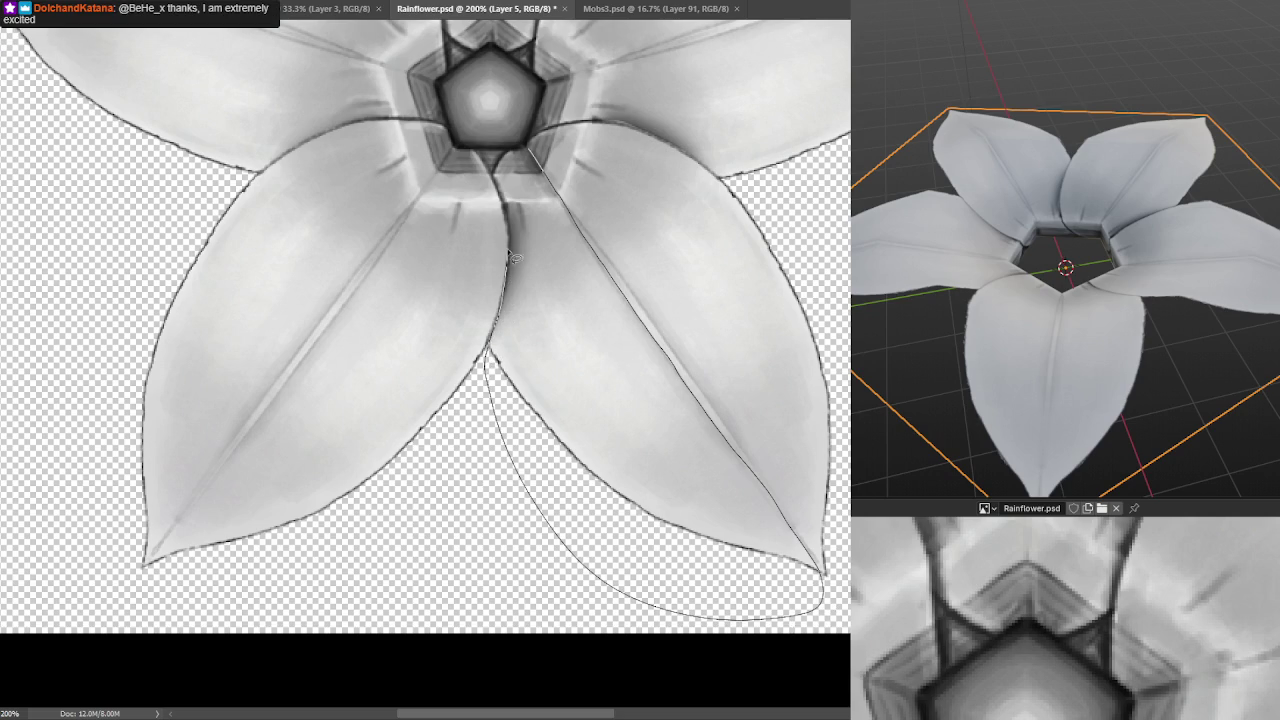
drag(510, 262, 522, 150)
mouse_move(564, 258)
mouse_down()
mouse_move(845, 262)
mouse_move(845, 228)
mouse_up()
key(ctrl+minus)
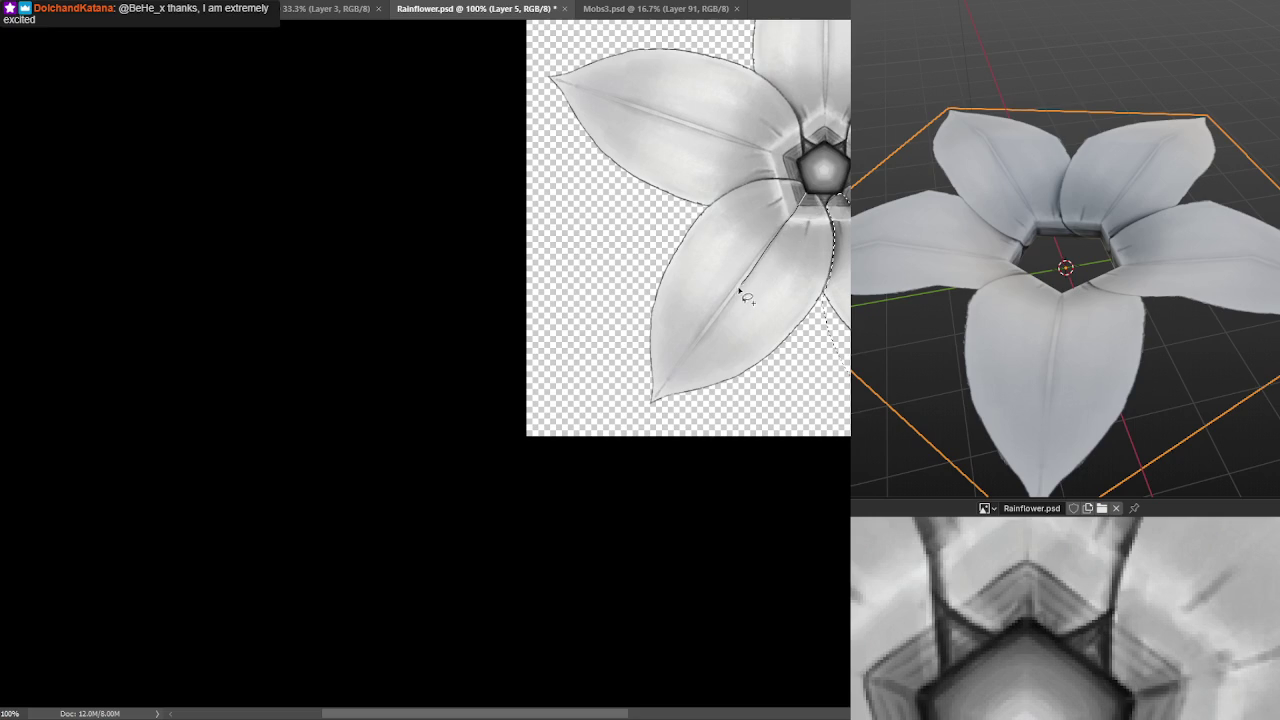
Extend the lasso selection along the lower-left petal half and over the left petal's top.
drag(675, 372, 831, 391)
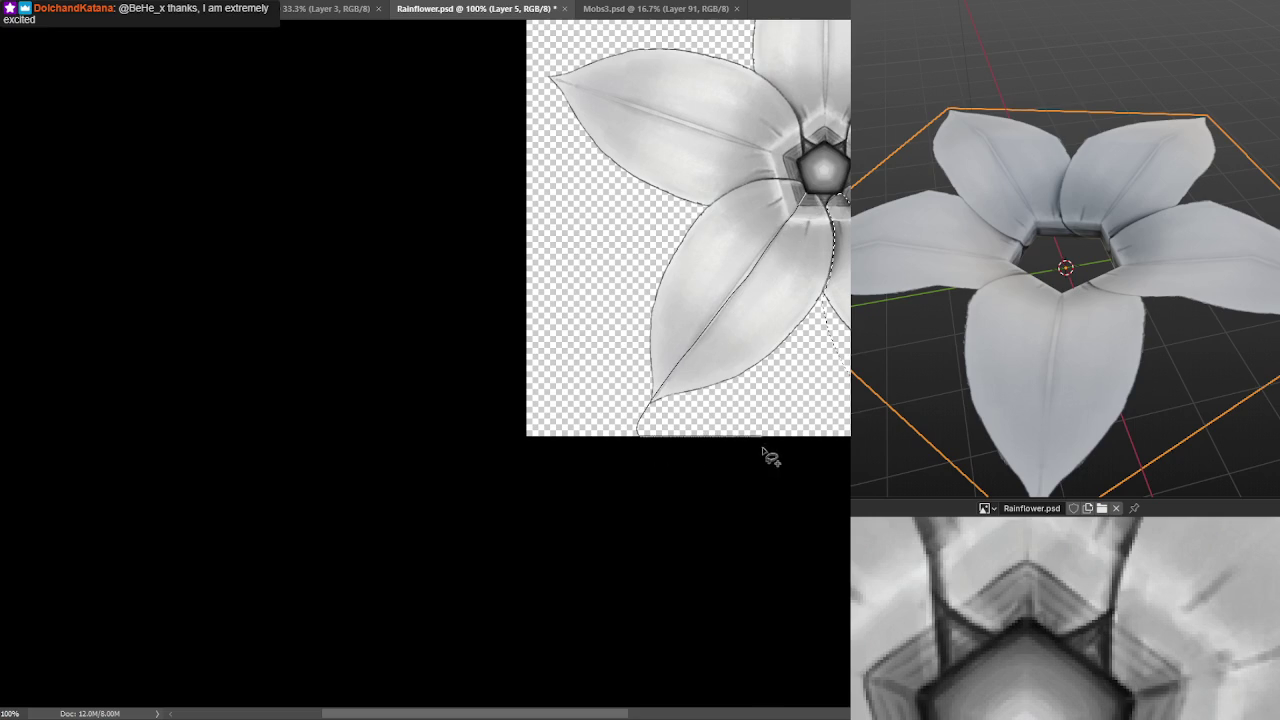
mouse_move(843, 190)
mouse_down()
mouse_move(829, 268)
mouse_move(871, 337)
mouse_up()
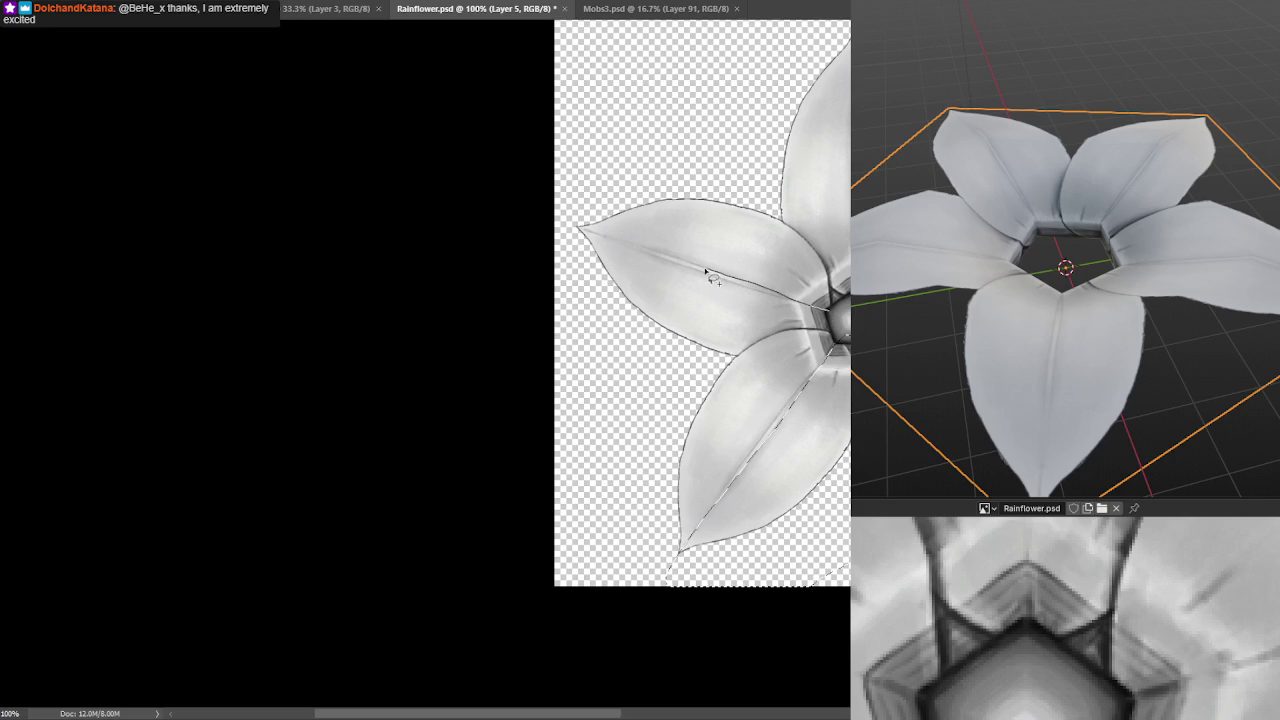
drag(591, 178, 799, 177)
key(ctrl+plus)
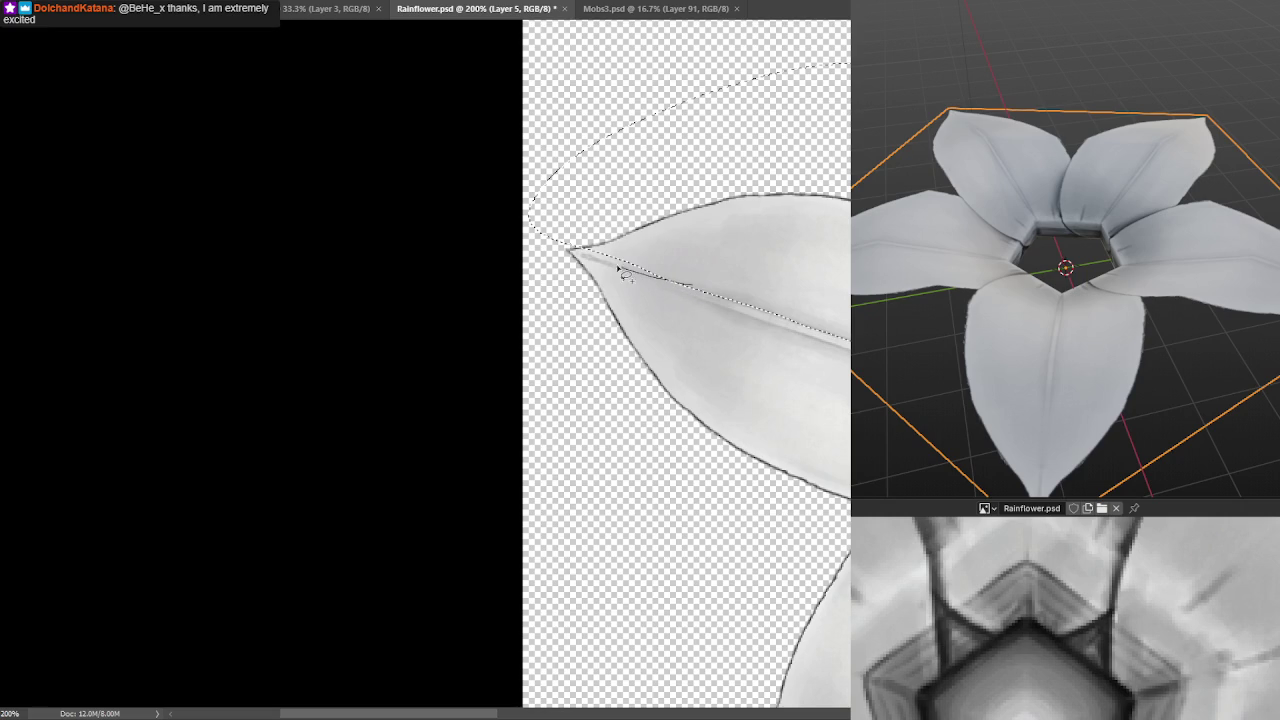
drag(568, 203, 718, 320)
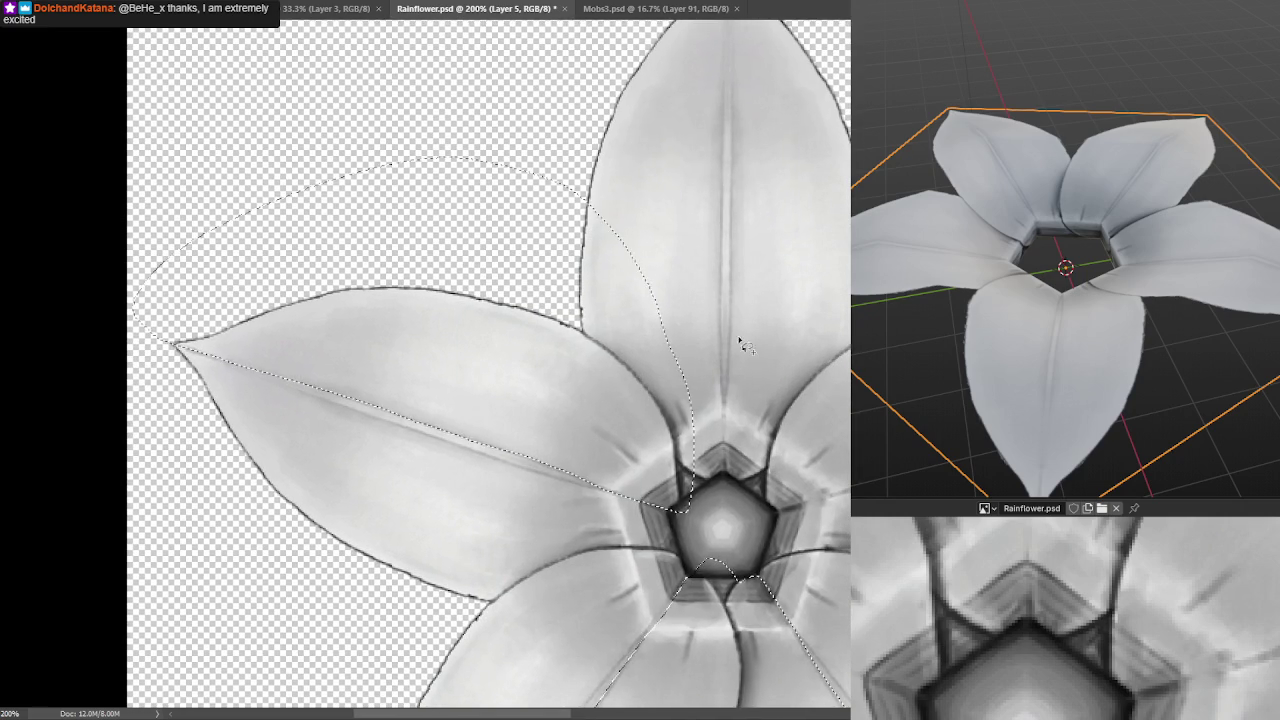
key(ctrl+minus)
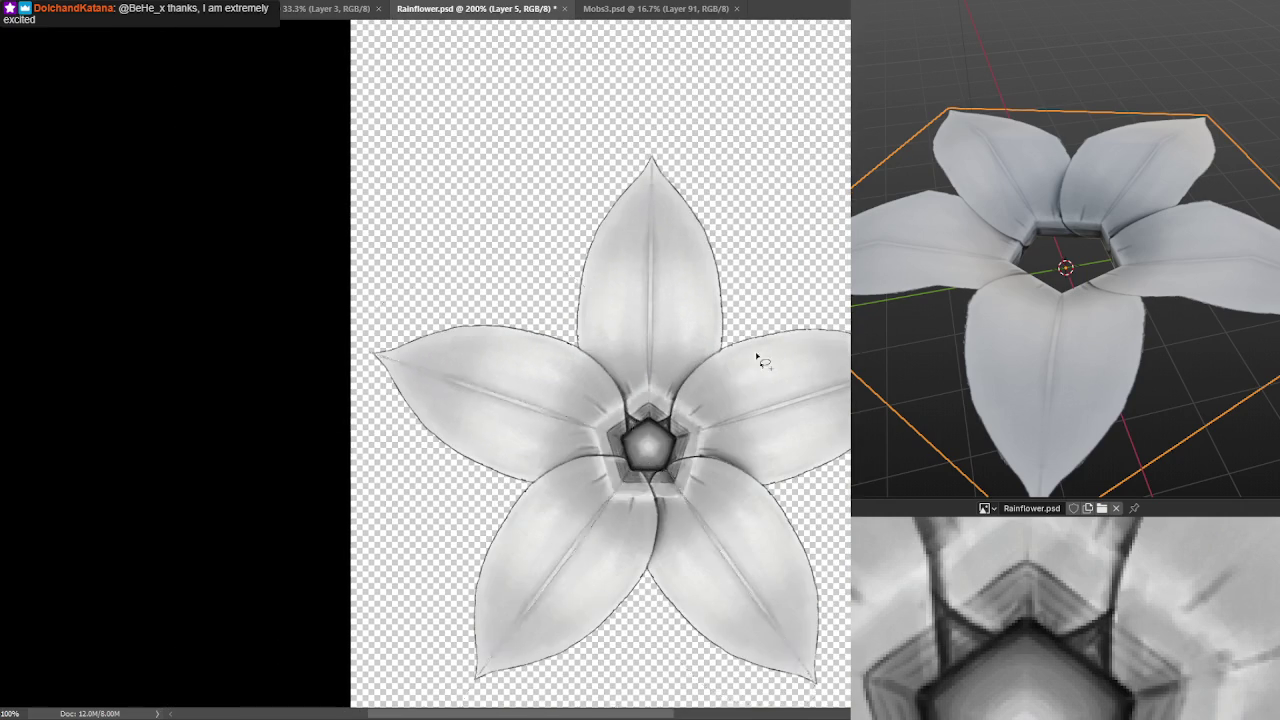
Extend the lasso selection over the top and right petal halves, following their centre veins.
key(ctrl+plus)
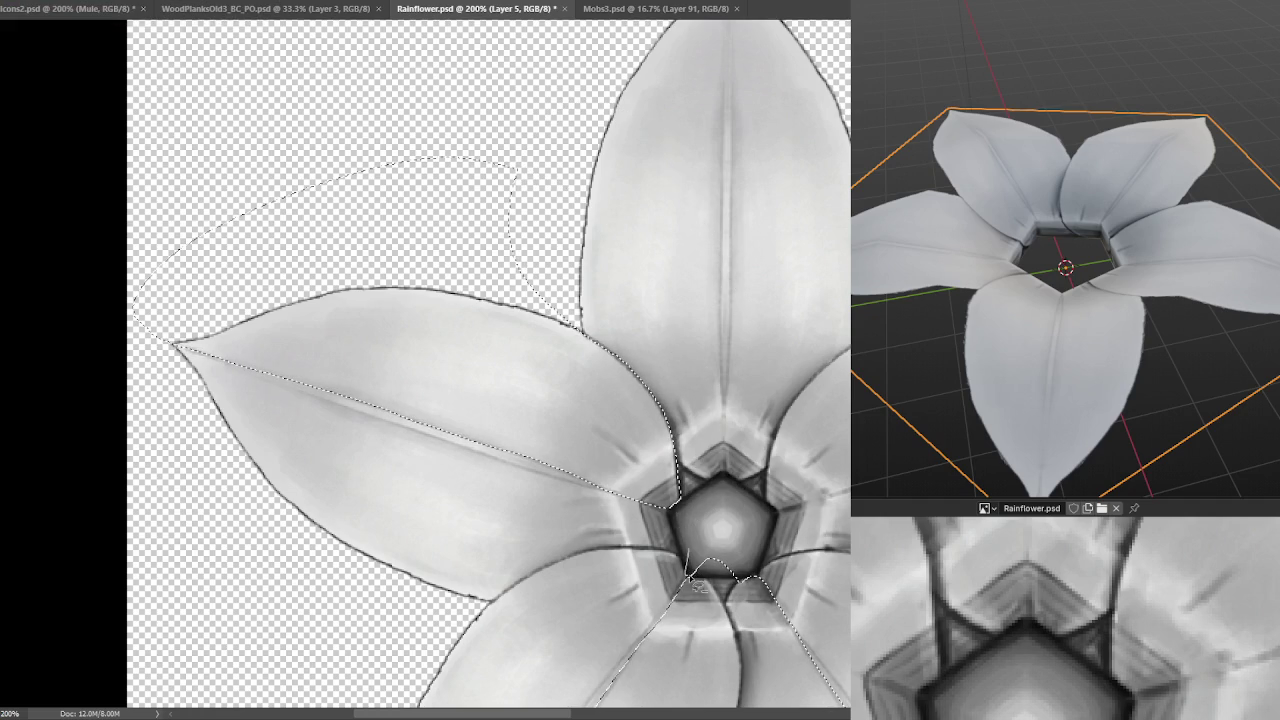
scroll(783, 500, up, 2)
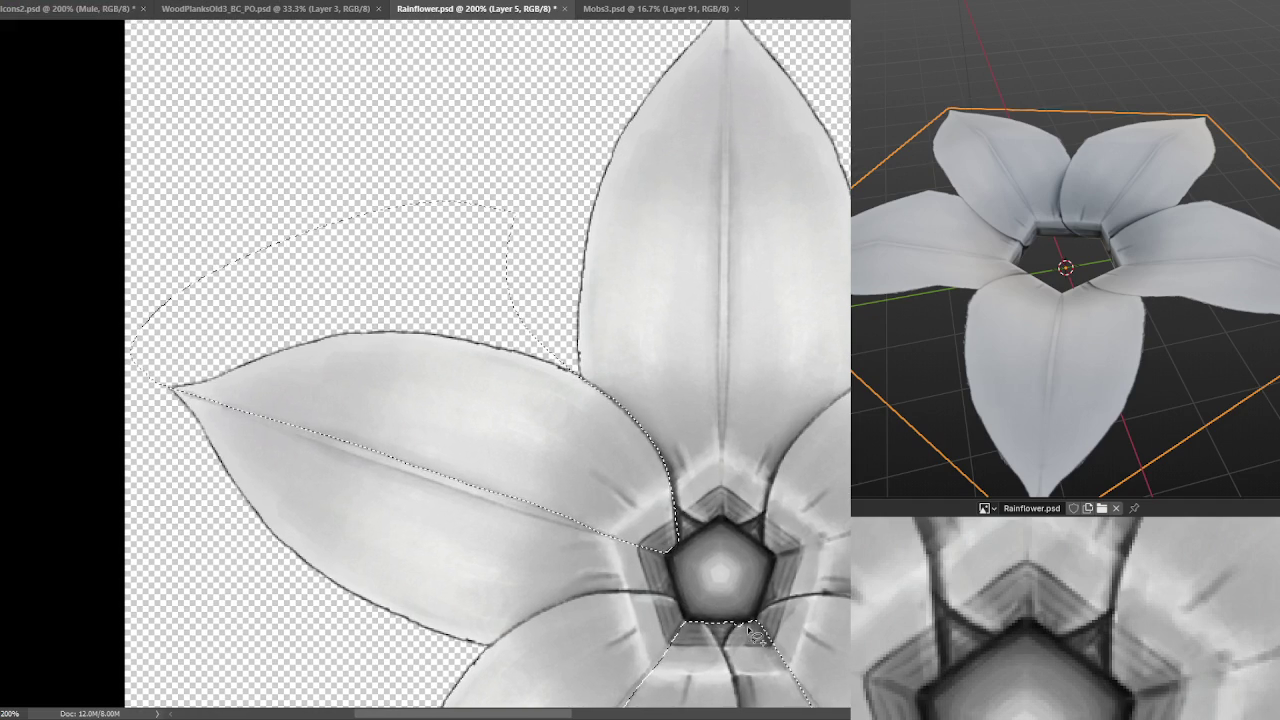
scroll(718, 633, up, 4)
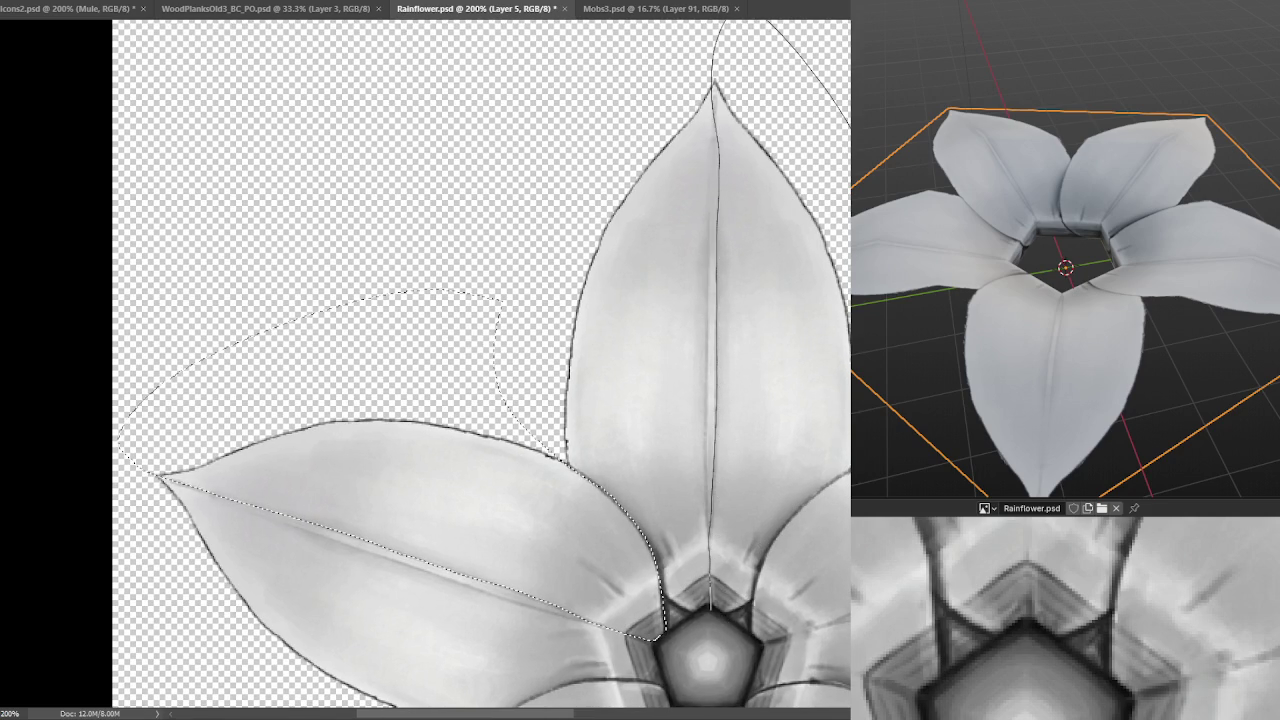
click(747, 613)
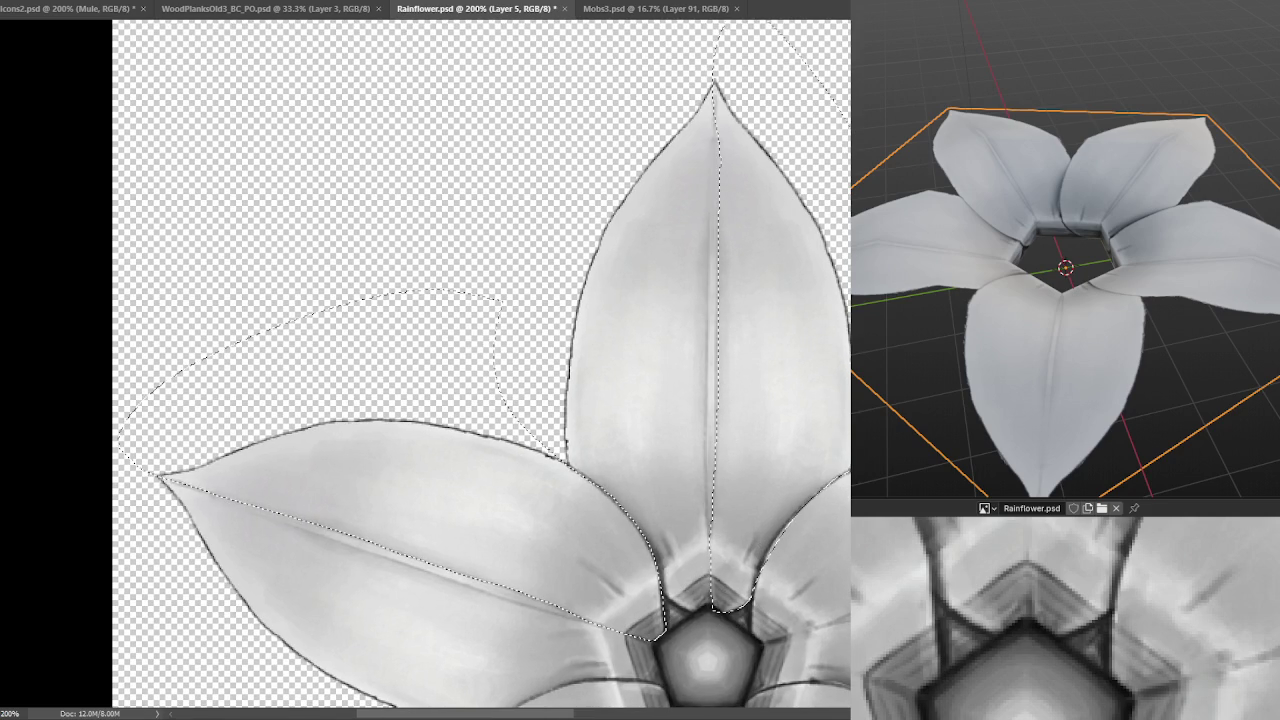
scroll(780, 400, down, 3)
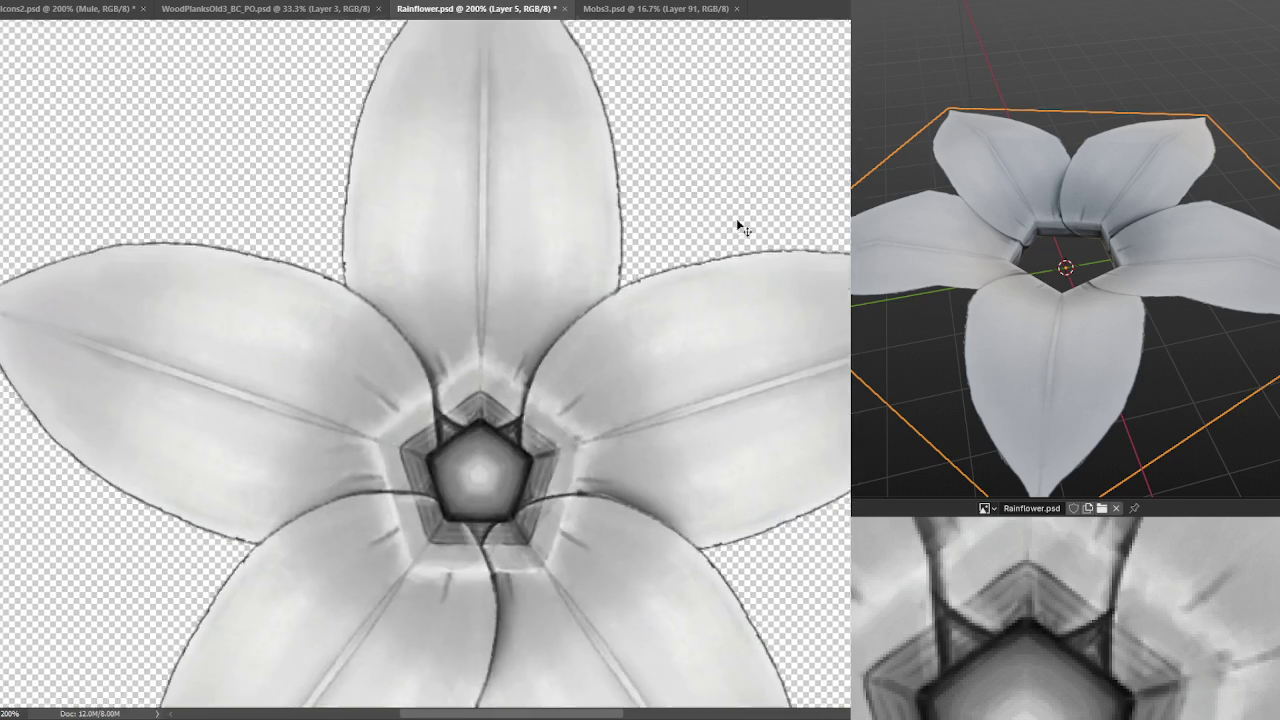
scroll(790, 300, up, 3)
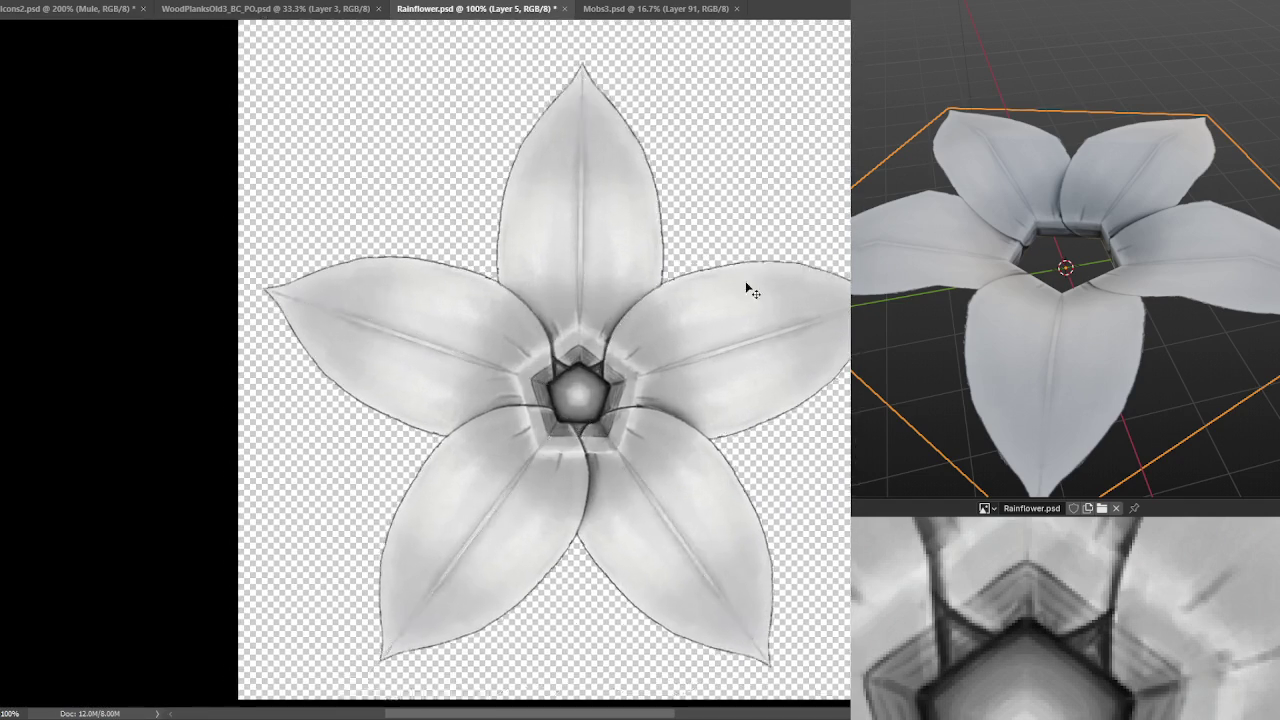
scroll(646, 420, down, 3)
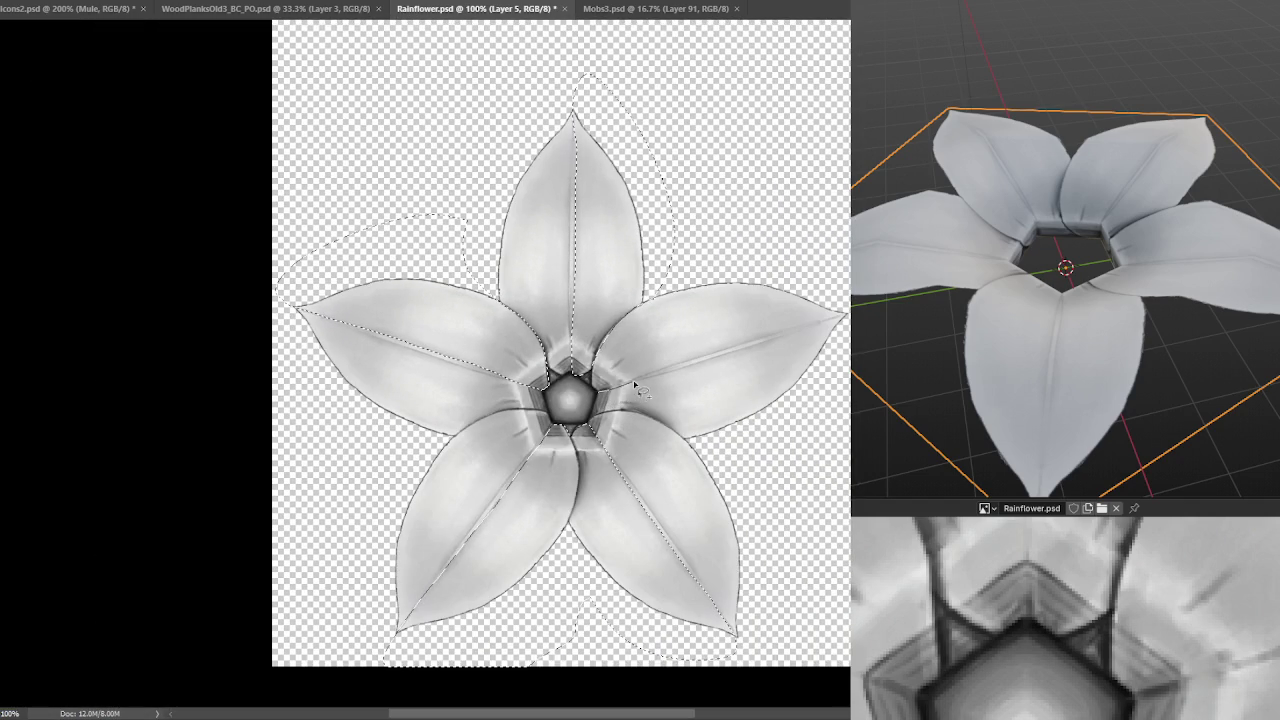
drag(605, 399, 634, 392)
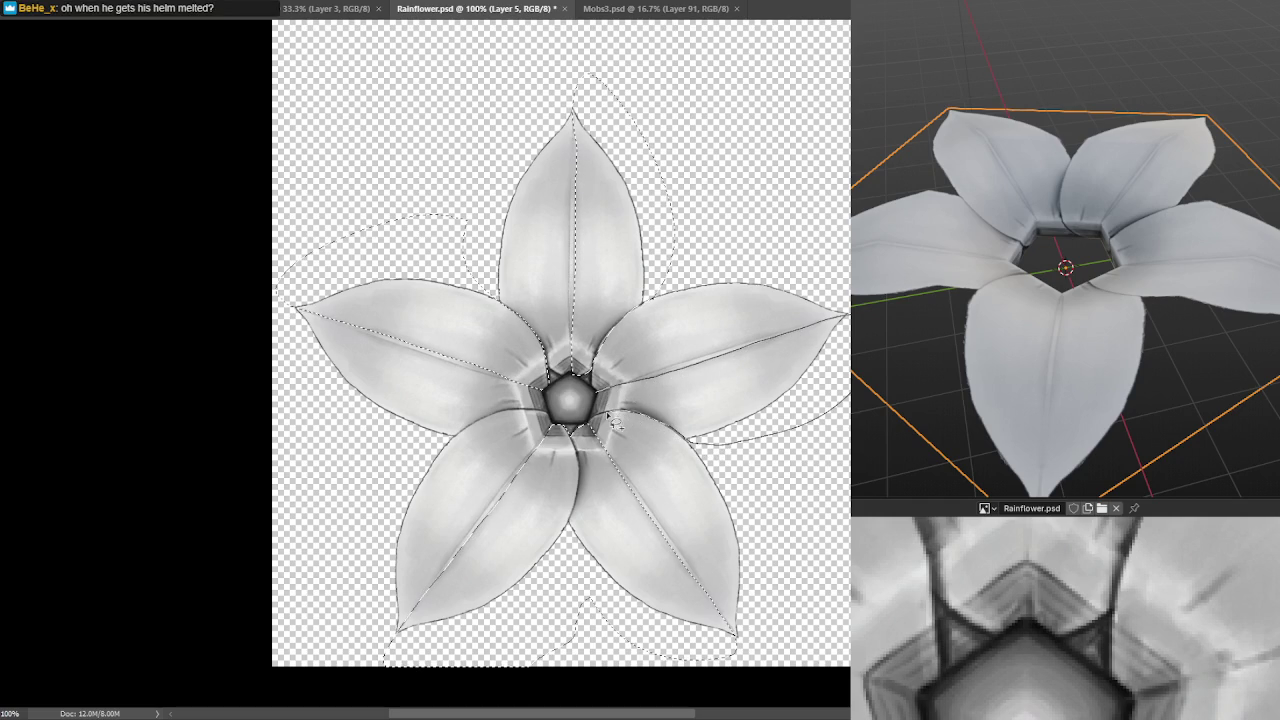
drag(595, 425, 598, 420)
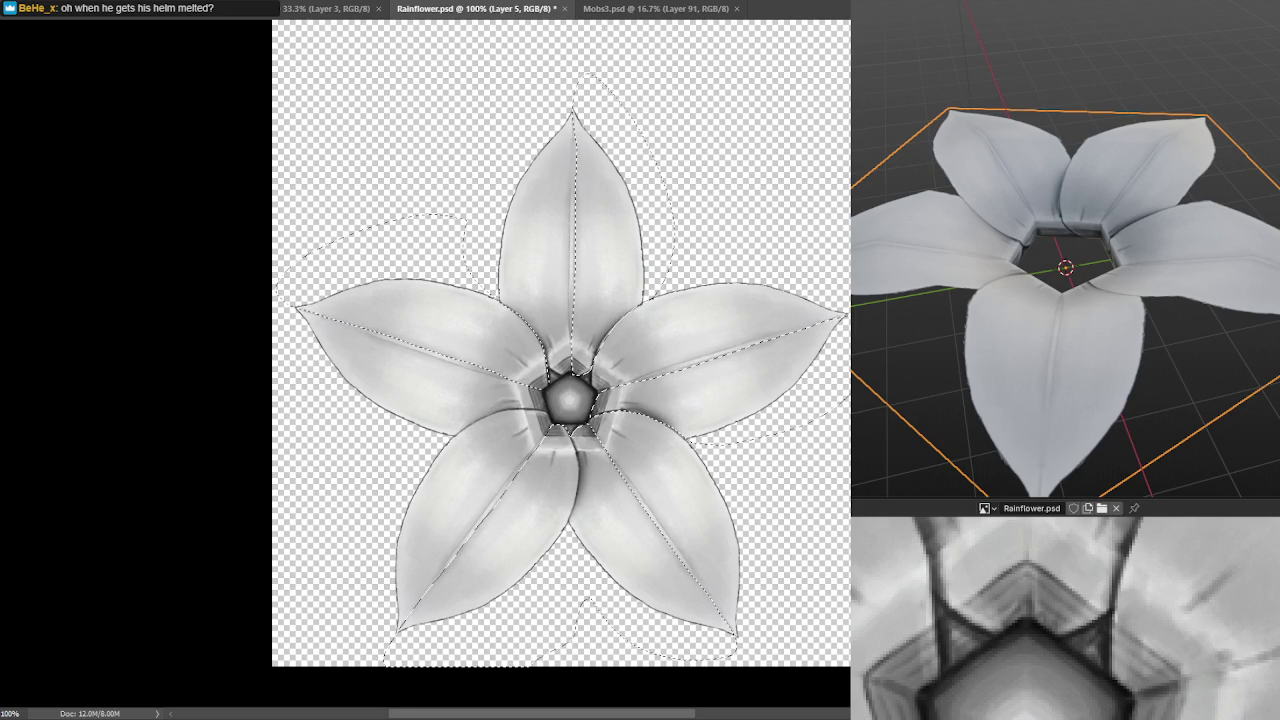
right_click(167, 107)
Choose the Soft Round Pressure Opacity brush and enlarge it for shading.
click(218, 279)
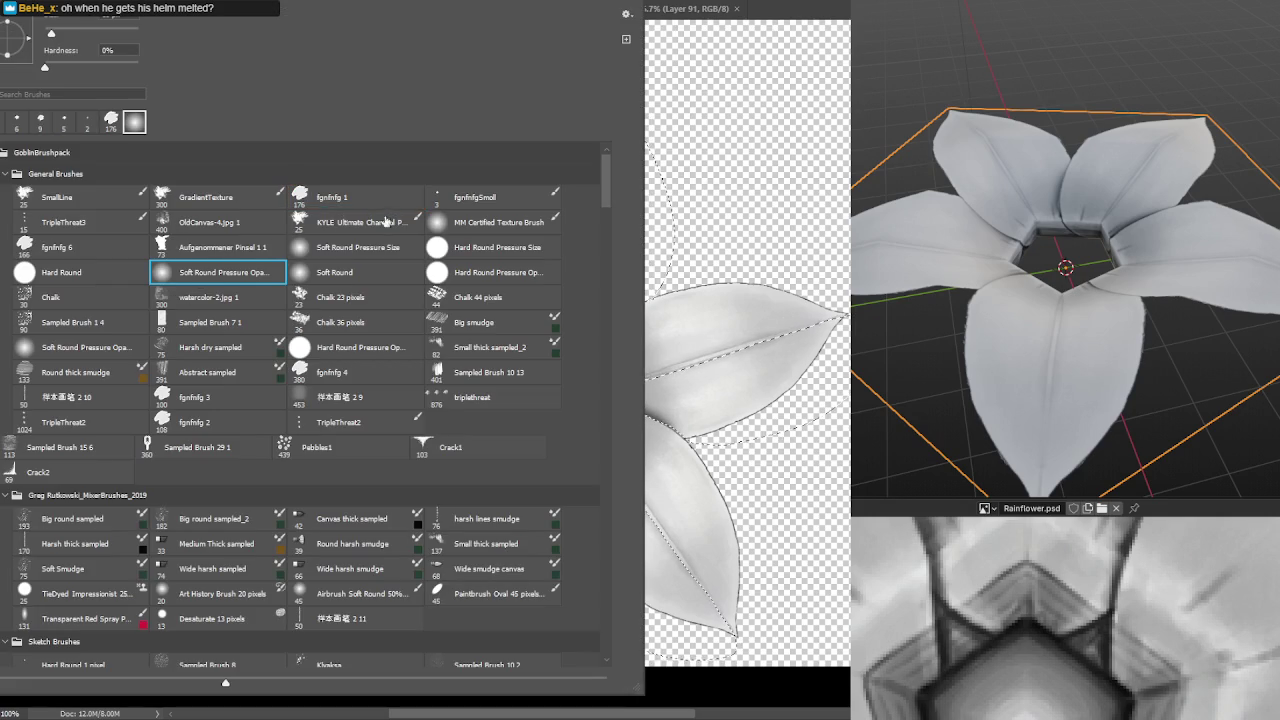
key(Return)
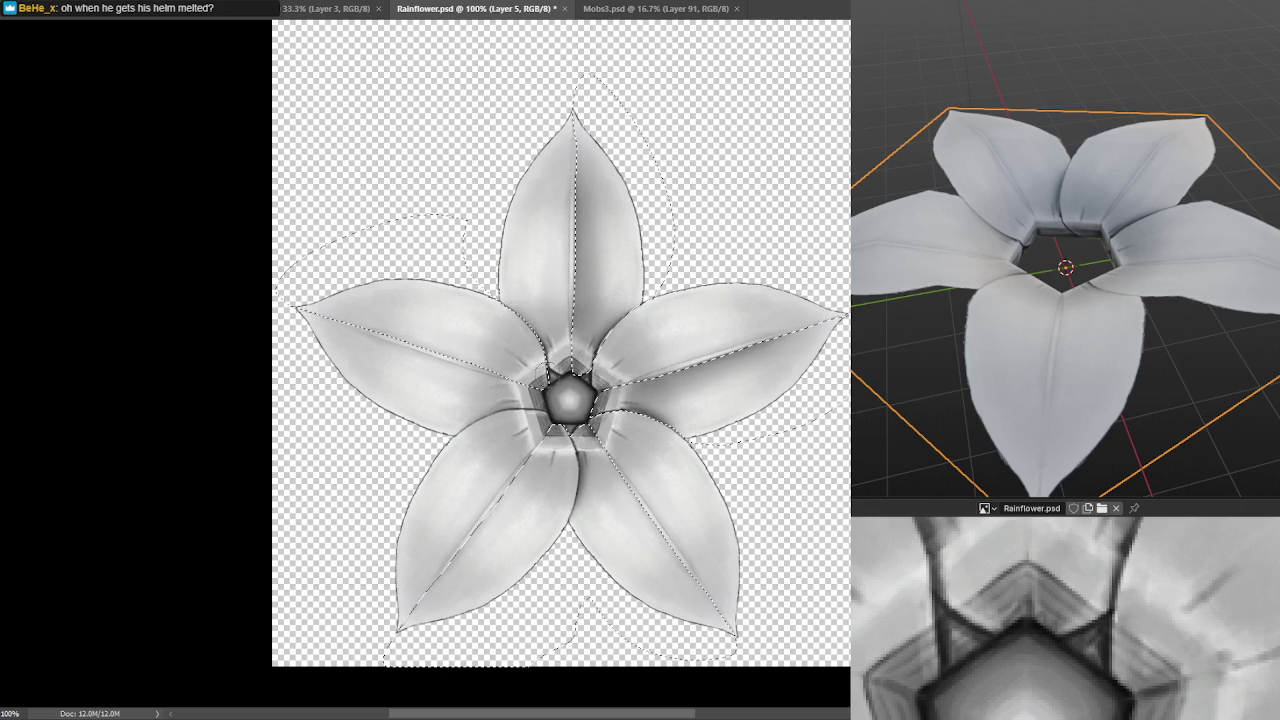
key(bracketright)
key(bracketright)
Paint soft shading around the flower centre, resizing the brush as needed.
drag(531, 322, 517, 395)
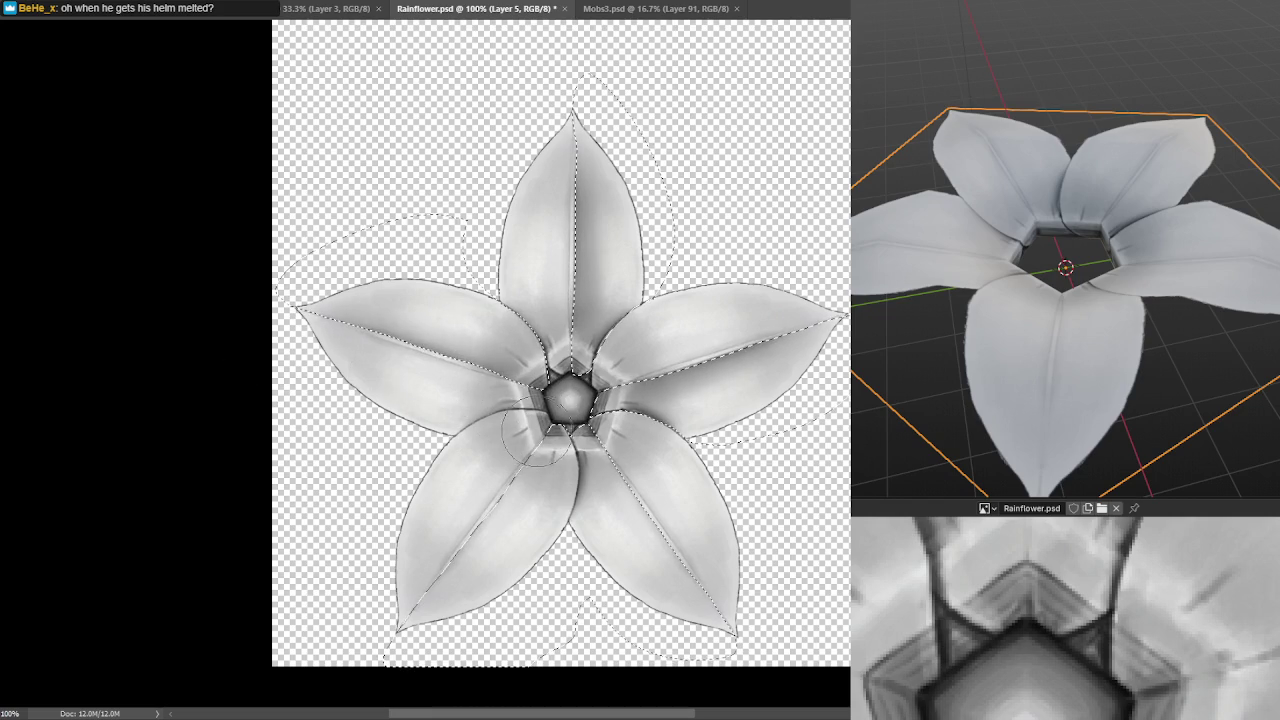
key(bracketright)
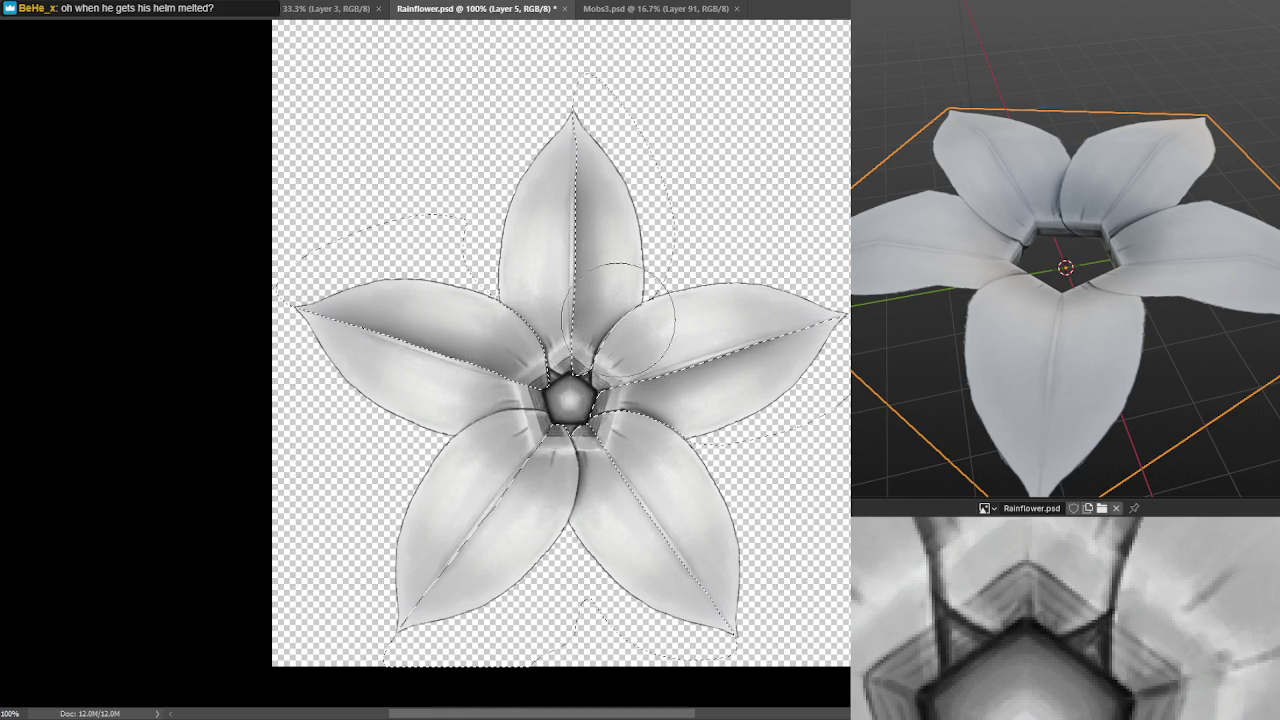
key(bracketleft)
key(bracketleft)
key(bracketleft)
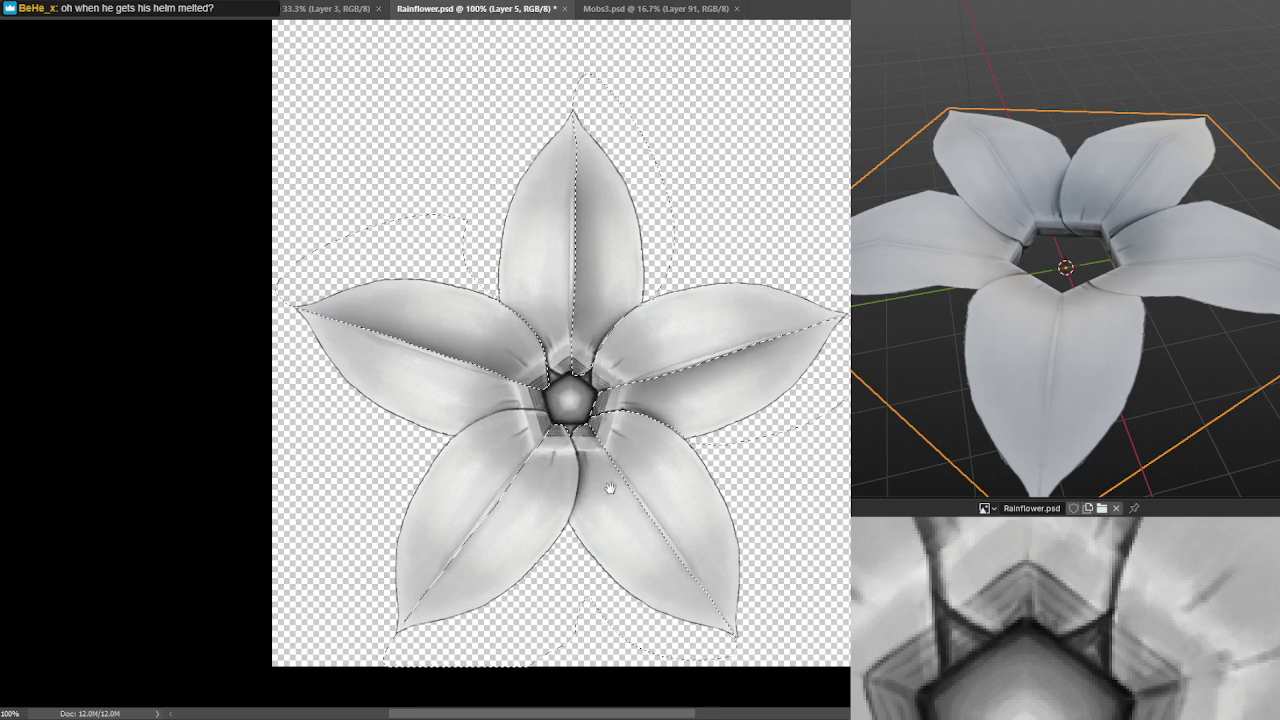
drag(600, 492, 682, 404)
Darken the lower-left and lower-right petal halves along their midribs, comparing strokes with undo.
key(bracketright)
key(bracketright)
key(bracketright)
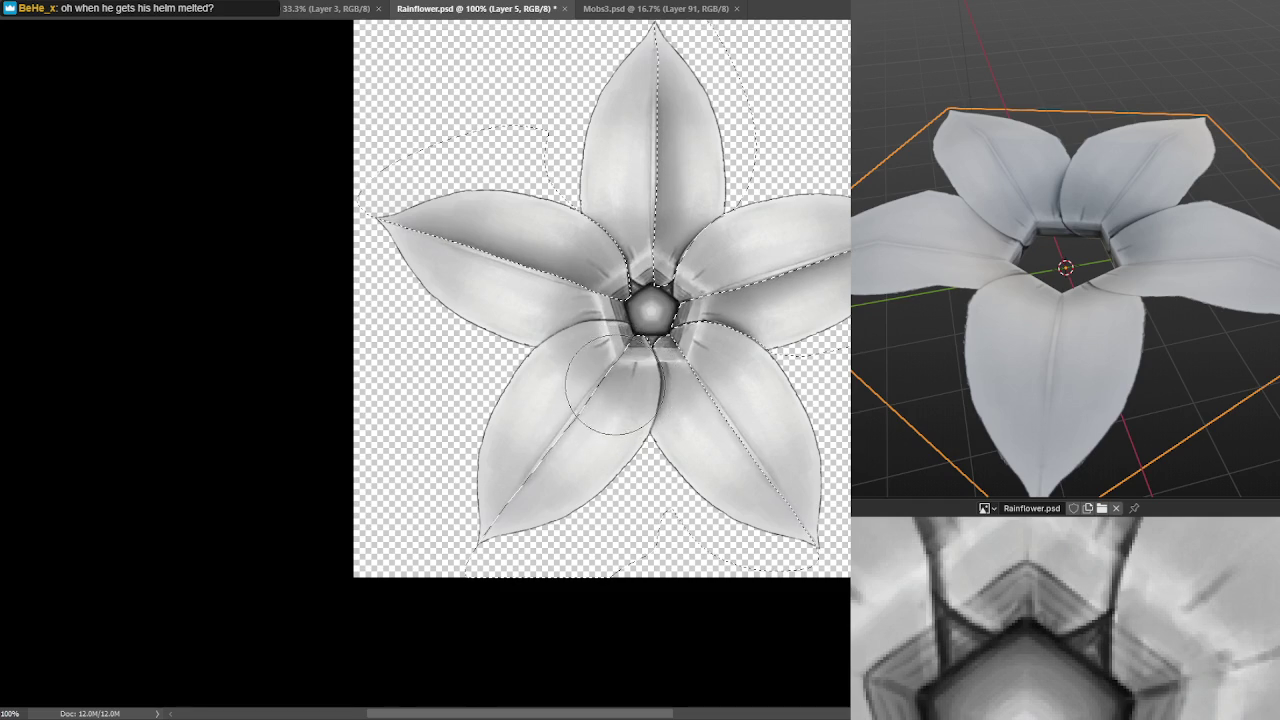
drag(648, 345, 505, 525)
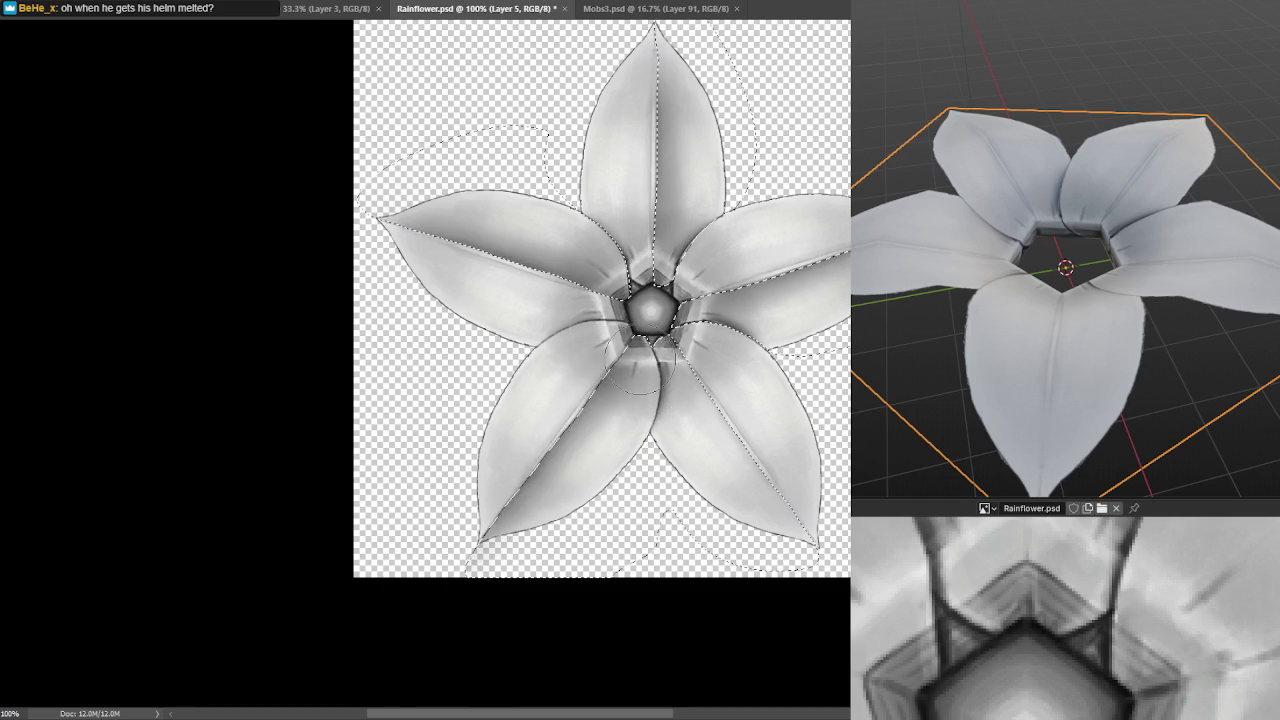
drag(650, 345, 805, 540)
key(ctrl+z)
key(ctrl+z)
key(ctrl+z)
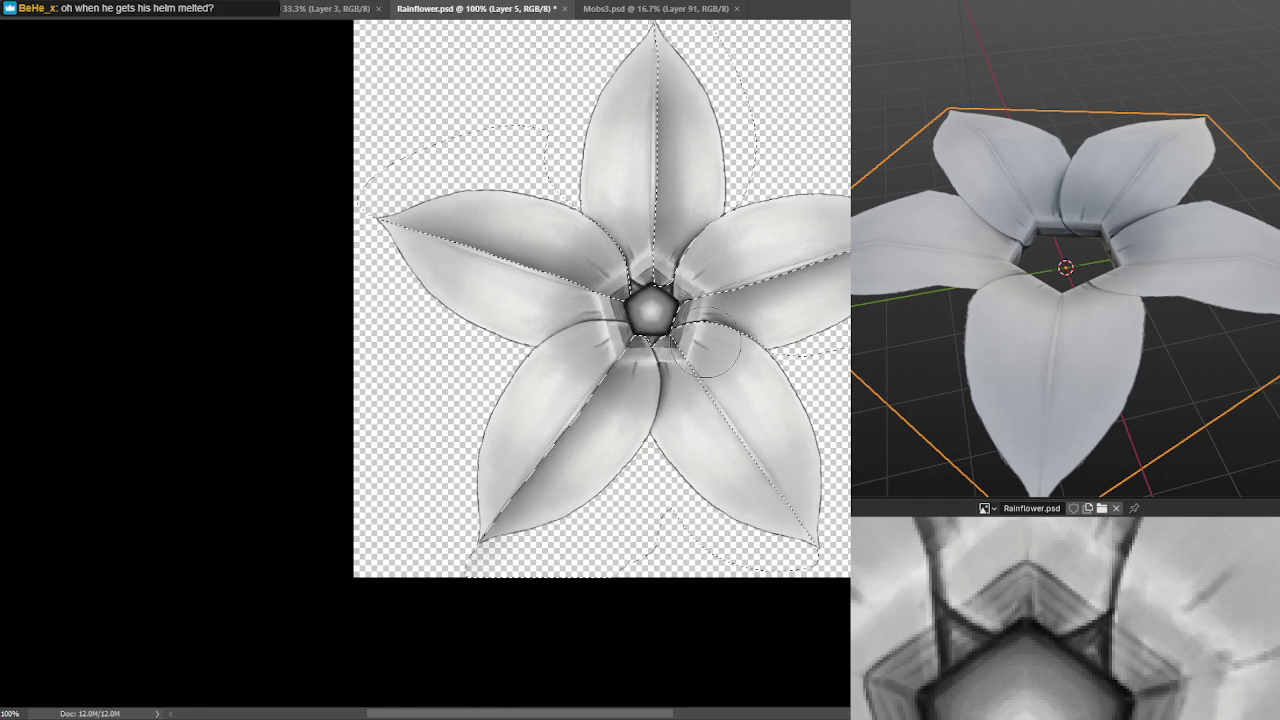
key(ctrl+z)
key(ctrl+z)
key(ctrl+z)
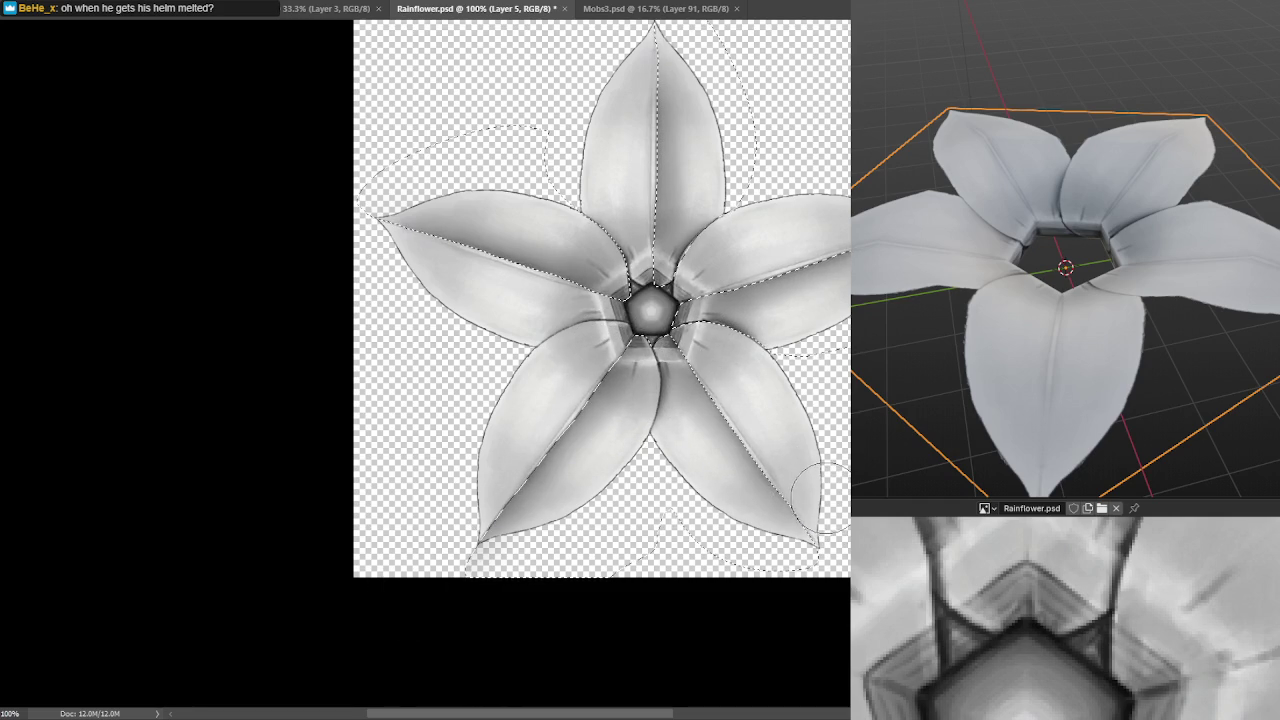
key(ctrl+z)
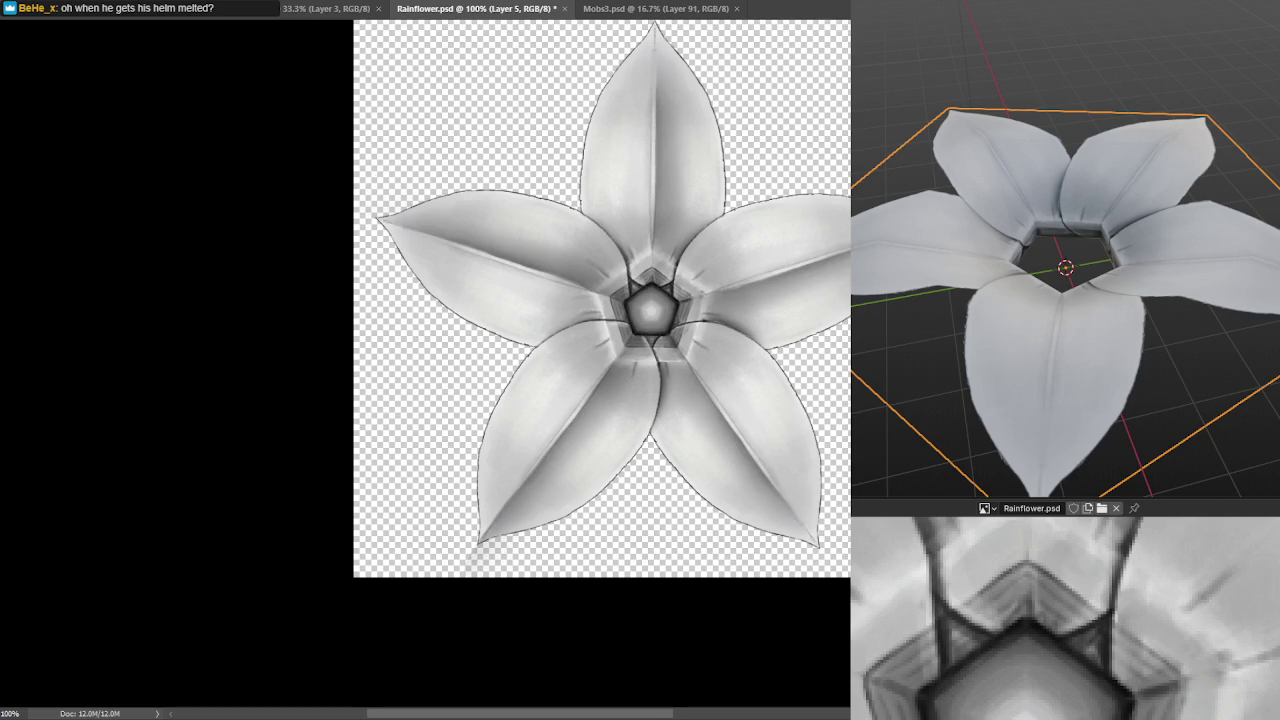
key(ctrl+z)
Step back and forth through recent history to compare, keeping the darker midrib shading.
key(ctrl+z)
key(ctrl+z)
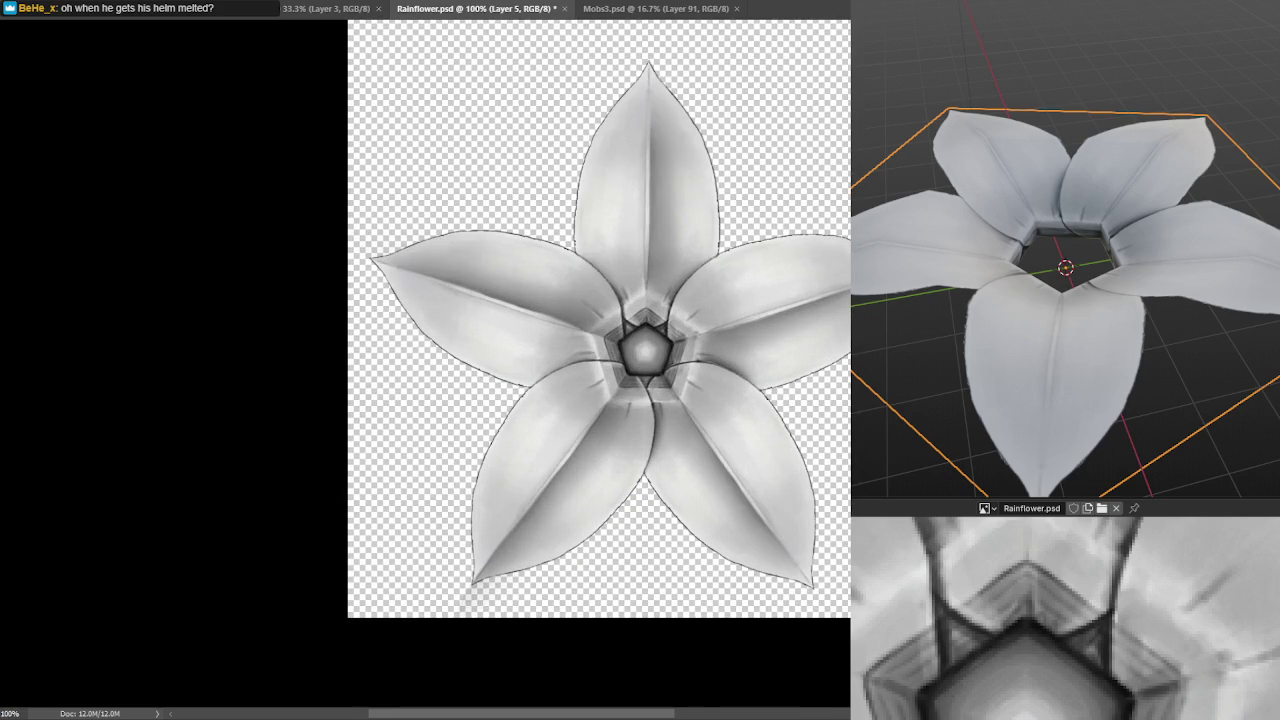
key(ctrl+z)
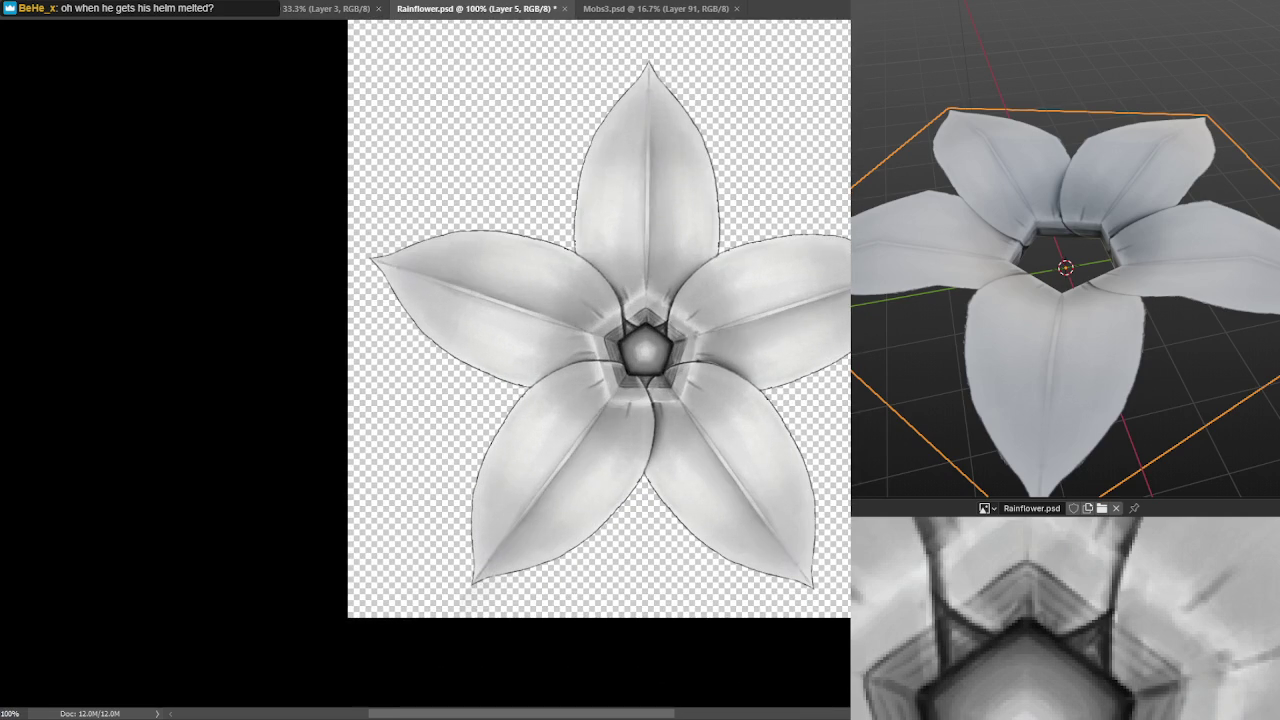
key(ctrl+z)
key(ctrl+z)
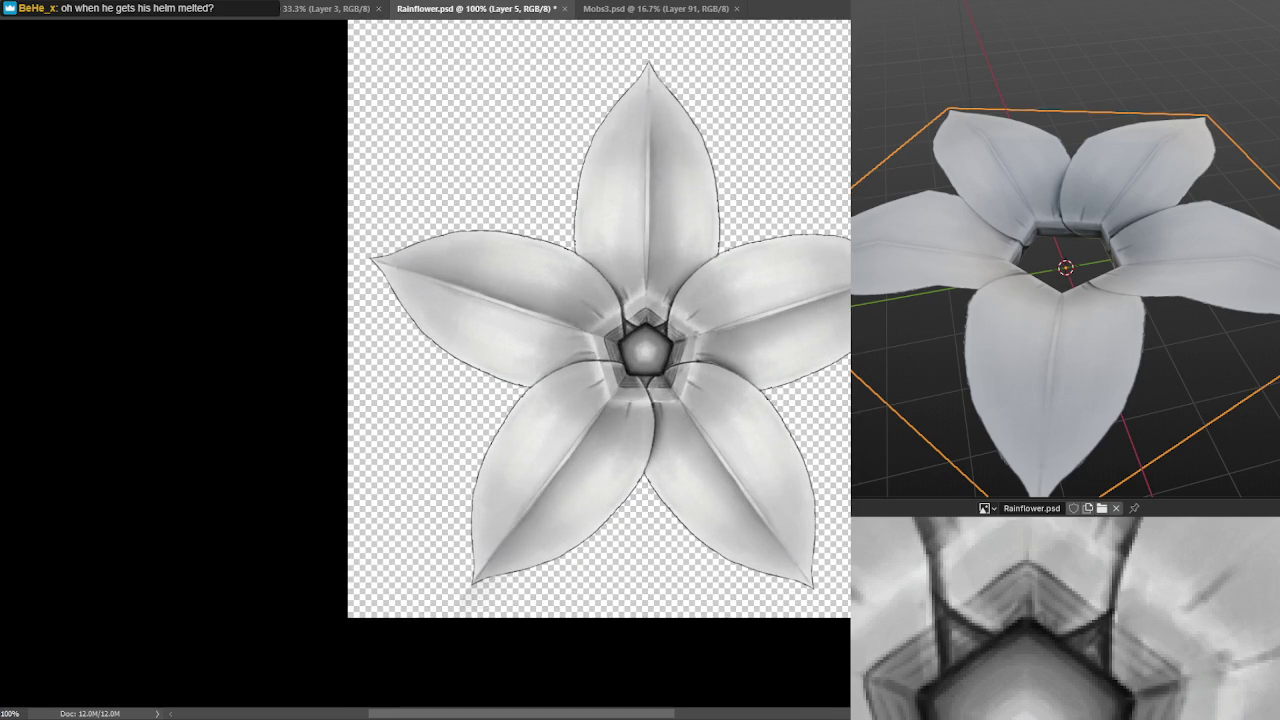
key(ctrl+z)
key(ctrl+z)
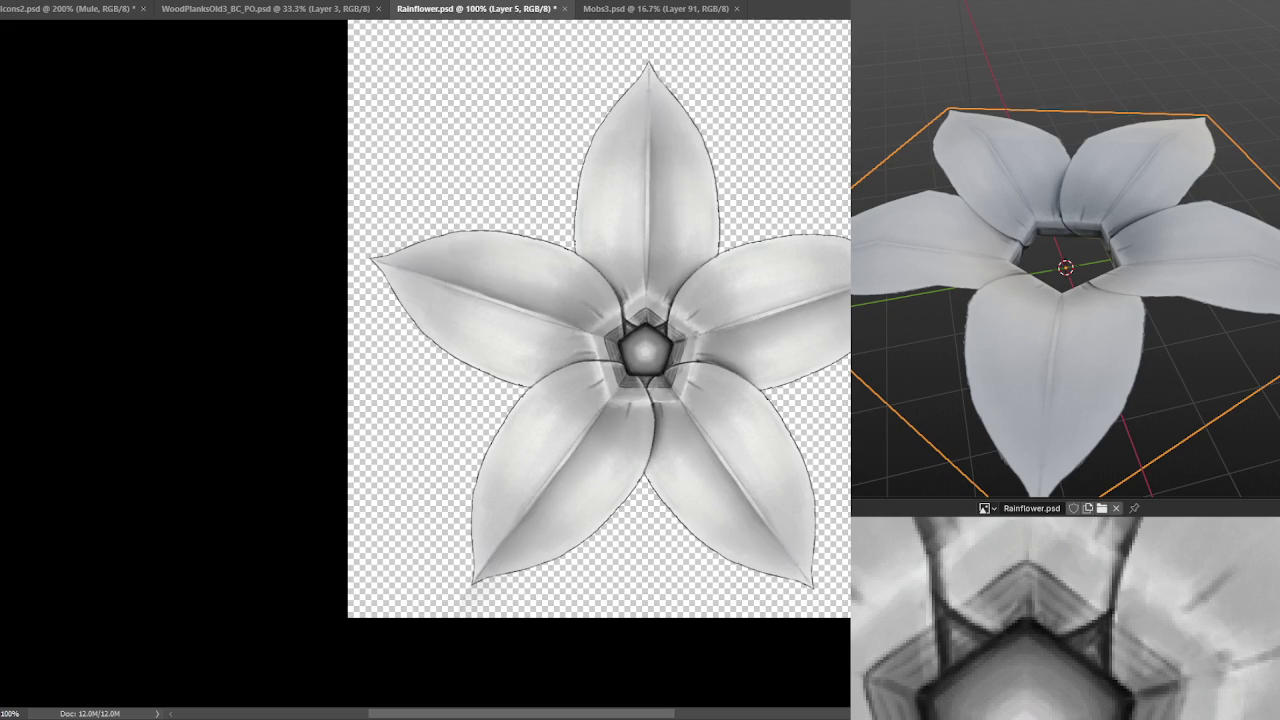
key(ctrl+z)
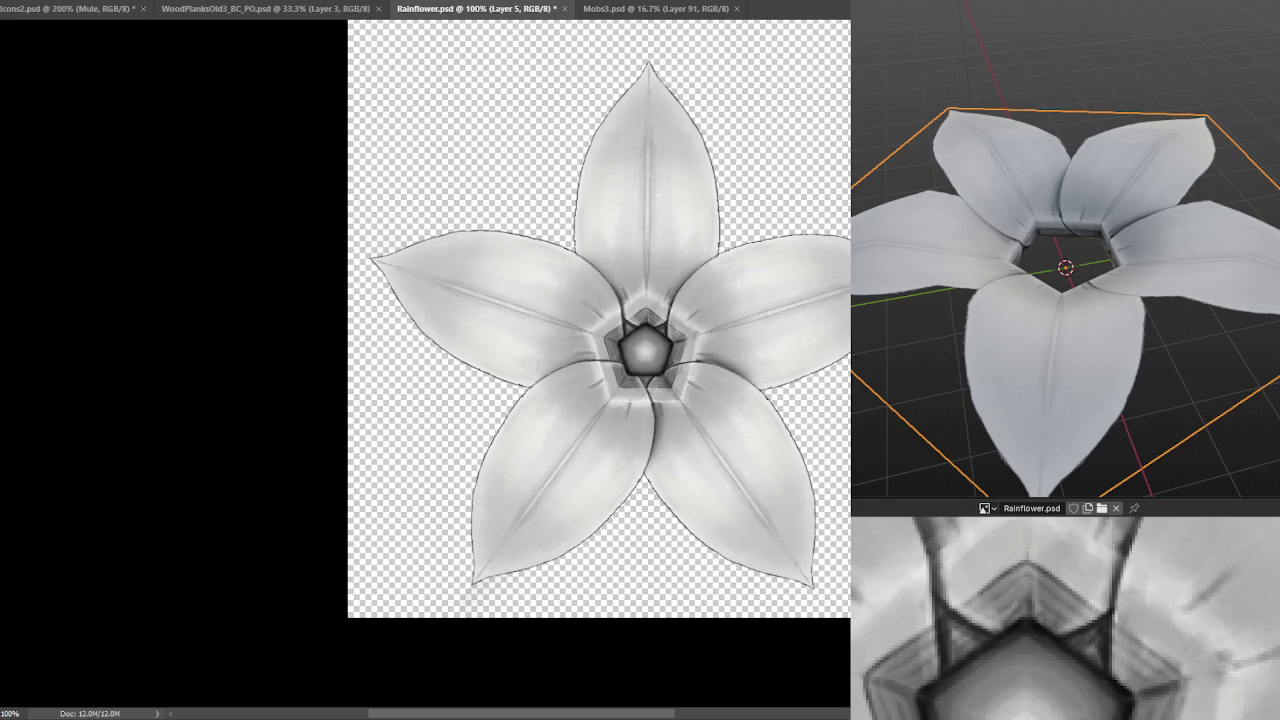
key(ctrl+z)
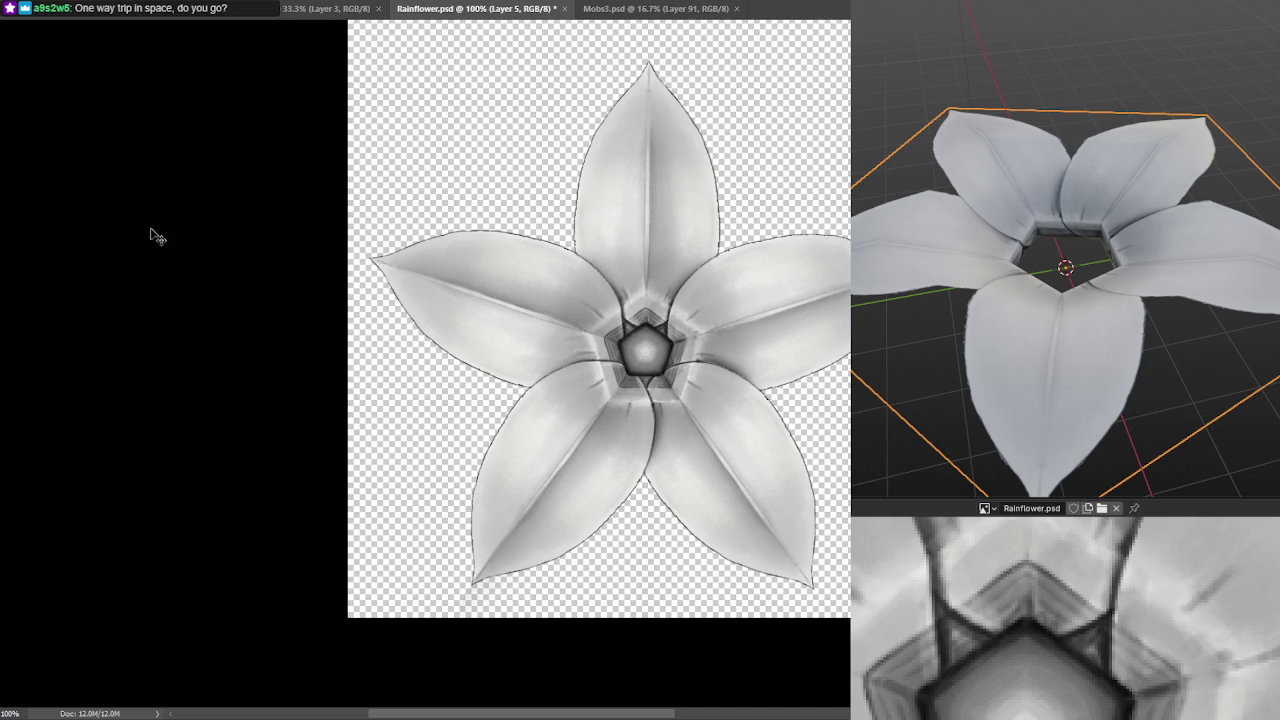
key(ctrl+z)
key(ctrl+z)
View the flower from above and deselect it with Alt+A.
scroll(1065, 300, down, 3)
scroll(1005, 253, up, 3)
mouse_move(1005, 253)
mouse_down()
mouse_move(1215, 293)
mouse_move(1158, 355)
mouse_up()
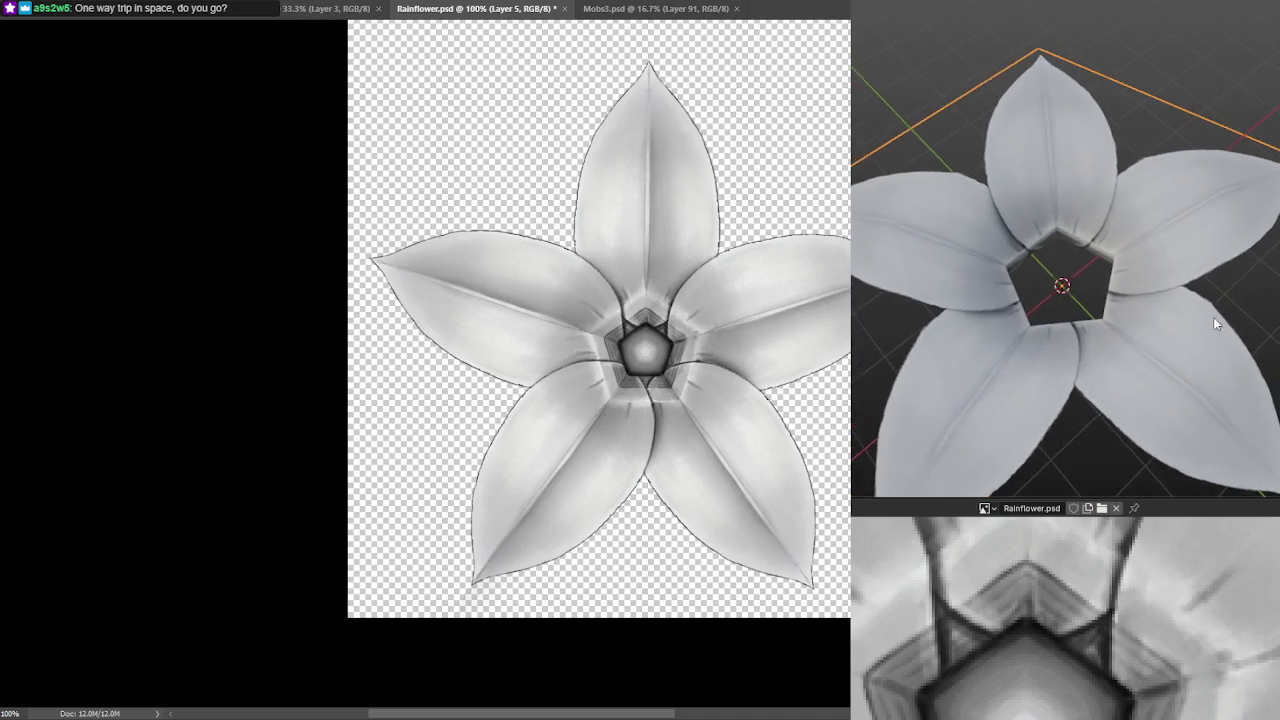
key(alt+a)
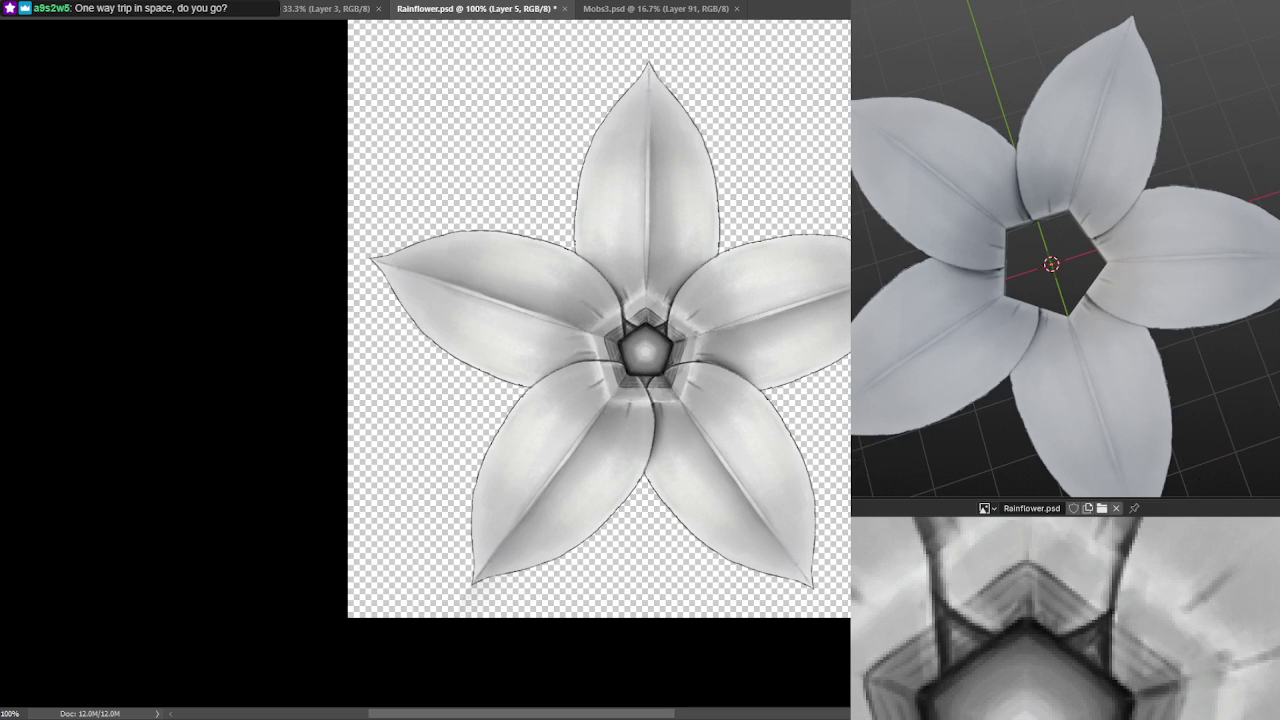
scroll(1087, 317, up, 4)
Orbit to a tilted view of the centre, then a side view of the flower.
drag(1083, 264, 1093, 231)
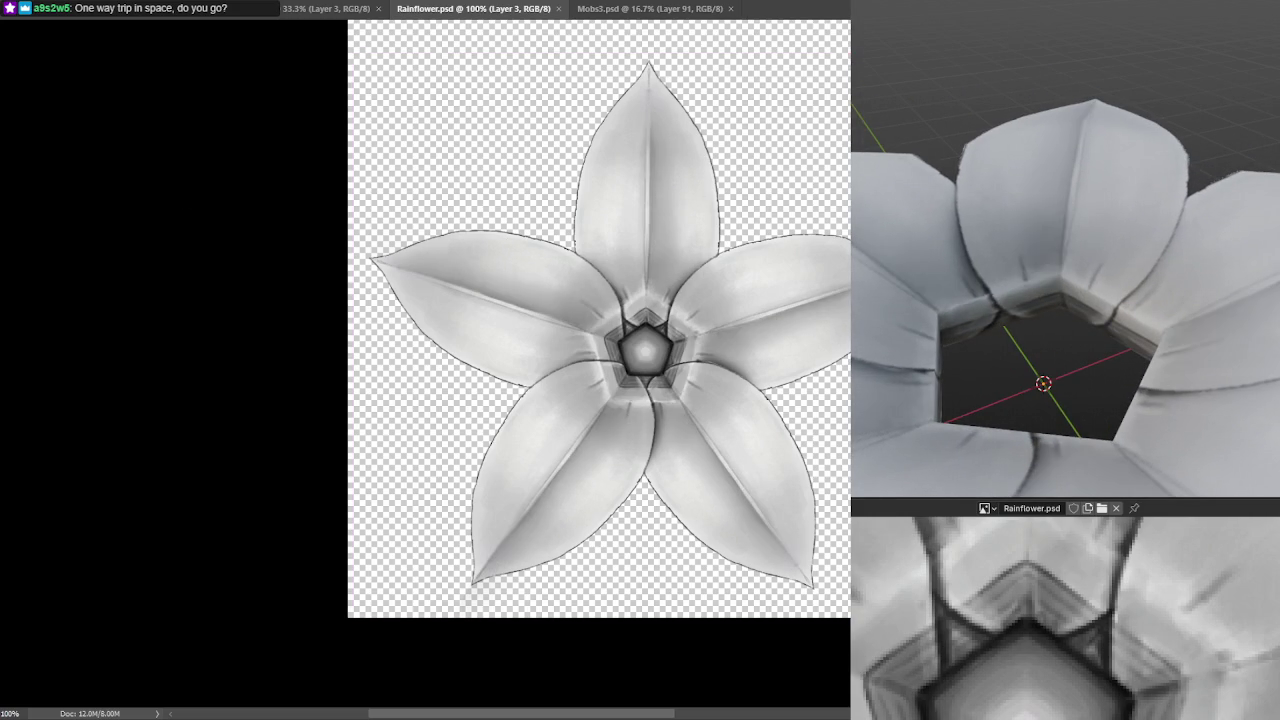
scroll(900, 225, down, 5)
scroll(1115, 217, up, 5)
mouse_move(1115, 217)
mouse_down()
mouse_move(1051, 206)
mouse_move(1208, 163)
mouse_move(1129, 160)
mouse_move(1173, 158)
mouse_up()
scroll(1051, 206, down, 6)
scroll(980, 222, up, 2)
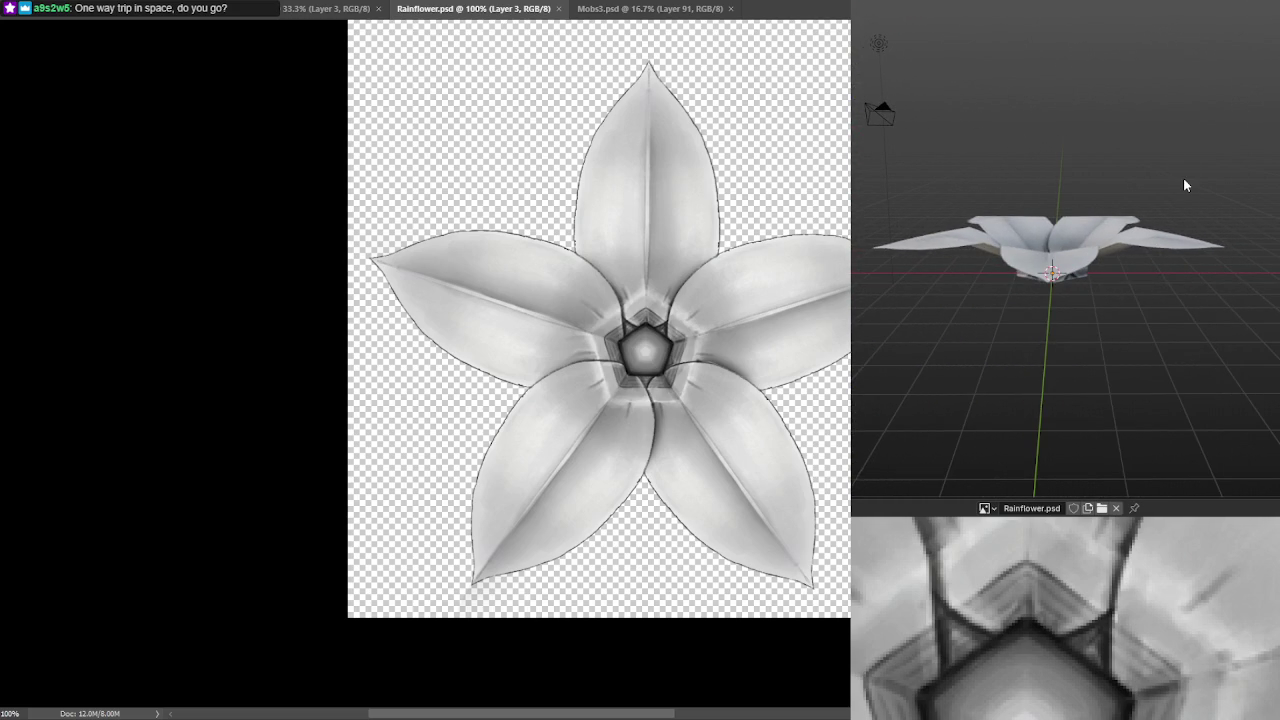
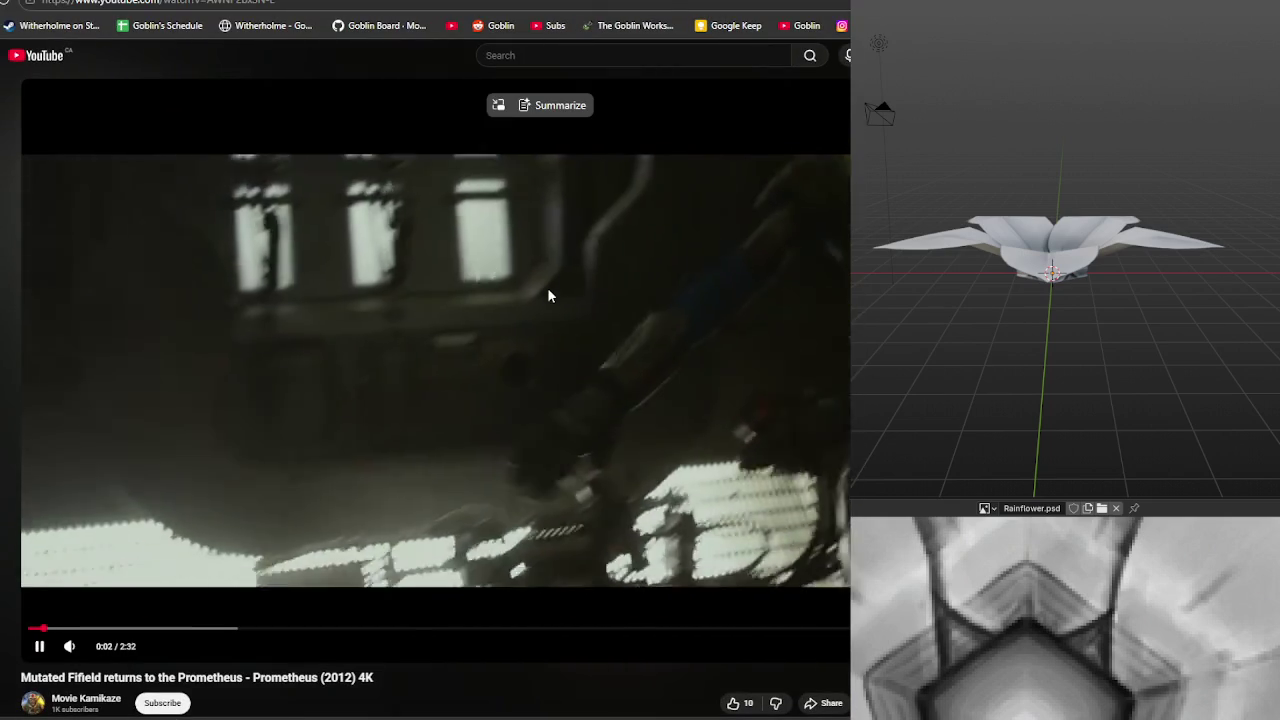
Pause and resume the Mutated Fifield clip, then bring the browser to full size over Blender.
click(547, 287)
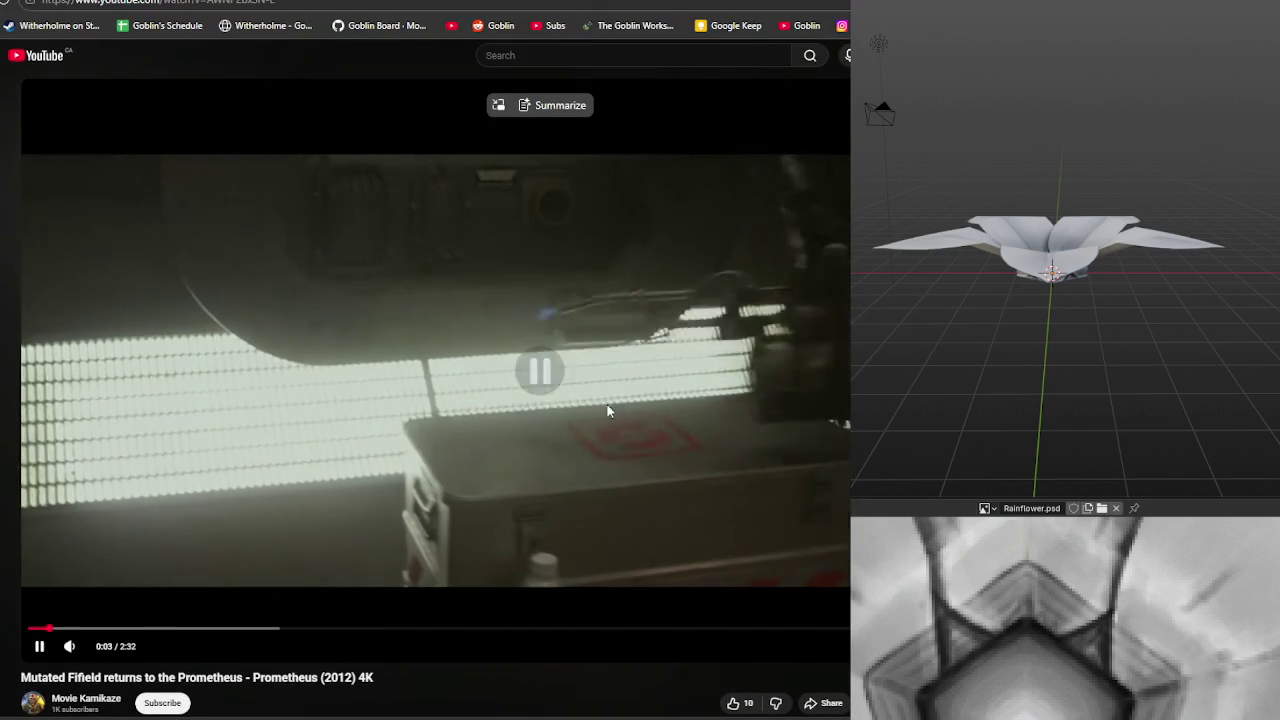
click(686, 429)
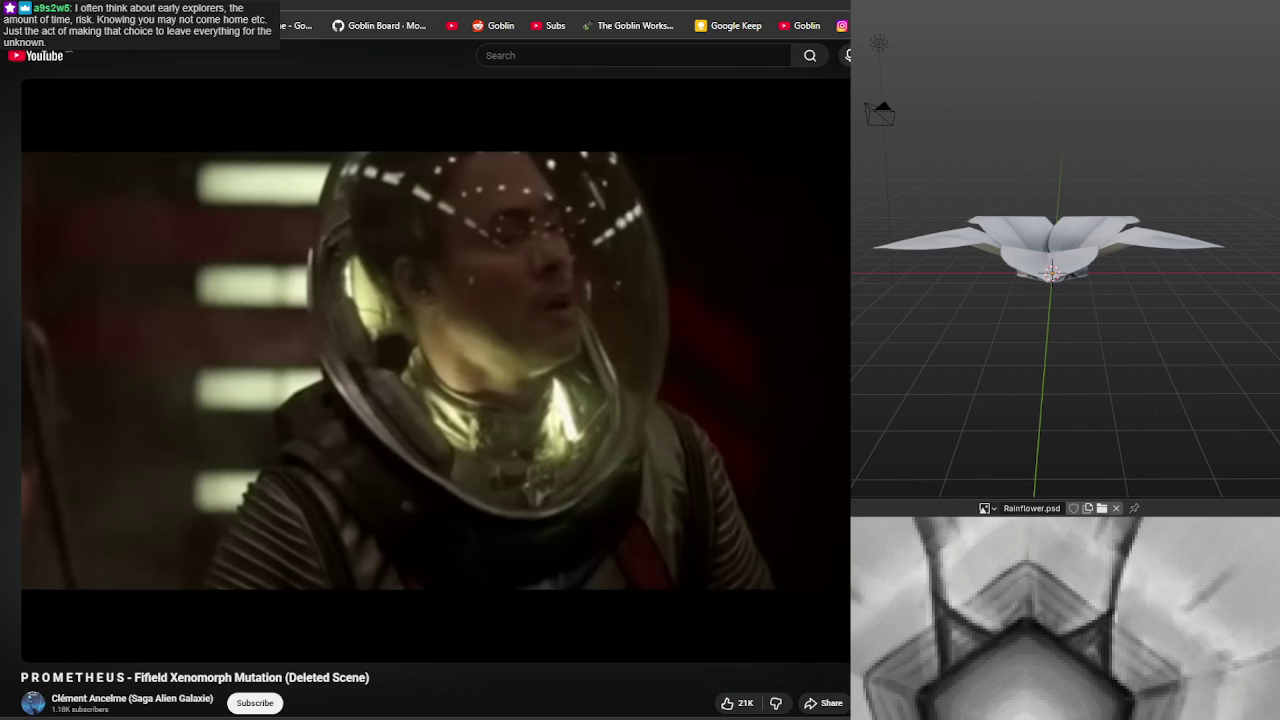
key(alt+Tab)
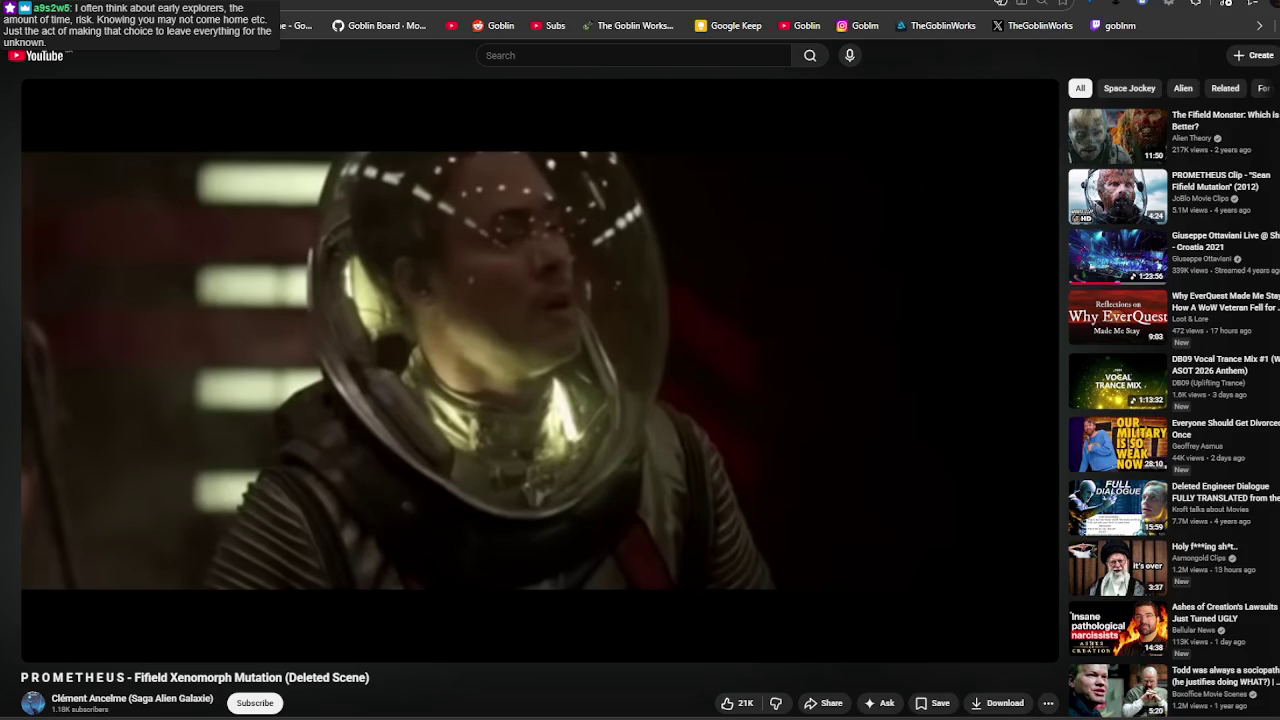
Briefly play and pause the deleted scene, then go back to the Mutated Fifield video.
click(489, 322)
click(434, 291)
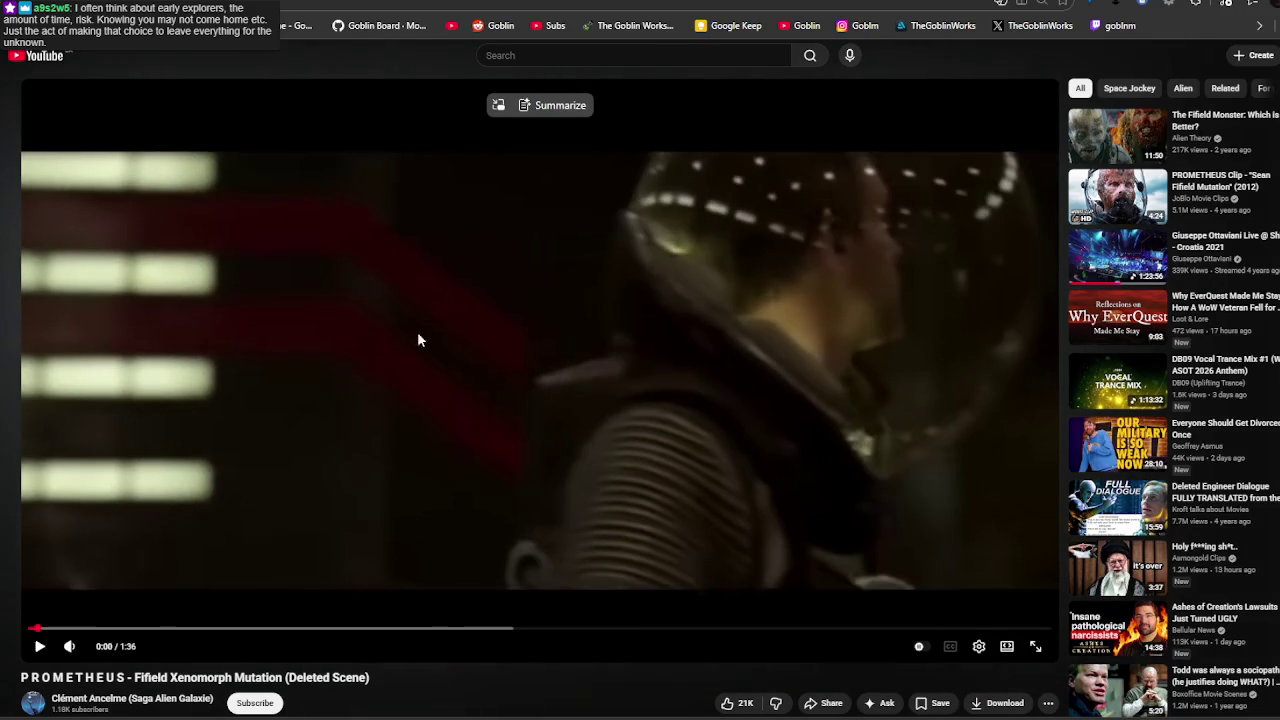
click(15, 6)
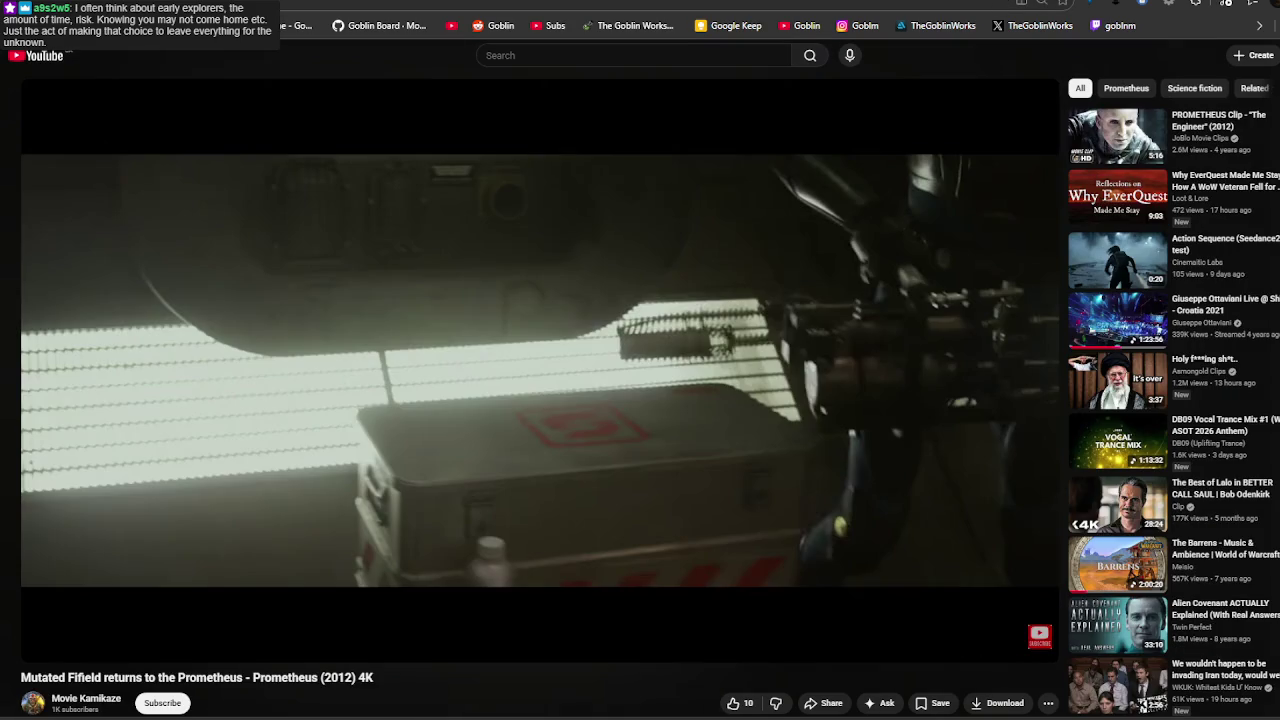
Watch the Mutated Fifield clip in full screen, pausing and then resuming playback.
click(449, 378)
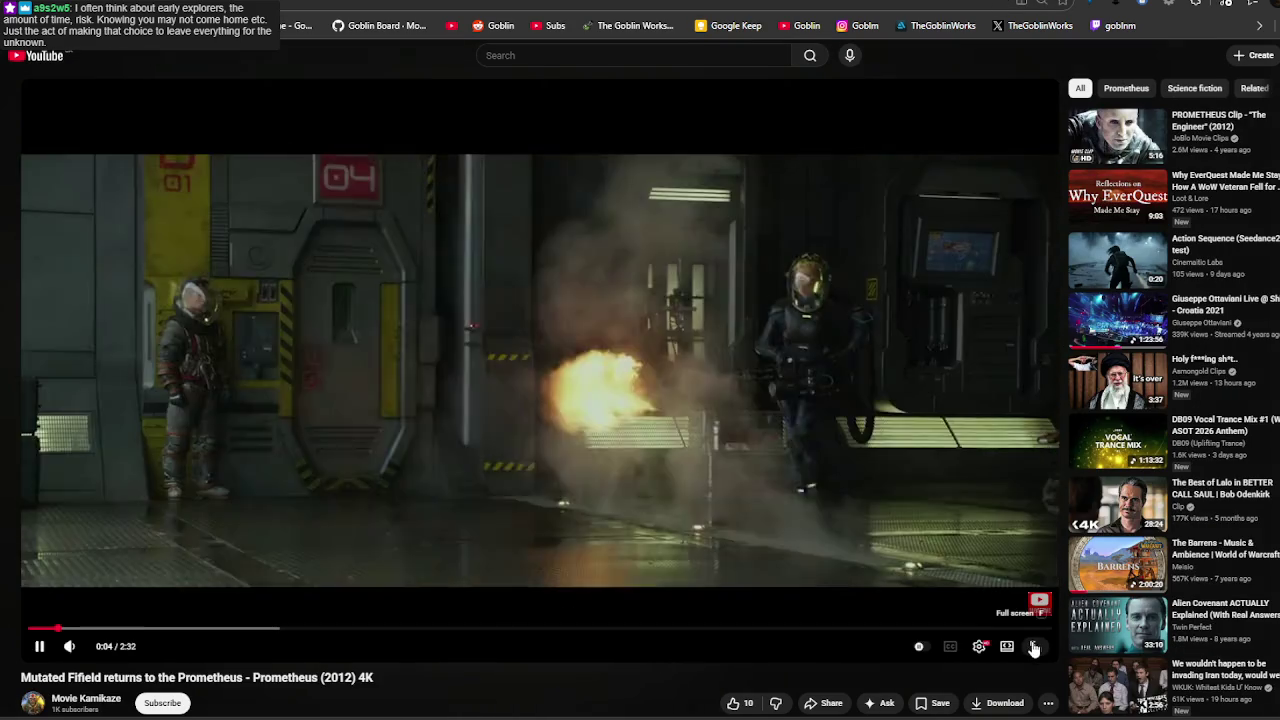
double_click(883, 516)
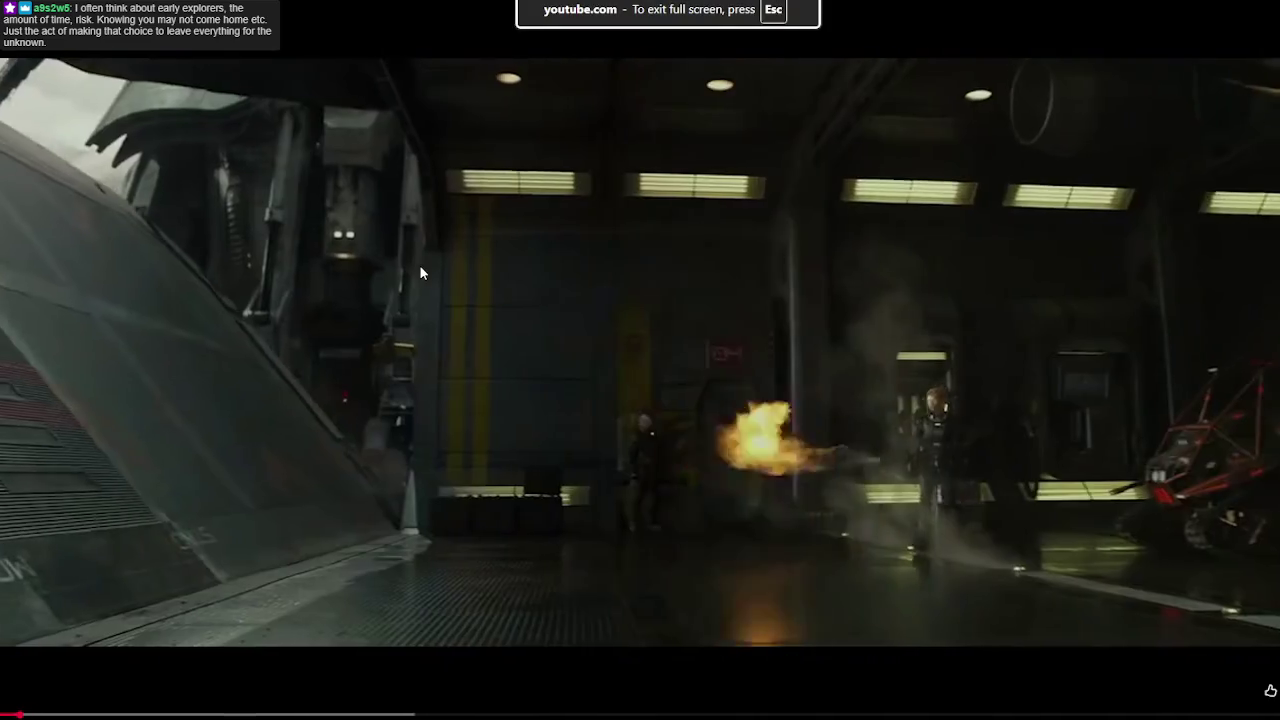
click(419, 265)
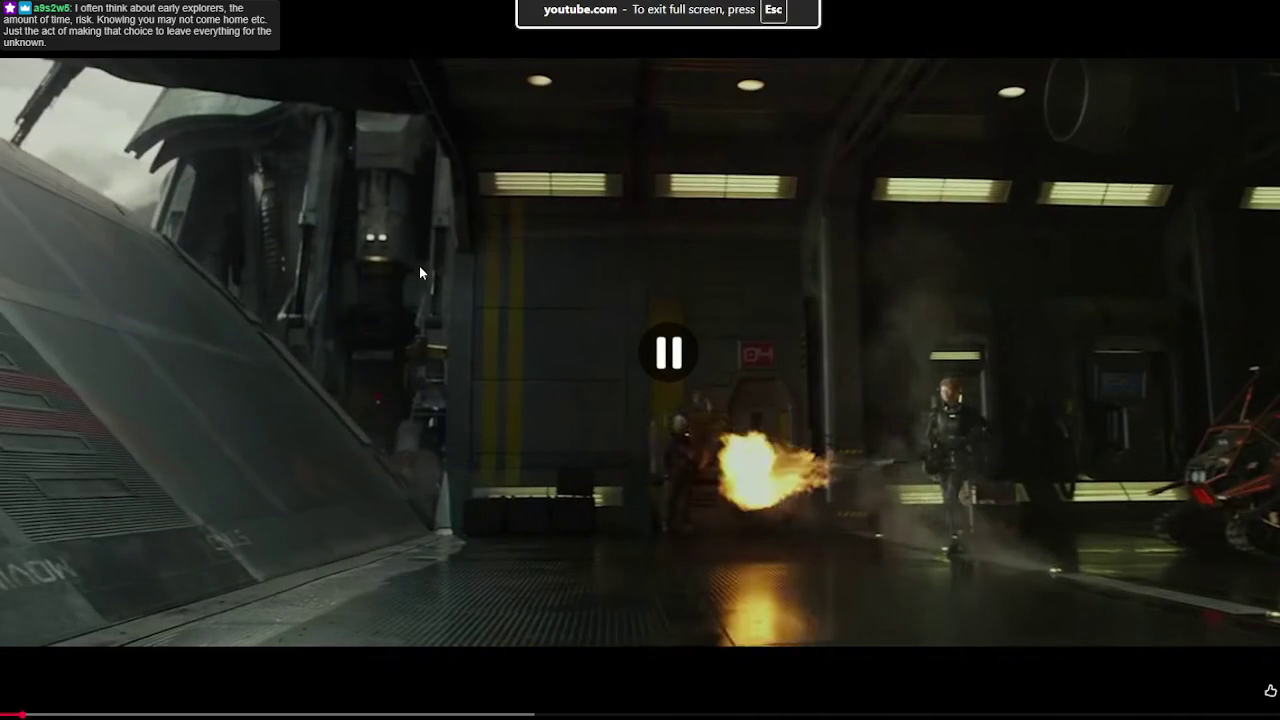
click(447, 349)
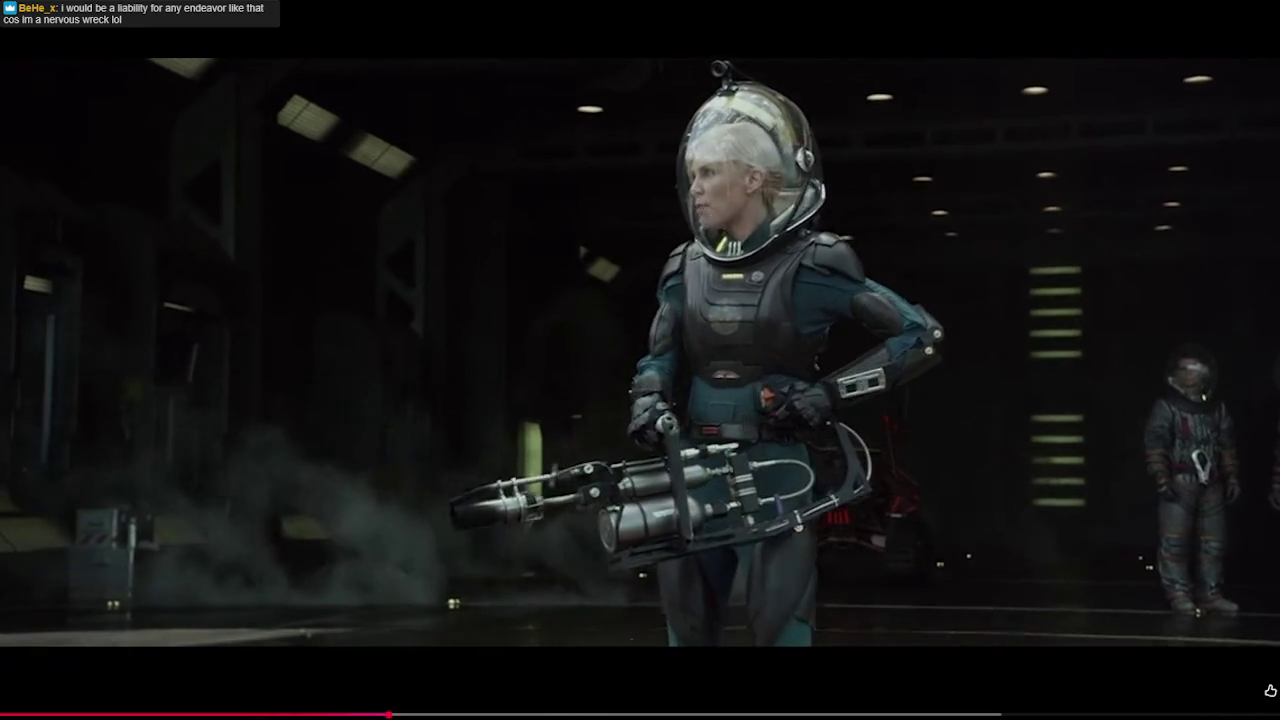
Seek through the clip to the hangar scene, pause it, and exit full screen.
drag(388, 715, 600, 715)
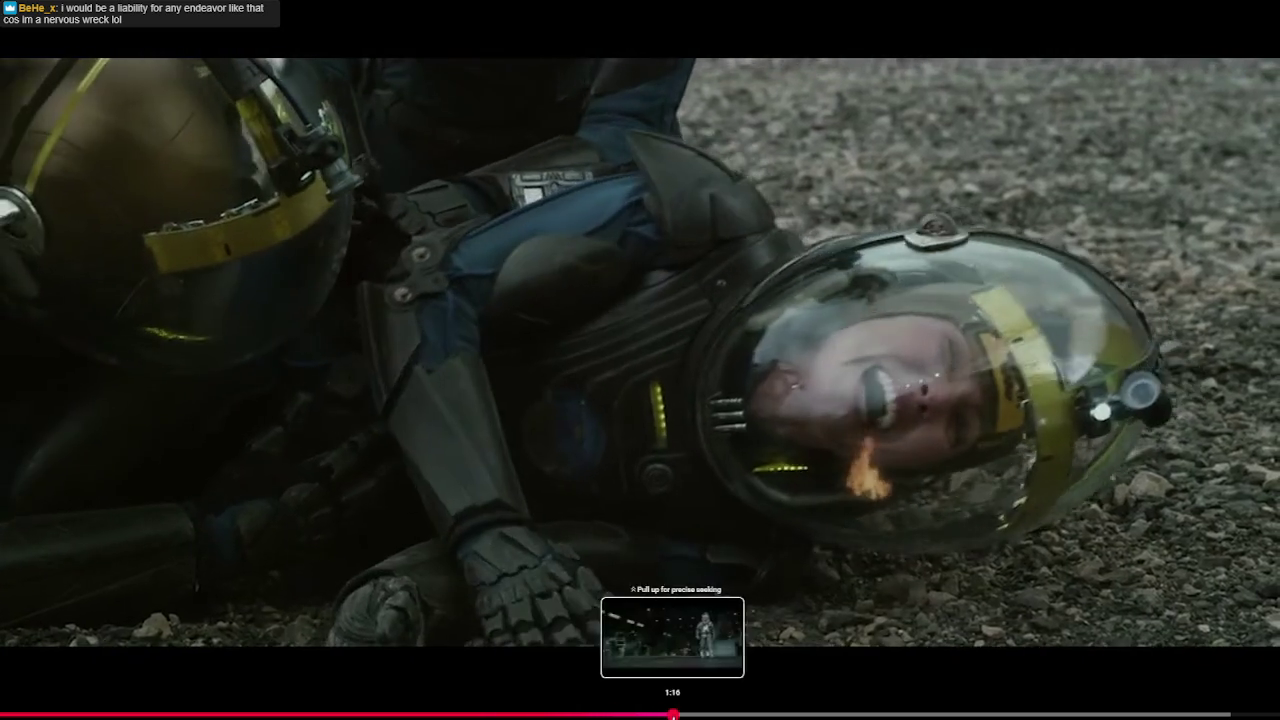
click(676, 715)
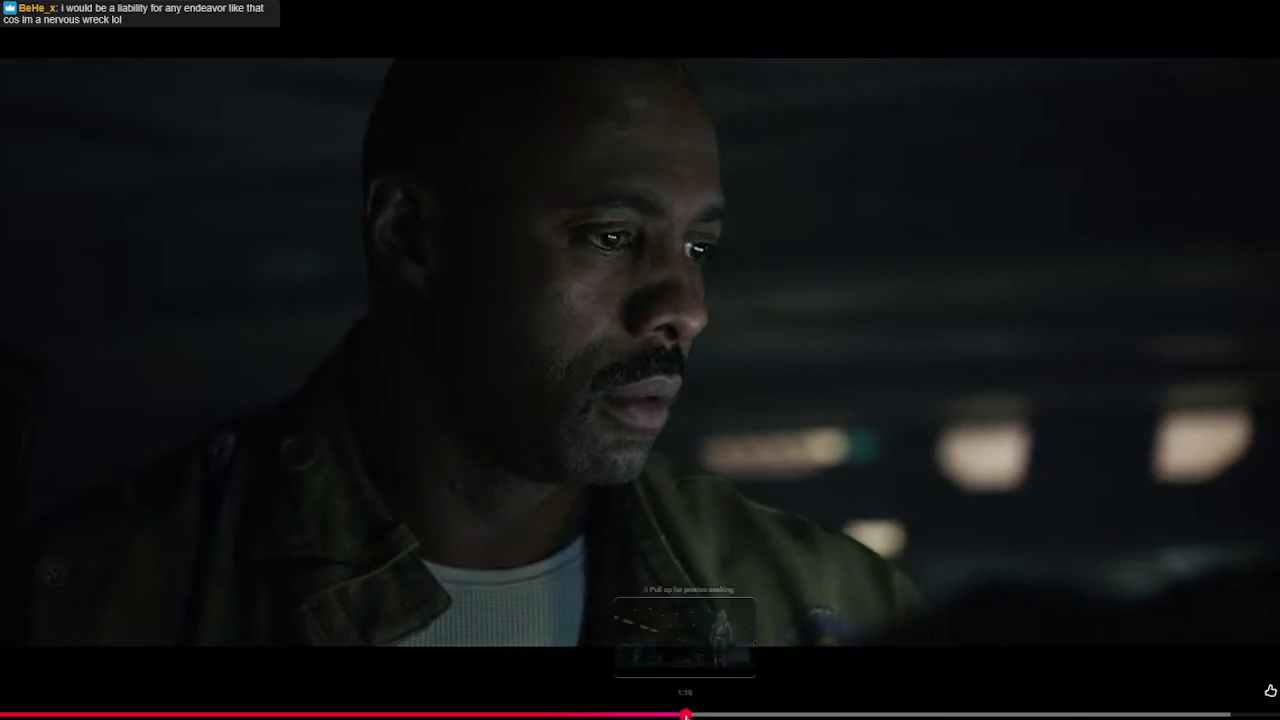
click(697, 714)
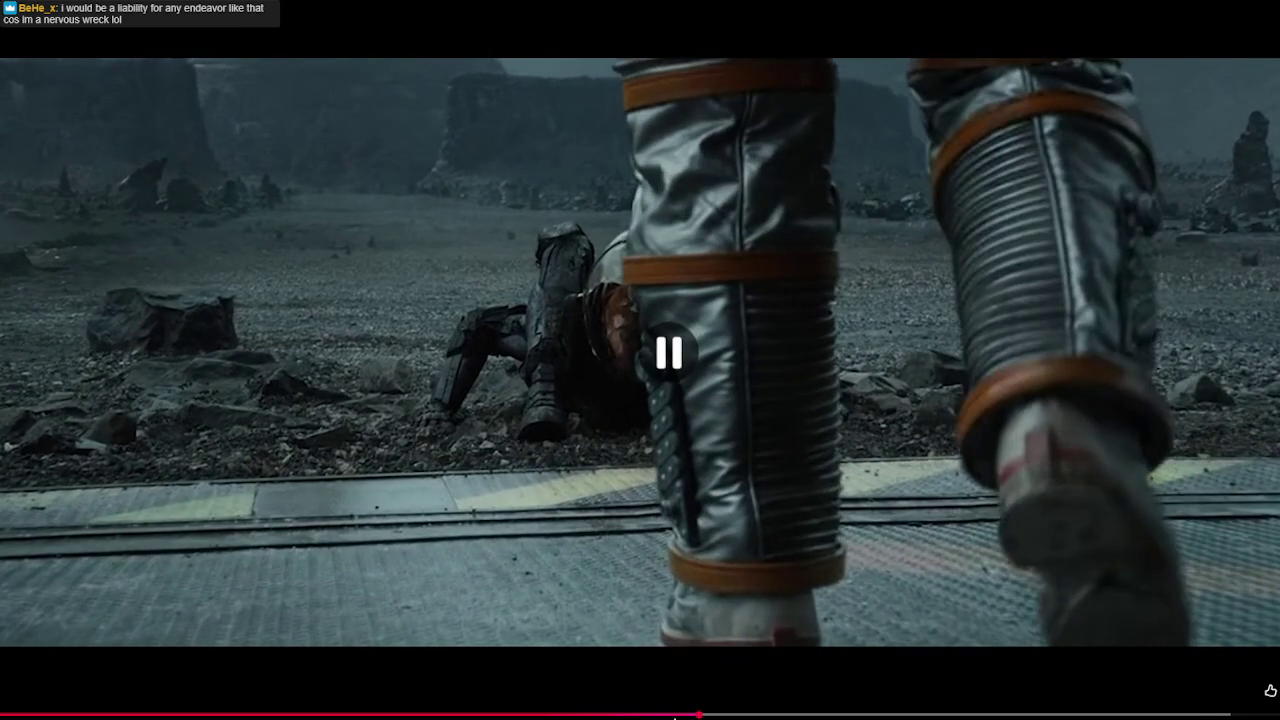
click(656, 714)
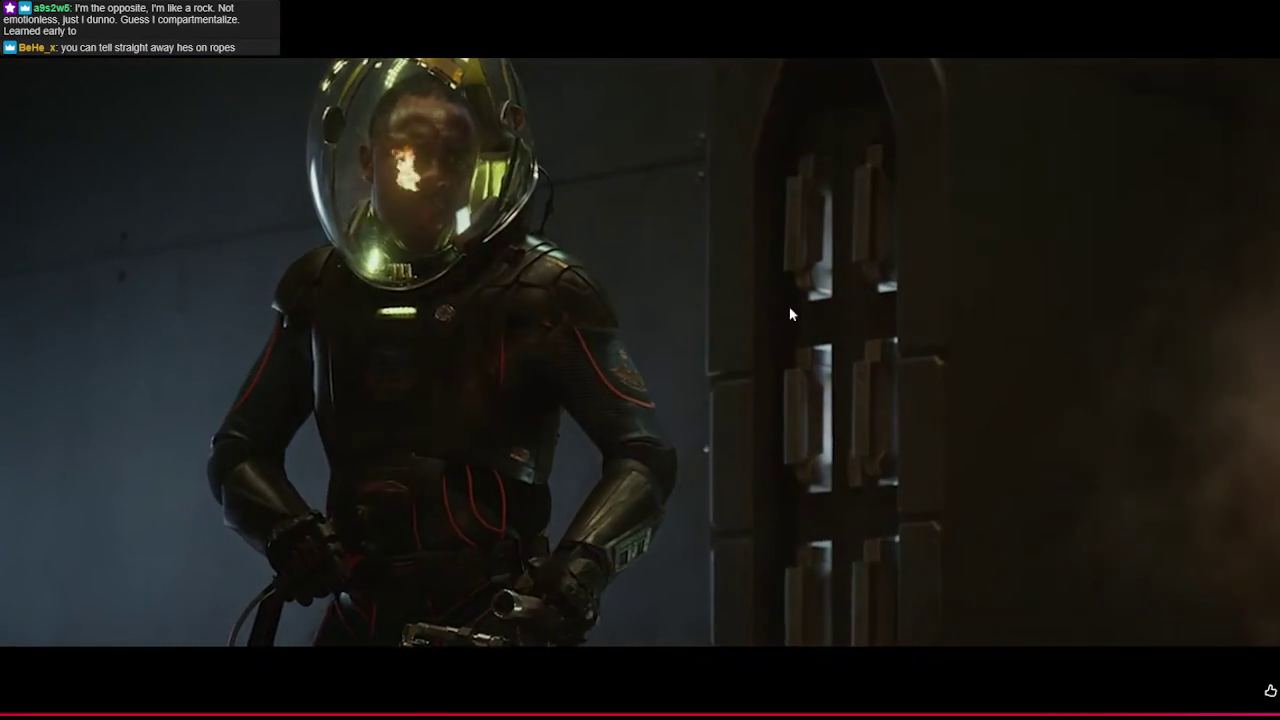
click(819, 388)
key(Escape)
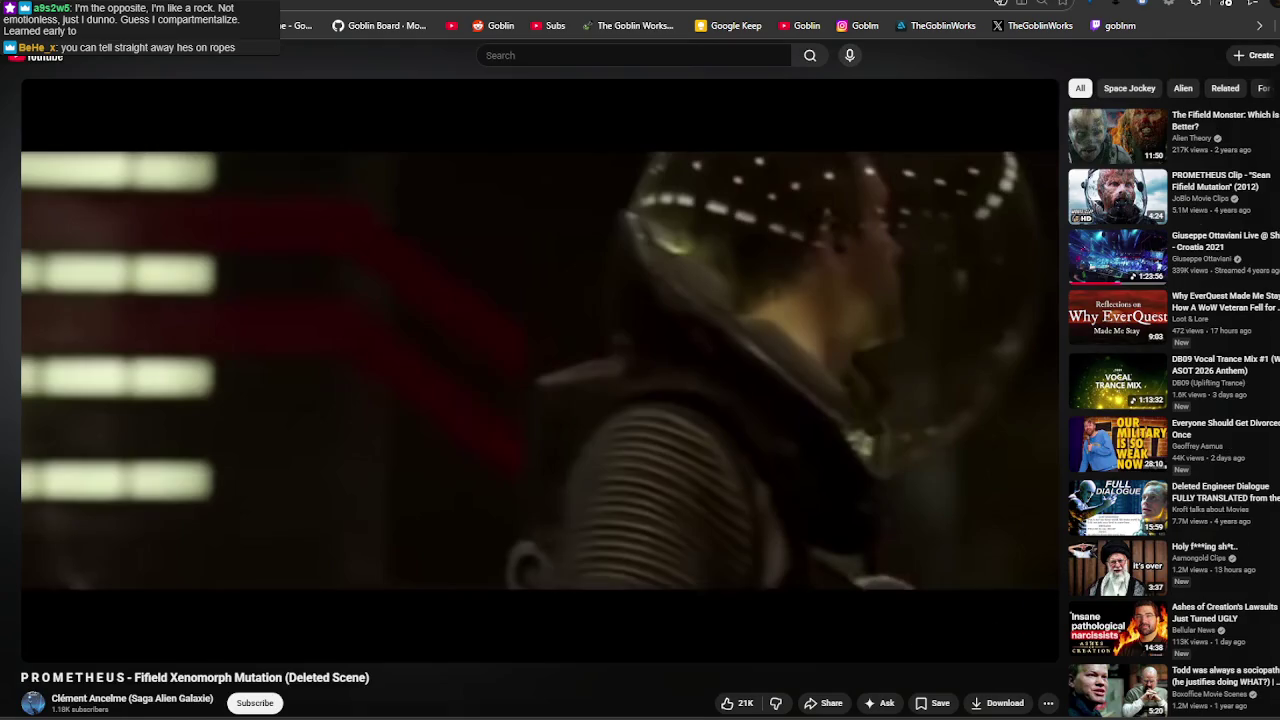
Play the deleted scene full screen to 0:42, pause, and return to the Mutated Fifield page.
click(553, 393)
click(1035, 646)
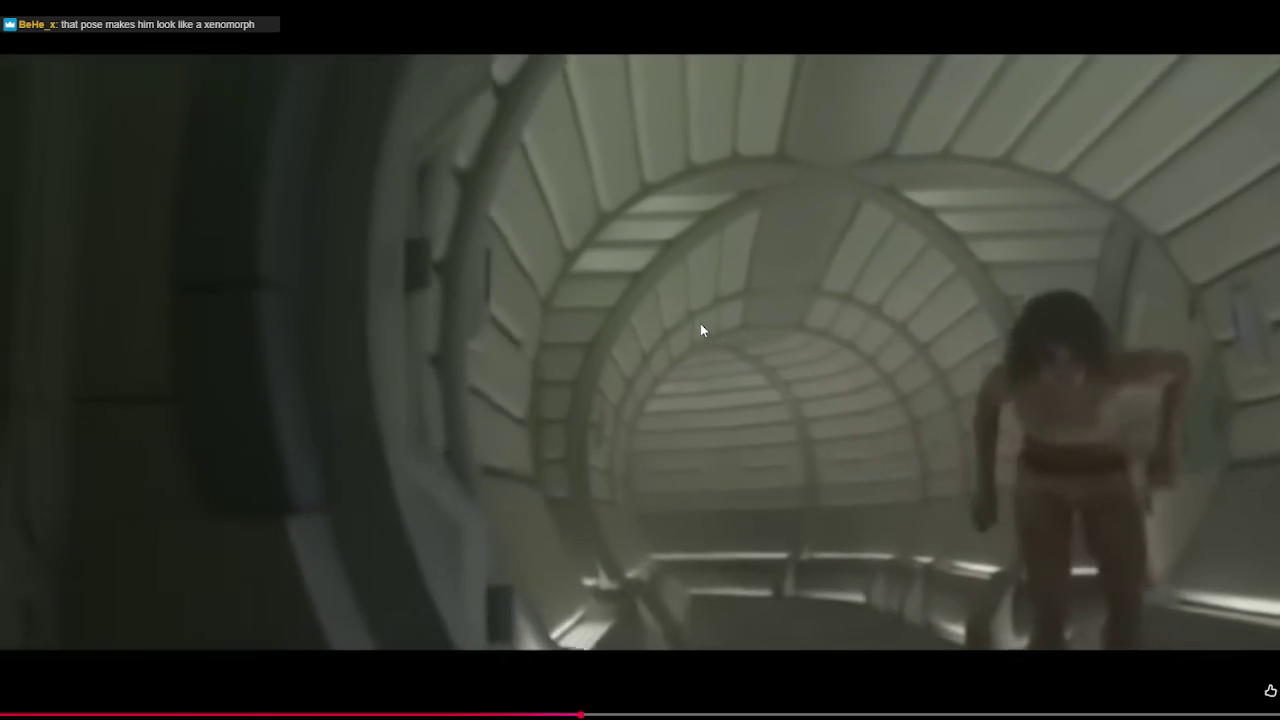
click(633, 615)
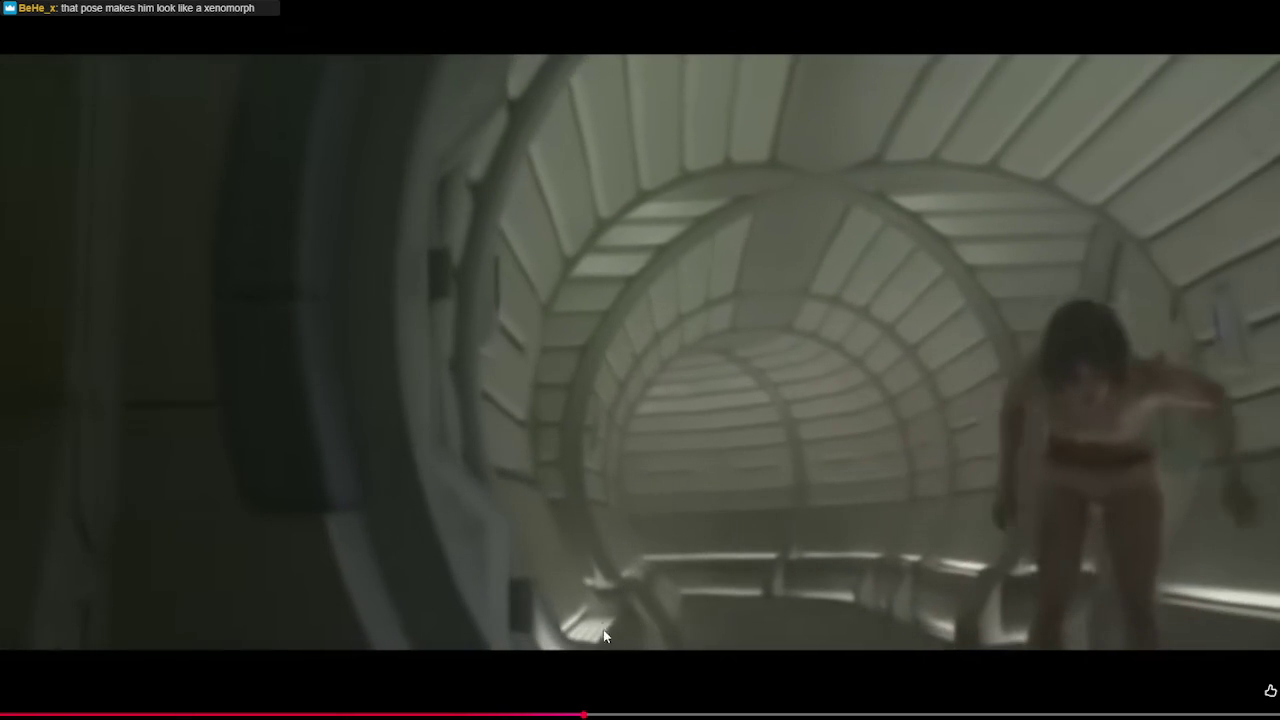
key(Escape)
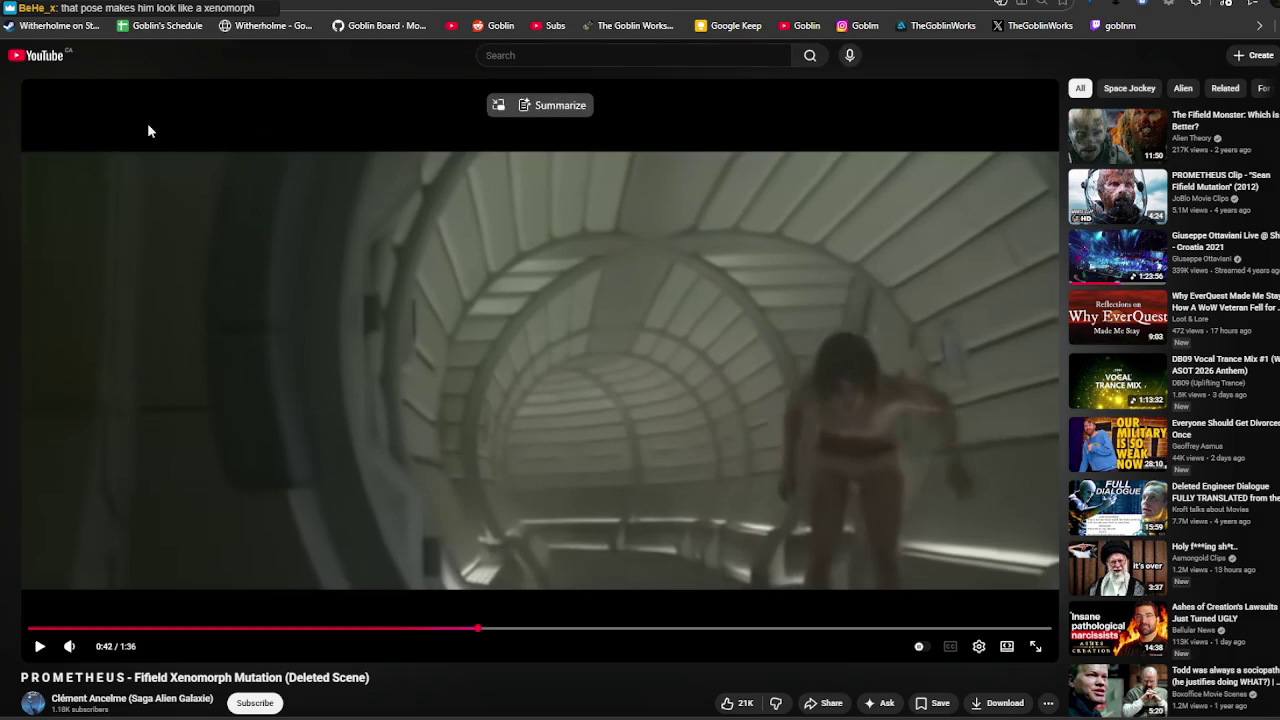
key(alt+Left)
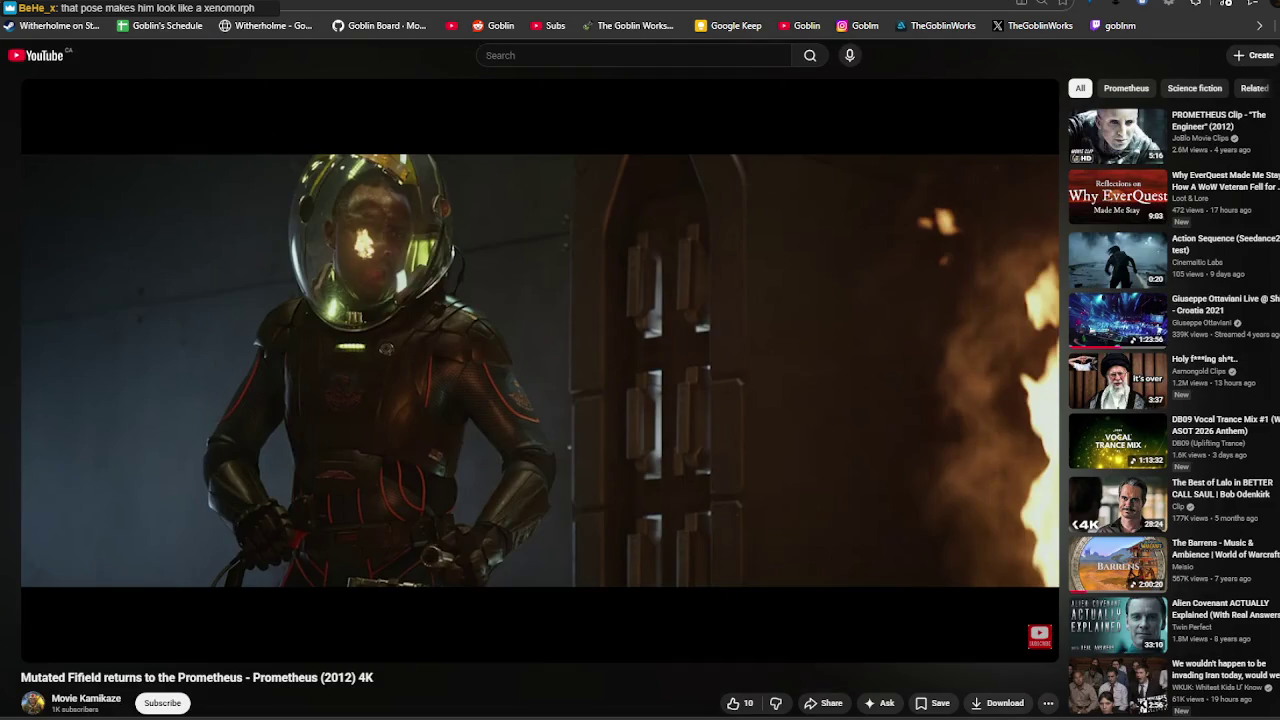
Search YouTube for 'prometheus fifield alternate mutation' using the suggestion list.
text(fifield)
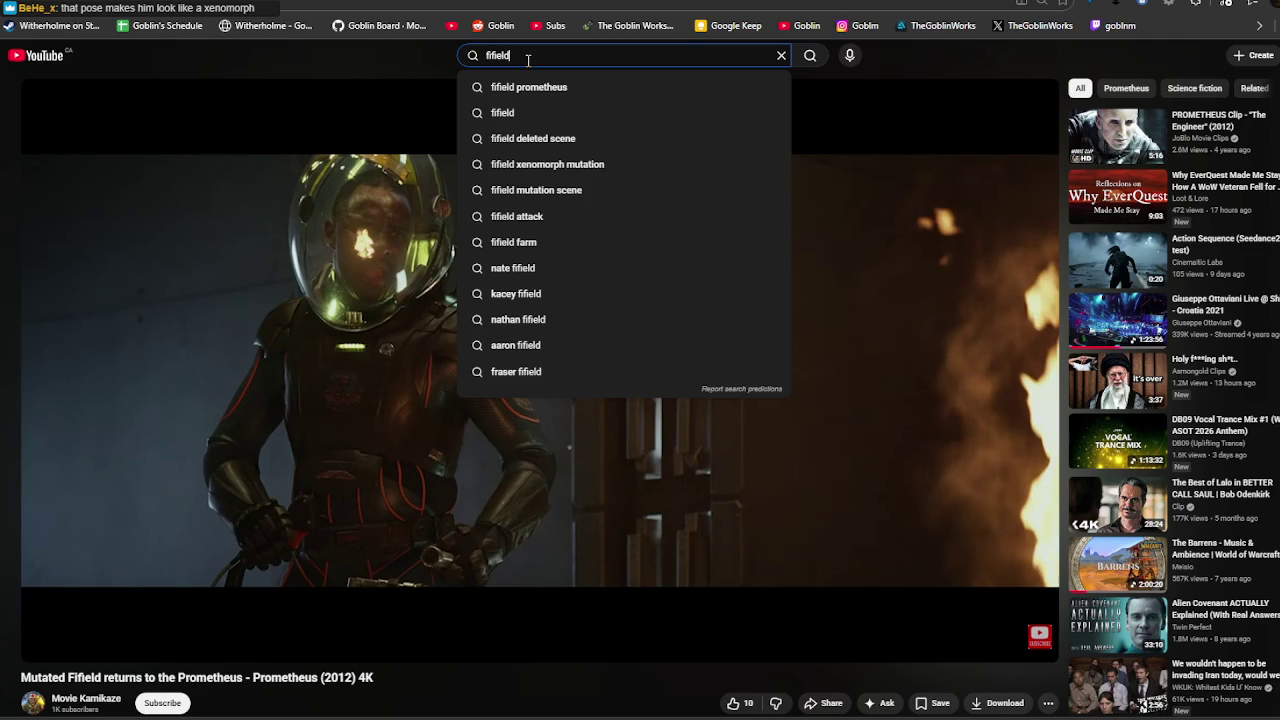
key(Down)
text(delete)
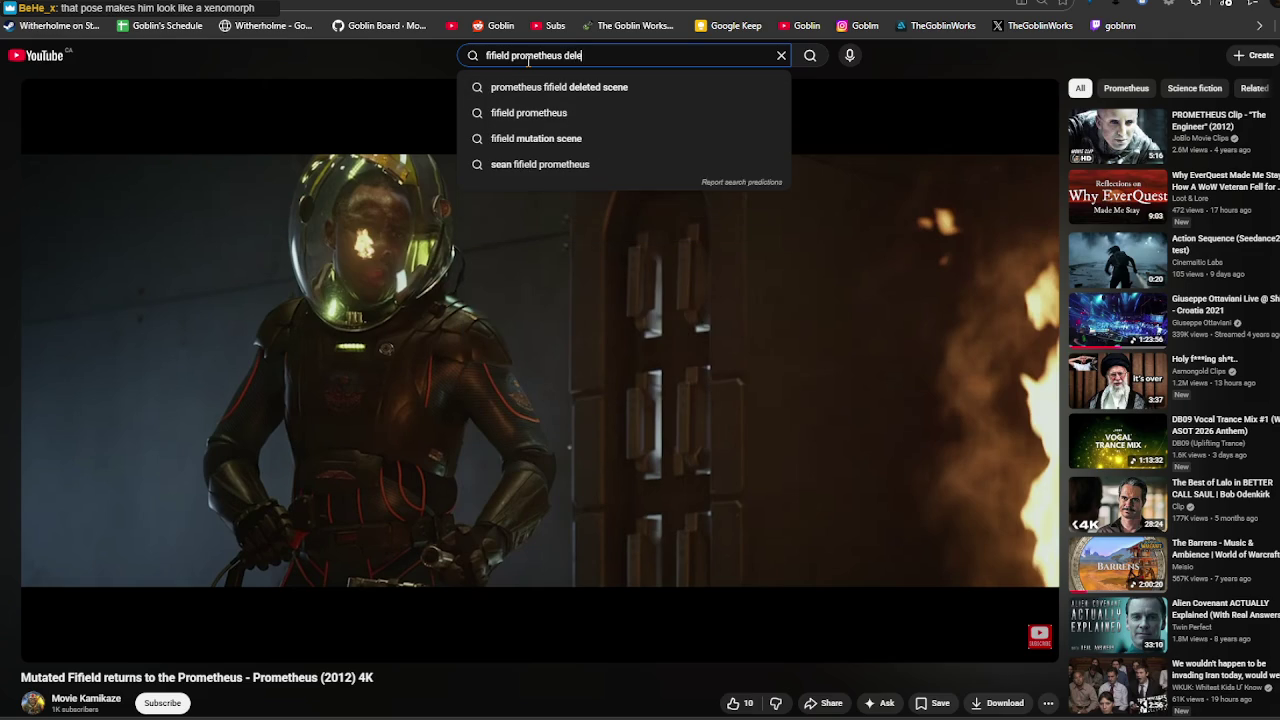
key(BackSpace)
key(BackSpace)
key(BackSpace)
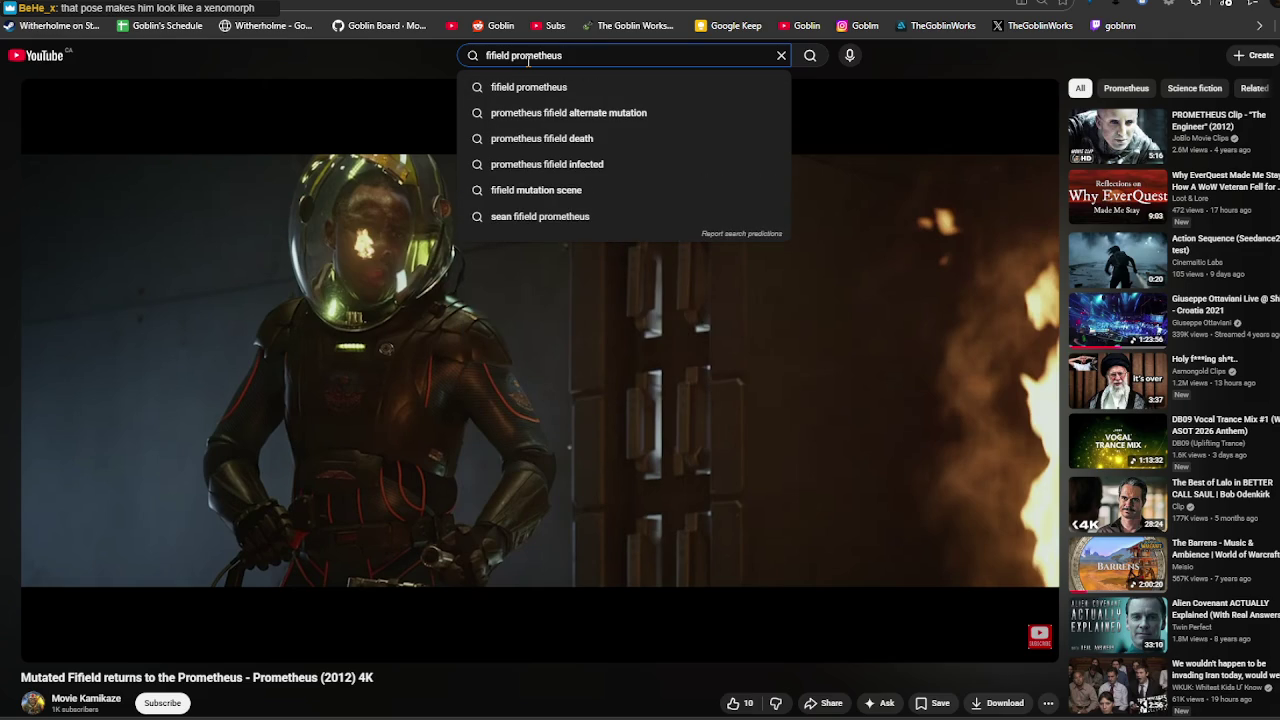
click(619, 112)
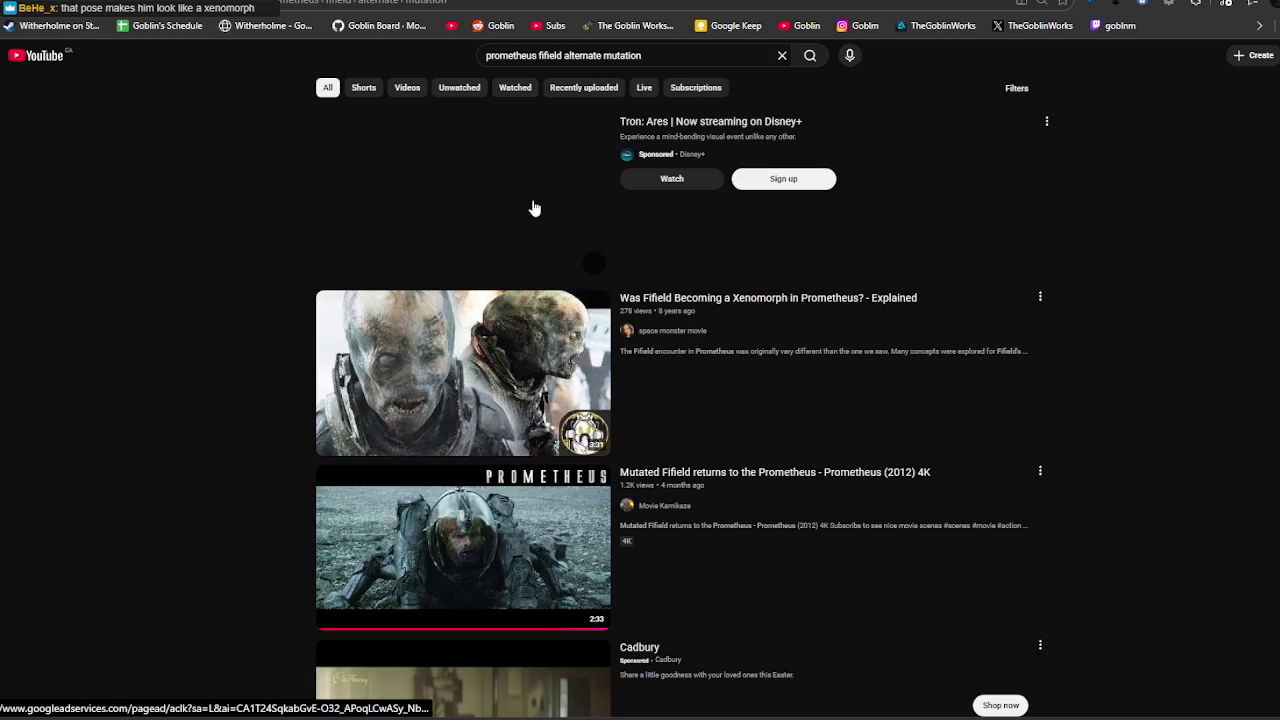
mouse_move(463, 372)
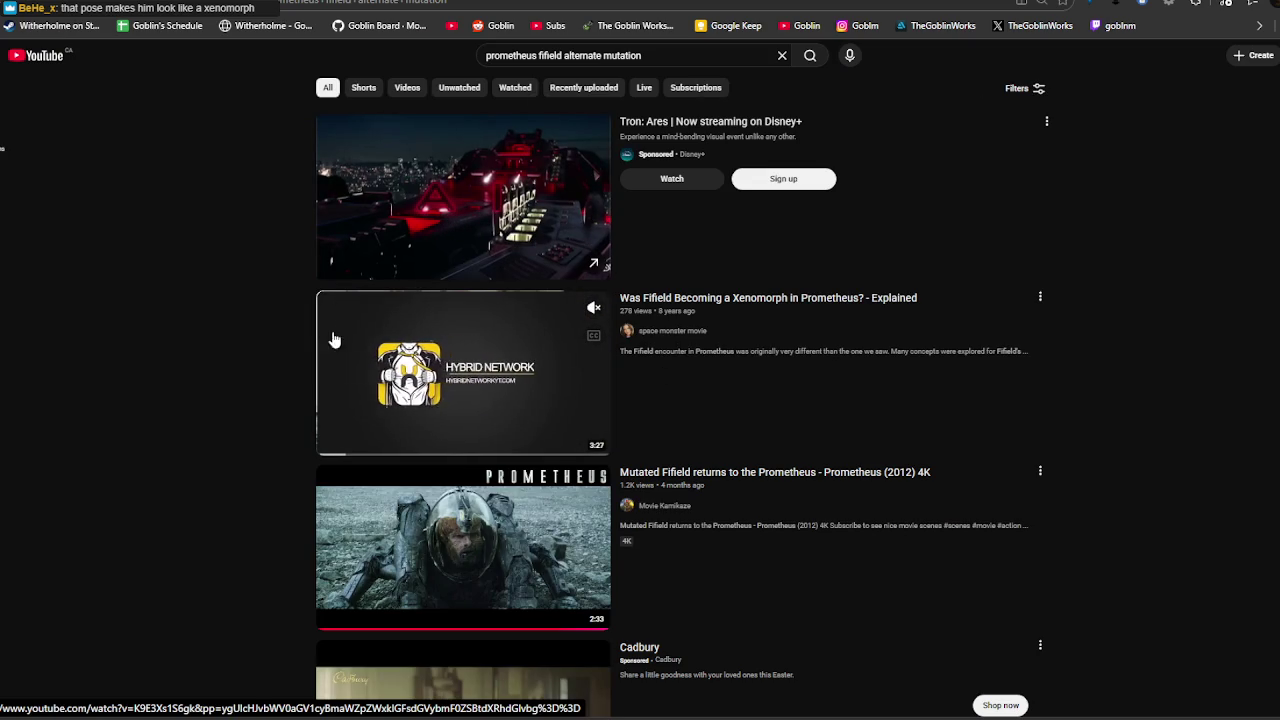
Scroll the results and open 'Prometheus Fifield's Alternate Mutation (Preview)'.
scroll(400, 352, down, 3)
scroll(459, 351, down, 3)
scroll(459, 330, up, 1)
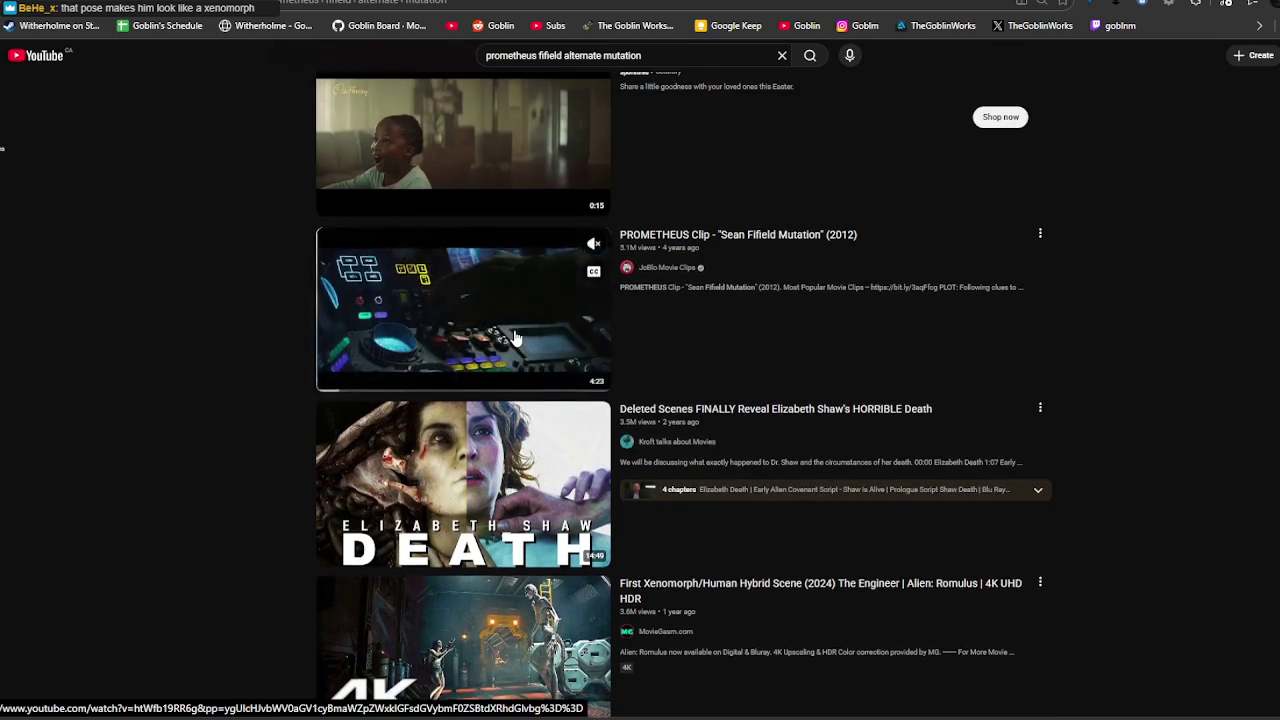
scroll(400, 320, down, 2)
scroll(294, 317, down, 2)
scroll(294, 317, down, 2)
scroll(505, 340, down, 2)
scroll(505, 340, down, 3)
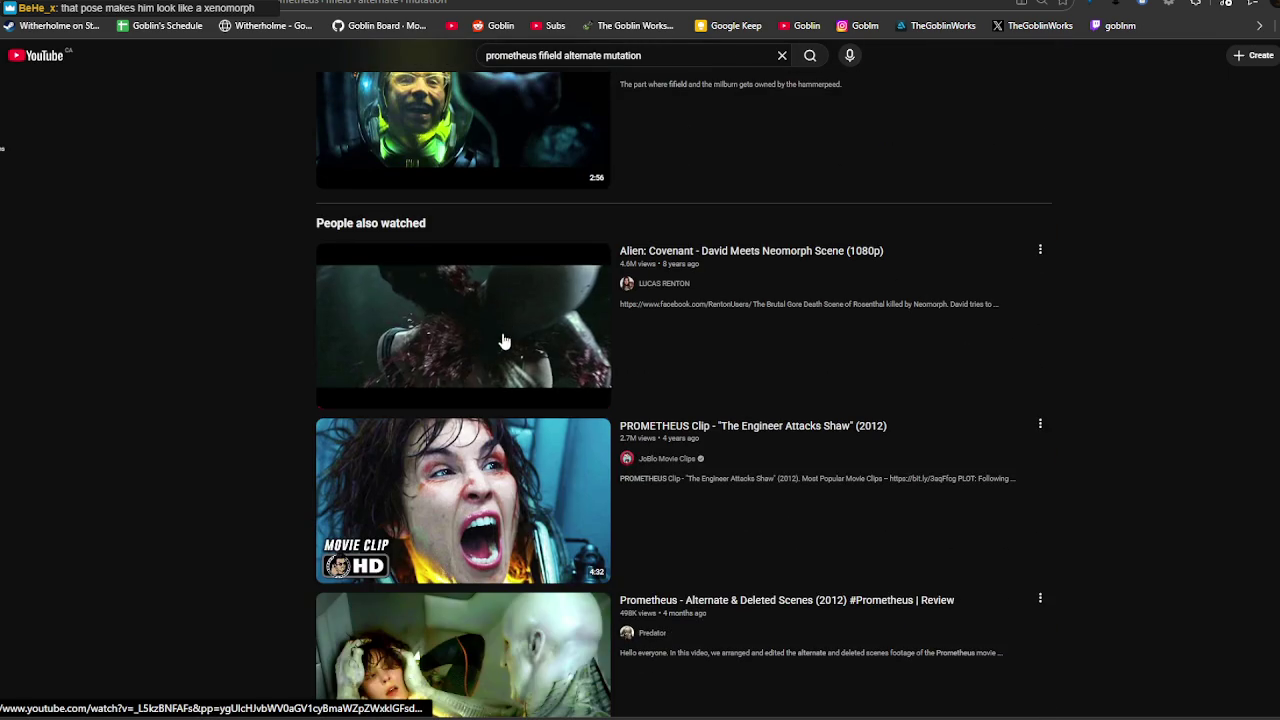
scroll(428, 330, down, 4)
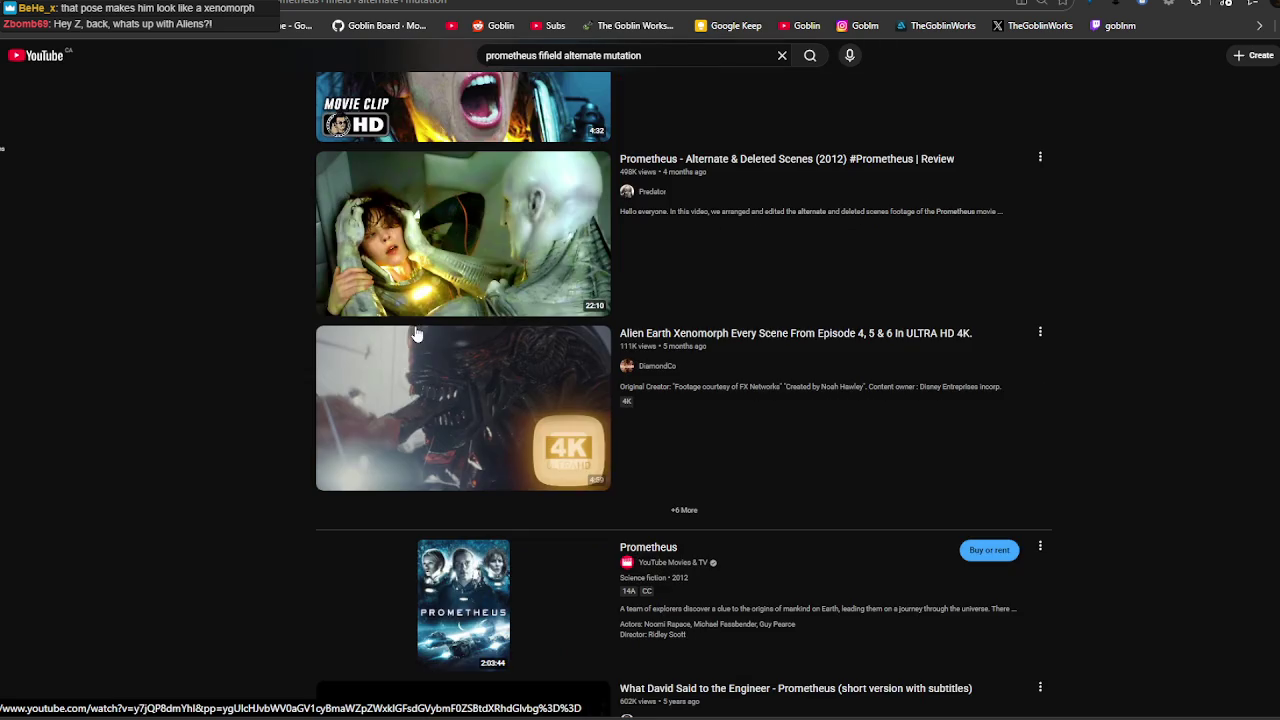
scroll(357, 323, down, 5)
scroll(337, 318, down, 2)
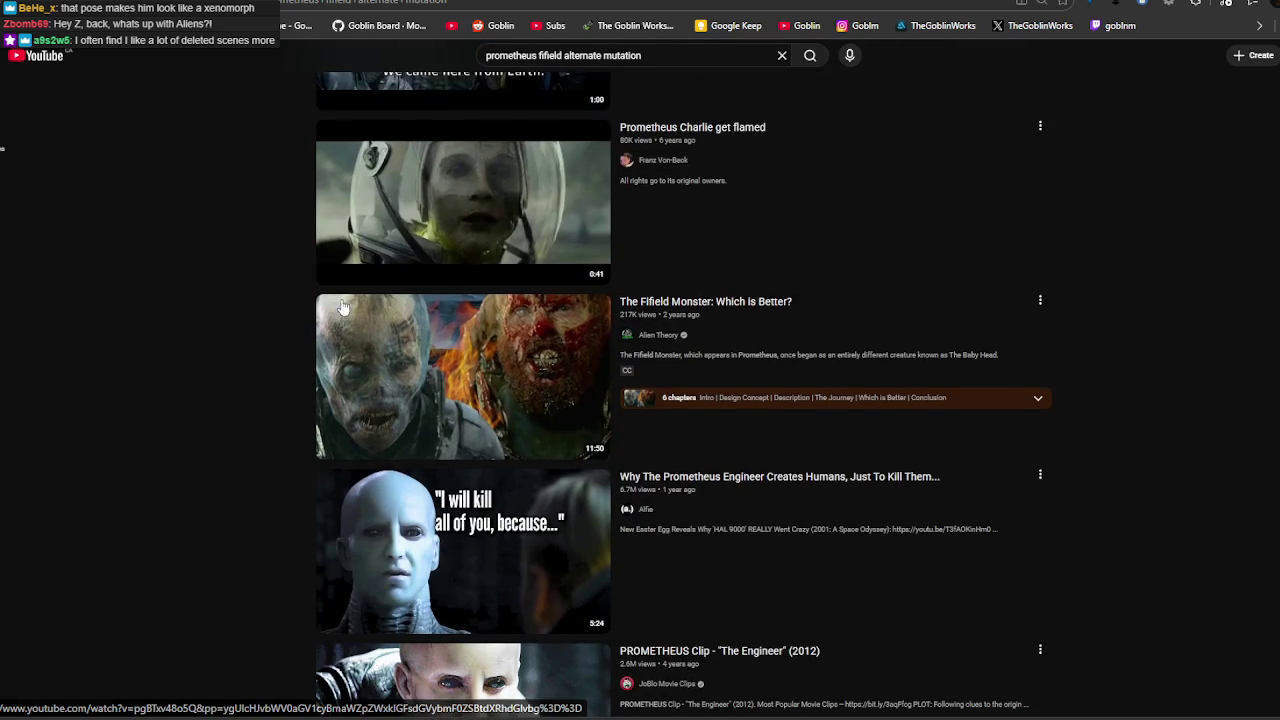
scroll(390, 309, down, 1)
scroll(420, 315, down, 2)
scroll(497, 330, down, 1)
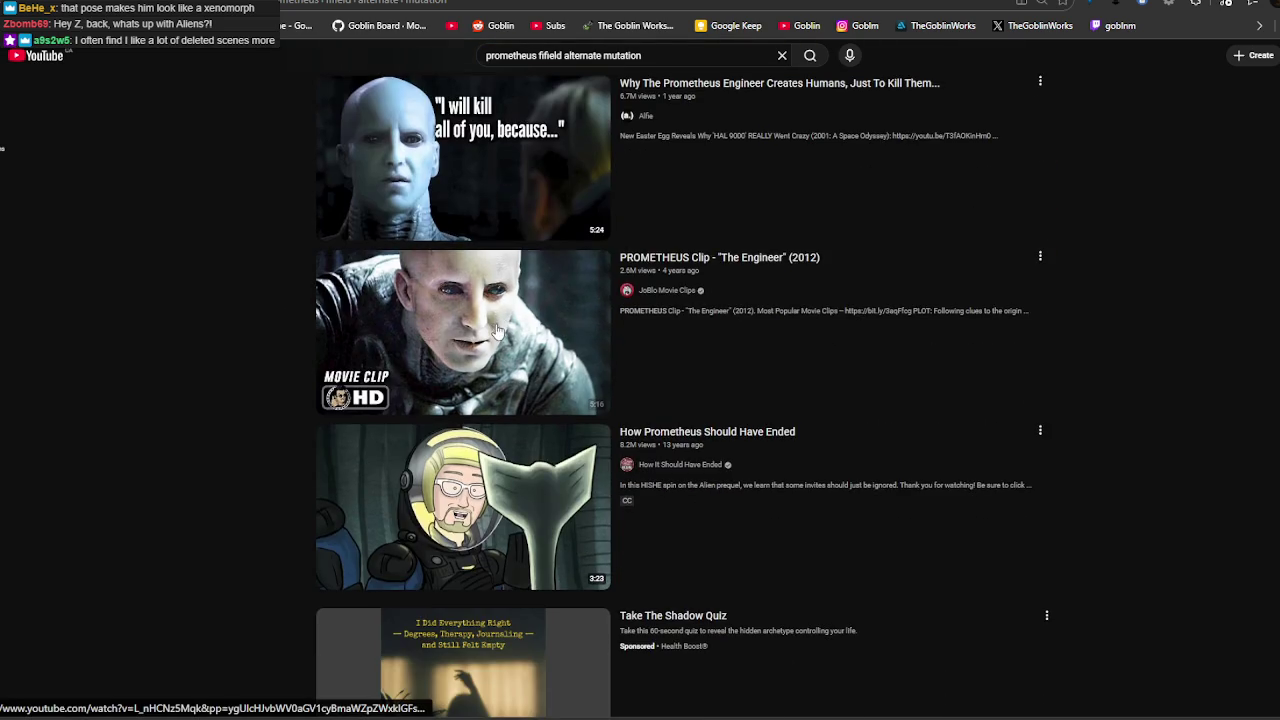
scroll(497, 330, down, 1)
scroll(481, 335, down, 3)
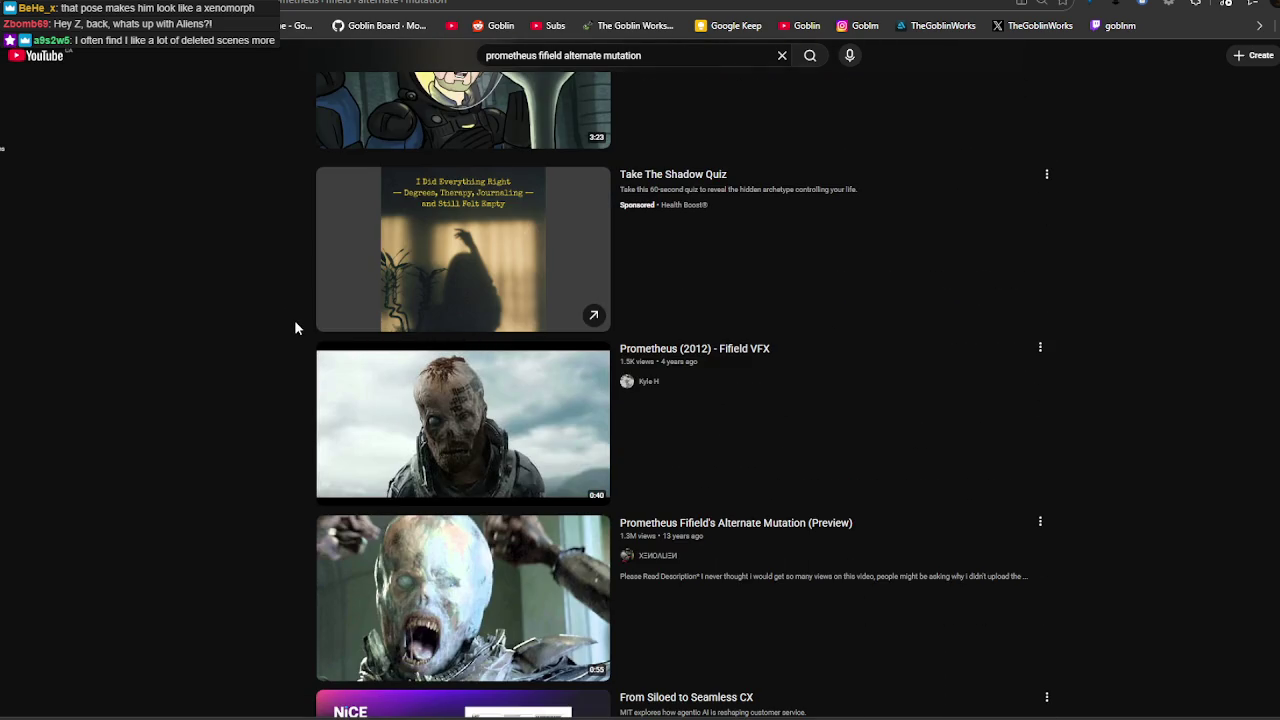
scroll(294, 319, down, 3)
mouse_move(463, 598)
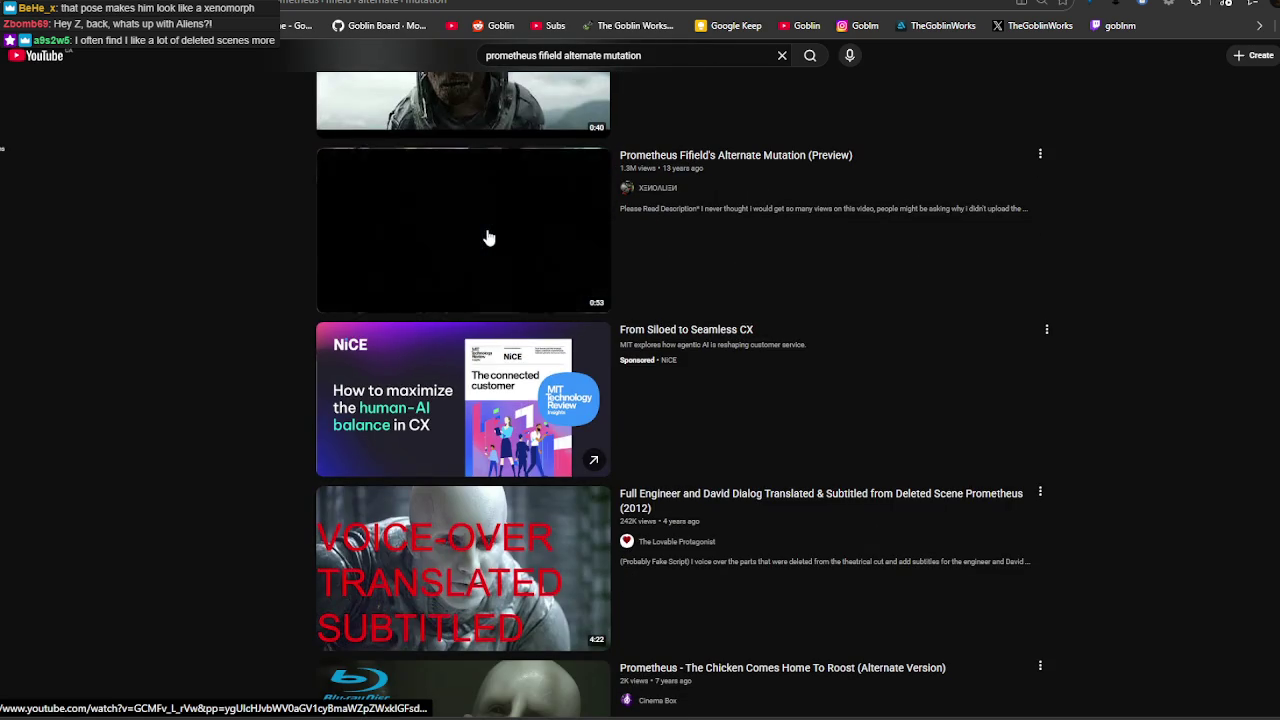
click(489, 237)
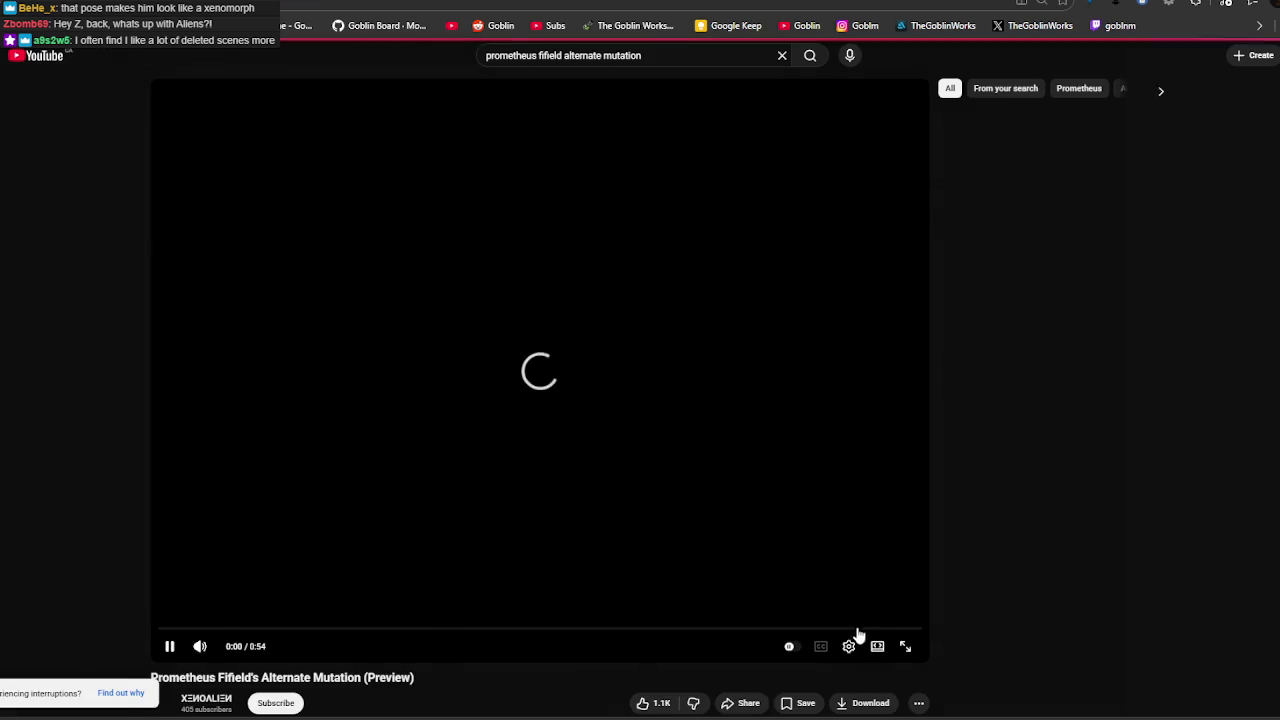
Skim the Alternate Mutation preview full screen to about 0:35, then exit full screen.
click(902, 648)
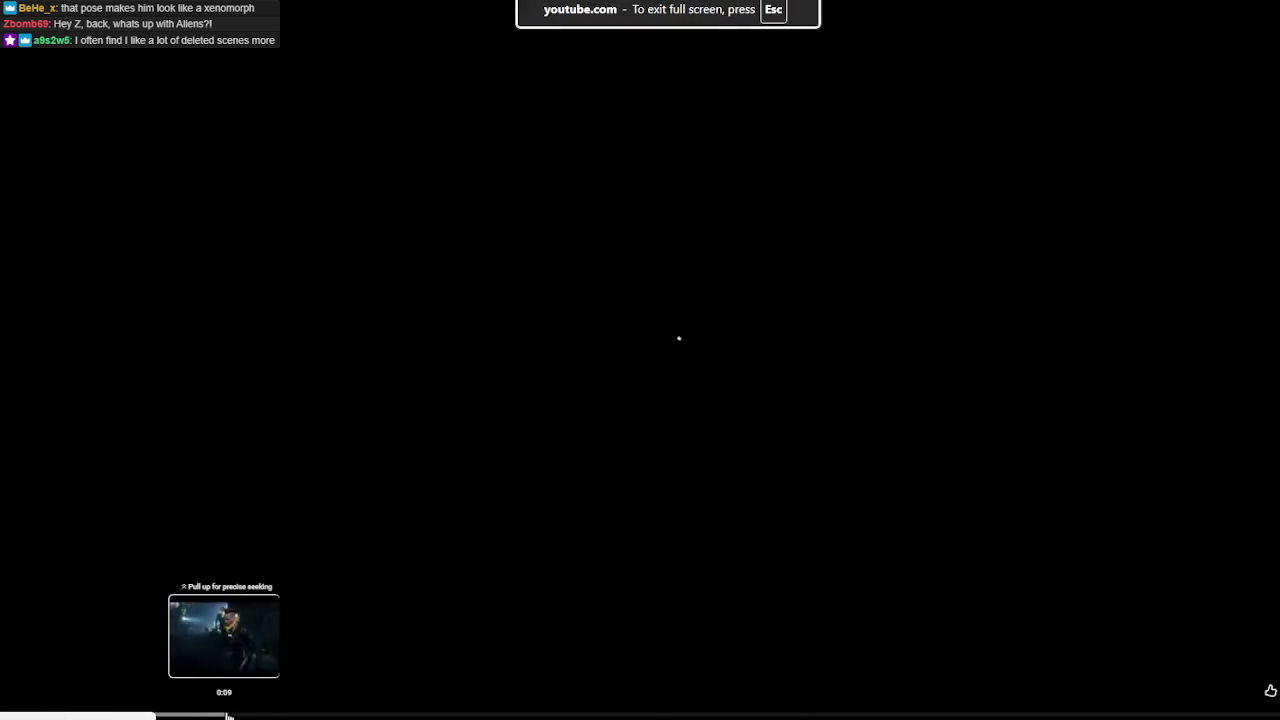
drag(230, 714, 448, 716)
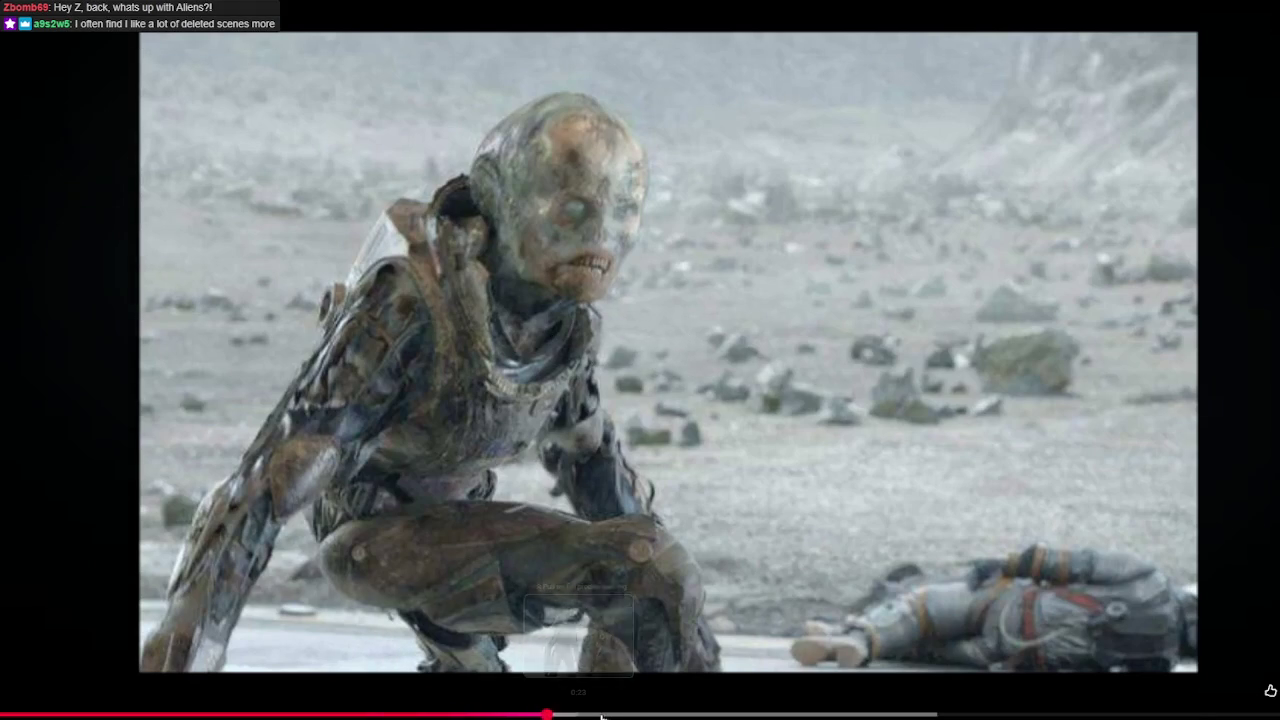
drag(545, 714, 631, 714)
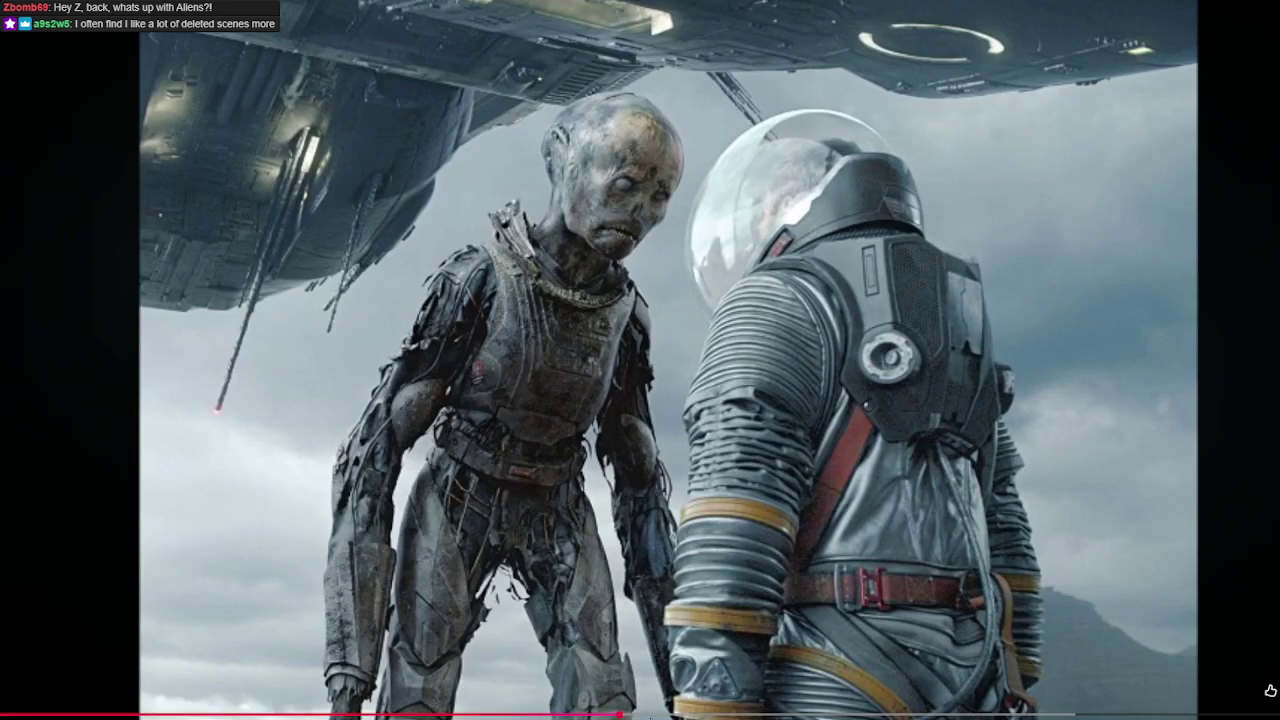
drag(710, 714, 856, 716)
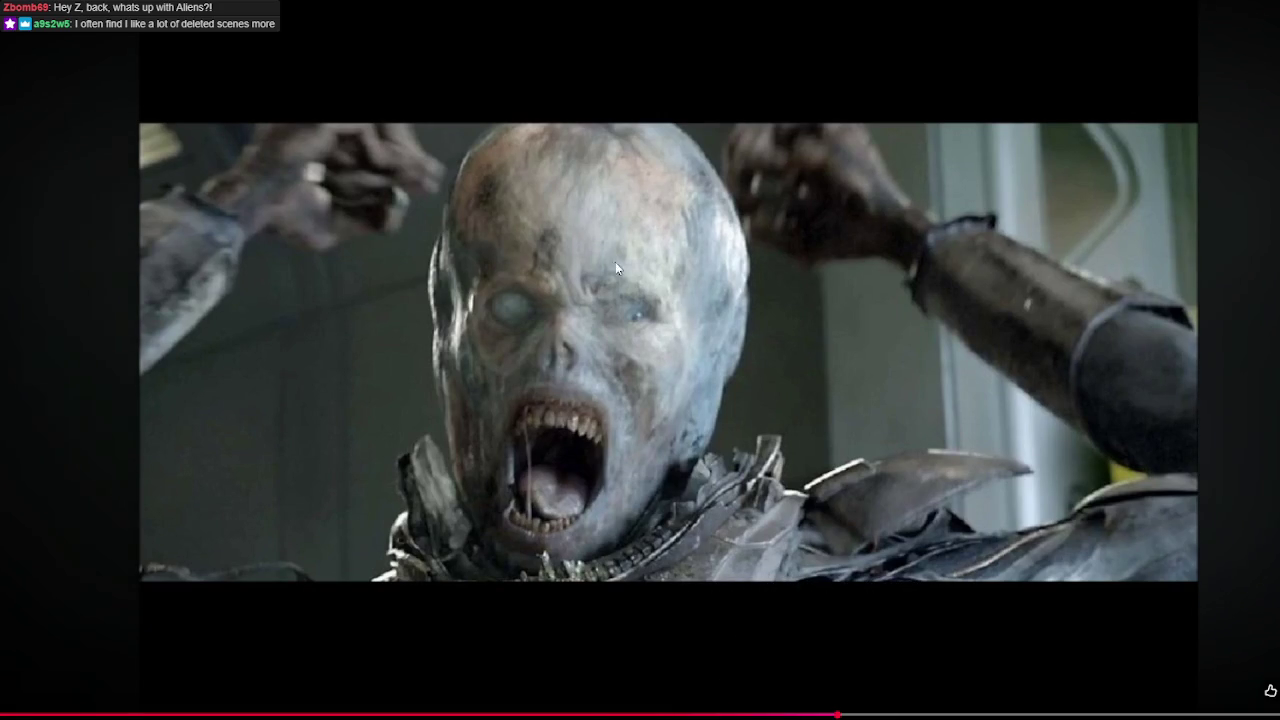
click(558, 712)
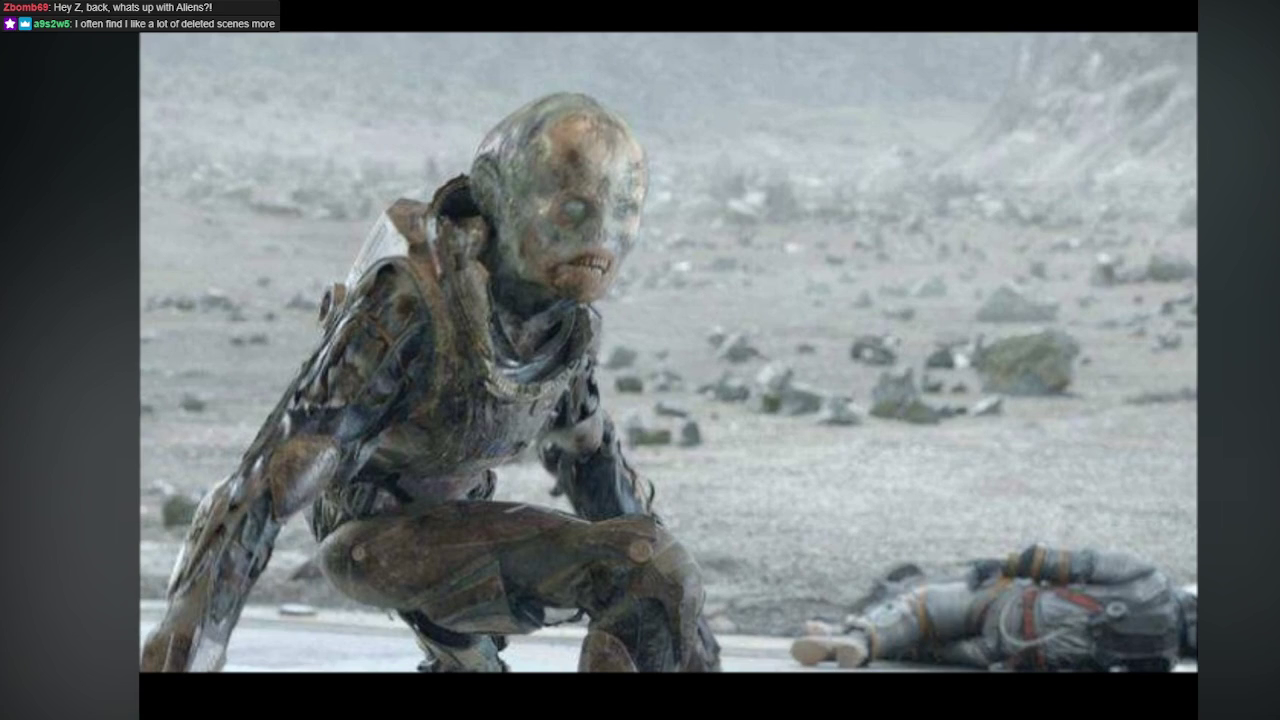
click(702, 294)
click(838, 638)
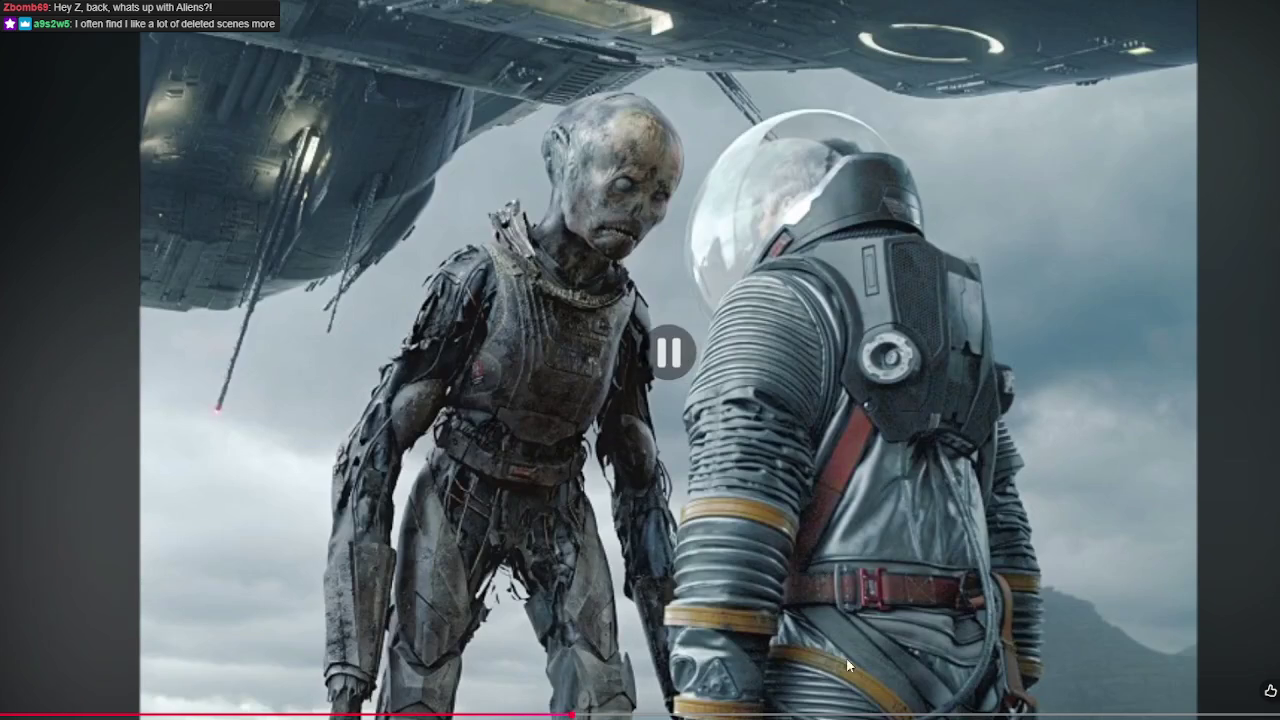
click(890, 716)
key(Escape)
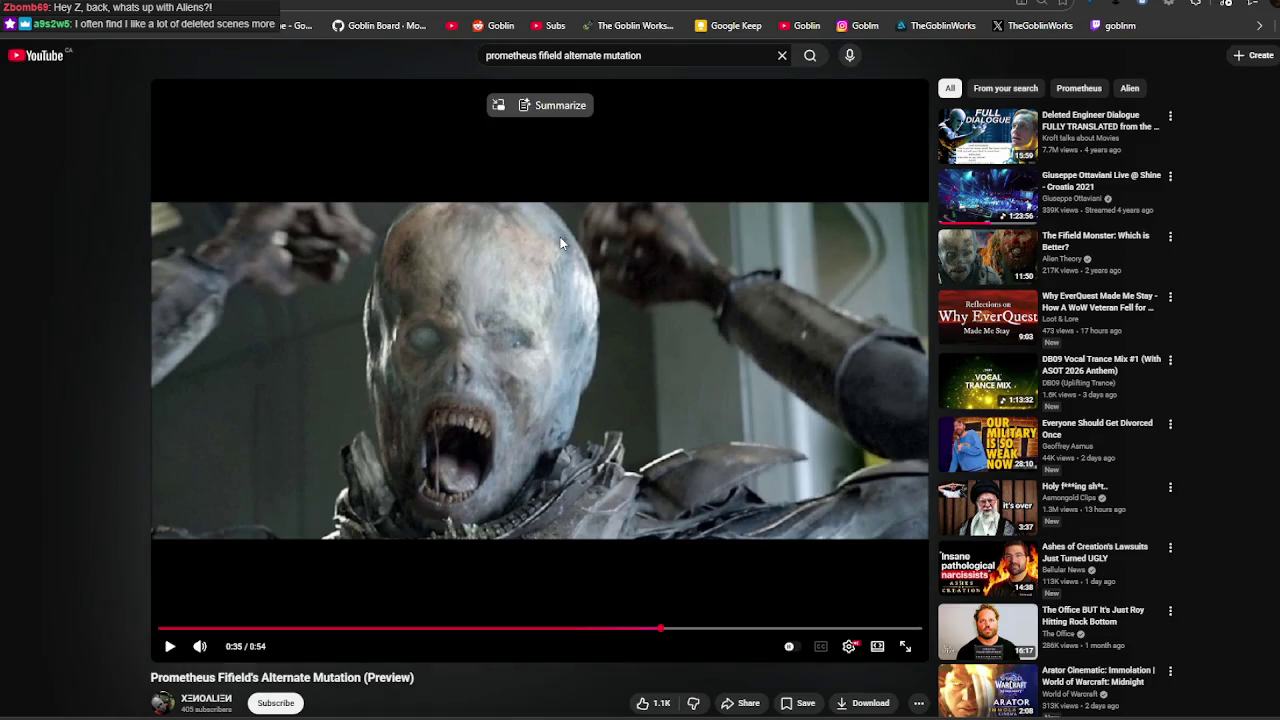
Return to the search results and play 'Prometheus (2012) - Alternate Fifield Mutation Scene' full screen.
scroll(561, 243, down, 2)
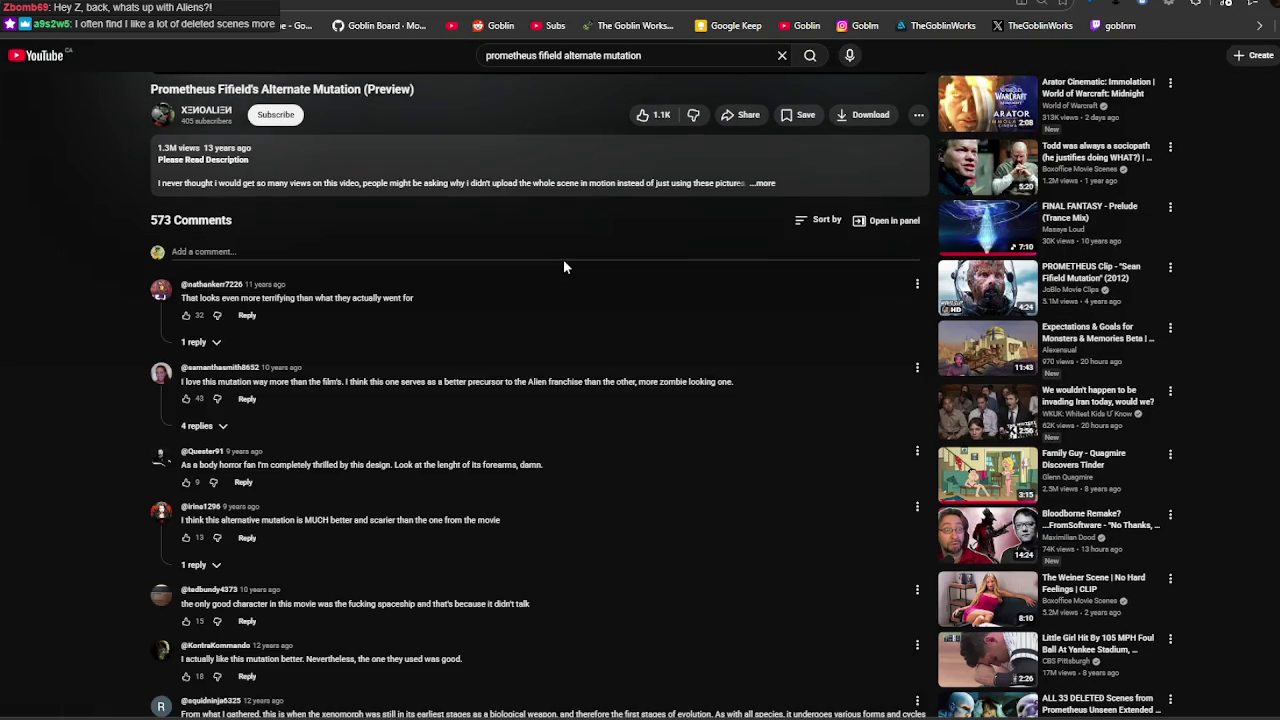
scroll(563, 259, up, 5)
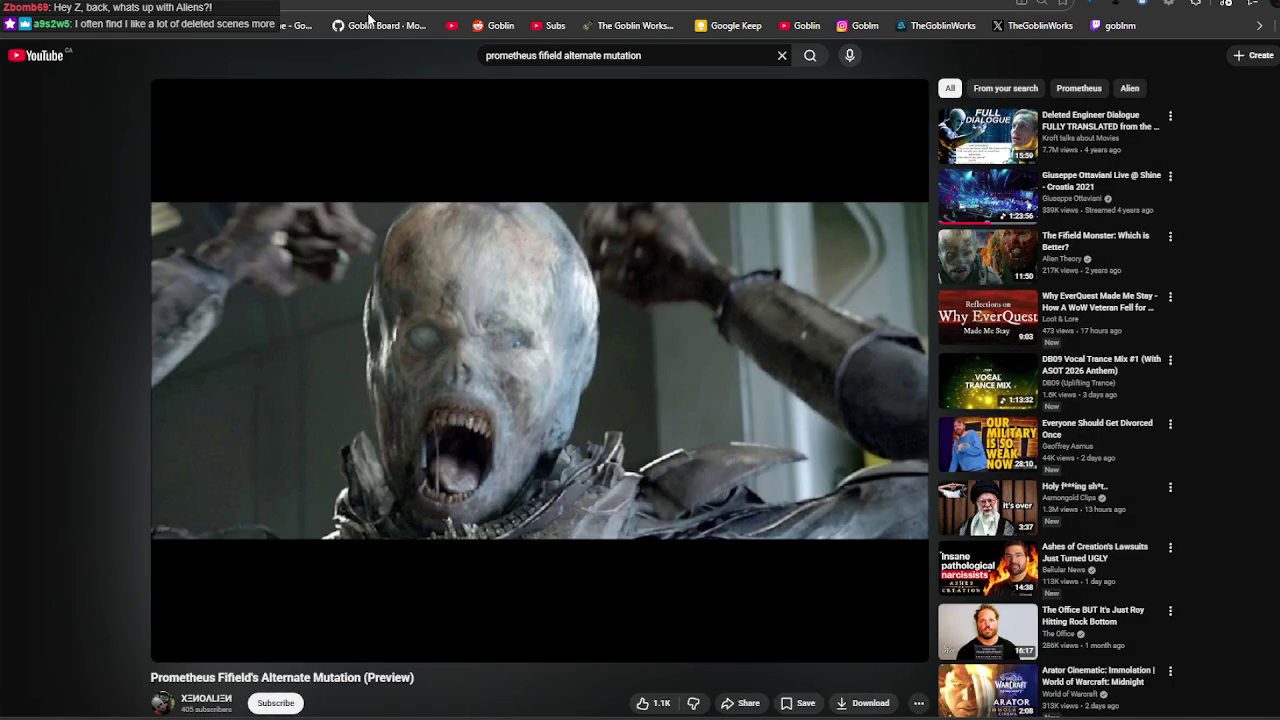
key(alt+Left)
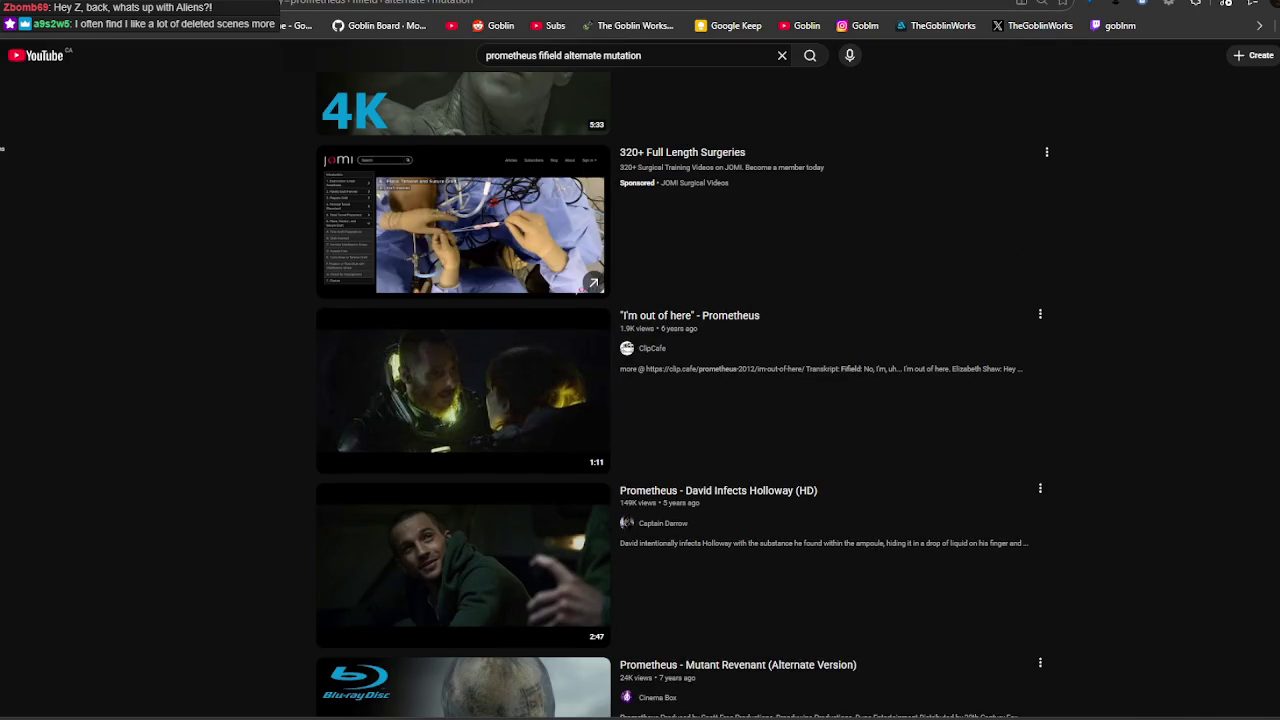
scroll(500, 380, up, 5)
scroll(500, 380, up, 5)
scroll(500, 380, up, 5)
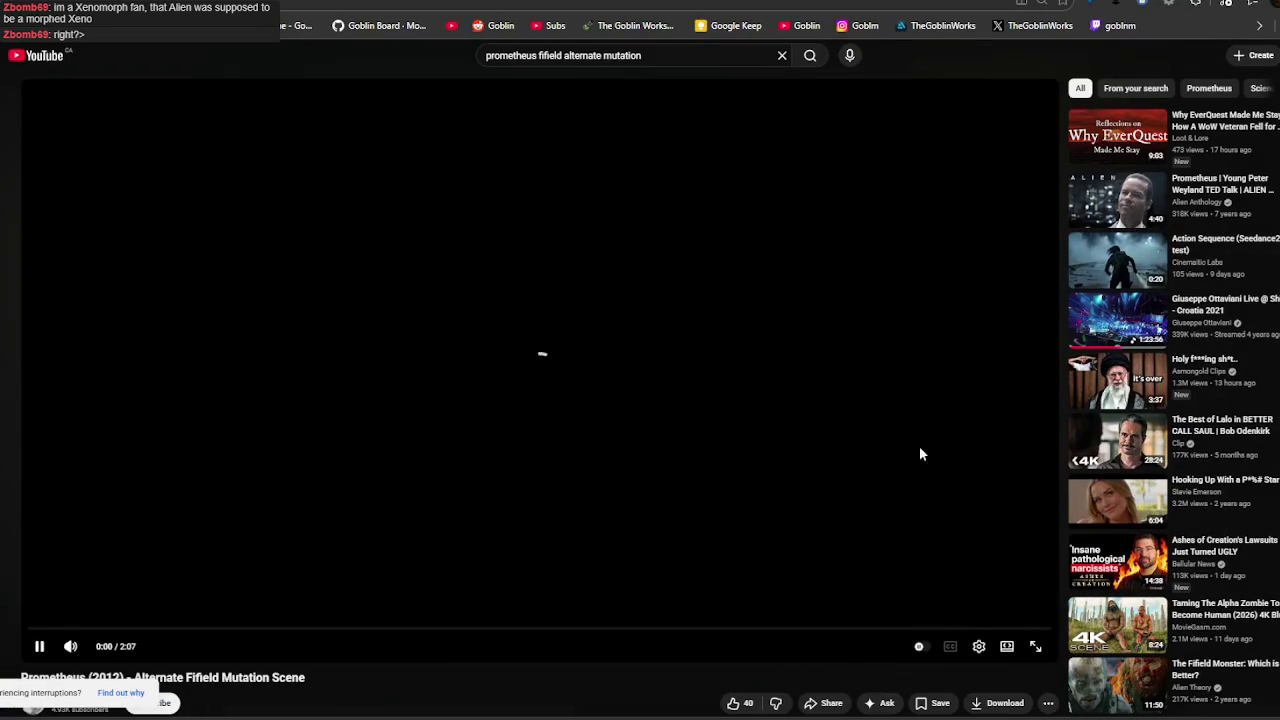
click(1036, 646)
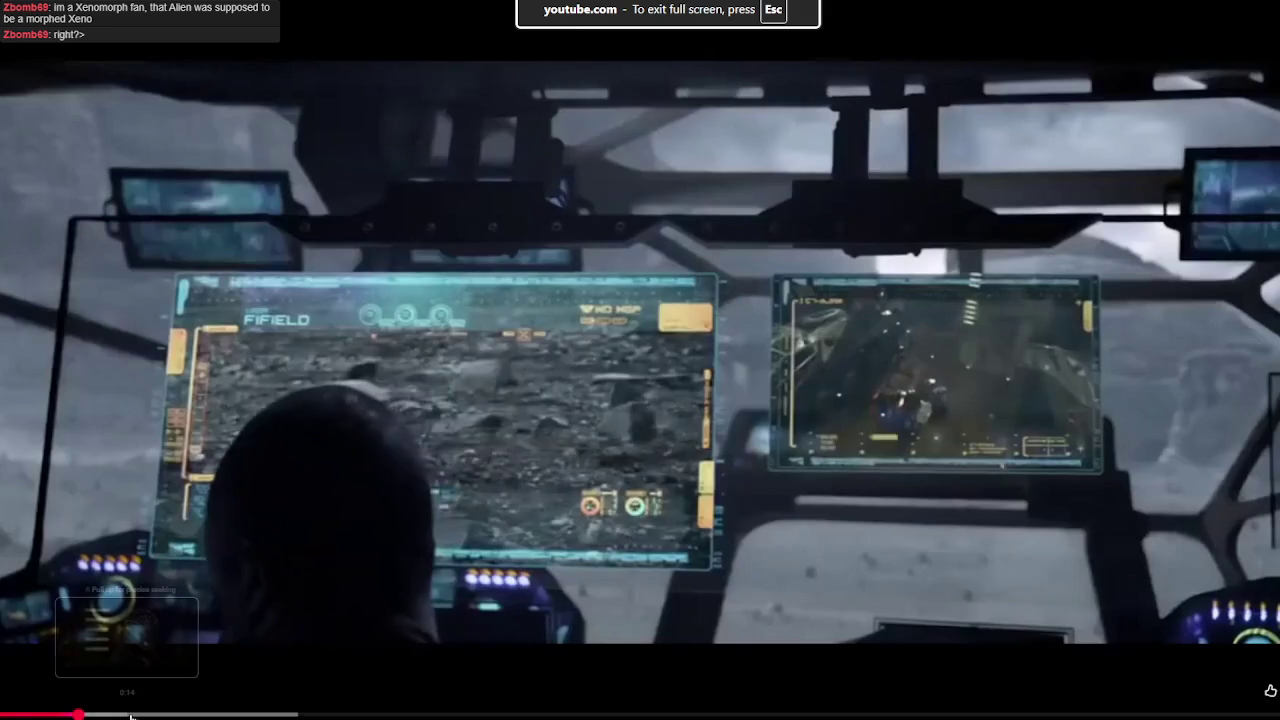
Seek ahead in the mutation scene to the ship corridor, then pause it.
click(130, 716)
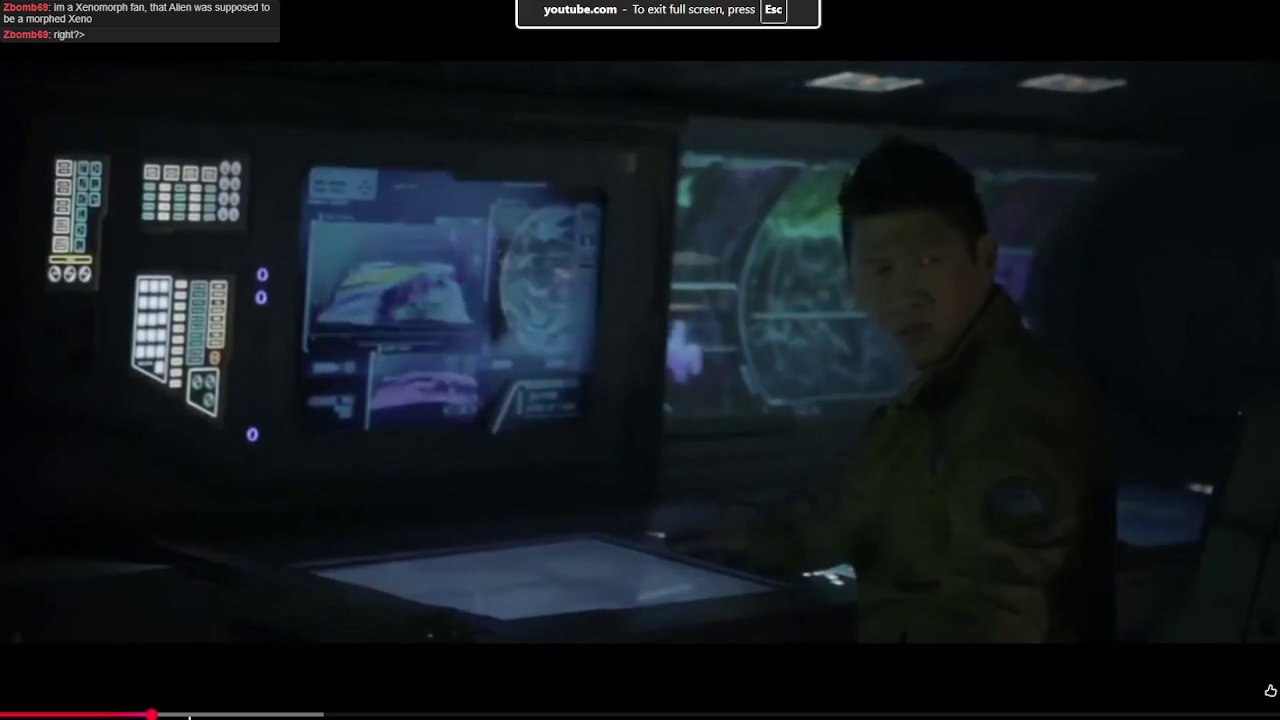
click(207, 716)
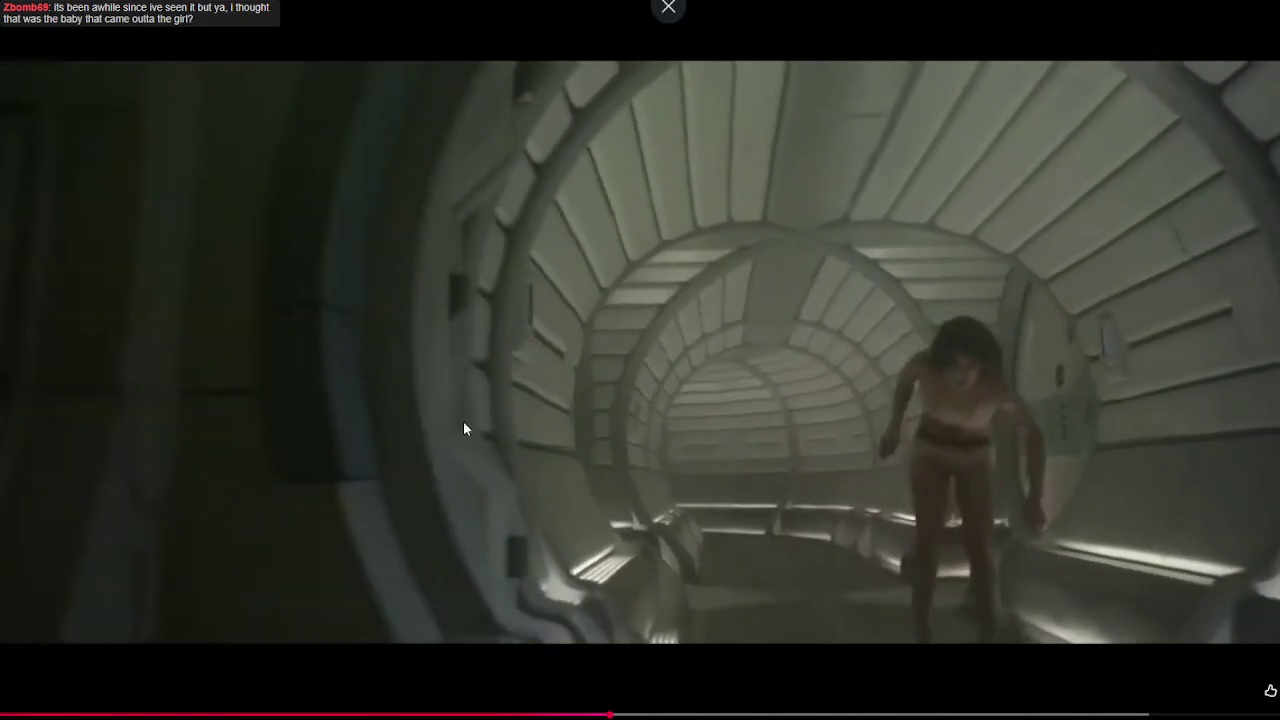
click(666, 668)
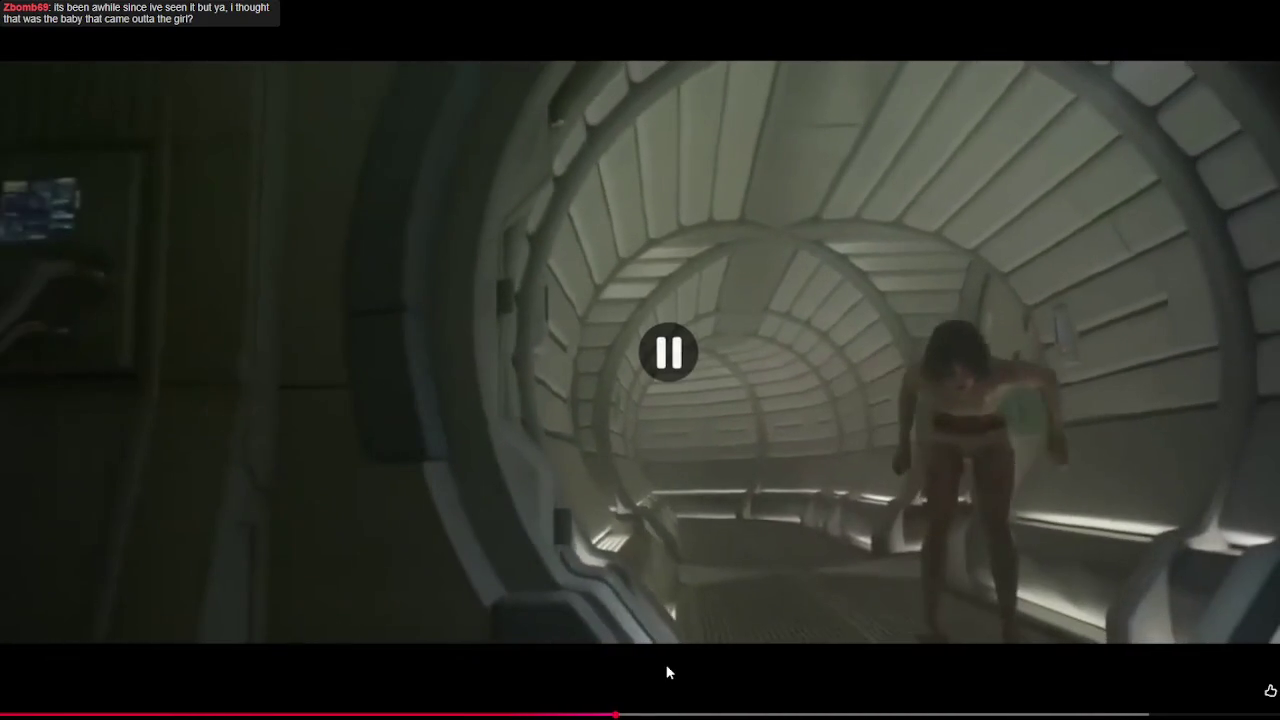
Scrub back to the tunnel scene, play through the crew torching Fifield, then exit full screen.
click(679, 714)
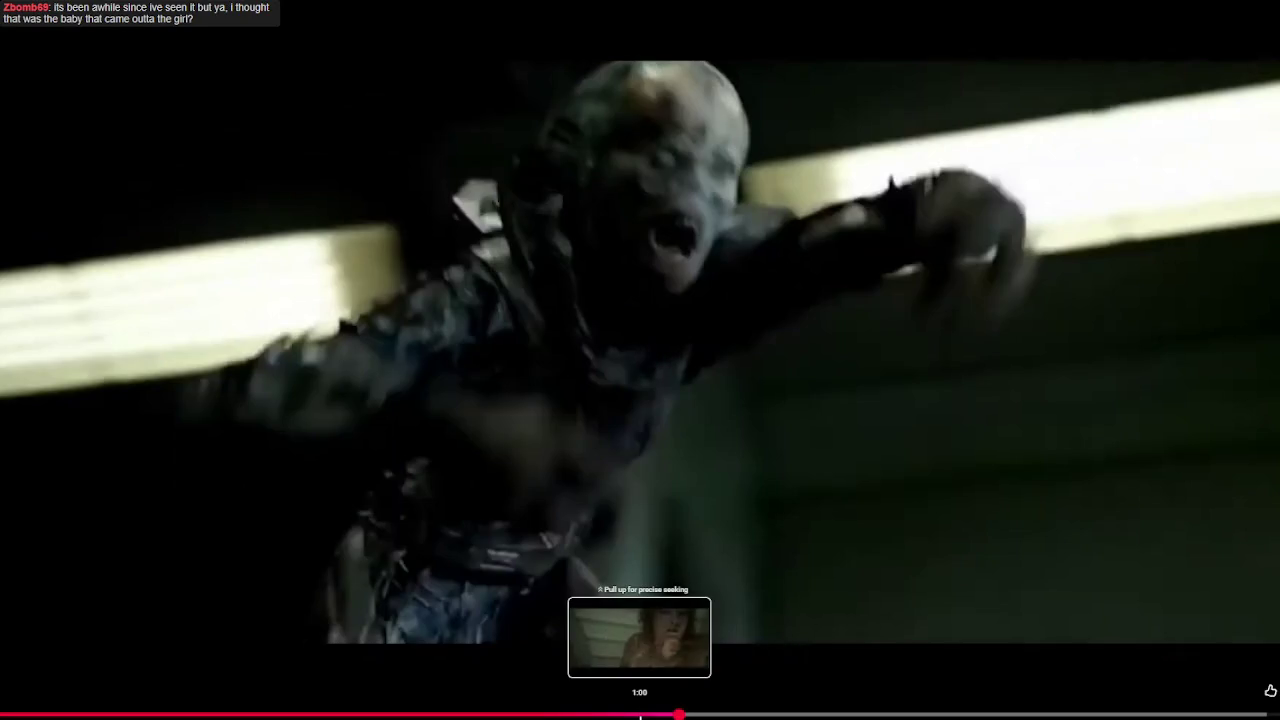
drag(724, 716, 640, 714)
click(654, 448)
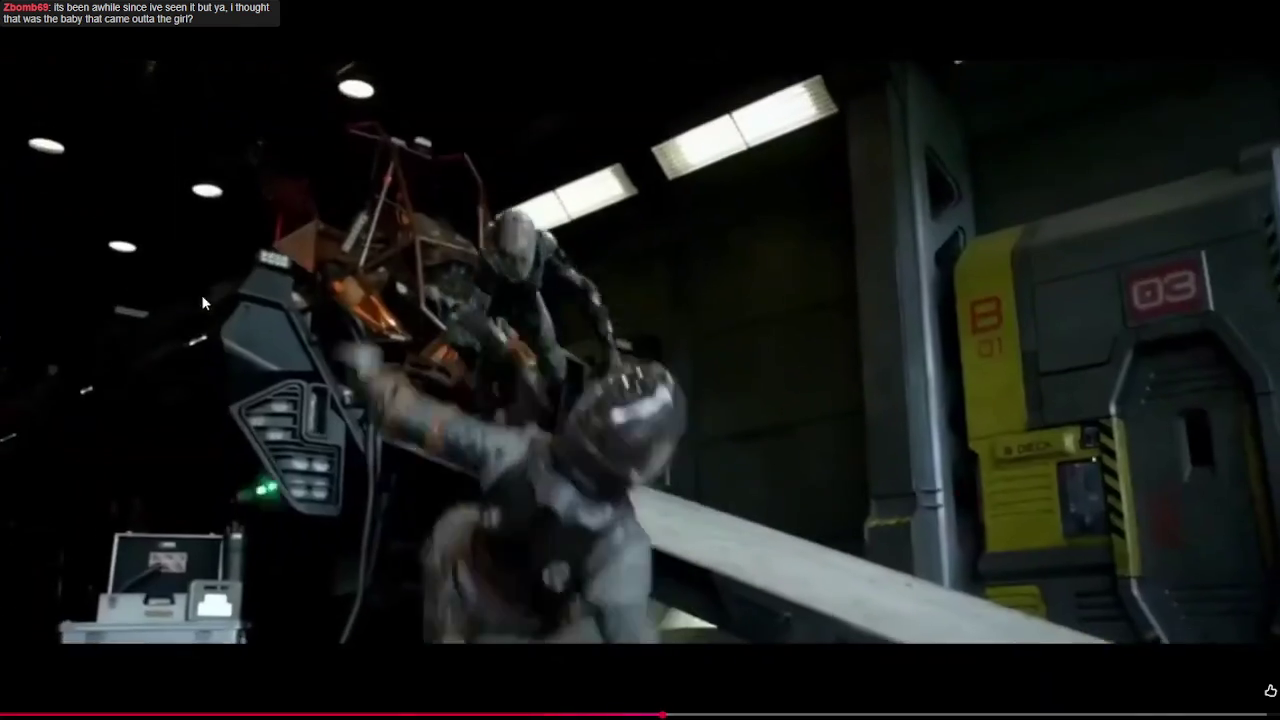
click(553, 461)
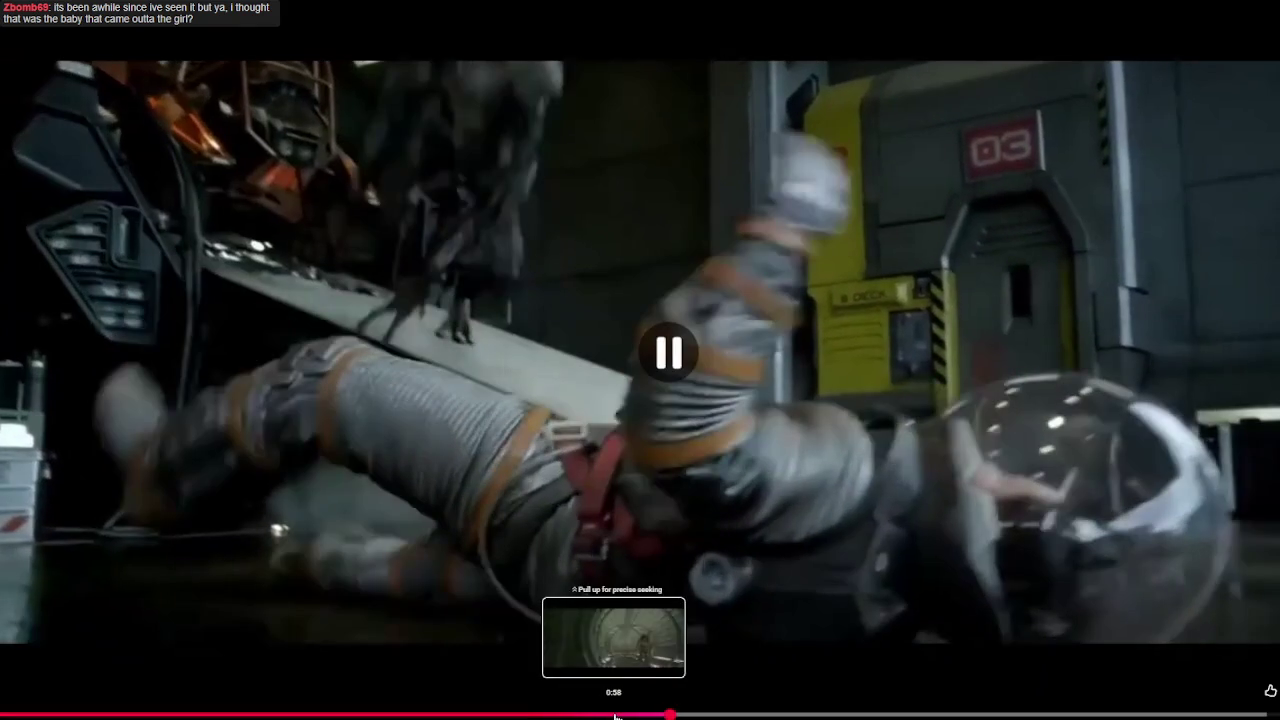
click(605, 714)
click(435, 383)
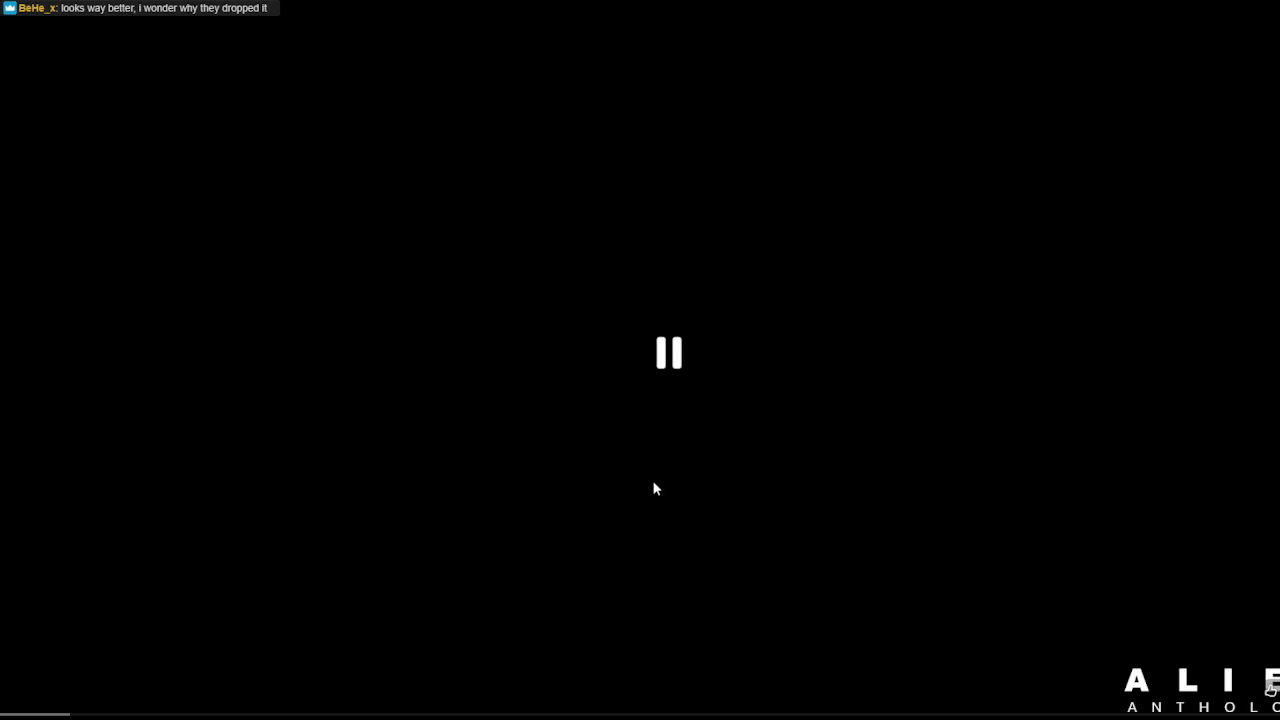
key(Escape)
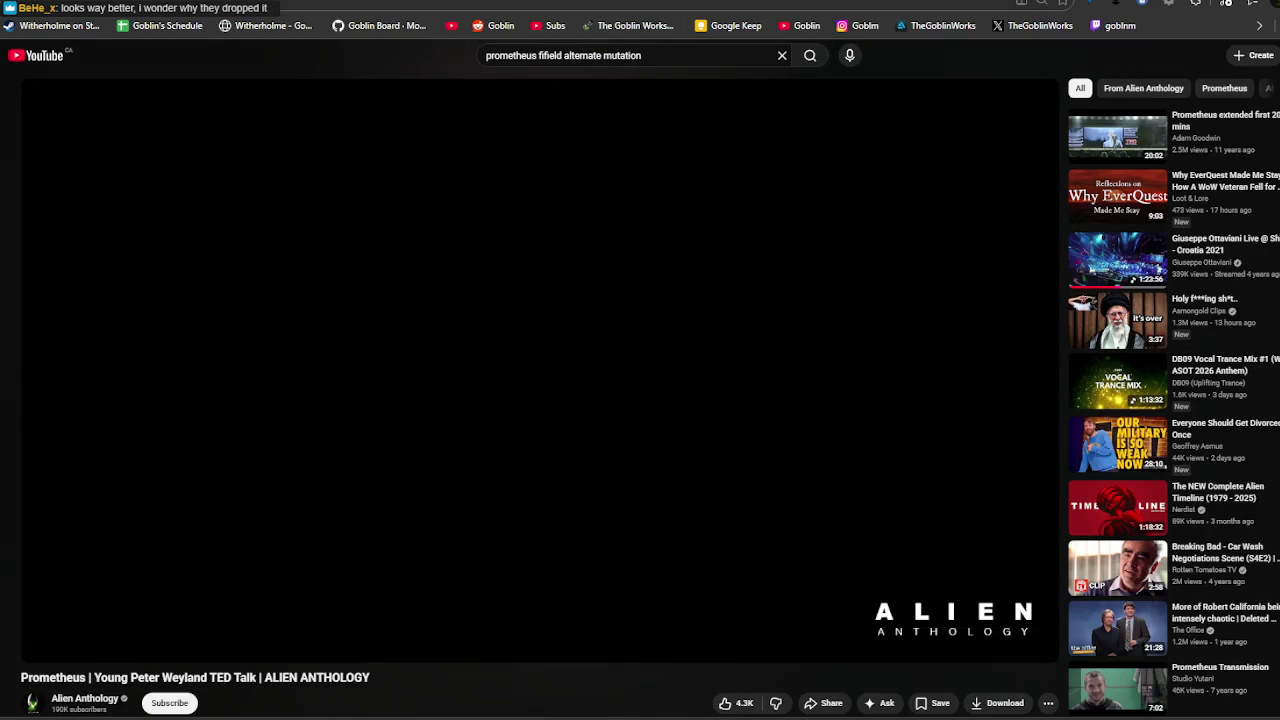
Return to Rainflower.psd with the Brush tool and toggle Layer 3's visibility off and on.
key(alt+Tab)
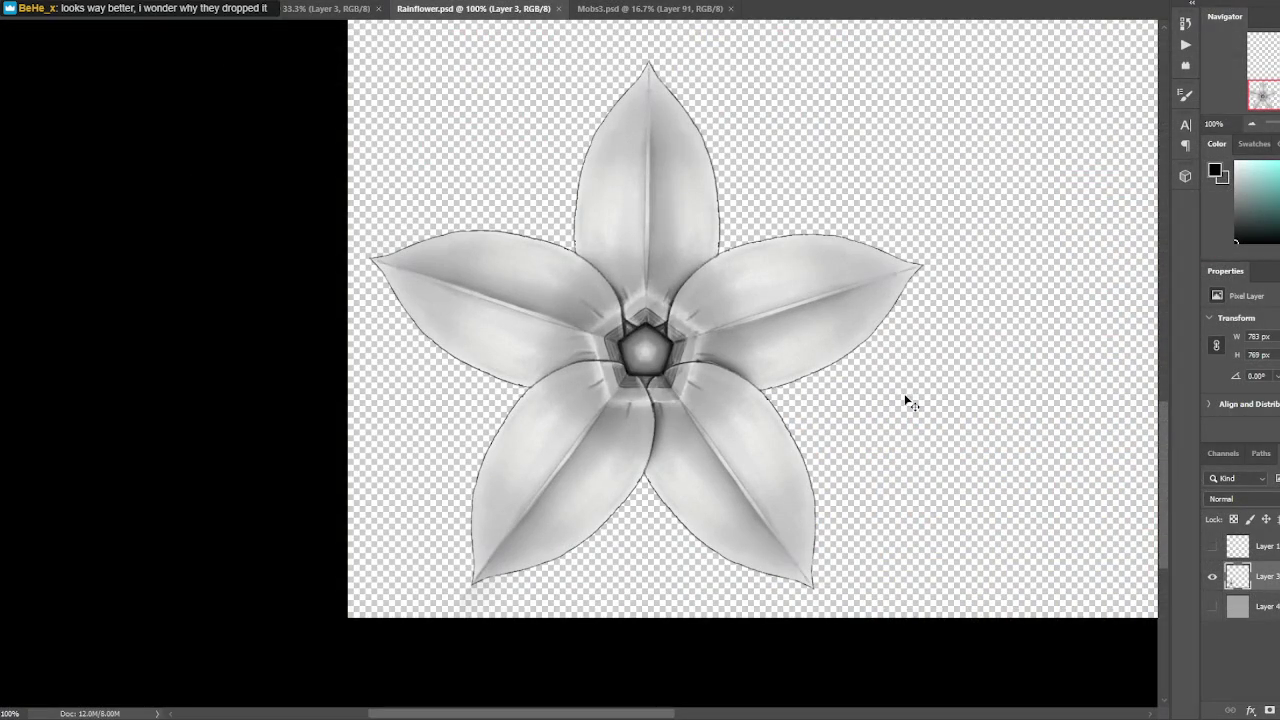
key(b)
click(1208, 579)
click(1208, 580)
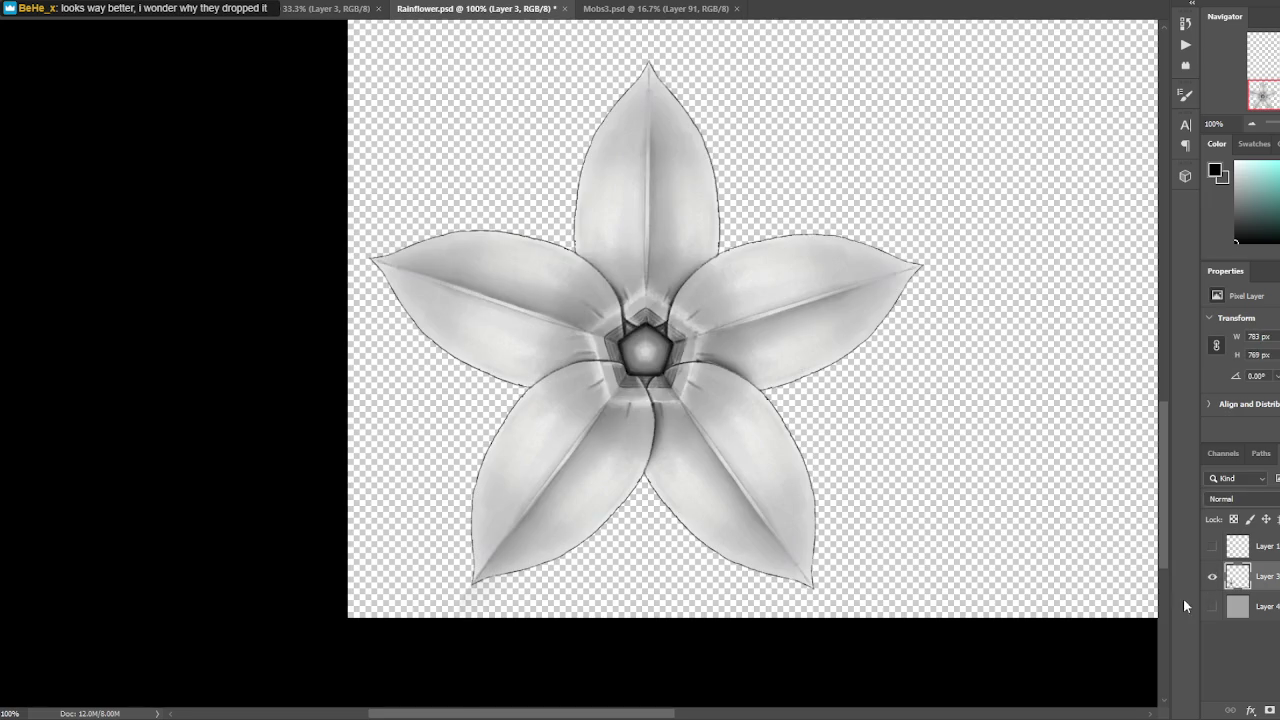
Enlarge the brush, paint dark test strokes near the right petals, and undo them.
key(bracketright)
drag(745, 372, 845, 384)
key(ctrl+z)
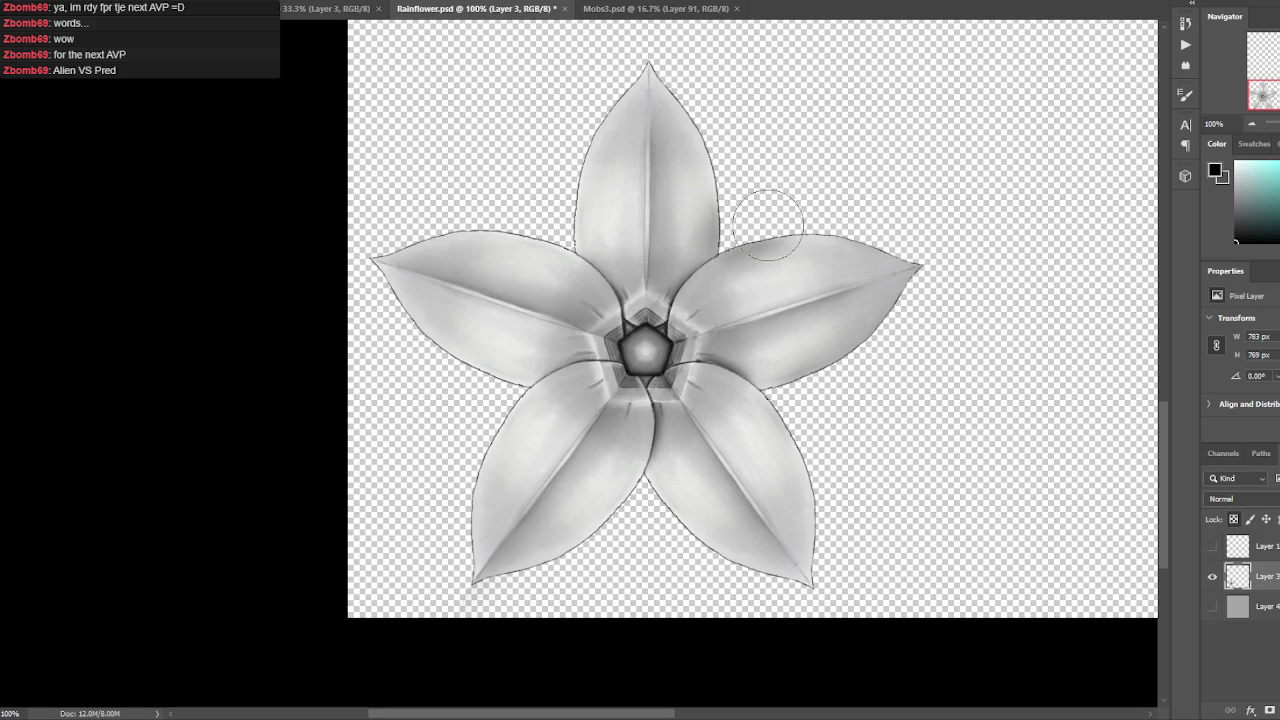
key(ctrl+z)
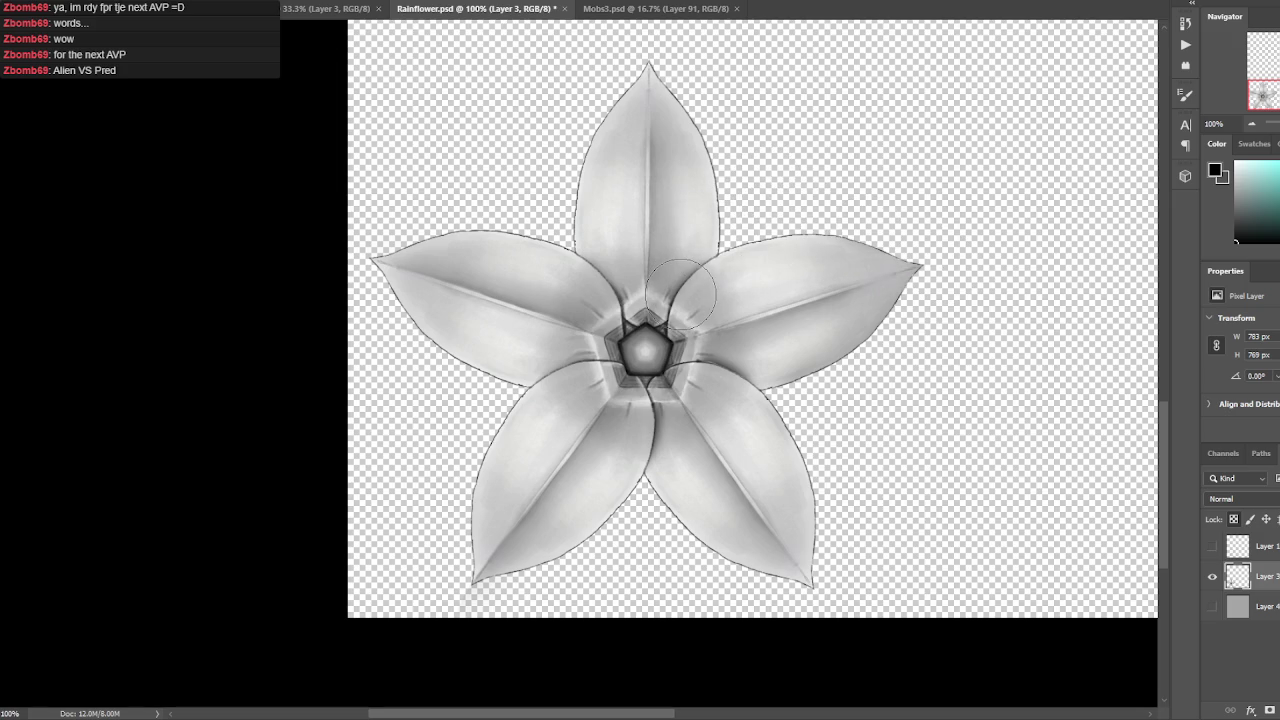
Shrink the brush, undo a stroke, and add a new Layer 5 clipped to Layer 3's flower.
key(bracketleft)
key(bracketleft)
key(bracketleft)
key(ctrl+z)
key(ctrl+shift+alt+n)
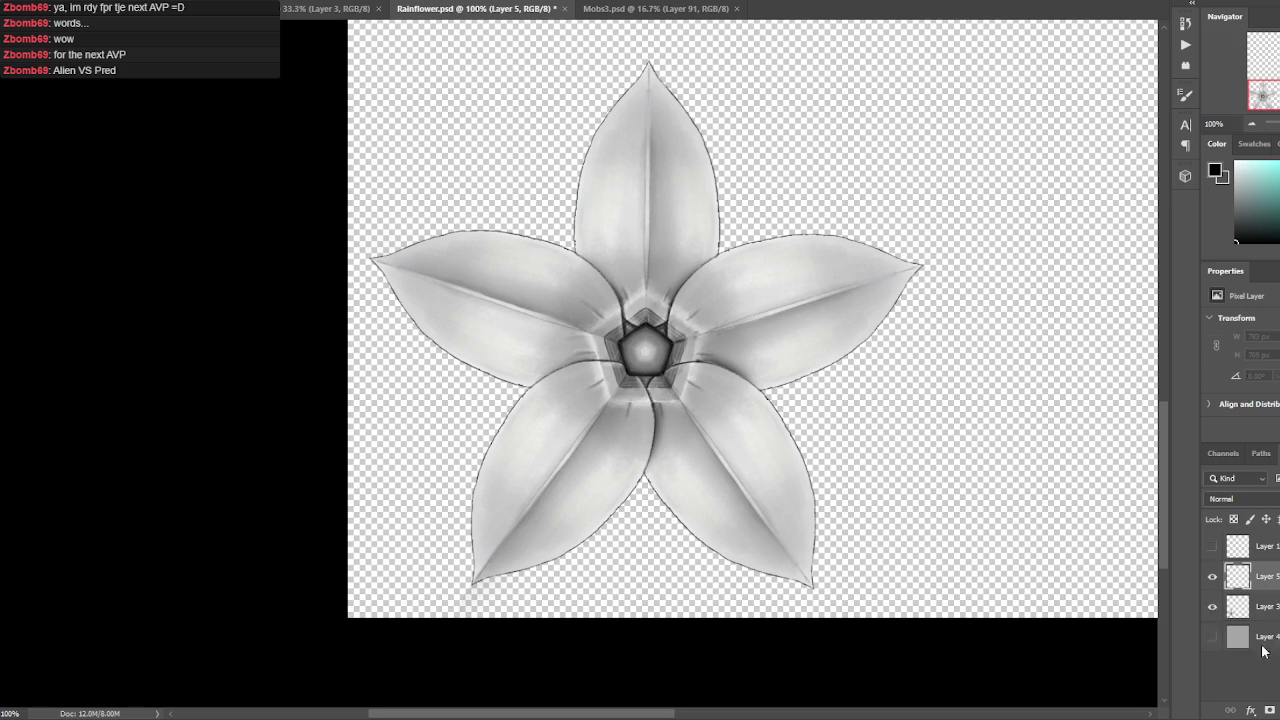
right_click(1262, 576)
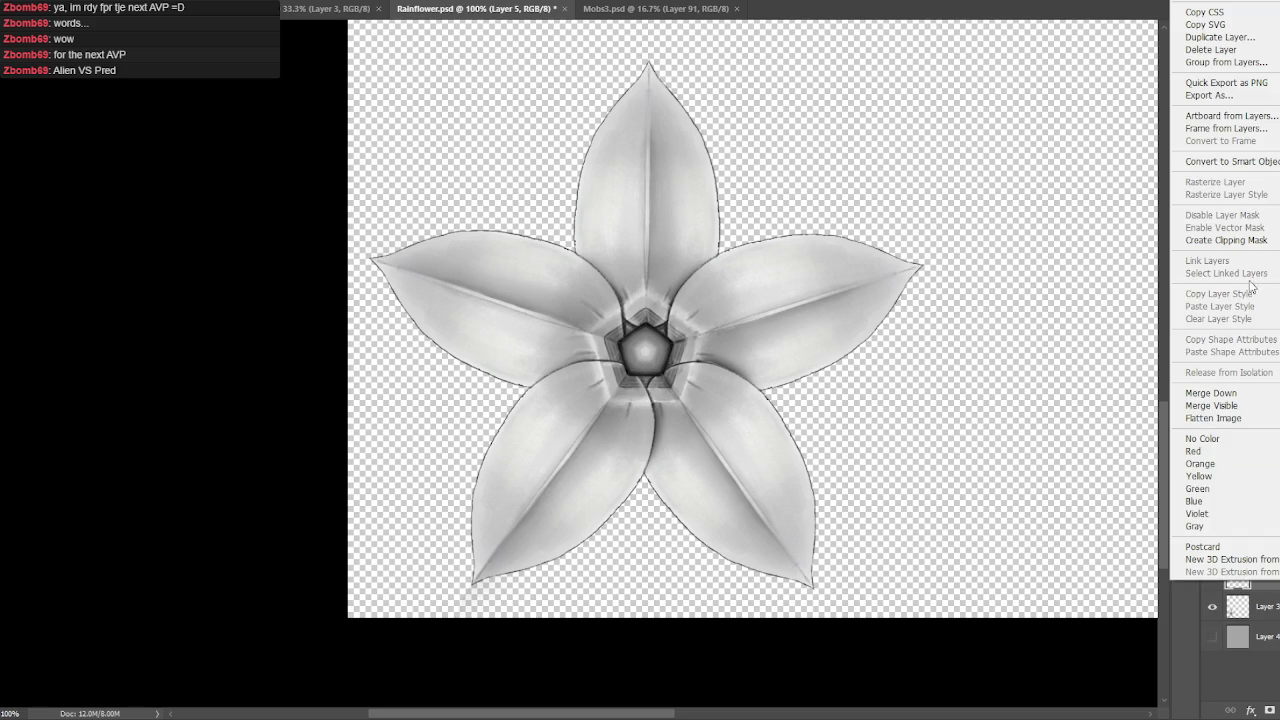
click(1220, 243)
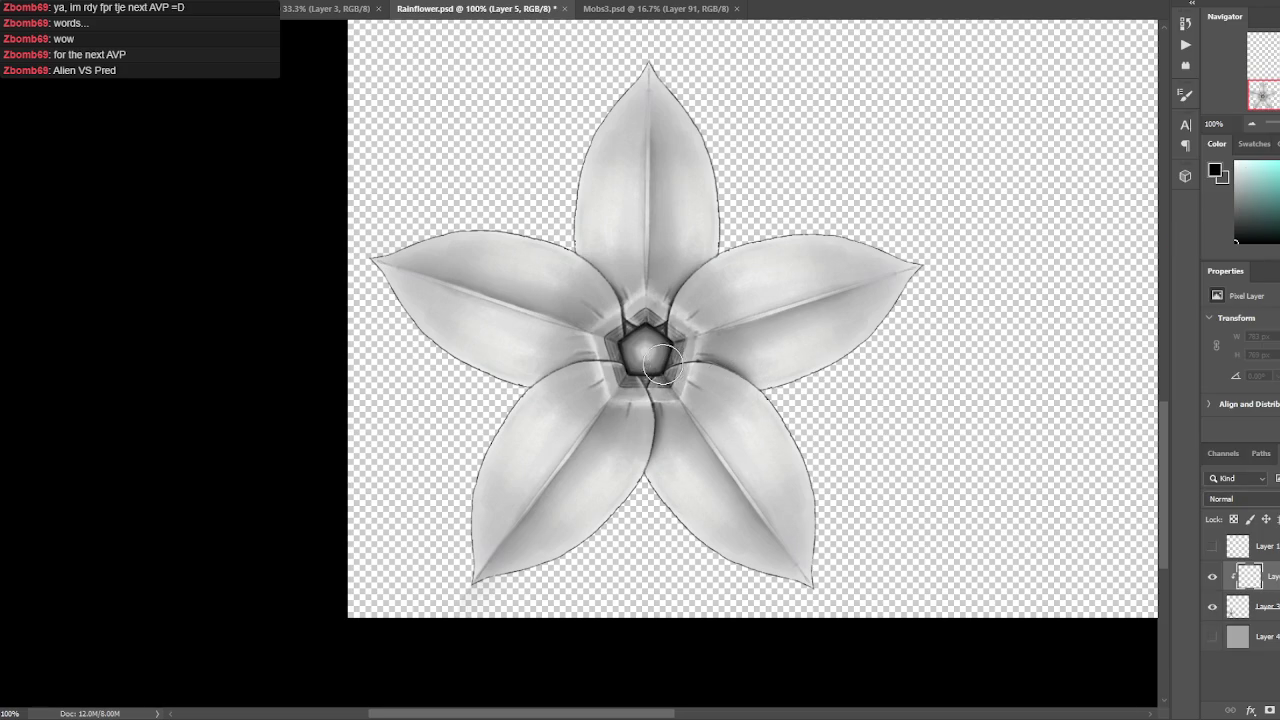
Shade the junction of the right and lower-right petals, darkening toward the upper left.
drag(665, 365, 785, 396)
key(ctrl+z)
drag(662, 352, 812, 466)
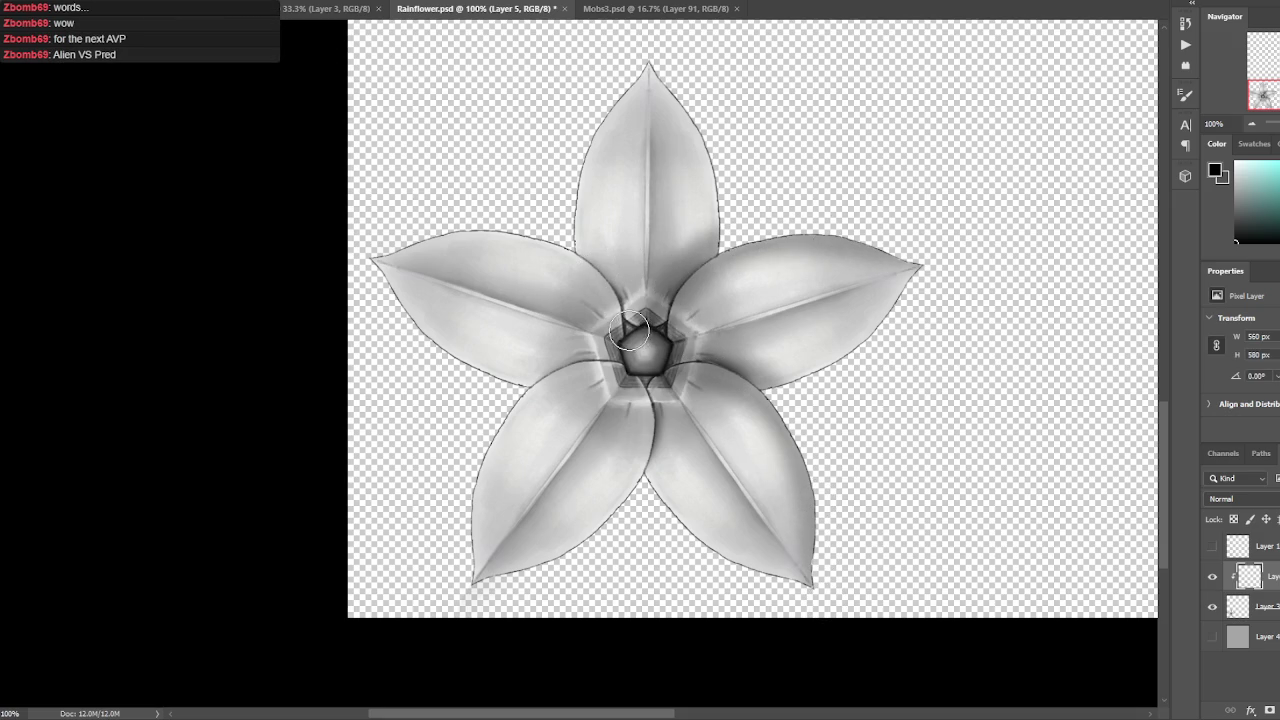
drag(628, 340, 583, 255)
Darken the left petal's lower edge and soften the dark outline along the right petal.
key(l)
drag(700, 290, 985, 226)
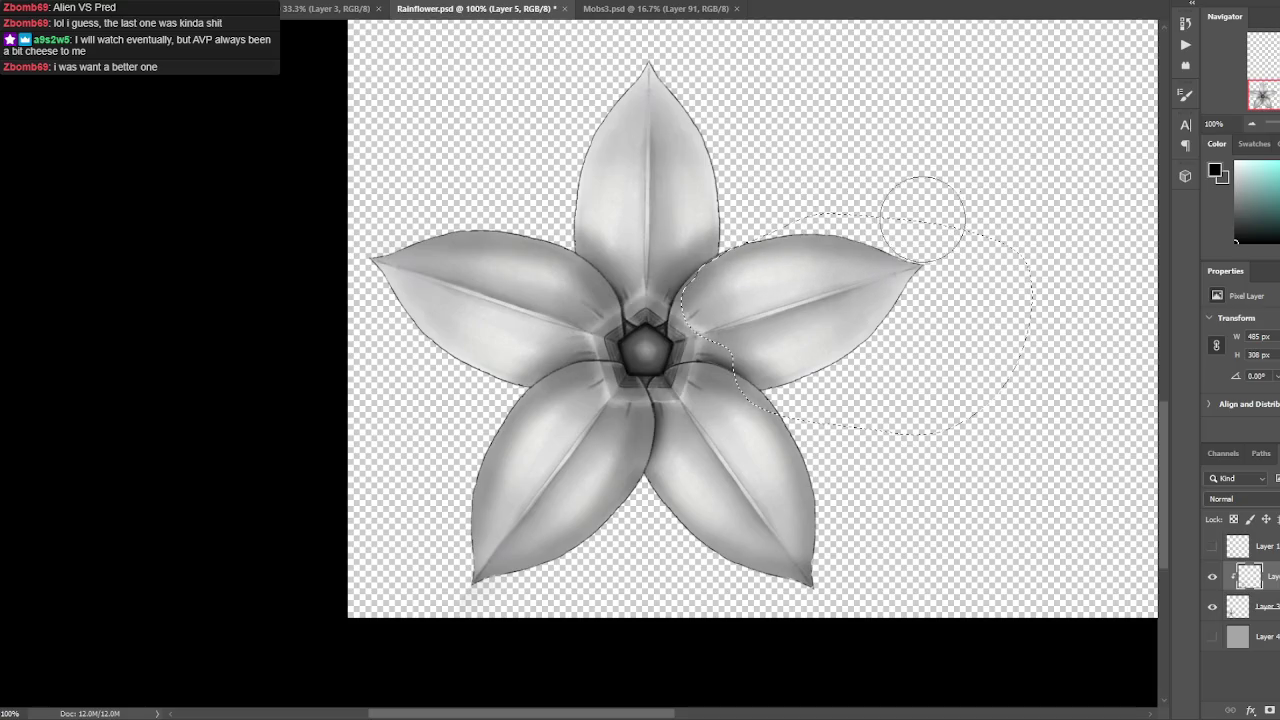
key(ctrl+d)
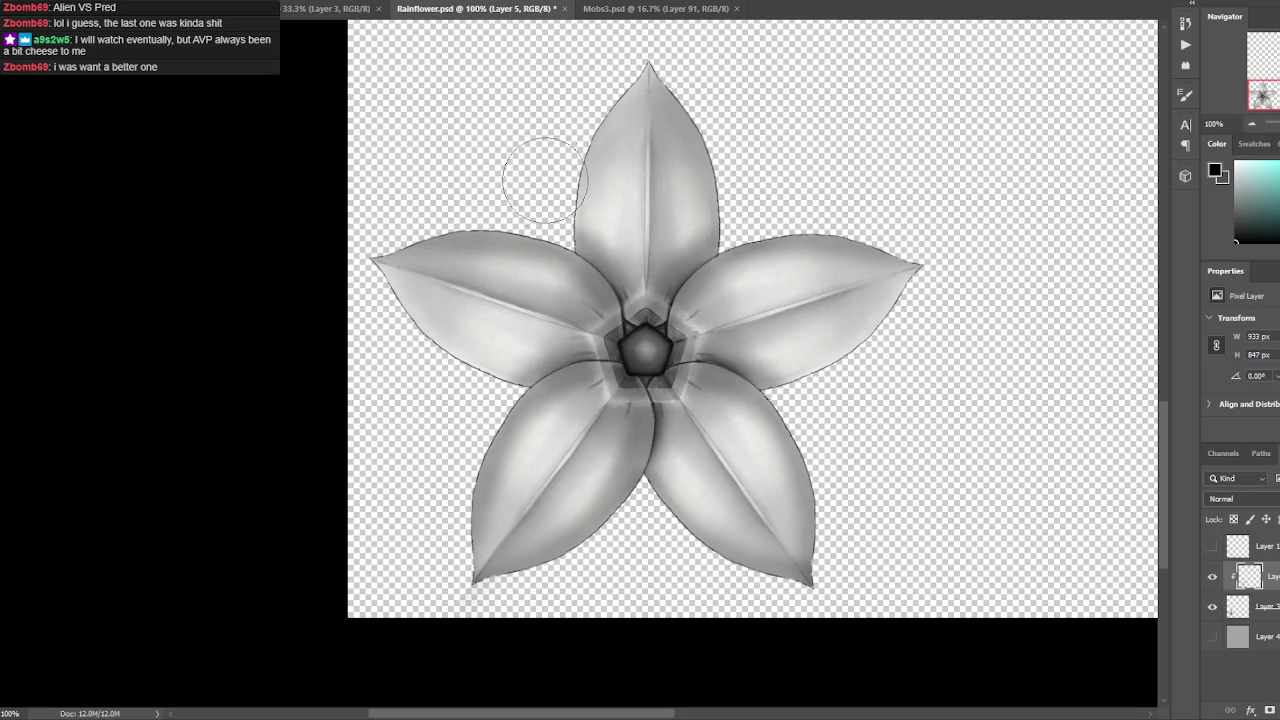
drag(392, 345, 445, 415)
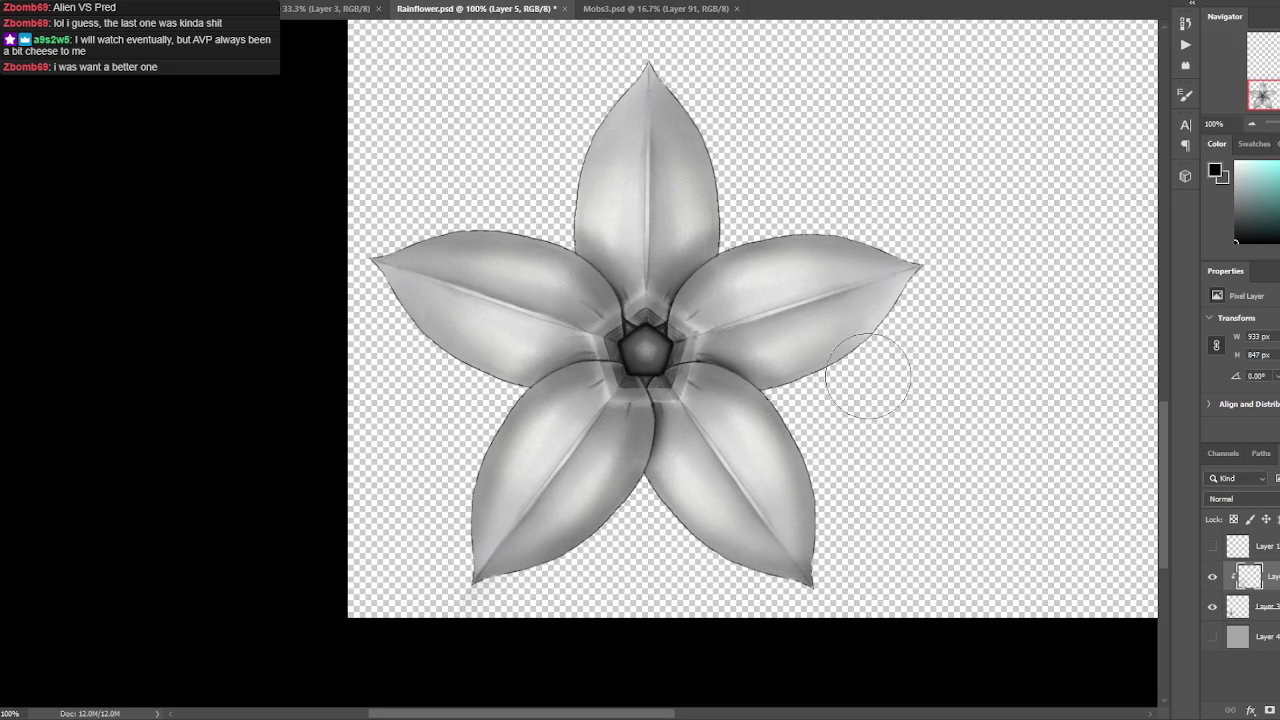
drag(837, 400, 893, 365)
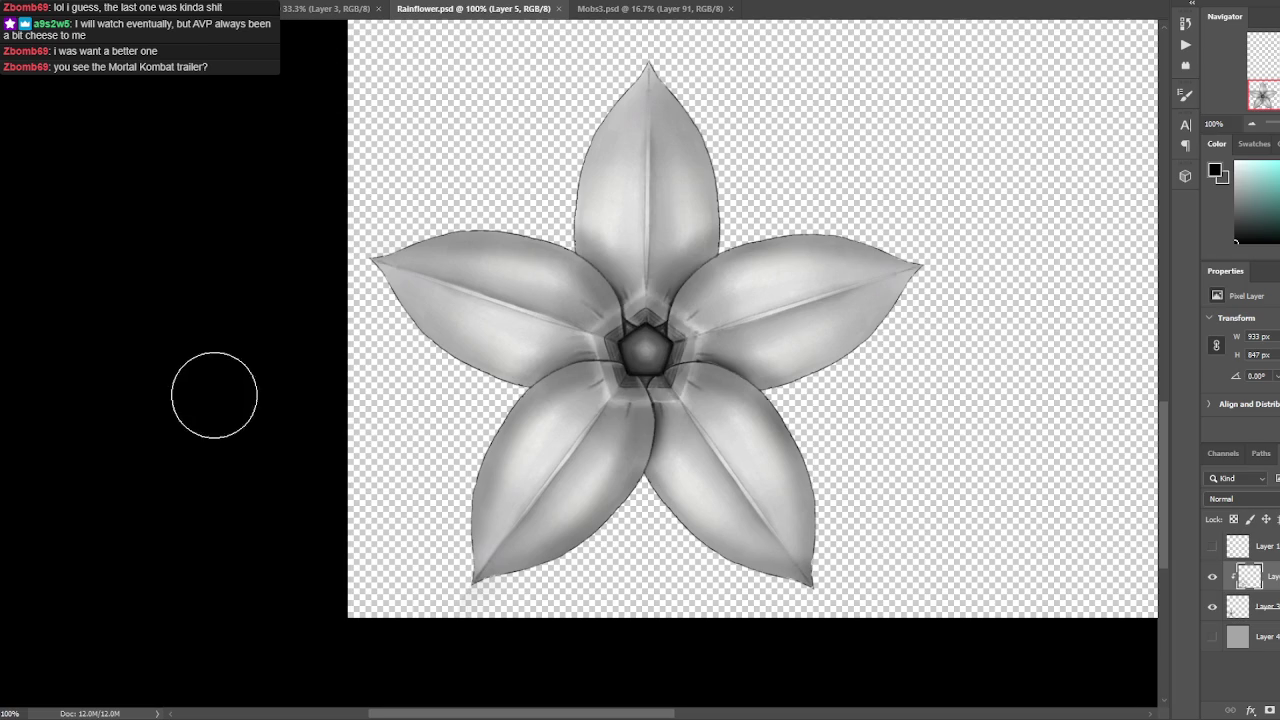
scroll(580, 360, up, 1)
Show the faint sketch lines on Layer 1 and trace a selection around the centre pentagon.
key(ctrl+minus)
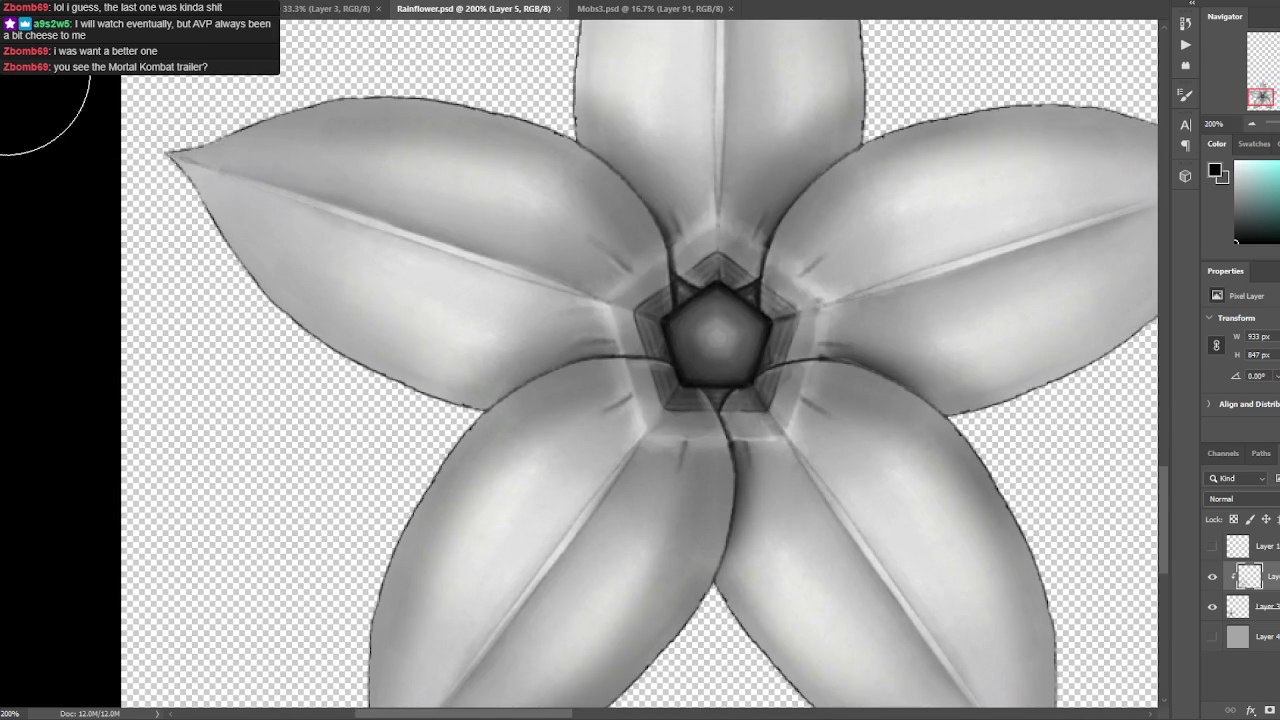
key(ctrl+minus)
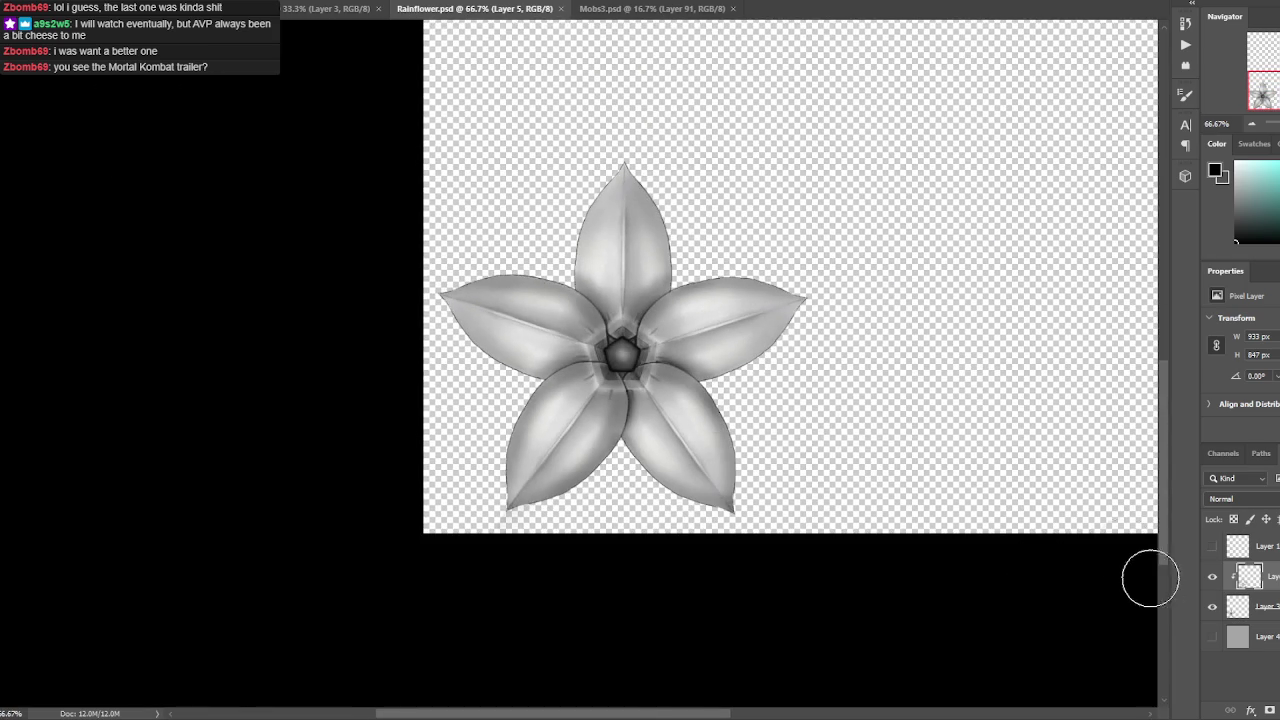
scroll(649, 317, up, 3)
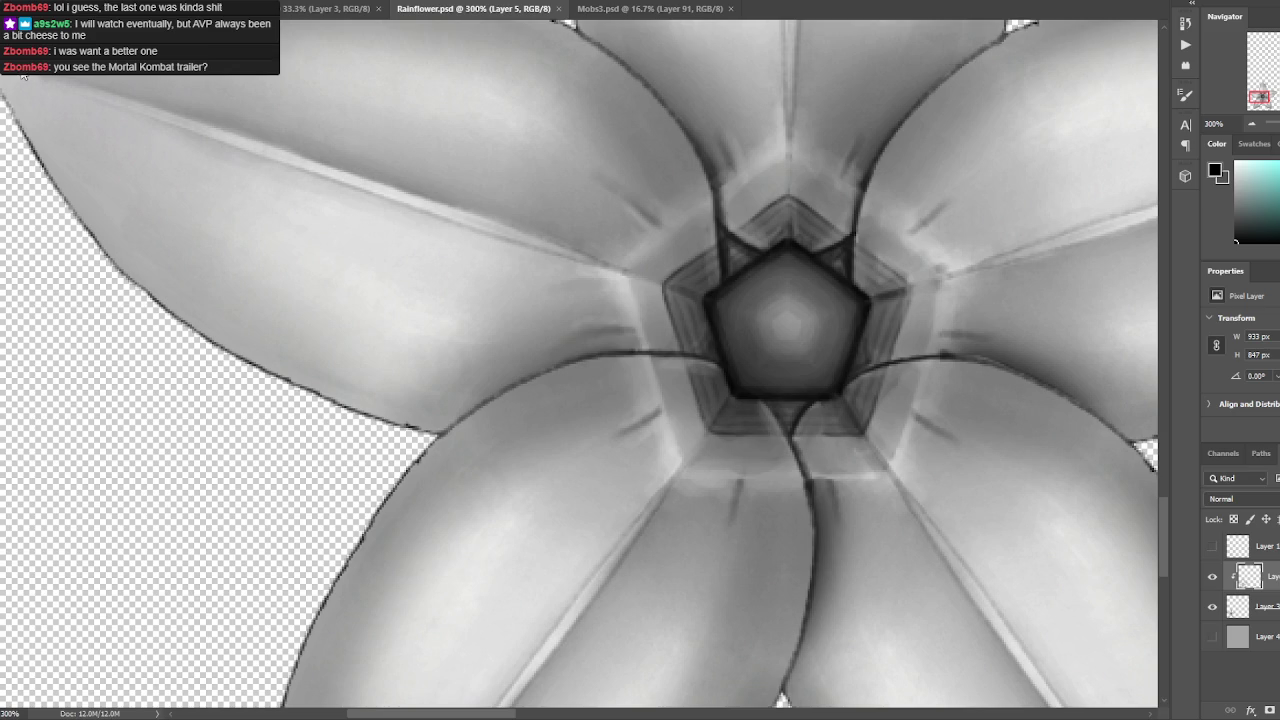
click(1213, 547)
mouse_move(706, 302)
mouse_down()
mouse_move(733, 367)
mouse_move(814, 257)
mouse_up()
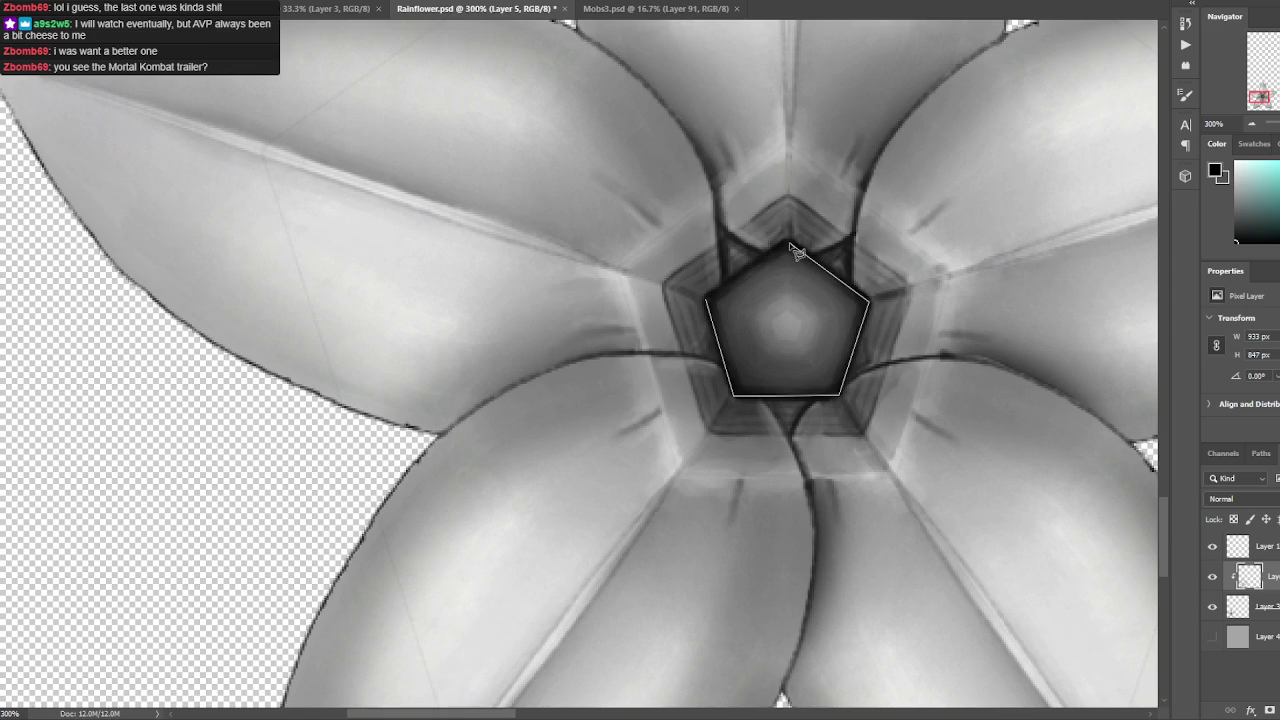
drag(816, 262, 708, 299)
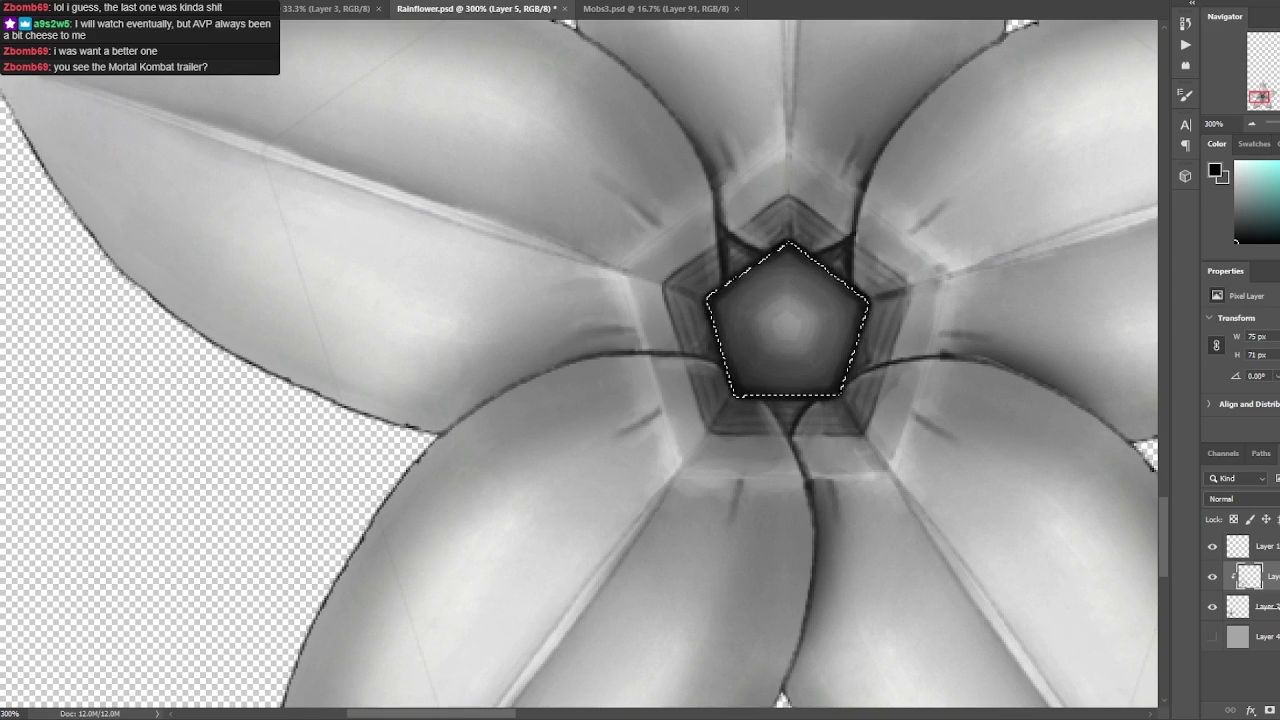
Merge the flower layer down into Layer 3, then make Layer 1 active.
right_click(1250, 578)
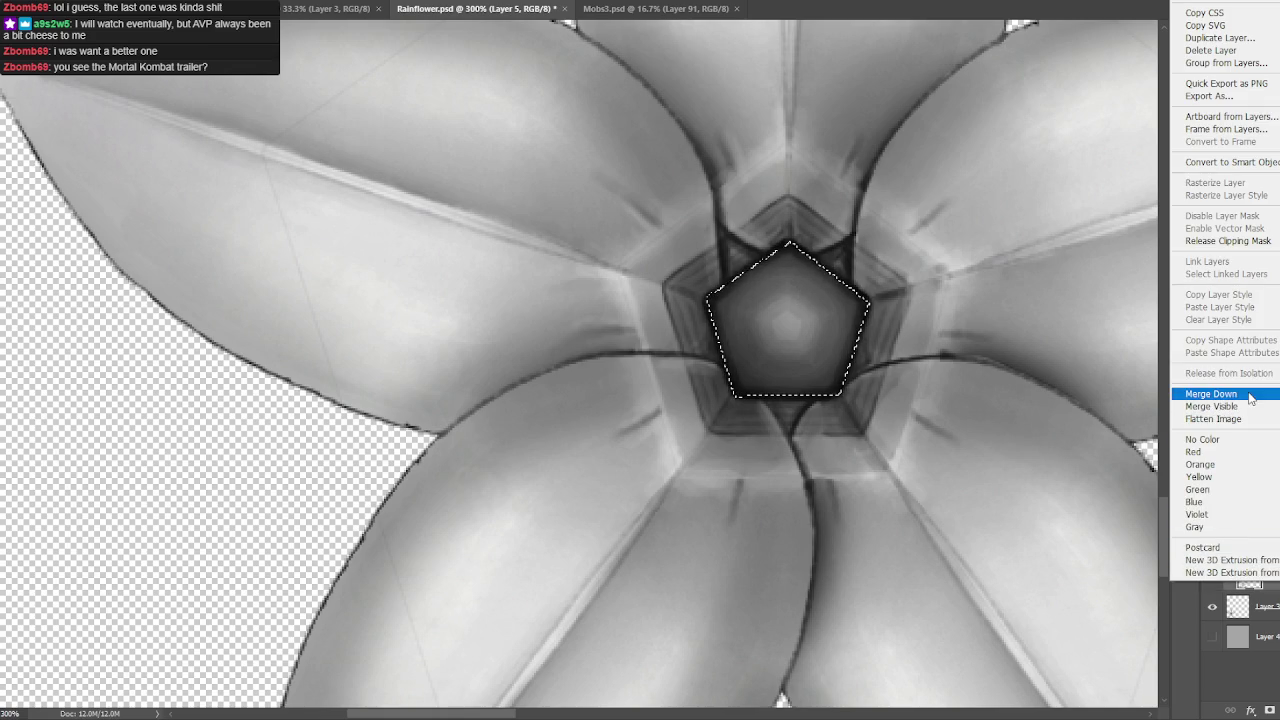
click(1248, 393)
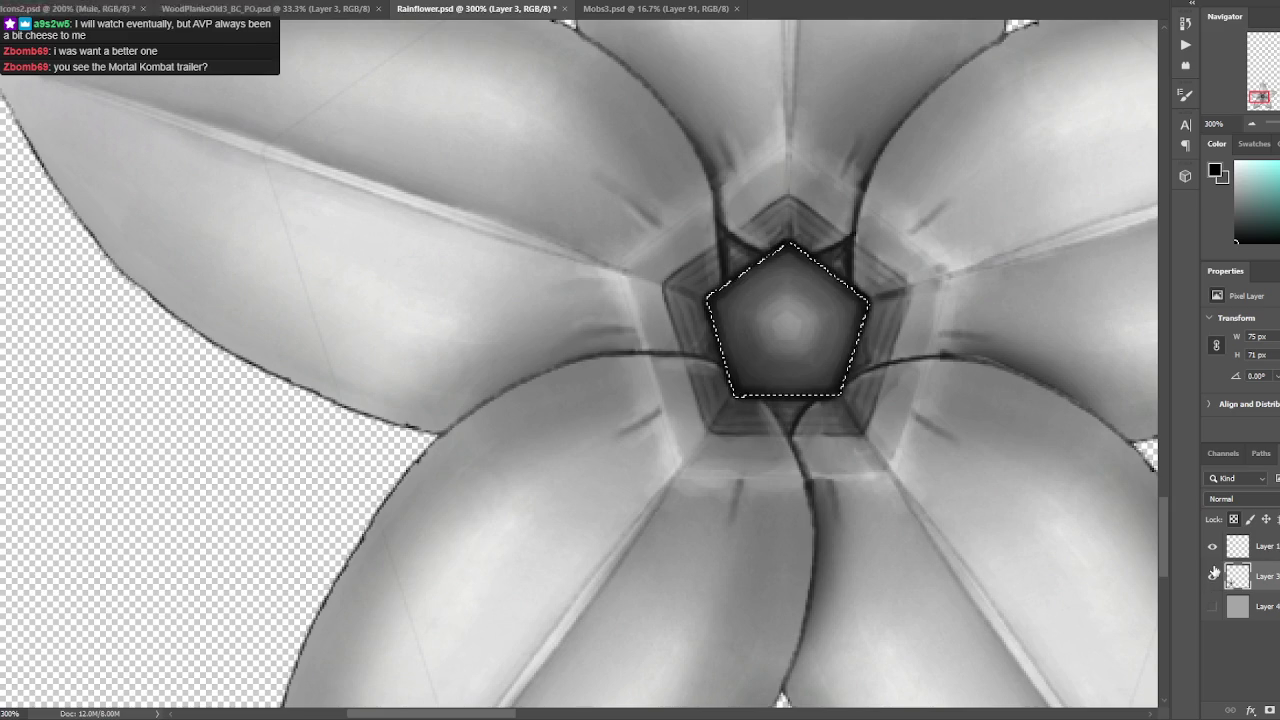
key(ctrl+minus)
key(ctrl+minus)
key(ctrl+minus)
click(1262, 546)
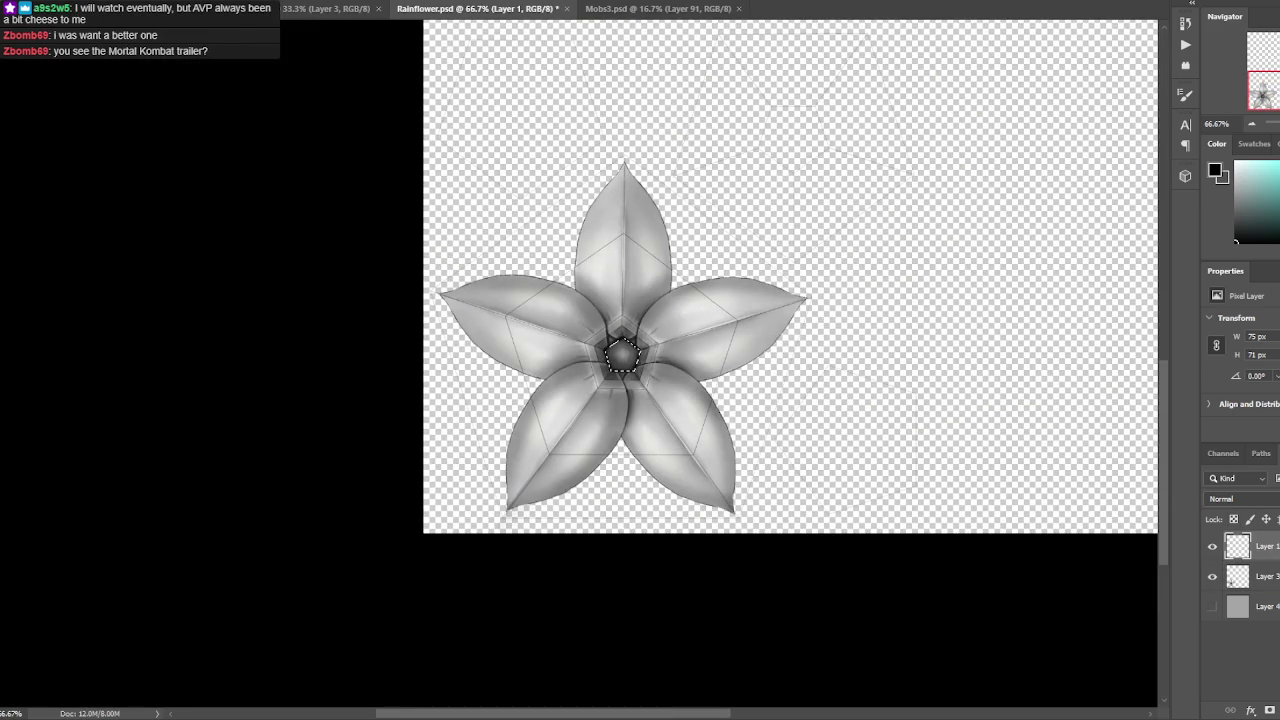
drag(1020, 334, 857, 337)
Restore the centre pentagon selection and copy it onto a new layer.
key(ctrl+plus)
drag(771, 217, 790, 390)
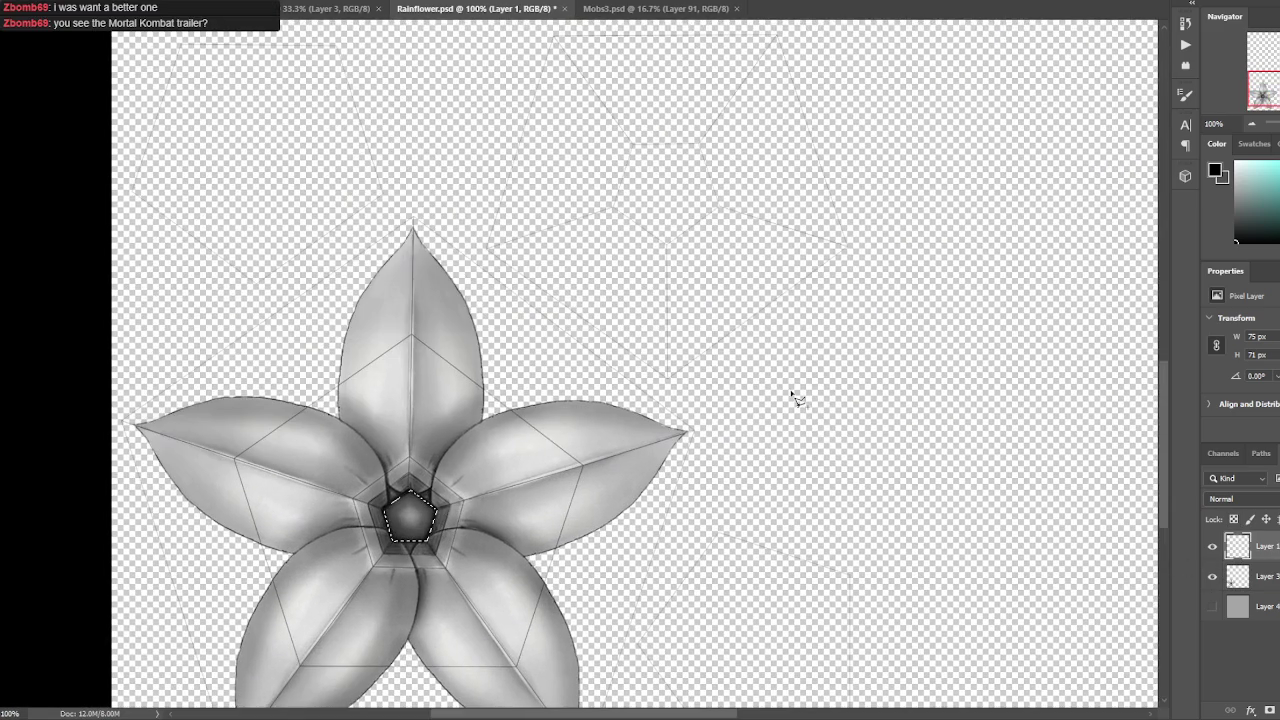
key(ctrl+minus)
key(ctrl+plus)
key(ctrl+d)
key(ctrl+minus)
key(ctrl+plus)
key(ctrl+z)
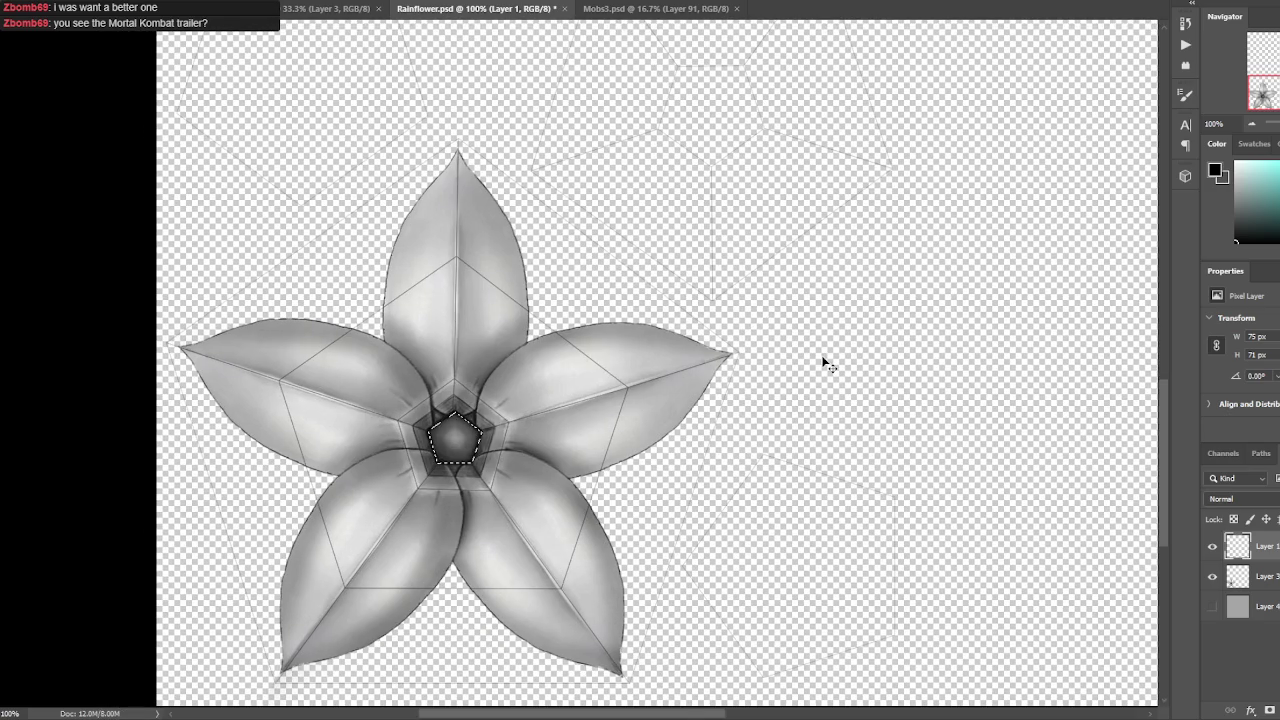
key(ctrl+j)
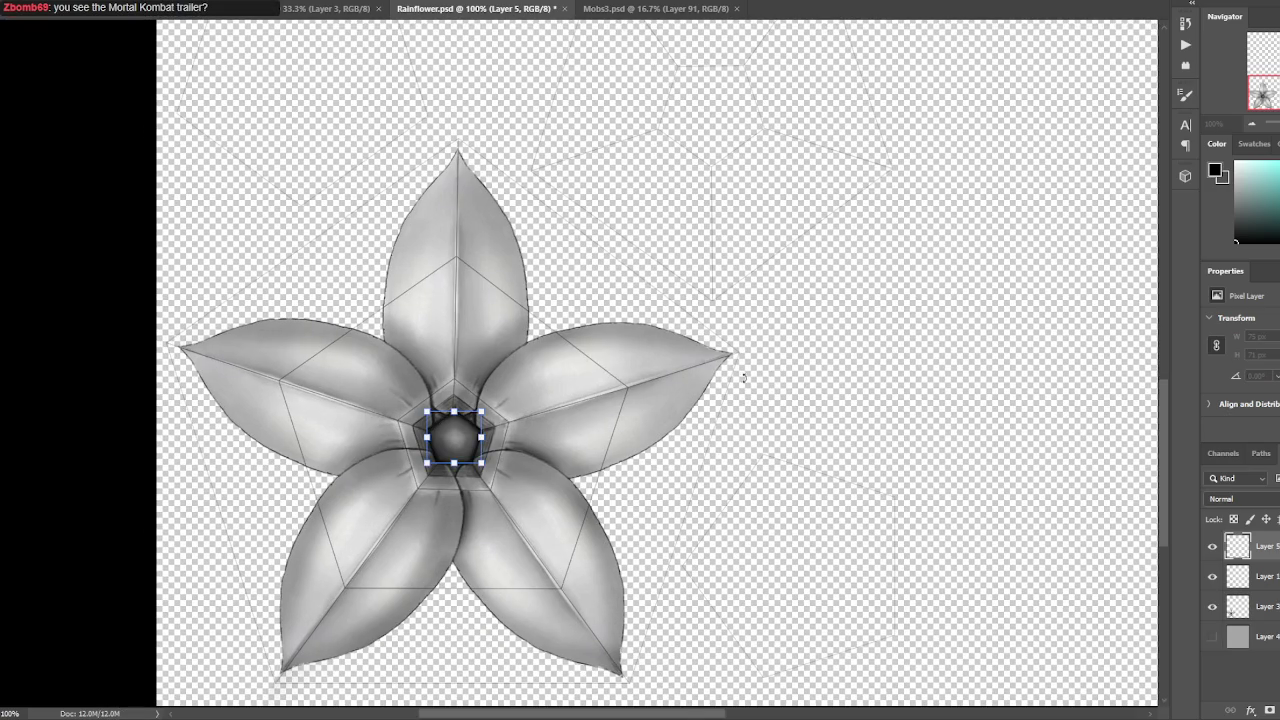
Move the pentagon copy down-right of the flower, enlarging and rotating it.
drag(445, 428, 790, 558)
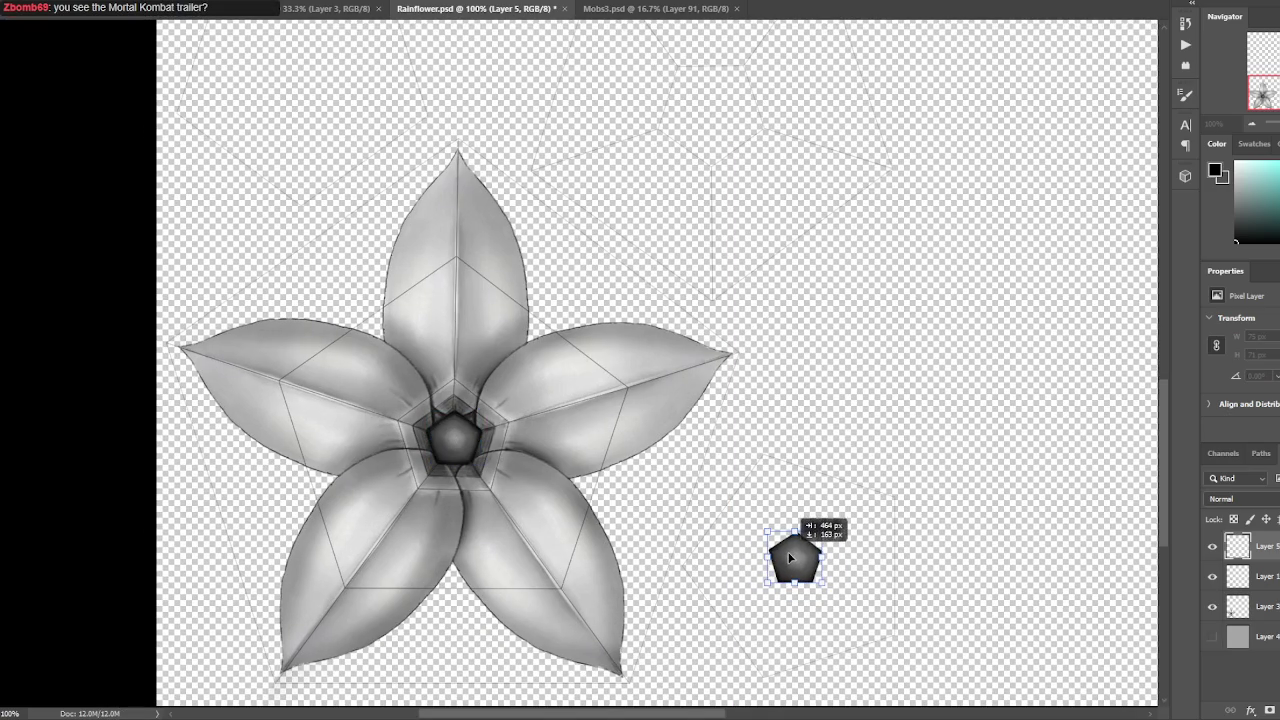
drag(826, 528, 971, 391)
drag(1031, 434, 993, 403)
drag(883, 419, 793, 503)
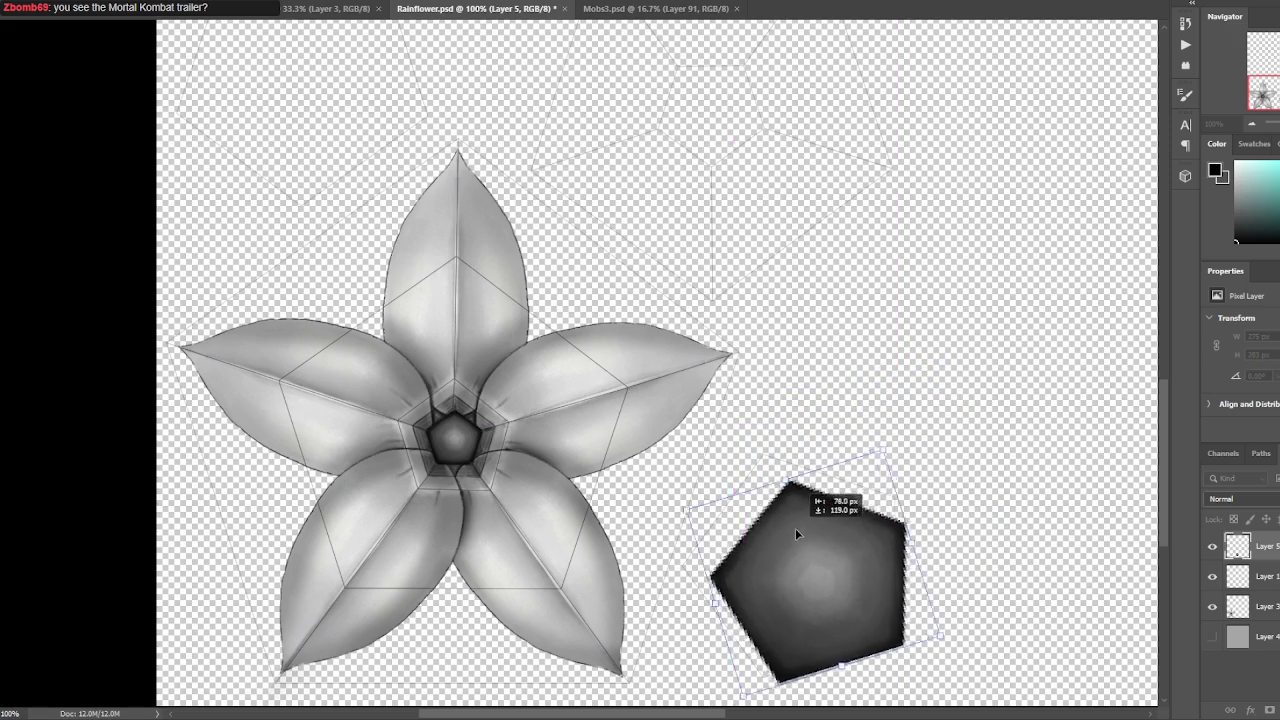
drag(846, 444, 948, 458)
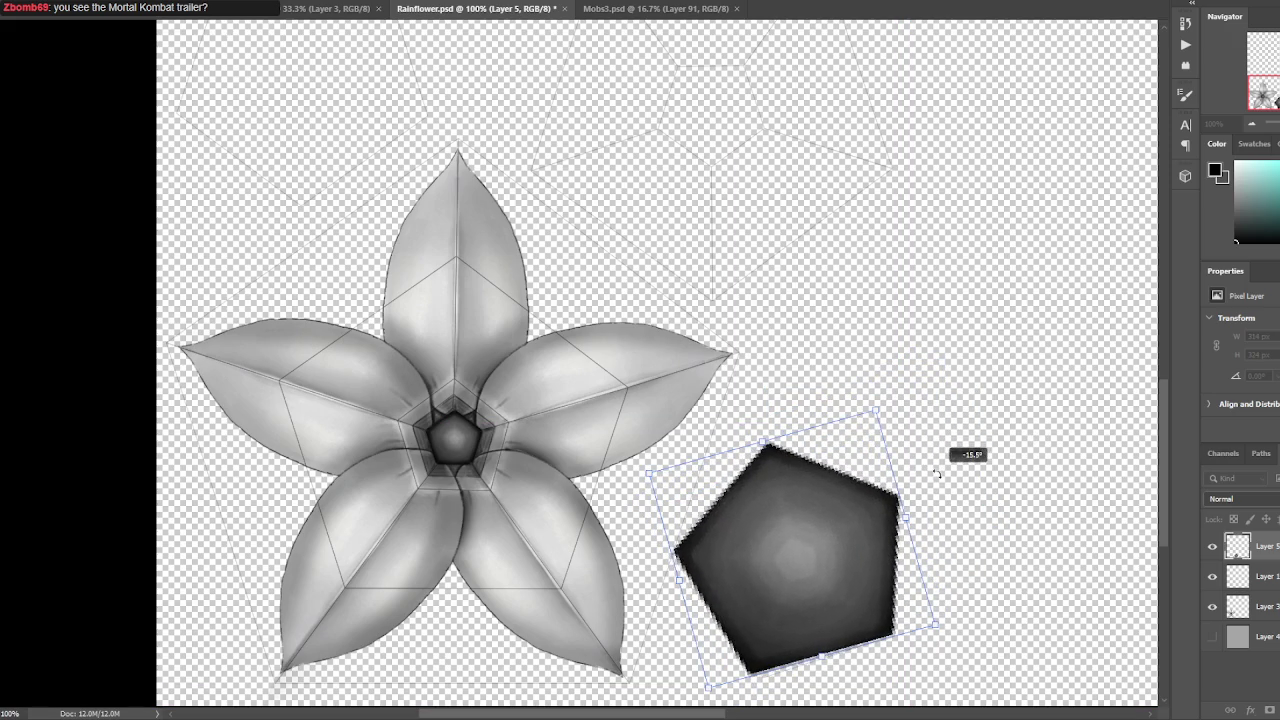
key(Return)
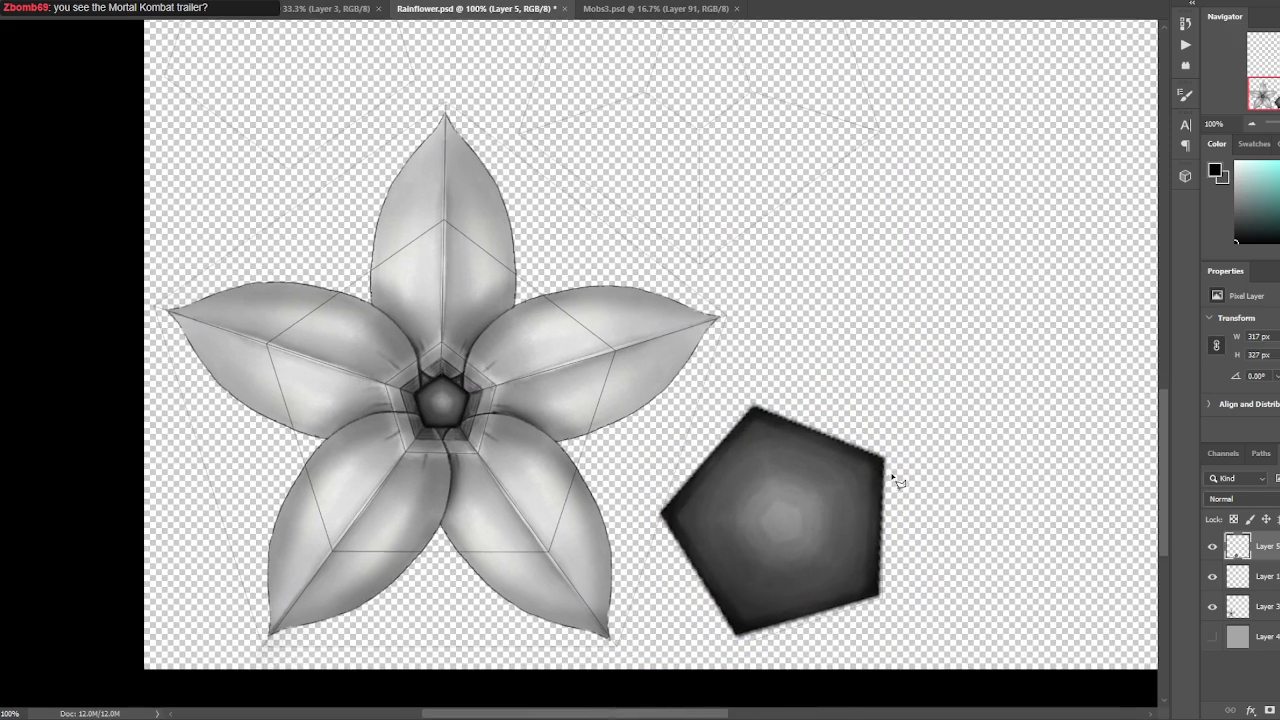
Fine-tune the pentagon's size, angle and position, then save Rainflower.psd.
scroll(891, 477, up, 2)
key(ctrl+t)
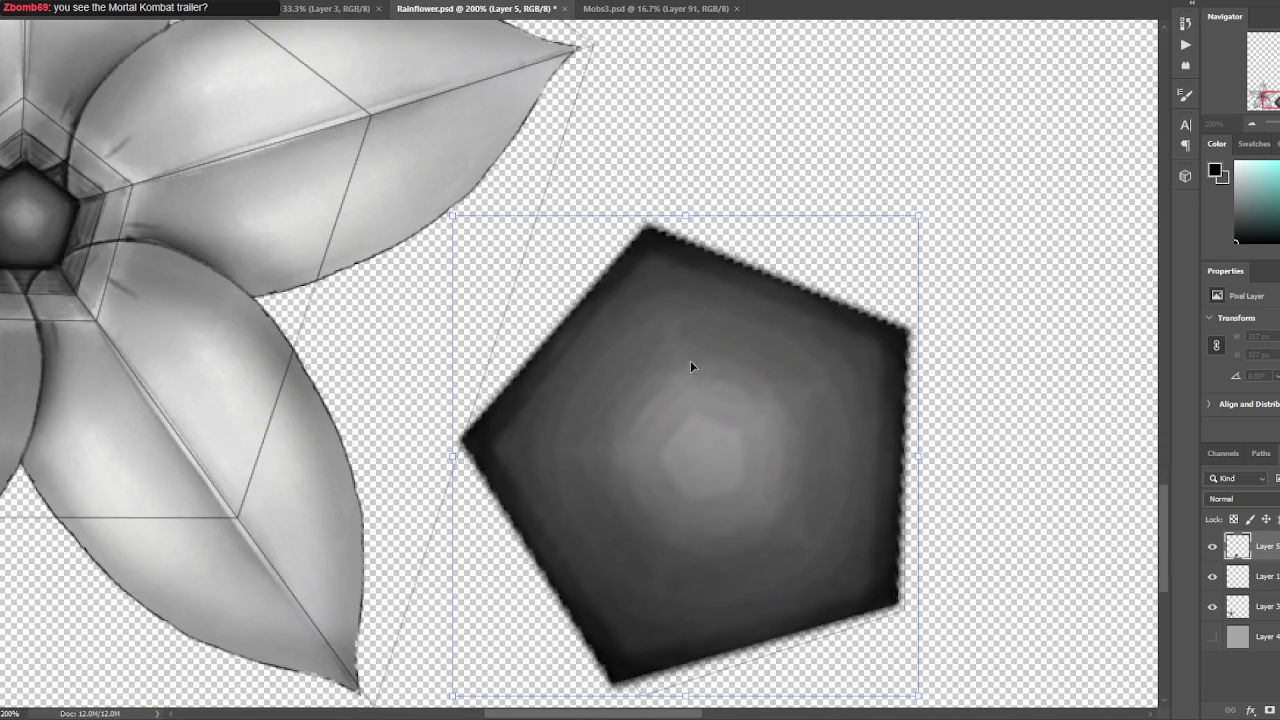
drag(933, 615, 942, 601)
drag(869, 527, 871, 539)
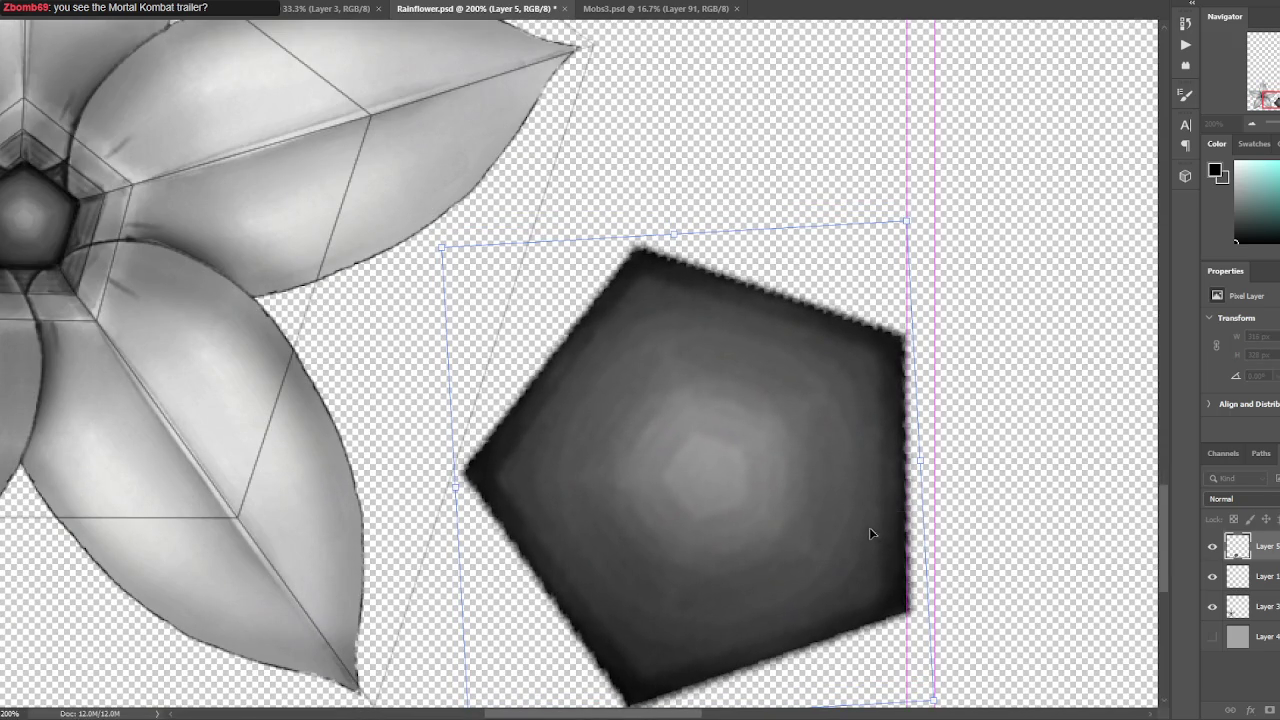
drag(440, 247, 446, 250)
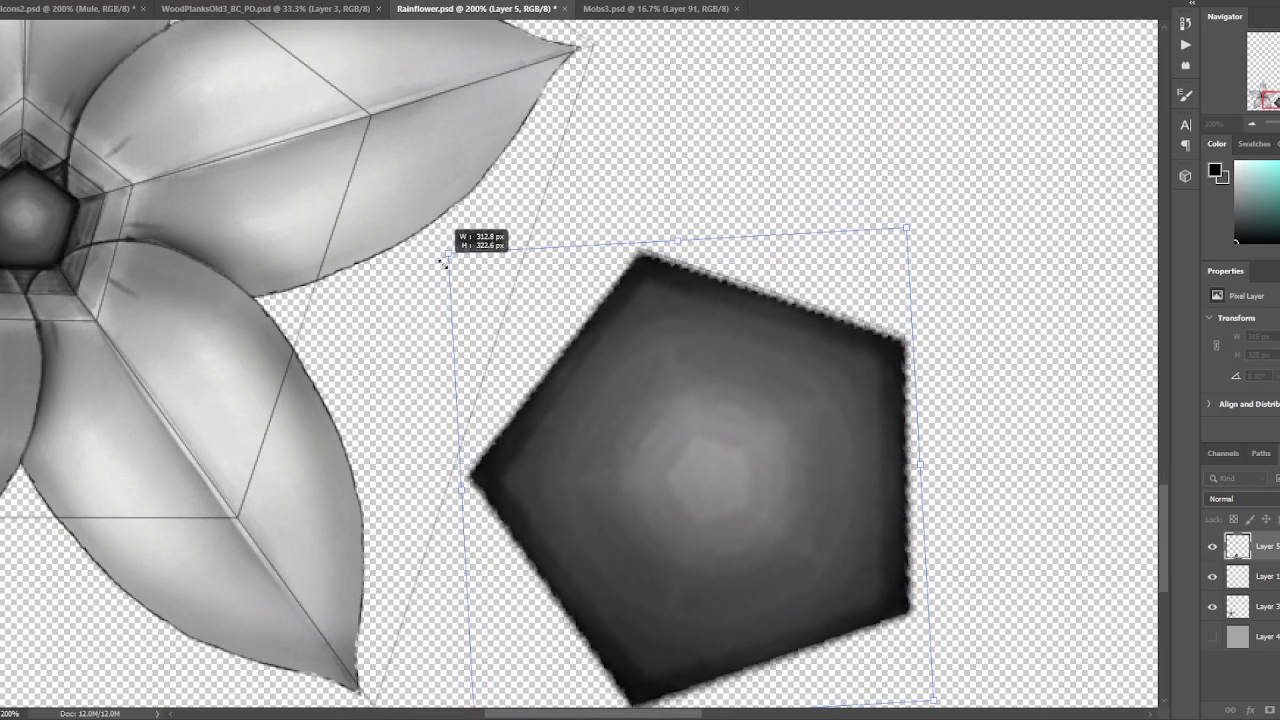
drag(899, 226, 905, 227)
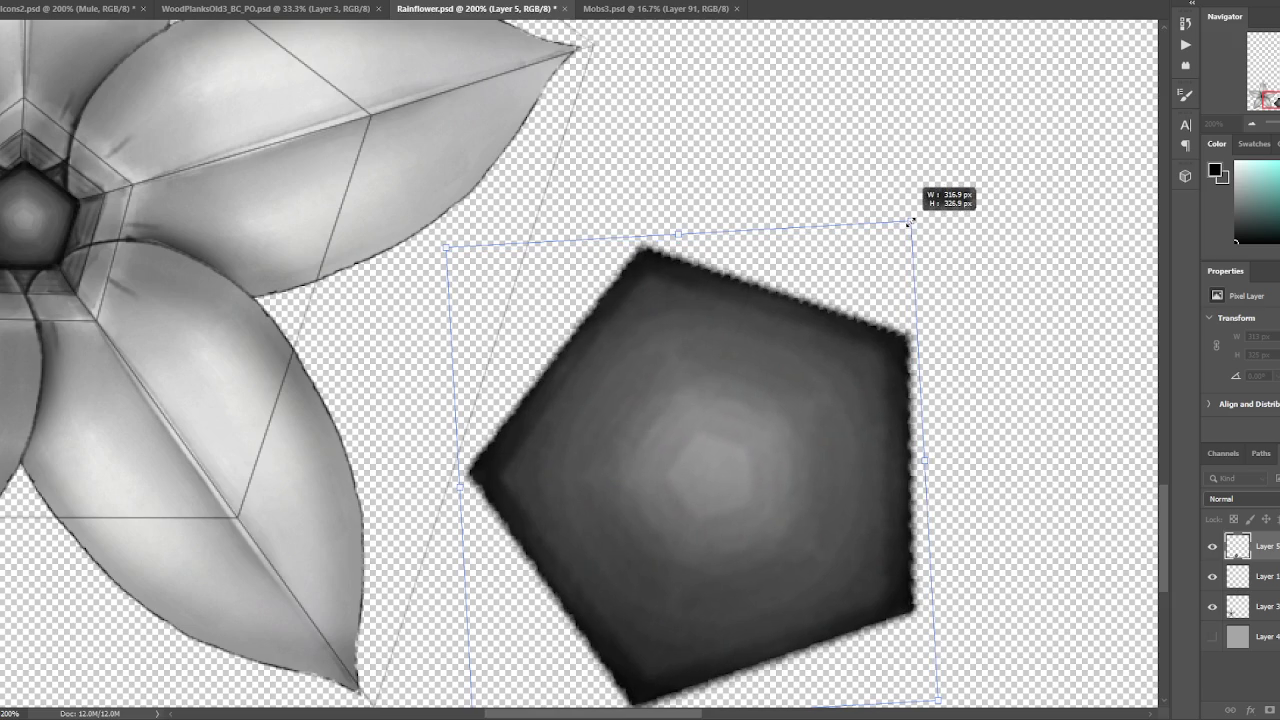
key(Return)
key(ctrl+s)
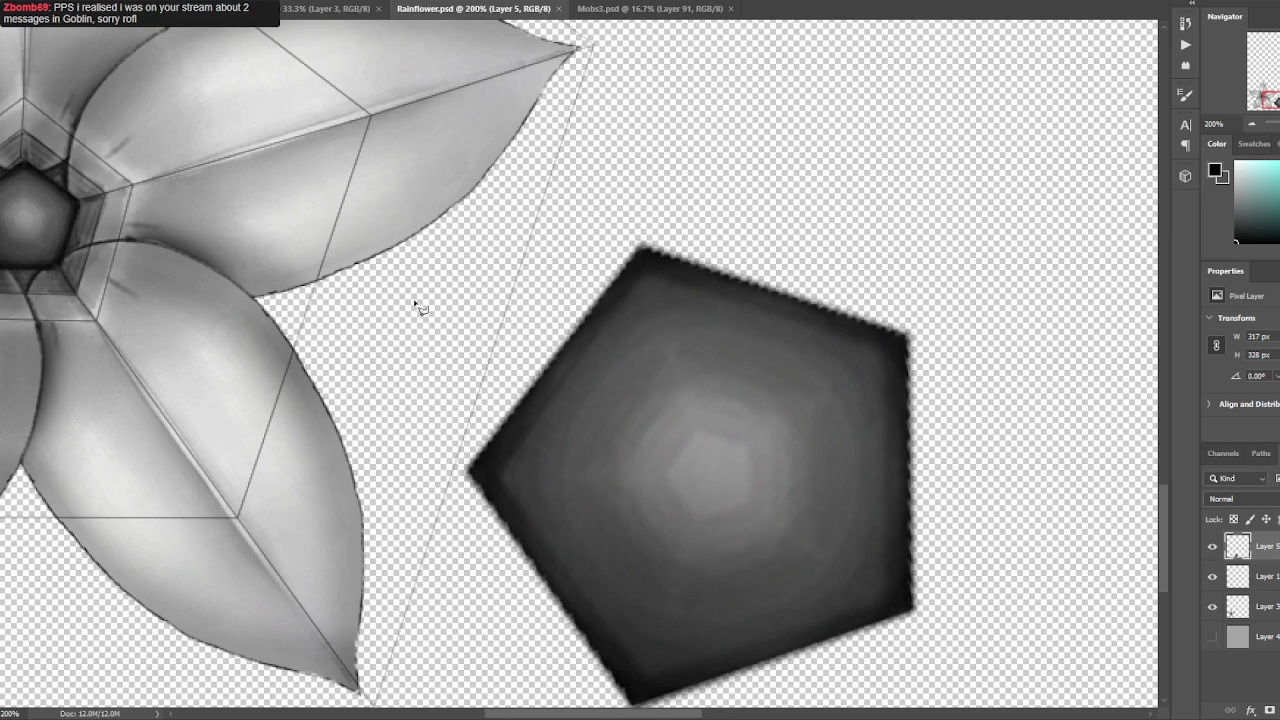
Delete stray pixels in a narrow strip along the guide line.
drag(528, 300, 437, 530)
drag(440, 535, 480, 303)
key(Delete)
key(ctrl+d)
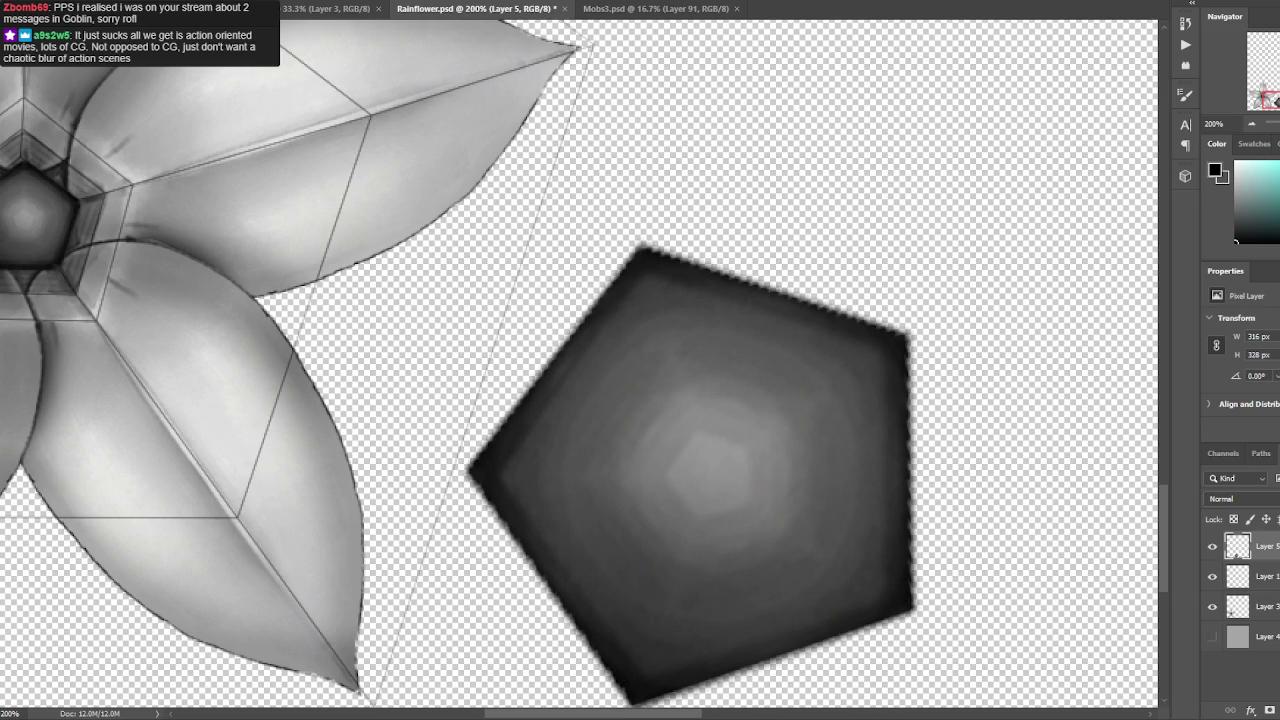
key(alt+t)
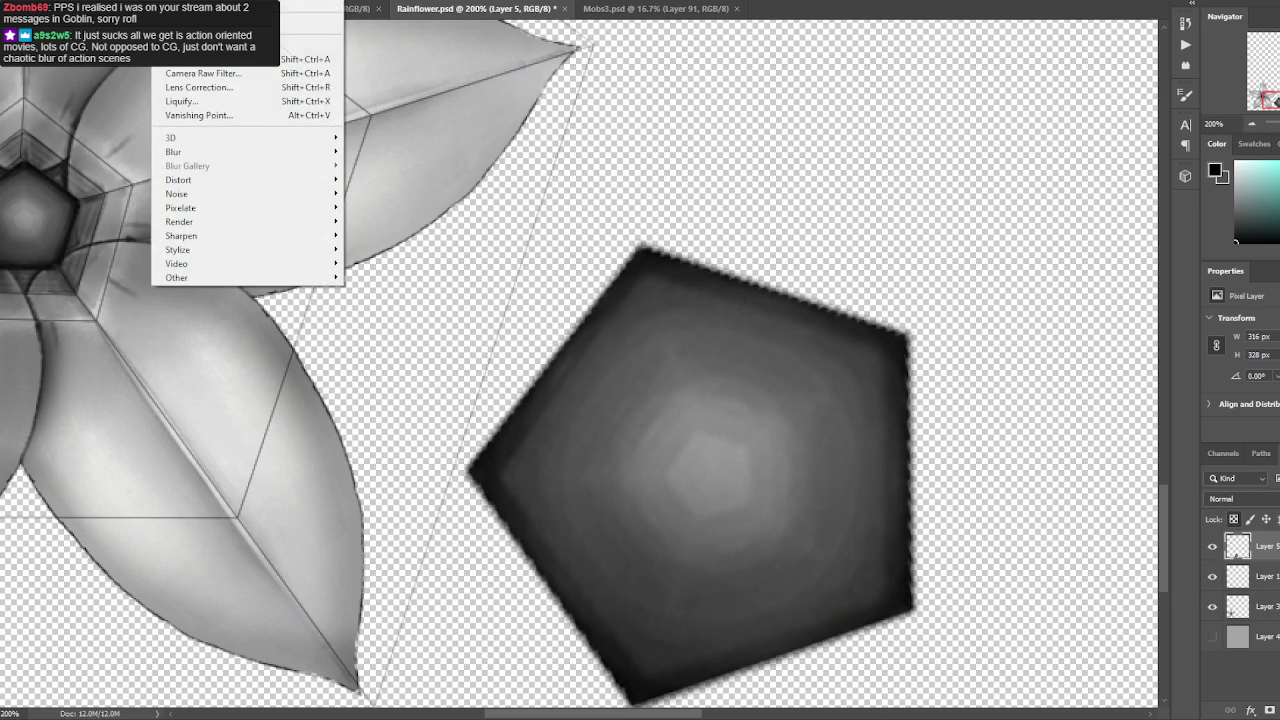
Apply a Gaussian Blur to the pentagon with a slightly raised radius.
mouse_move(245, 151)
click(399, 207)
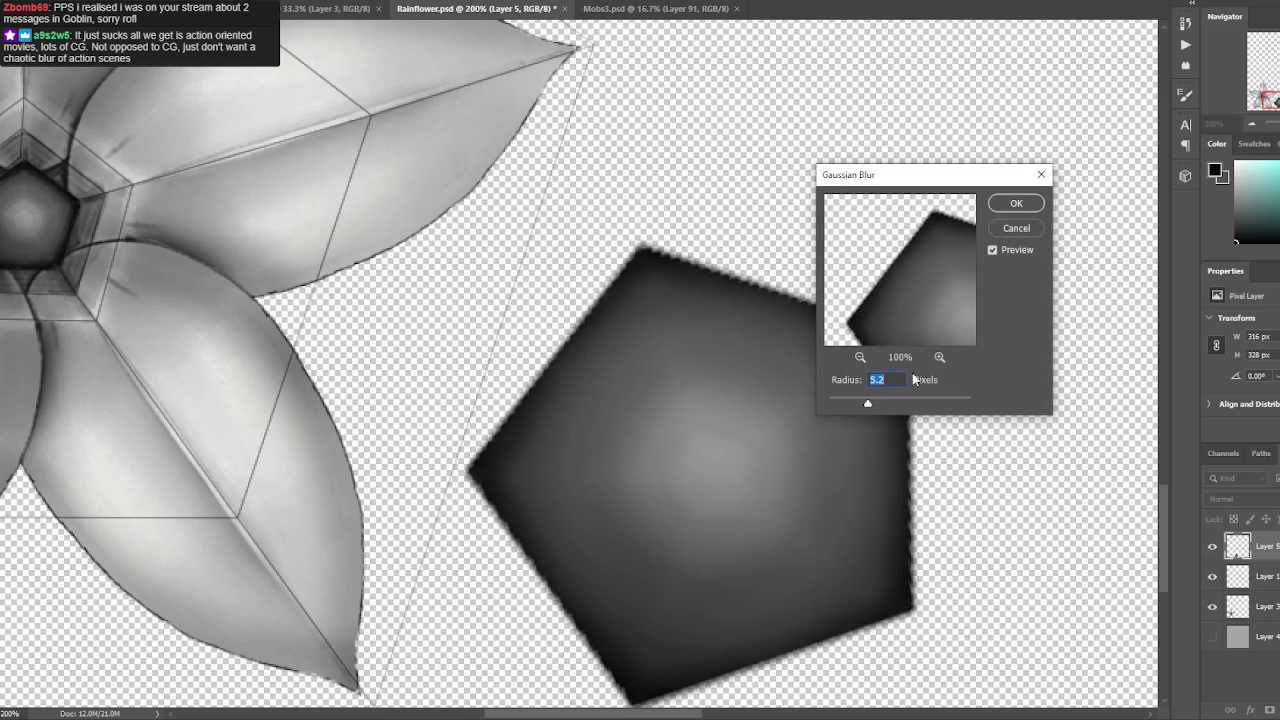
mouse_move(871, 405)
mouse_down()
mouse_move(911, 410)
mouse_move(890, 405)
mouse_up()
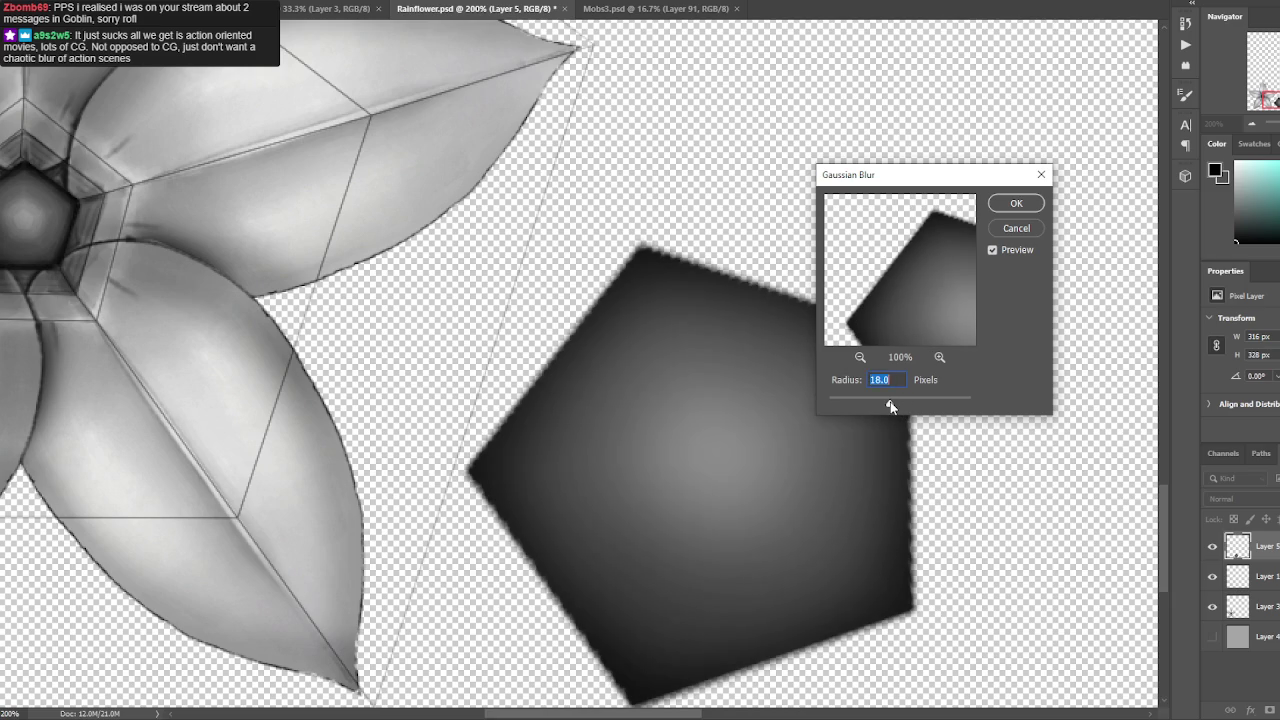
click(1014, 208)
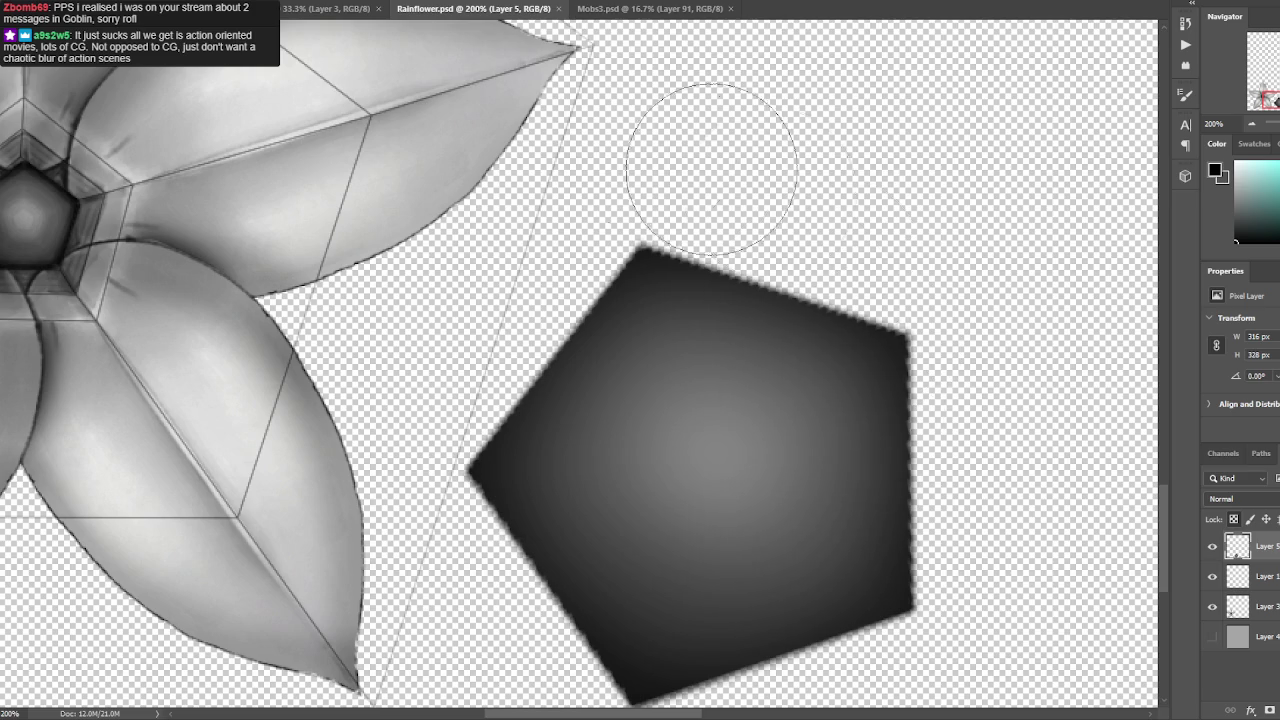
Mottle the pentagon's bright centre with the textured fgnfnfg 1 brush, then save.
right_click(332, 88)
click(378, 200)
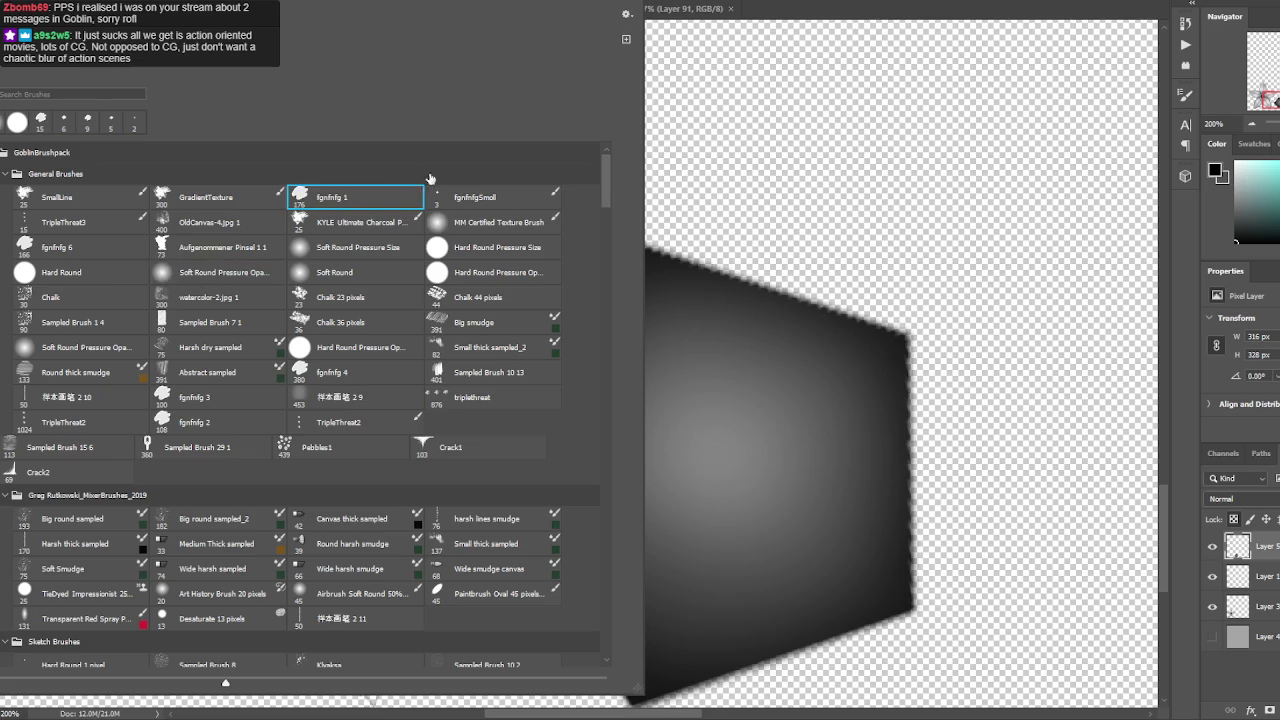
click(860, 400)
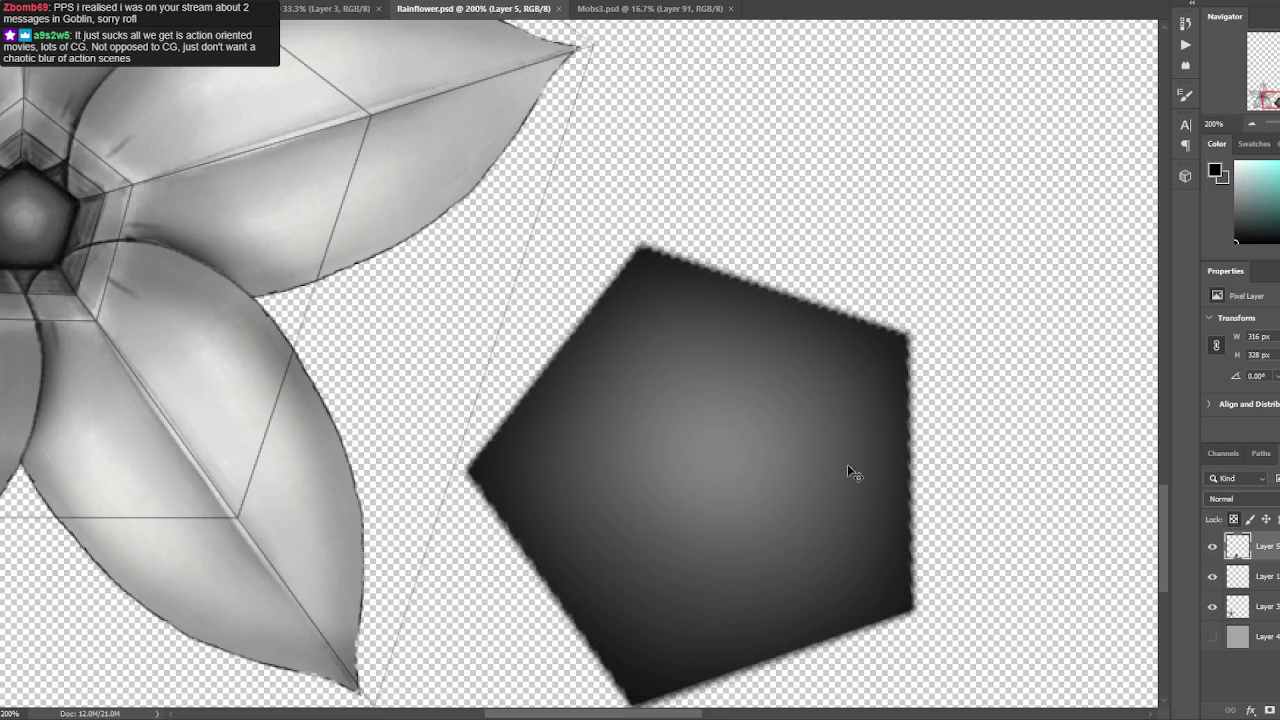
scroll(844, 469, down, 2)
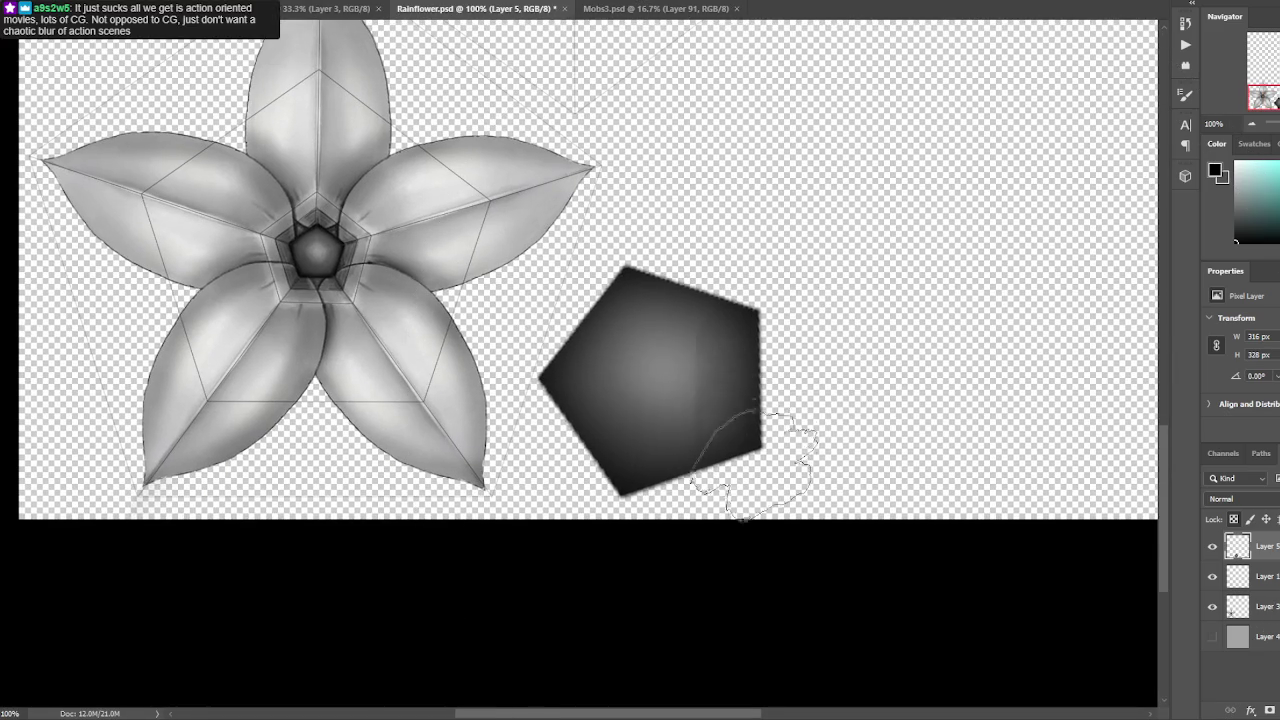
click(690, 405)
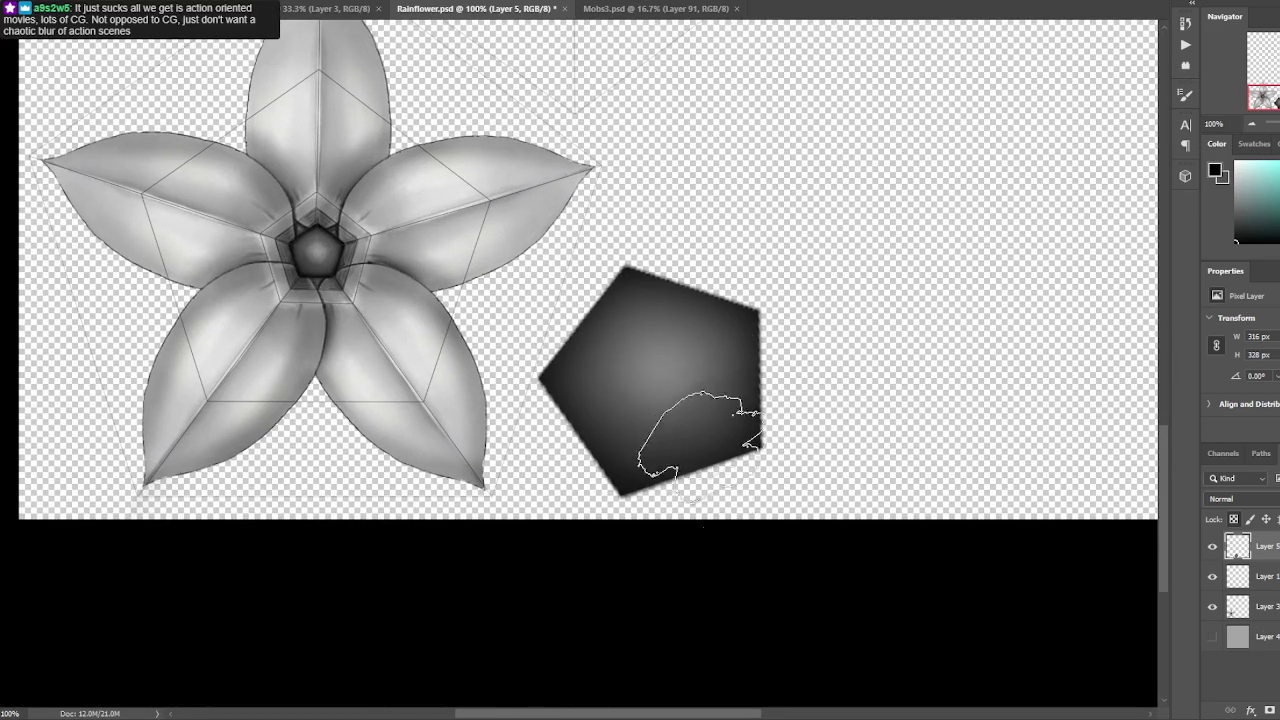
drag(686, 414, 777, 294)
key(ctrl+s)
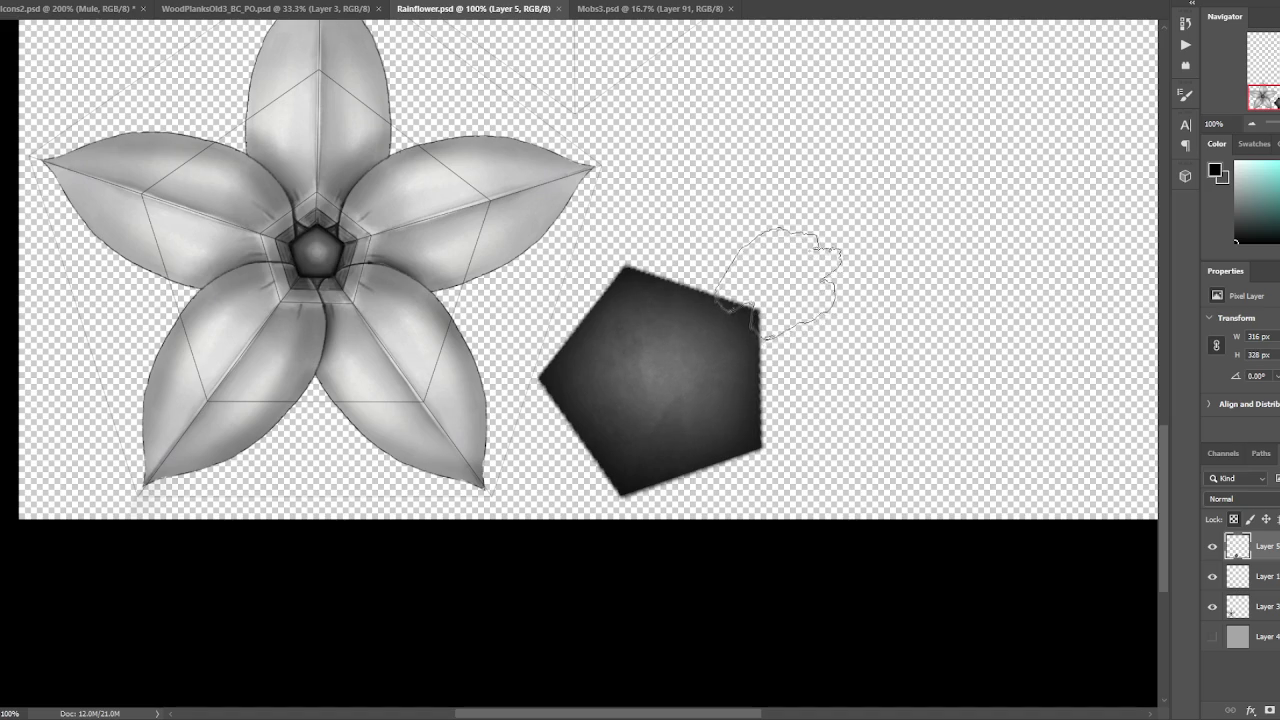
Hide the Layer 1 wireframe, clear a stray selection, and paint lighter shading over the pentagon.
key(ctrl+minus)
key(ctrl+plus)
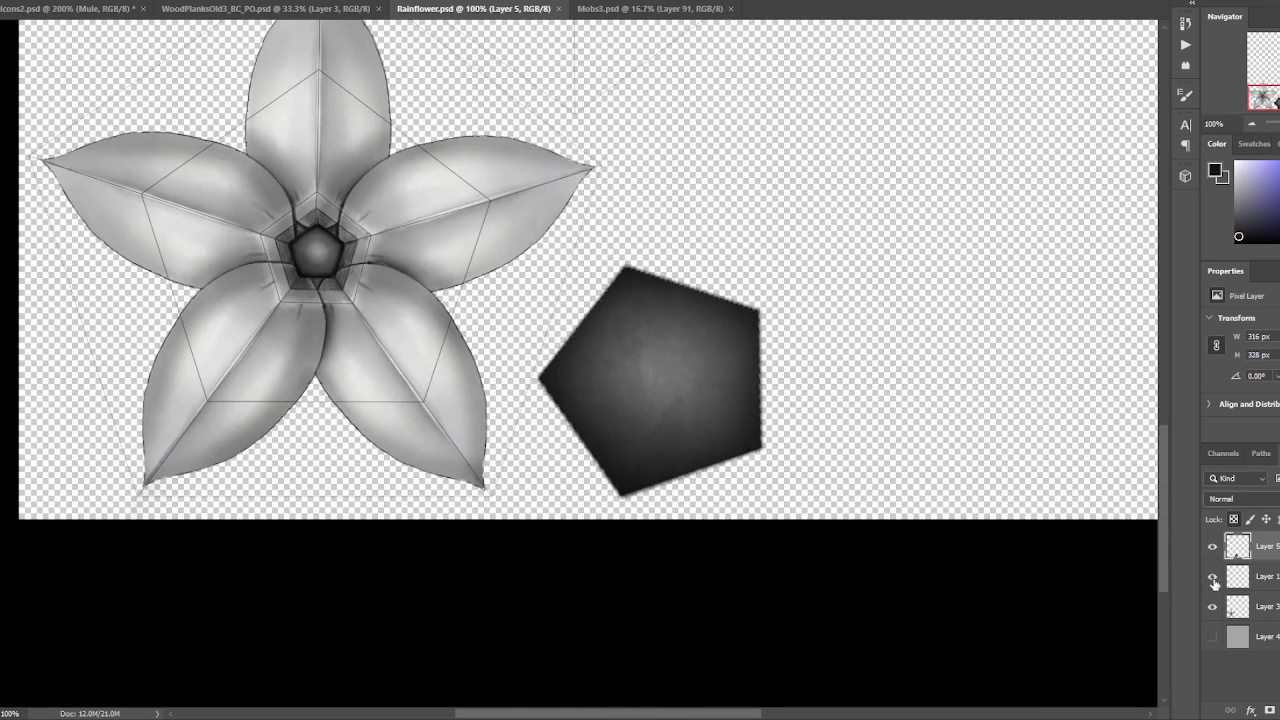
click(1213, 577)
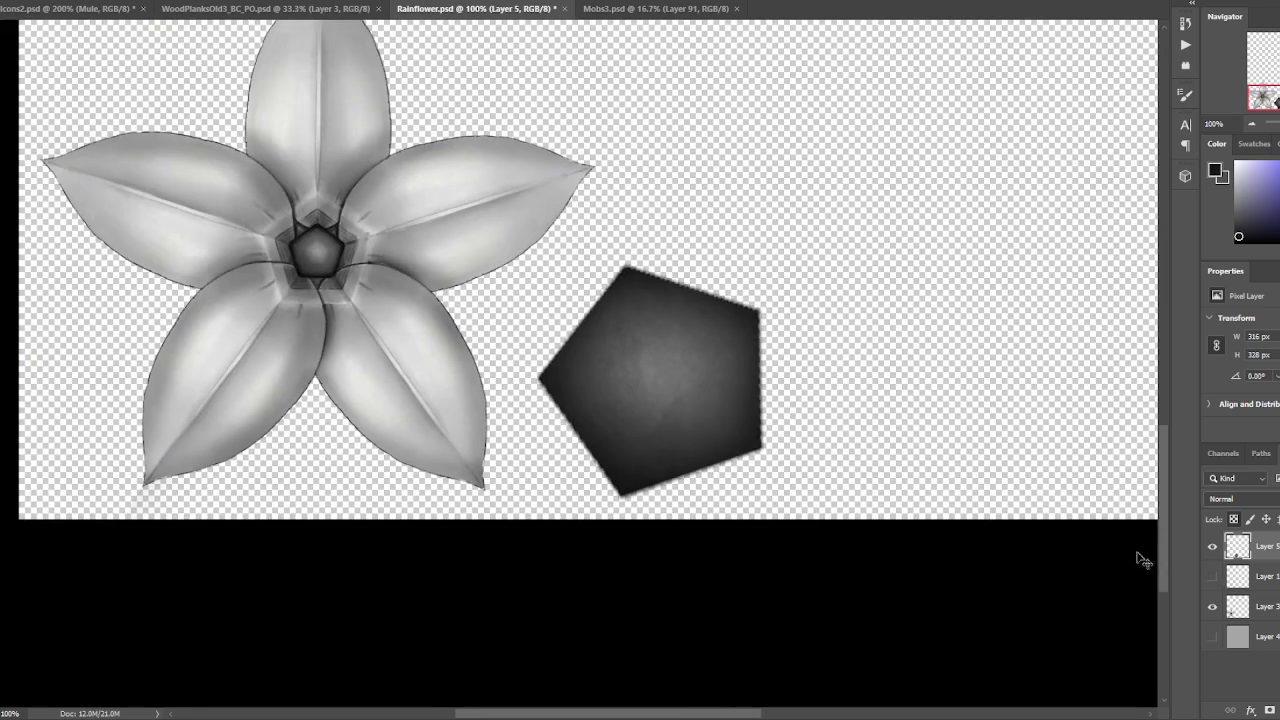
drag(760, 312, 758, 418)
click(765, 308)
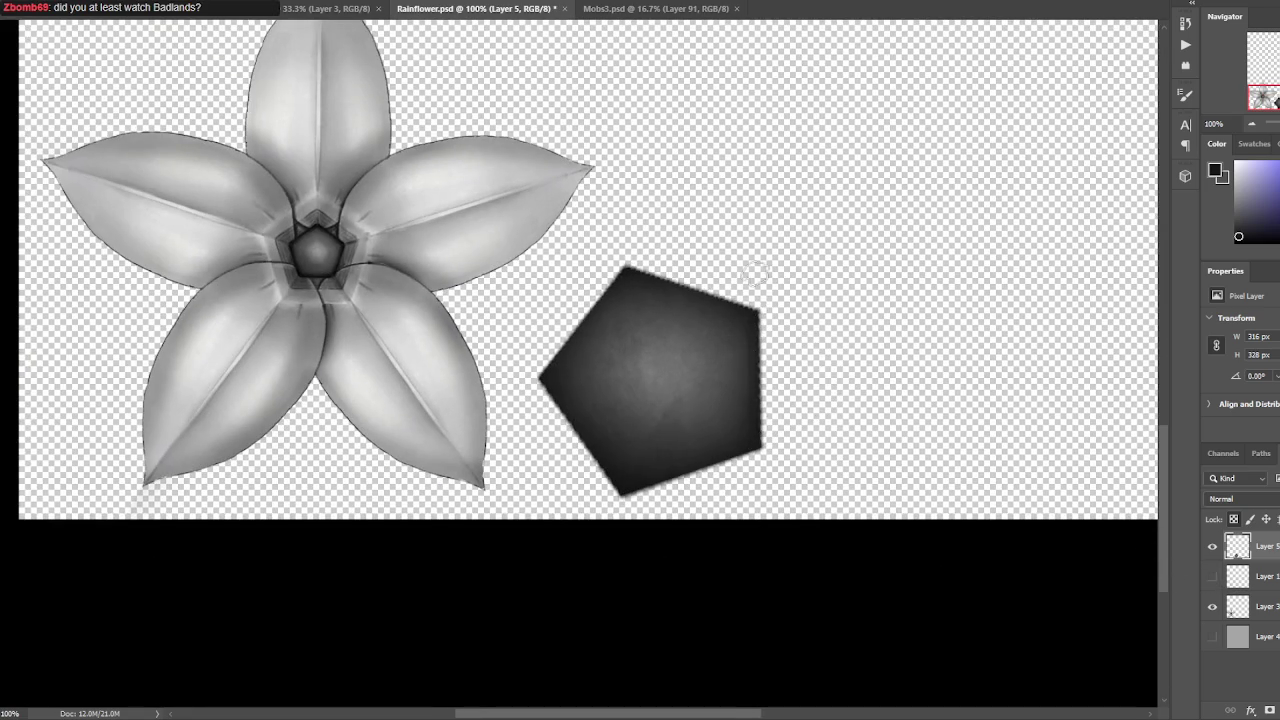
mouse_move(770, 452)
mouse_down()
mouse_move(943, 334)
mouse_move(945, 393)
mouse_up()
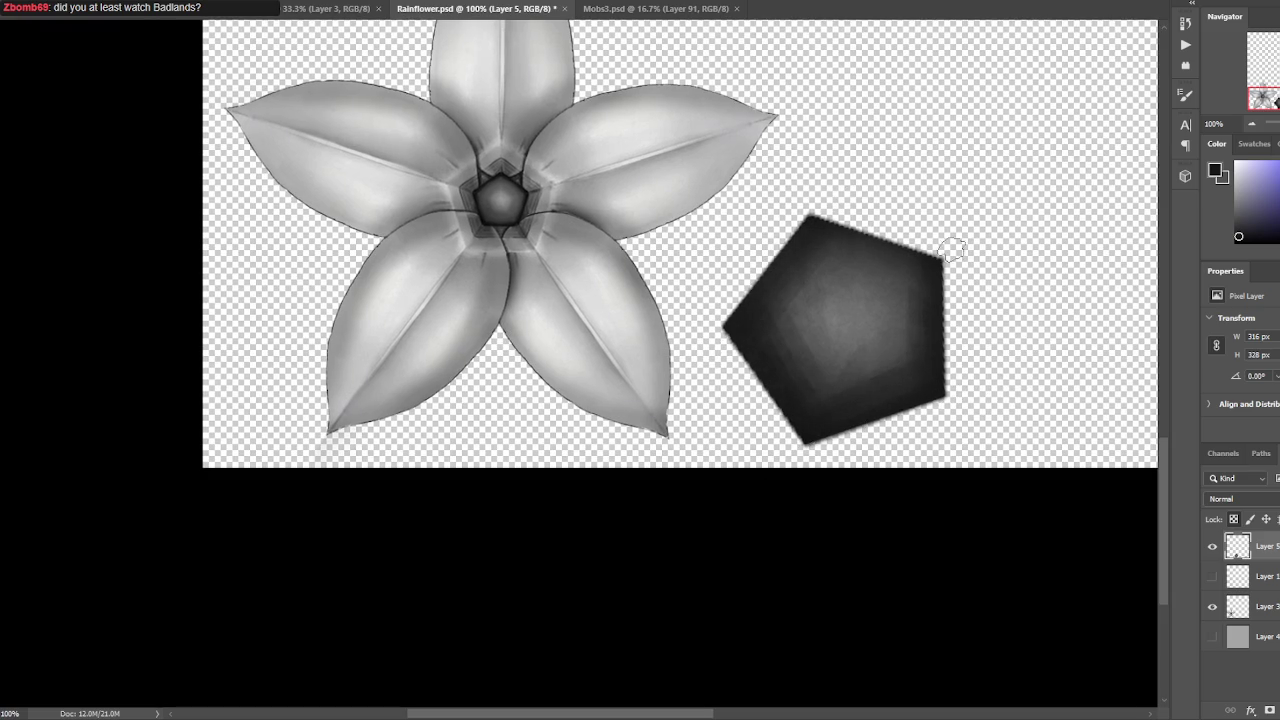
drag(788, 200, 810, 228)
Sample a range of light and dark greys from the pentagon, then save.
alt+click(855, 292)
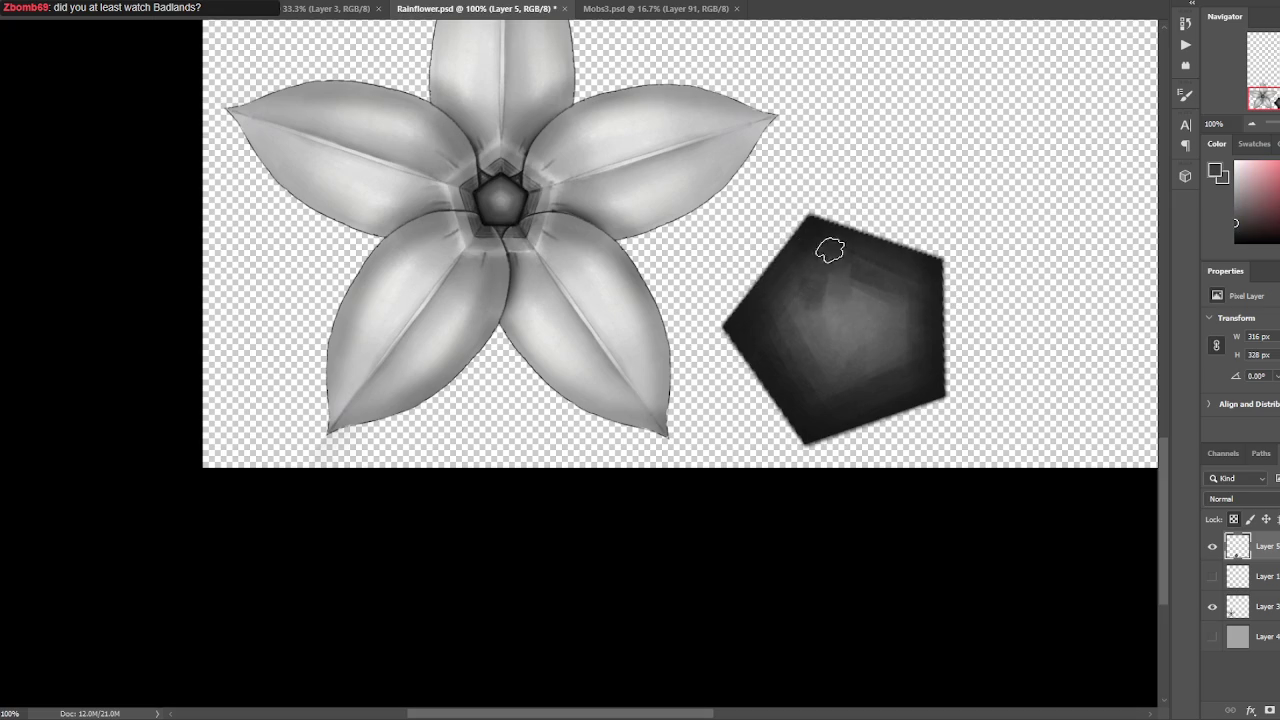
alt+click(846, 262)
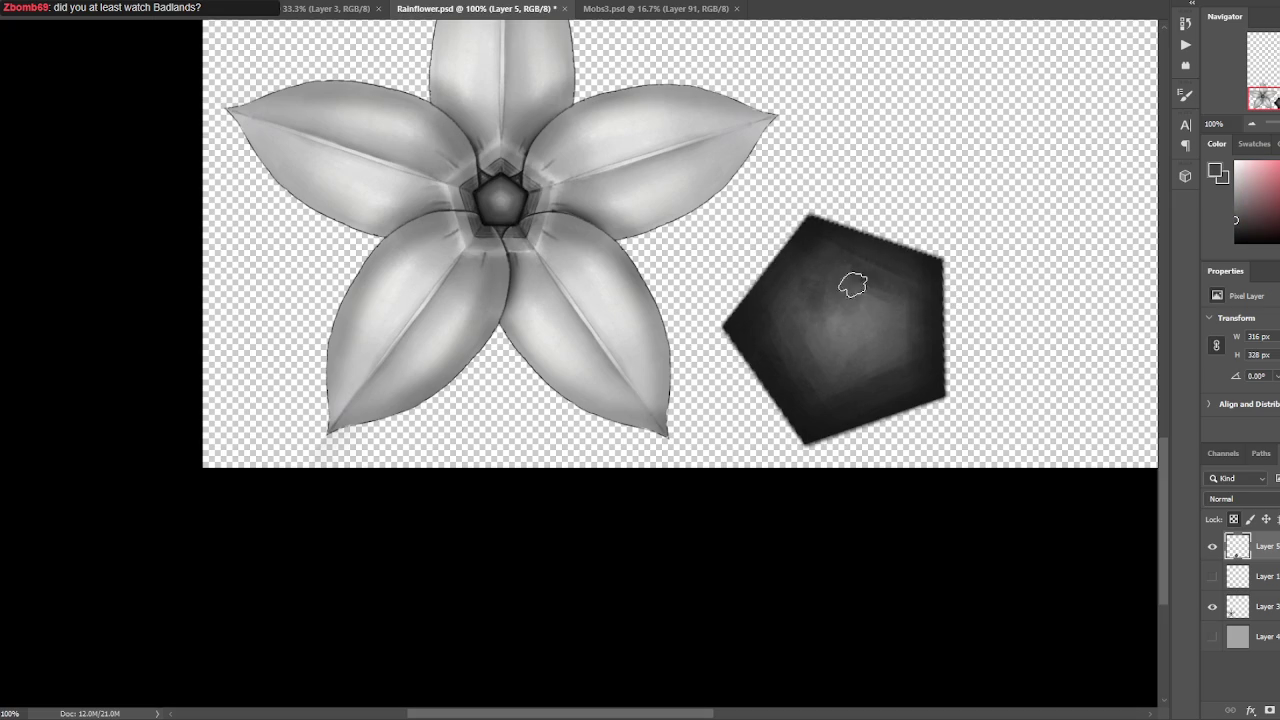
alt+click(862, 268)
alt+click(884, 316)
alt+click(907, 288)
alt+click(894, 317)
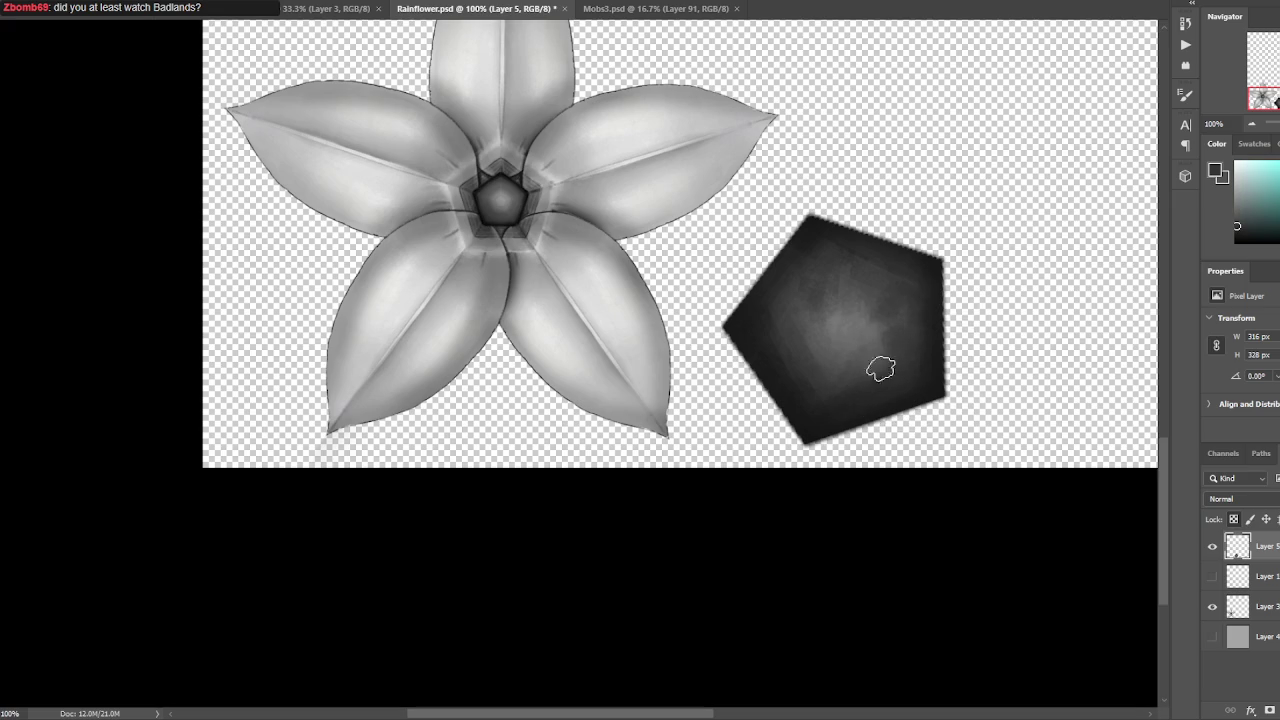
alt+click(830, 370)
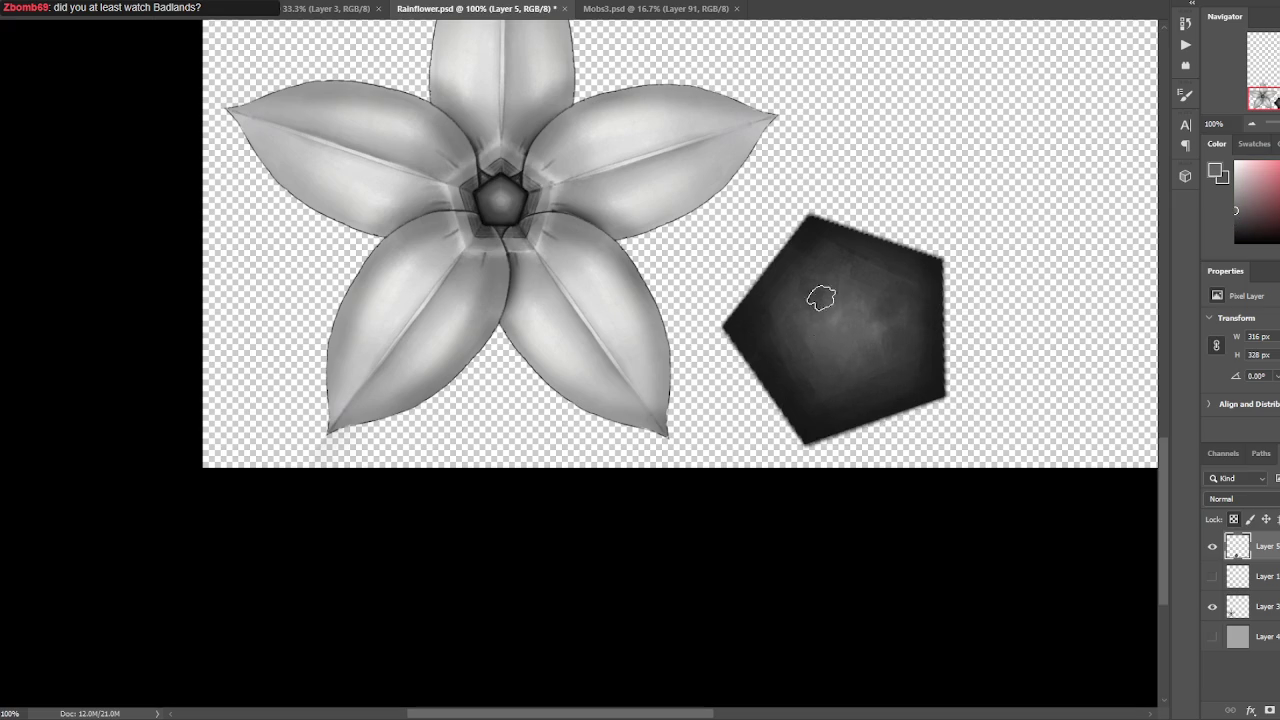
alt+click(788, 295)
key(ctrl+s)
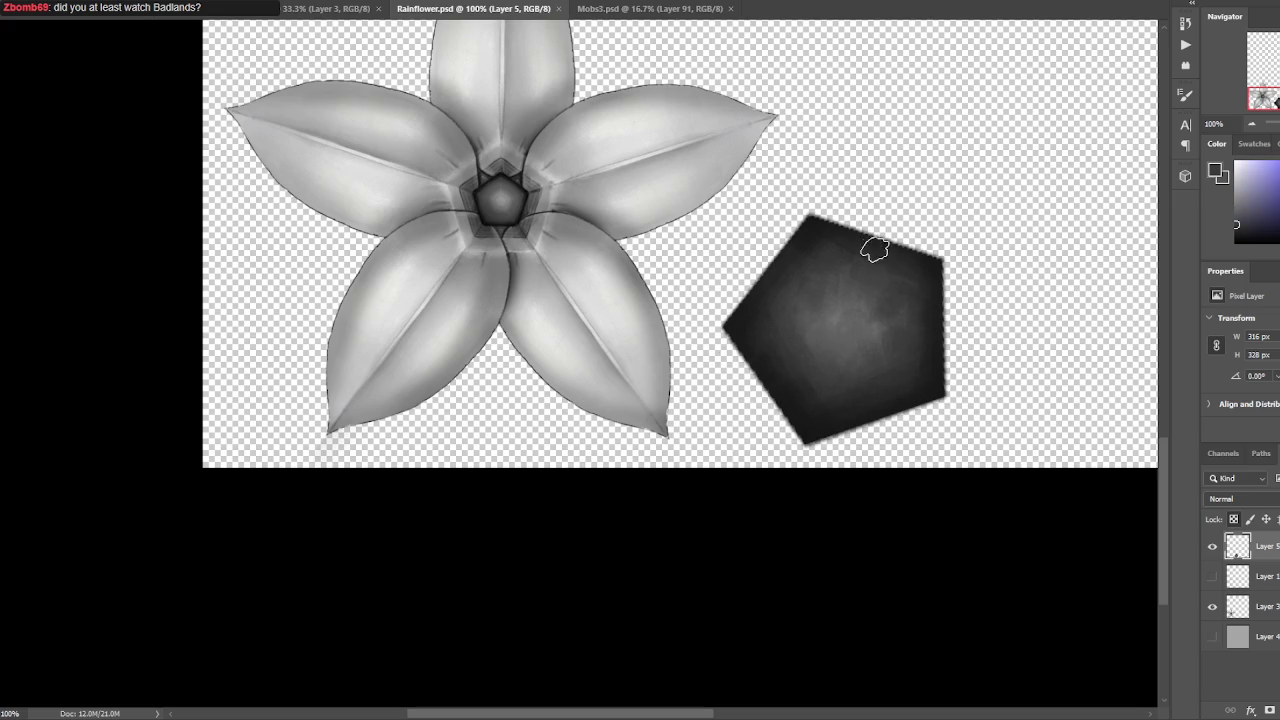
Paint light pinkish-grey strokes across the pentagon's centre with a larger brush, then save.
alt+click(841, 307)
alt+click(500, 195)
drag(840, 265, 806, 312)
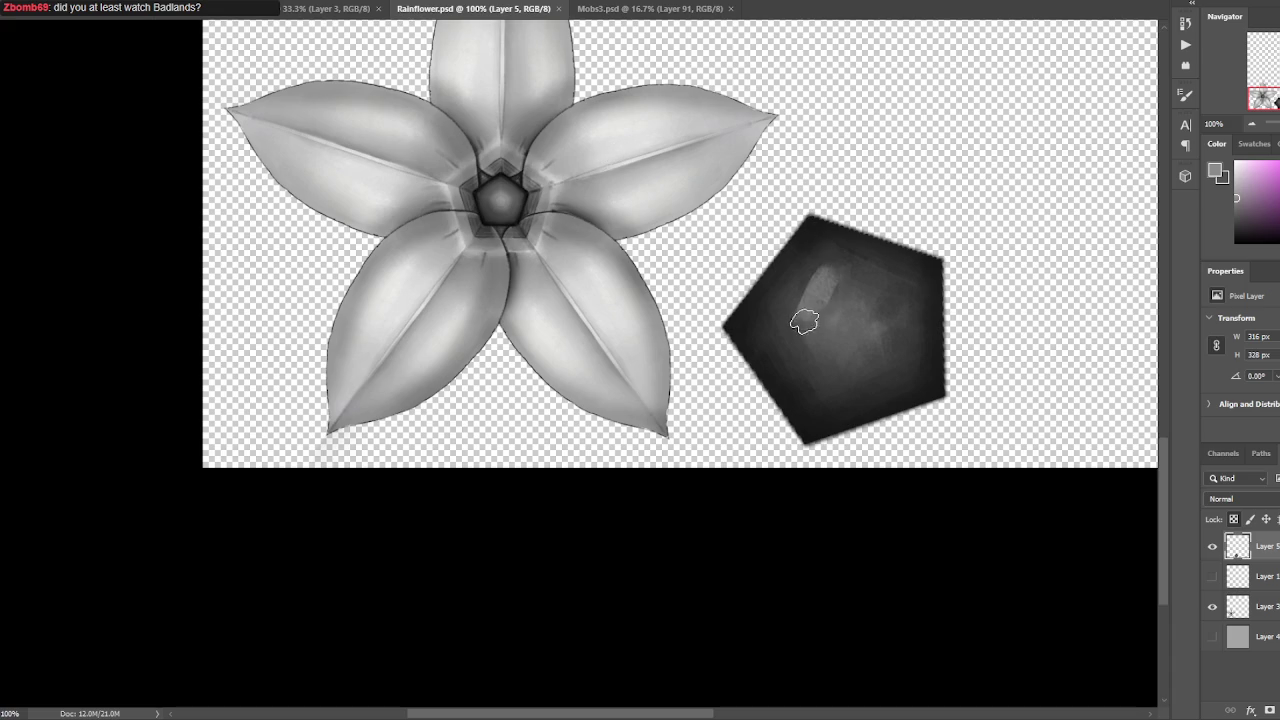
key(bracketright)
key(bracketright)
key(bracketright)
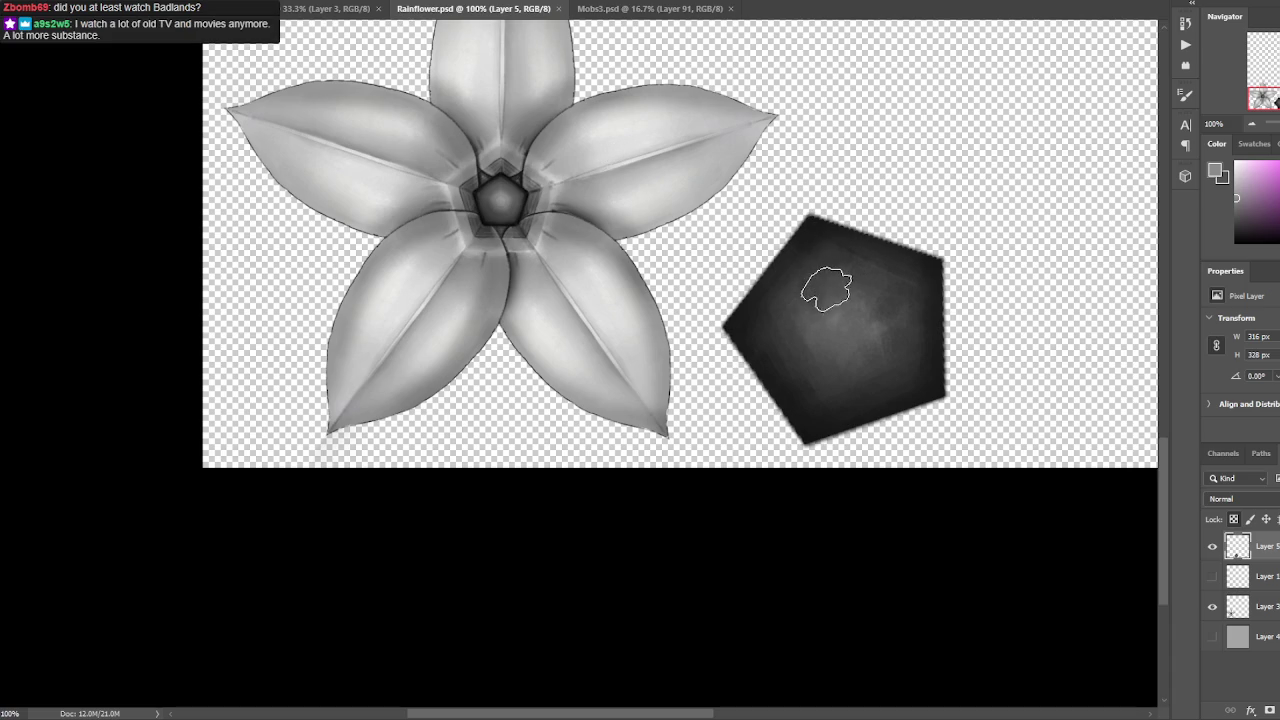
mouse_move(805, 307)
mouse_down()
mouse_move(786, 351)
mouse_move(857, 366)
mouse_move(857, 277)
mouse_move(835, 297)
mouse_up()
alt+click(835, 297)
key(ctrl+s)
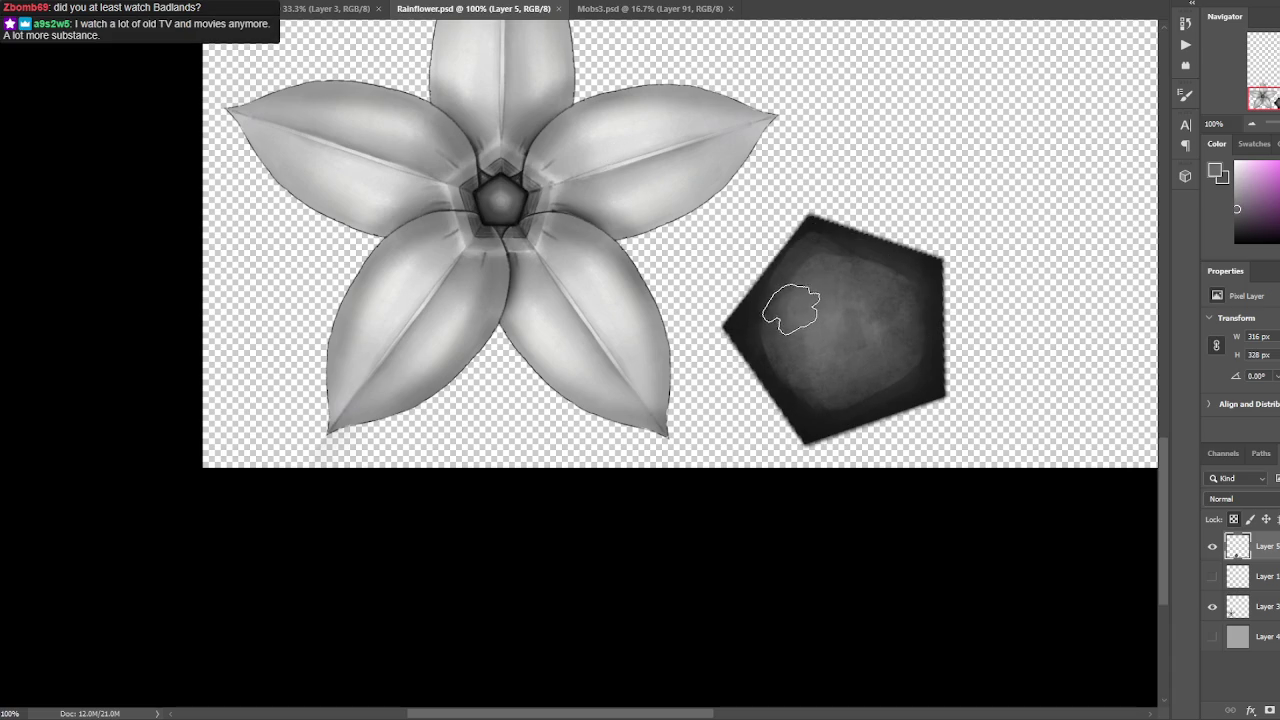
Sample light and dark colours from the flower centre, then hide the wireframe layer.
alt+click(535, 188)
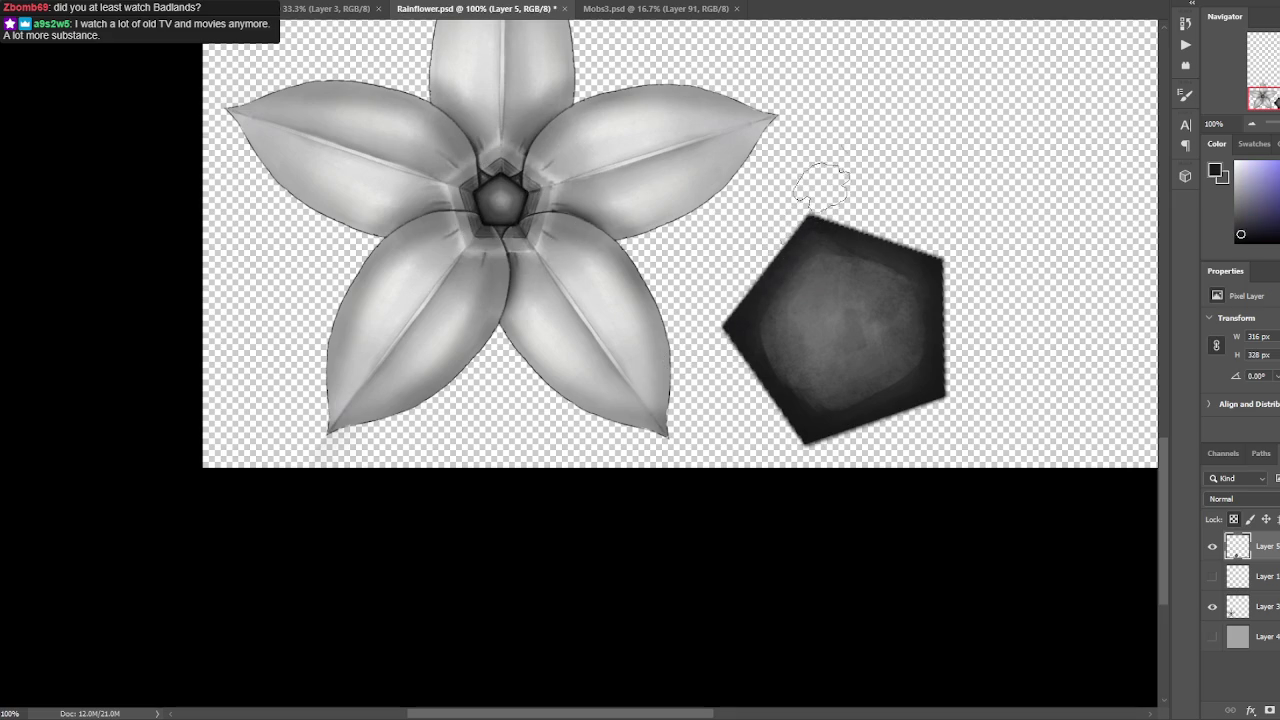
alt+click(785, 300)
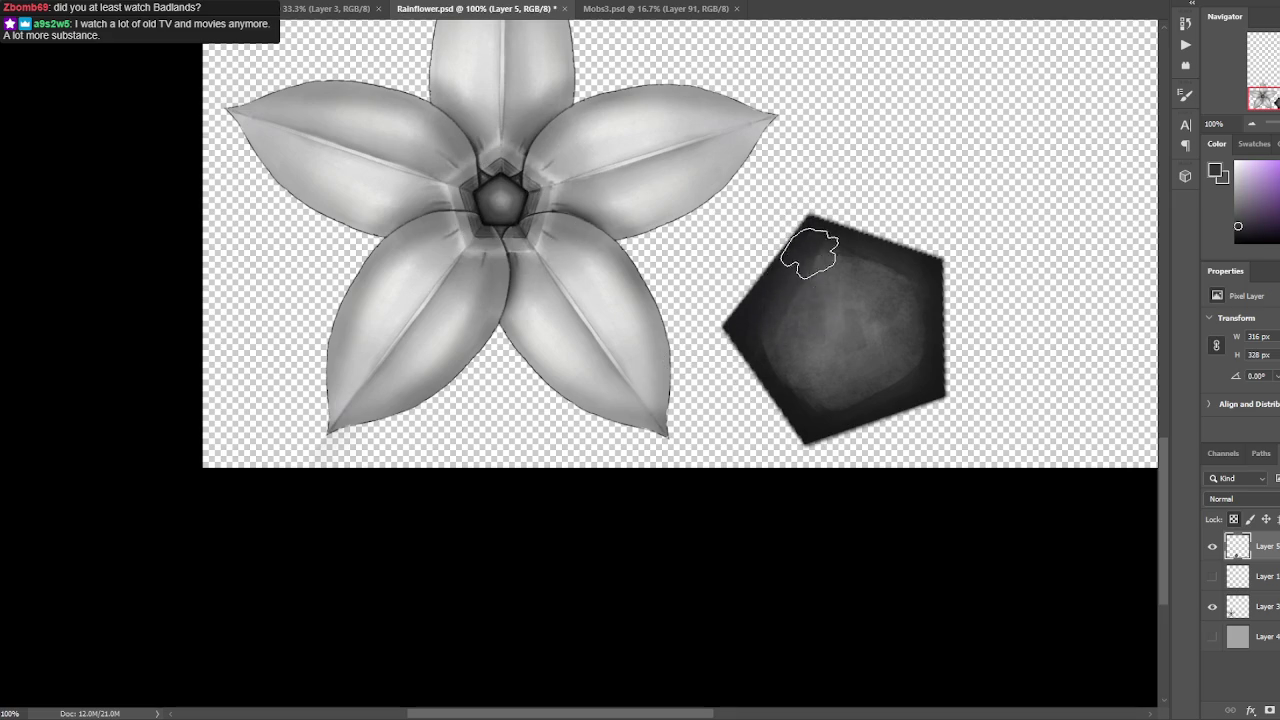
alt+click(786, 329)
alt+click(514, 206)
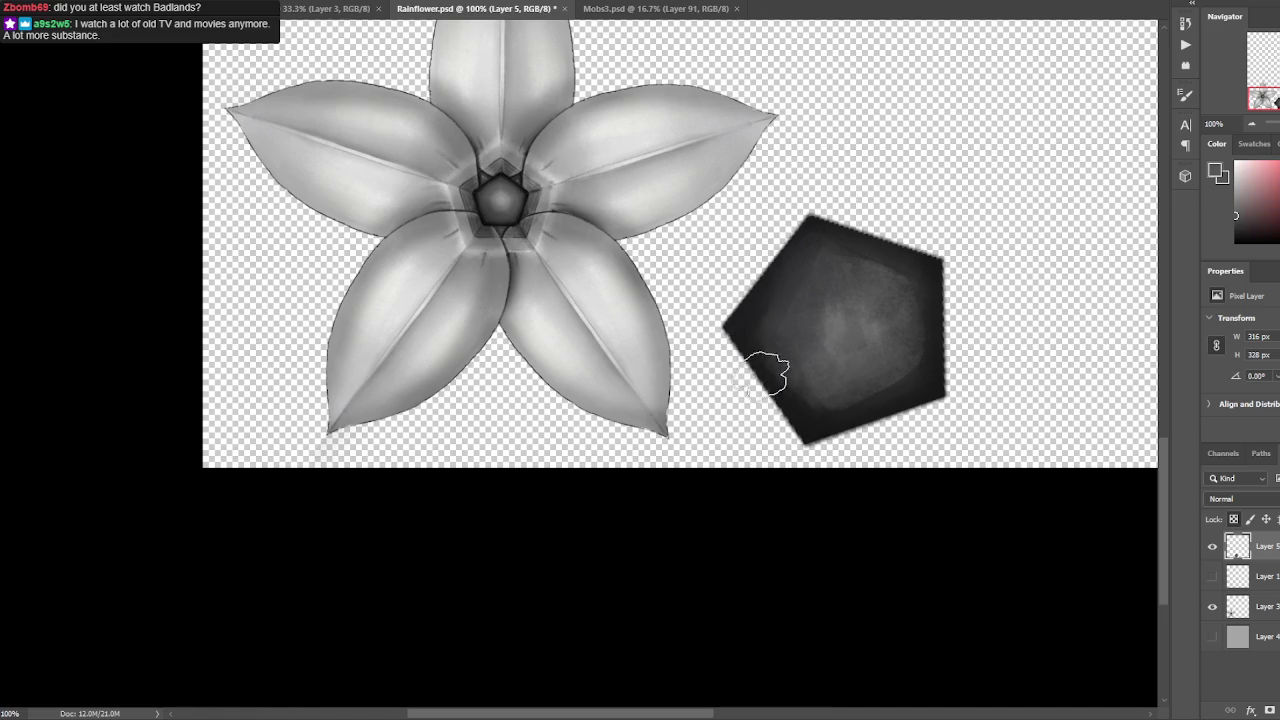
alt+click(524, 197)
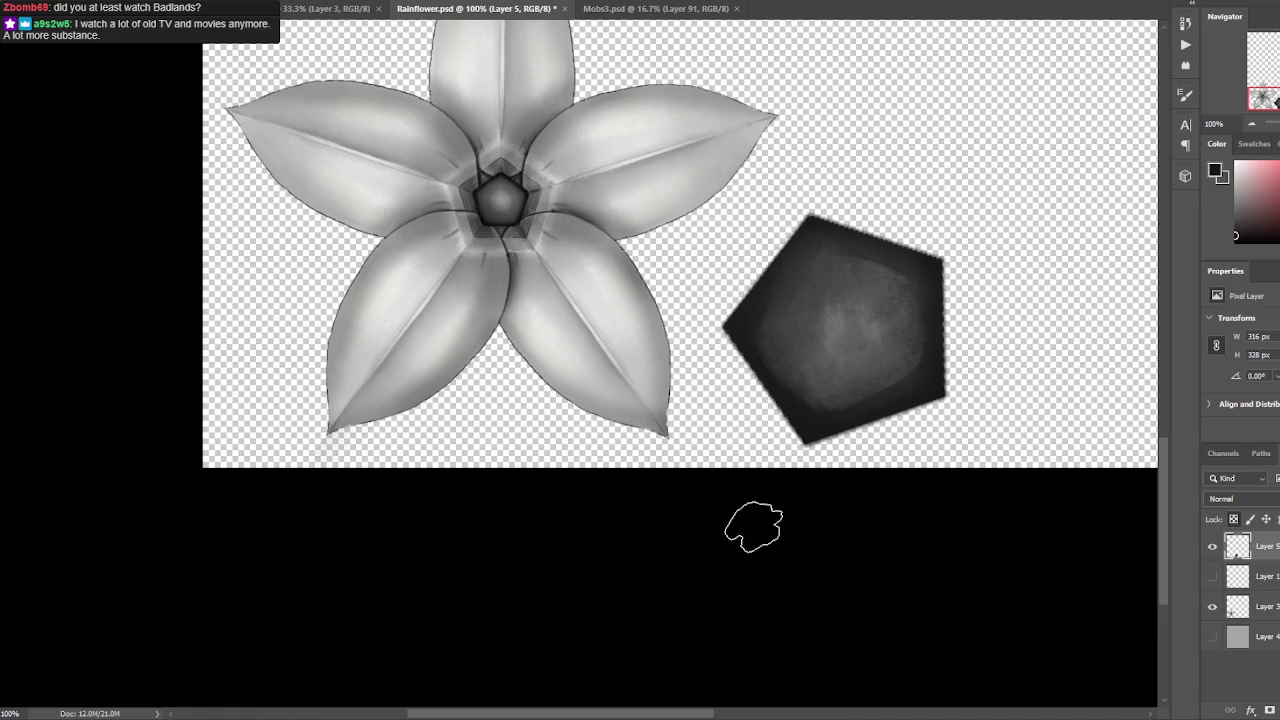
click(1214, 580)
Move the pentagon layer below Layer 1, duplicate it, and merge the copy back down.
drag(1255, 546, 1273, 598)
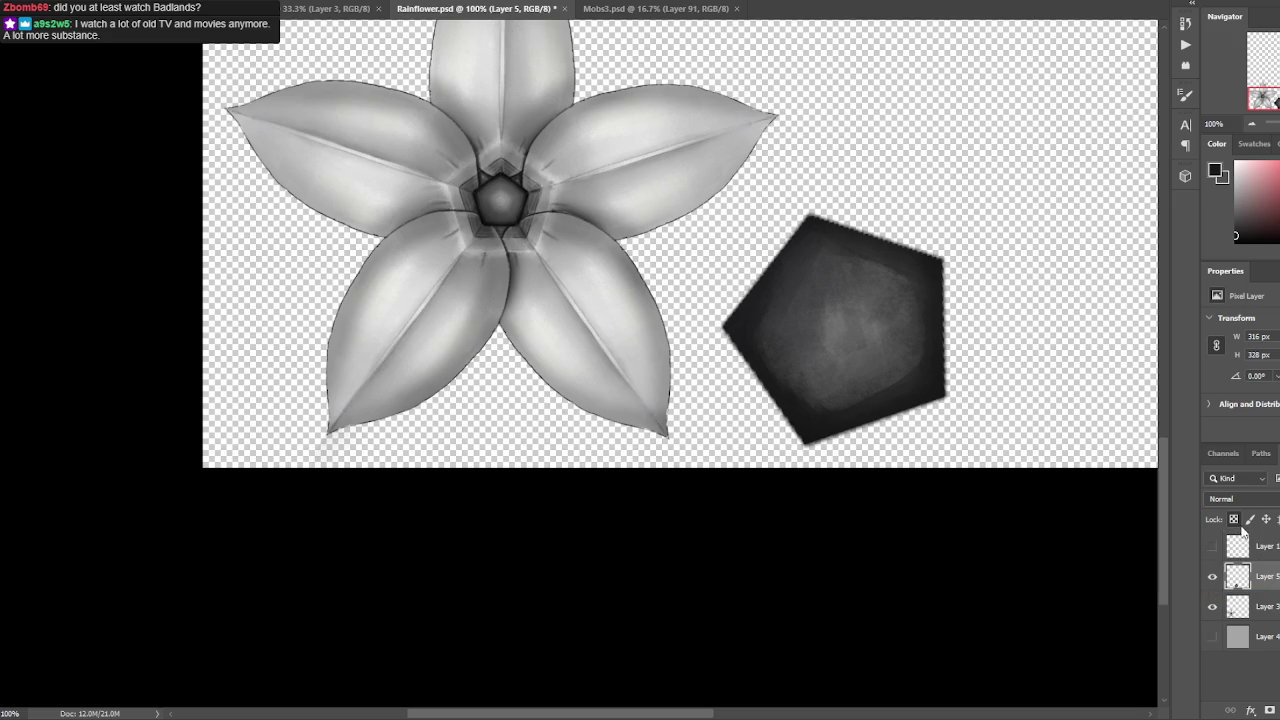
key(ctrl+j)
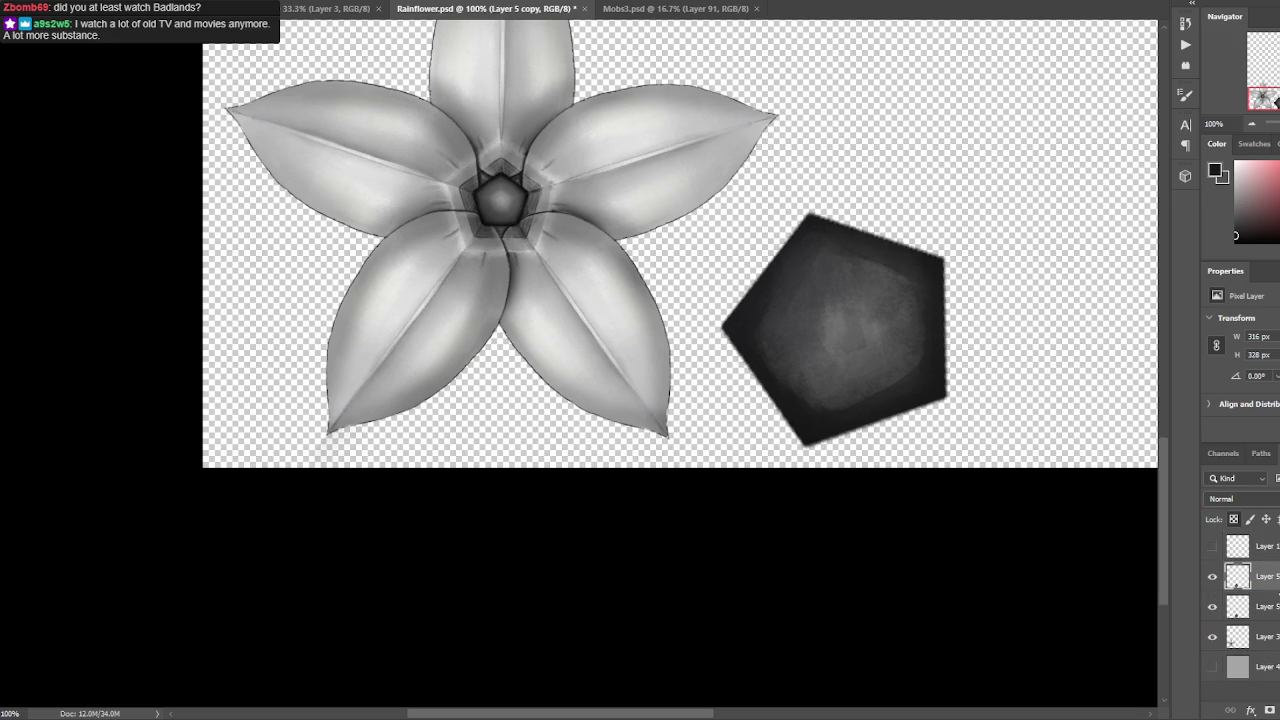
right_click(1265, 576)
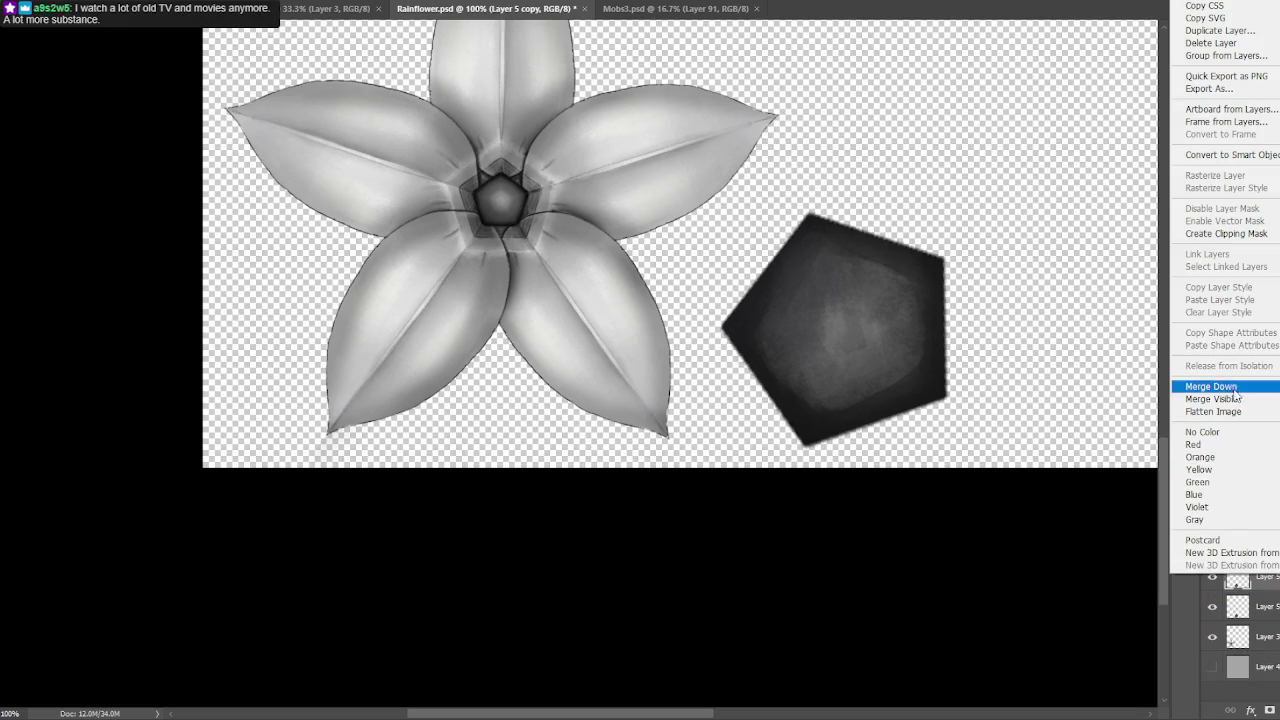
click(1150, 521)
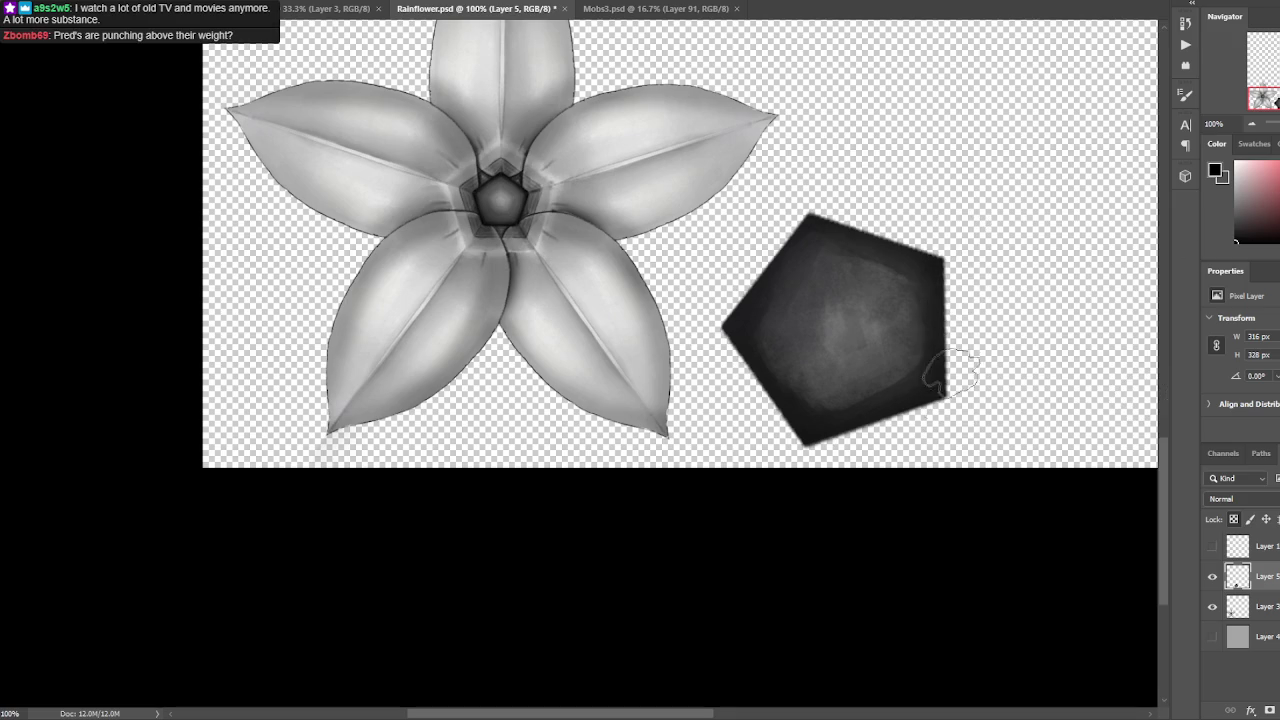
key(v)
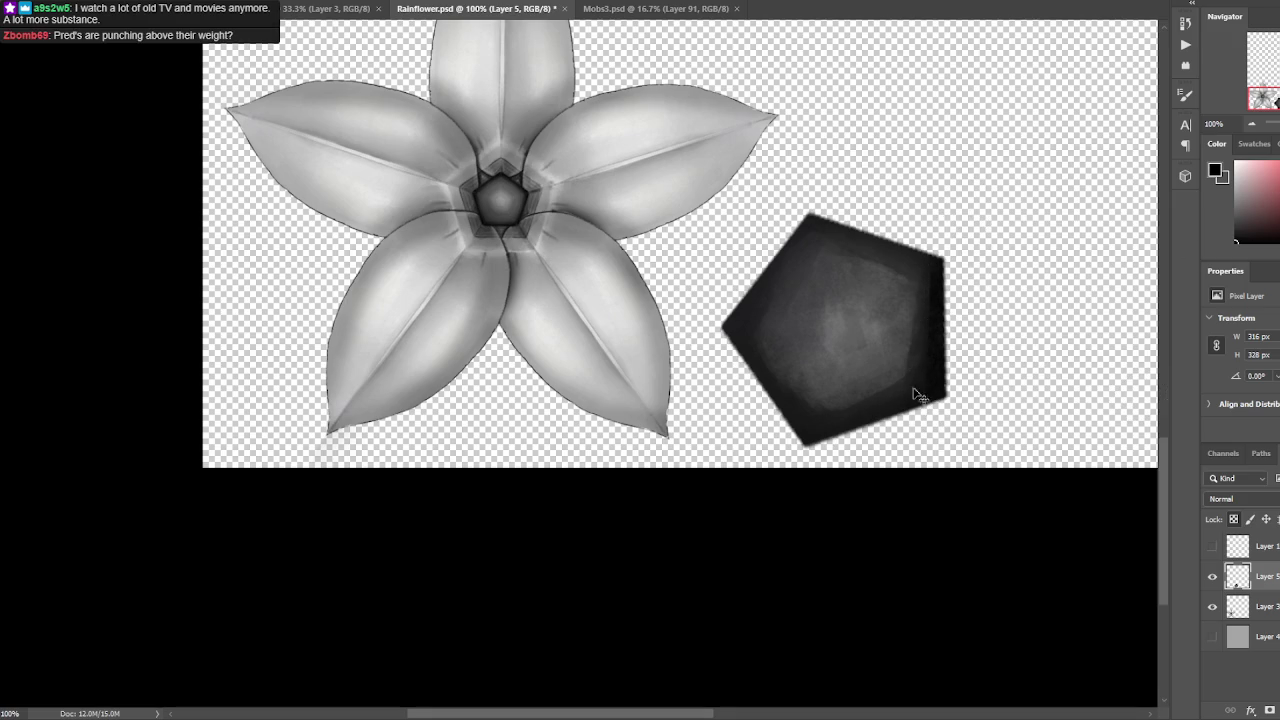
key(b)
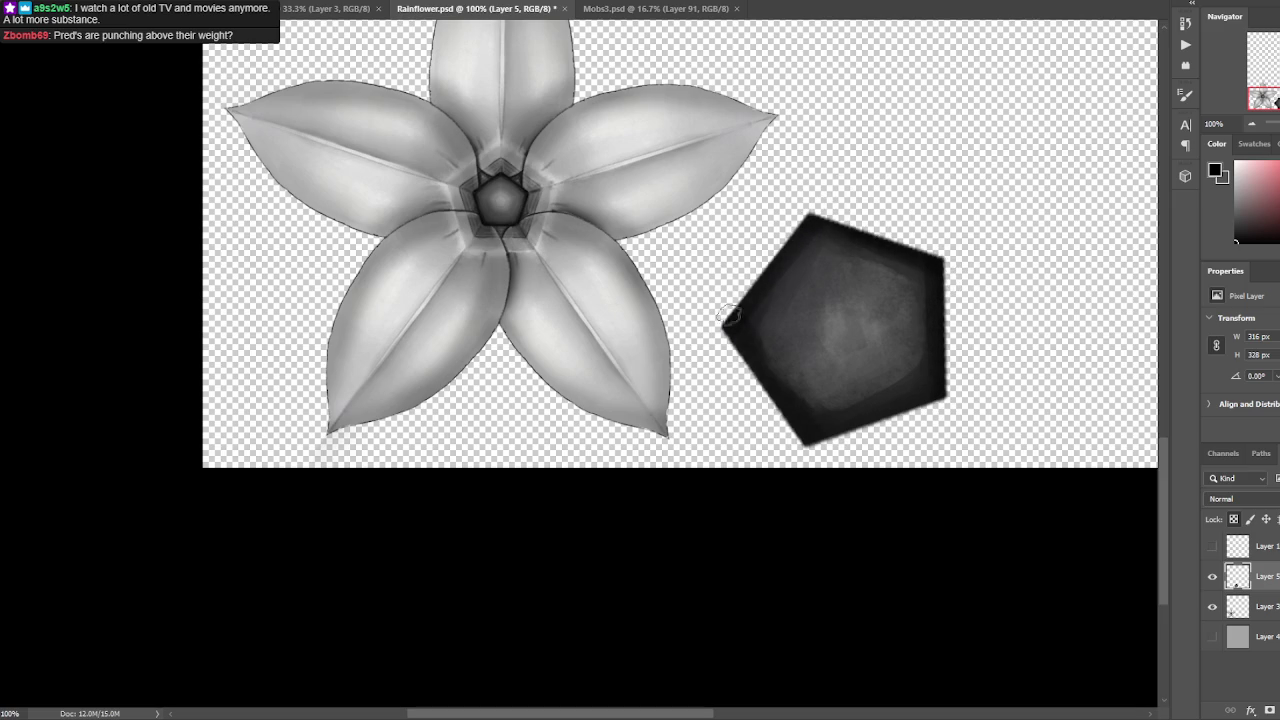
Sample several shades from the pentagon for further painting.
click(890, 395)
alt+click(897, 350)
alt+click(900, 357)
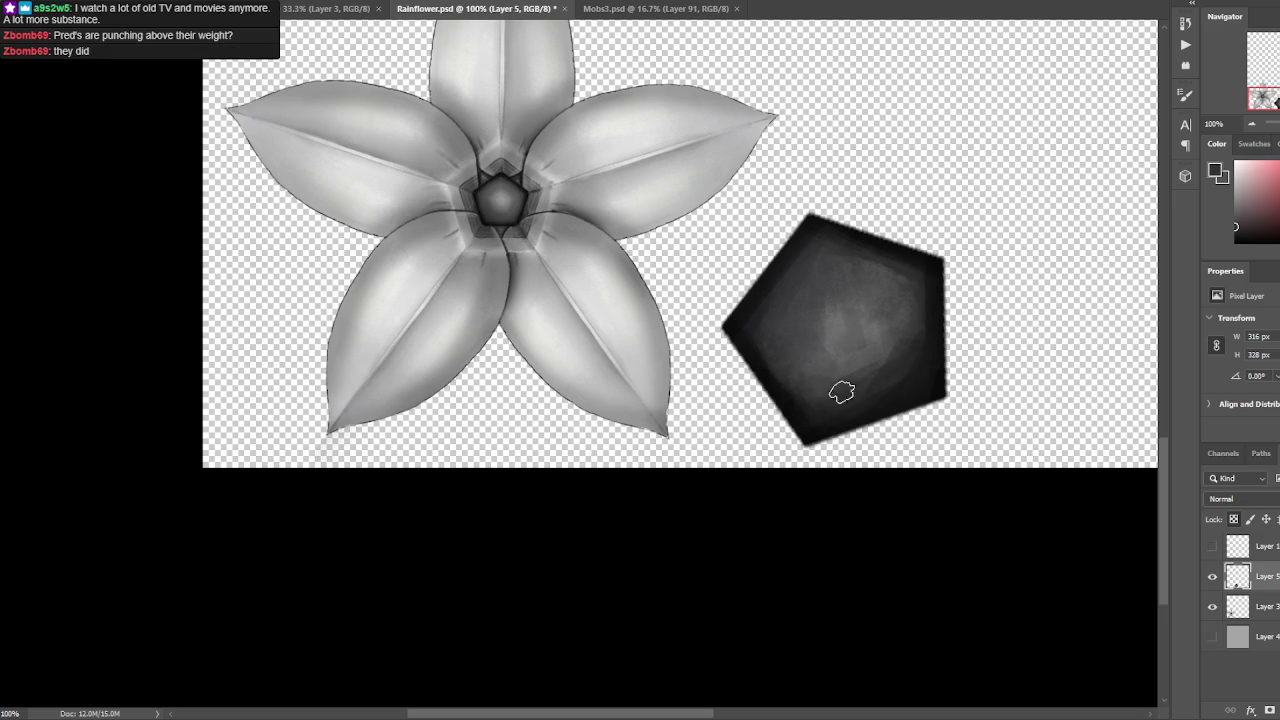
alt+click(835, 398)
alt+click(800, 405)
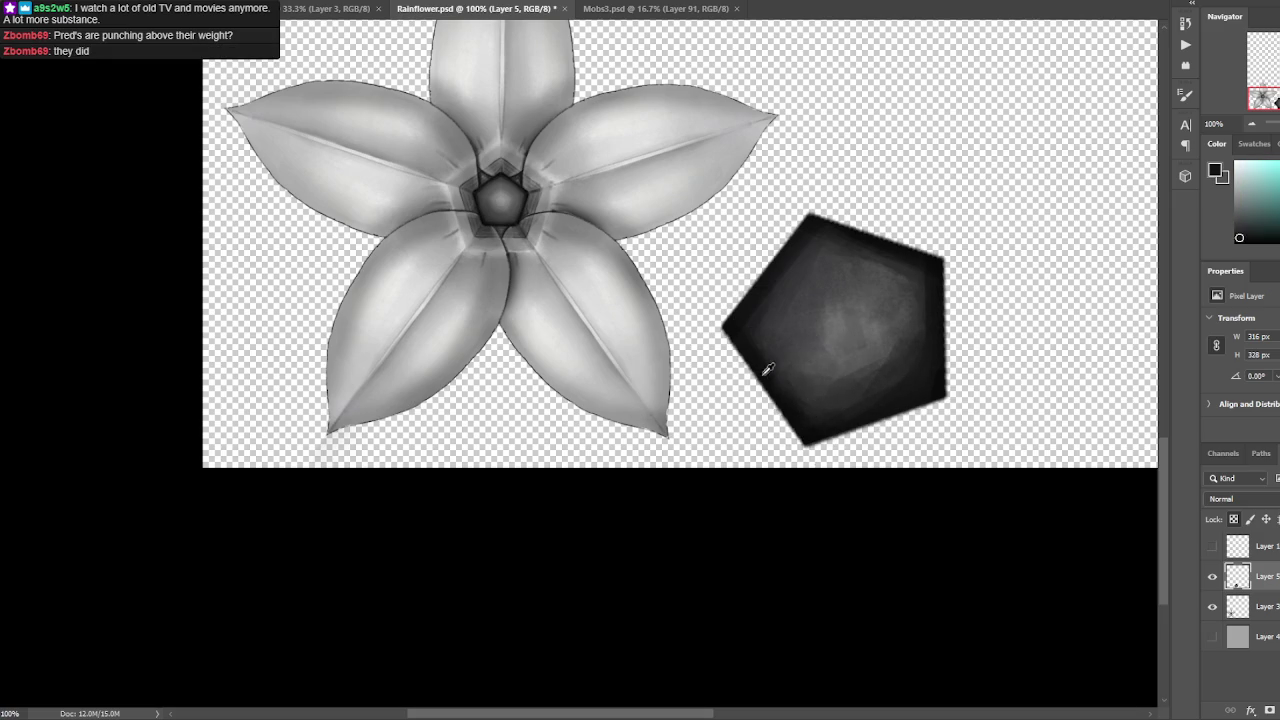
alt+click(783, 275)
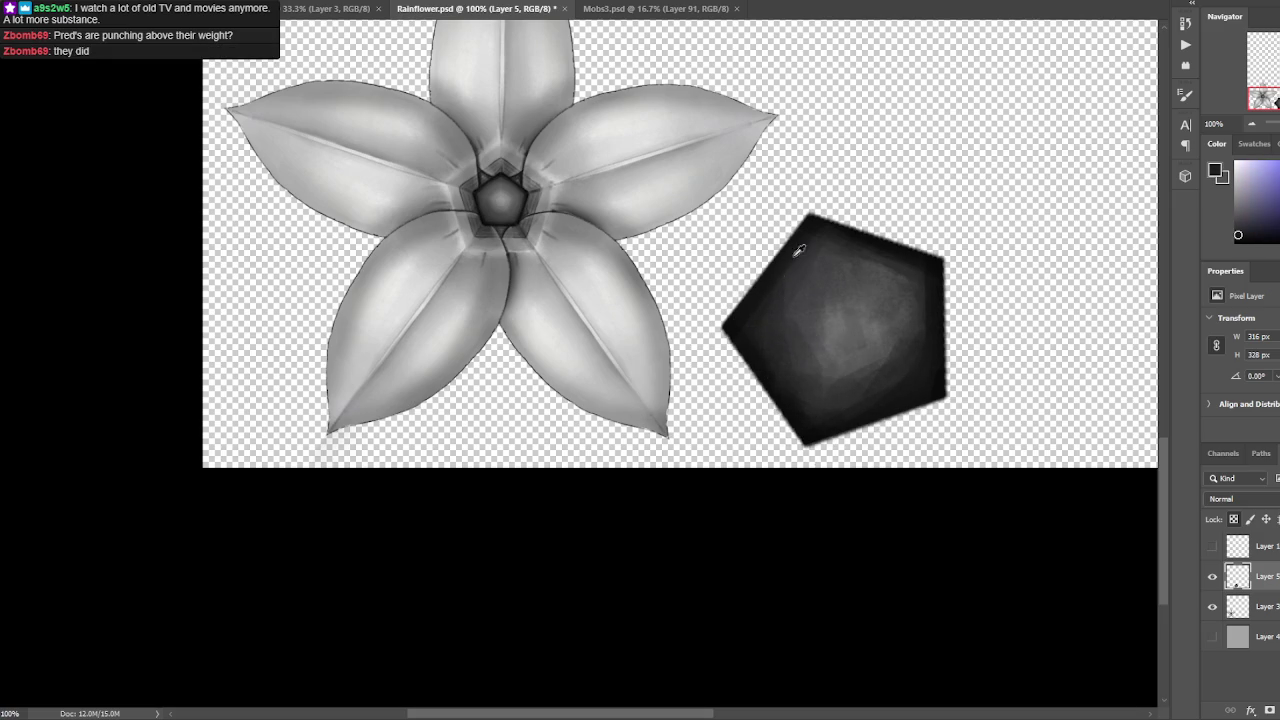
Sample shades across the pentagon, ending on a dark purple for painting.
alt+click(825, 265)
alt+click(840, 283)
alt+click(823, 302)
alt+click(803, 326)
alt+click(820, 370)
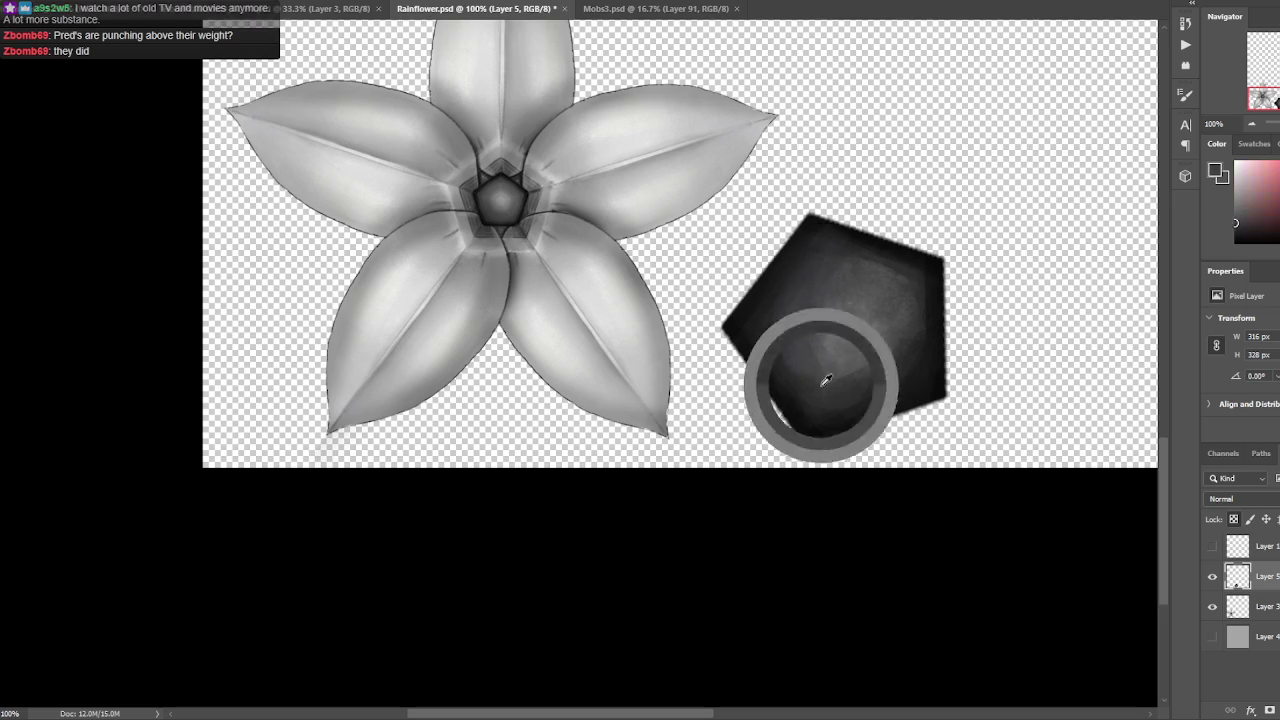
alt+click(845, 362)
alt+click(900, 345)
alt+click(935, 315)
alt+click(910, 308)
alt+click(932, 272)
alt+click(890, 272)
alt+click(912, 284)
alt+click(911, 256)
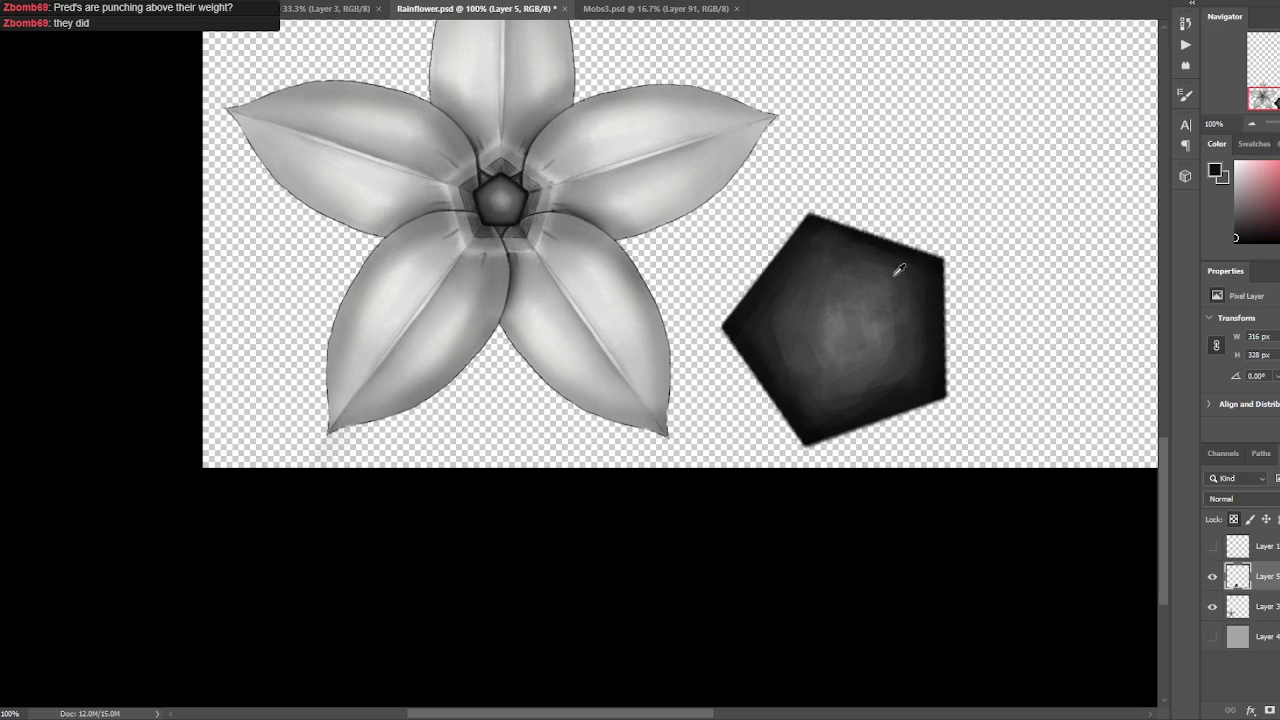
Sample more pentagon greys down to a lighter grey and save Rainflower.psd.
alt+click(800, 286)
alt+click(782, 318)
alt+click(737, 322)
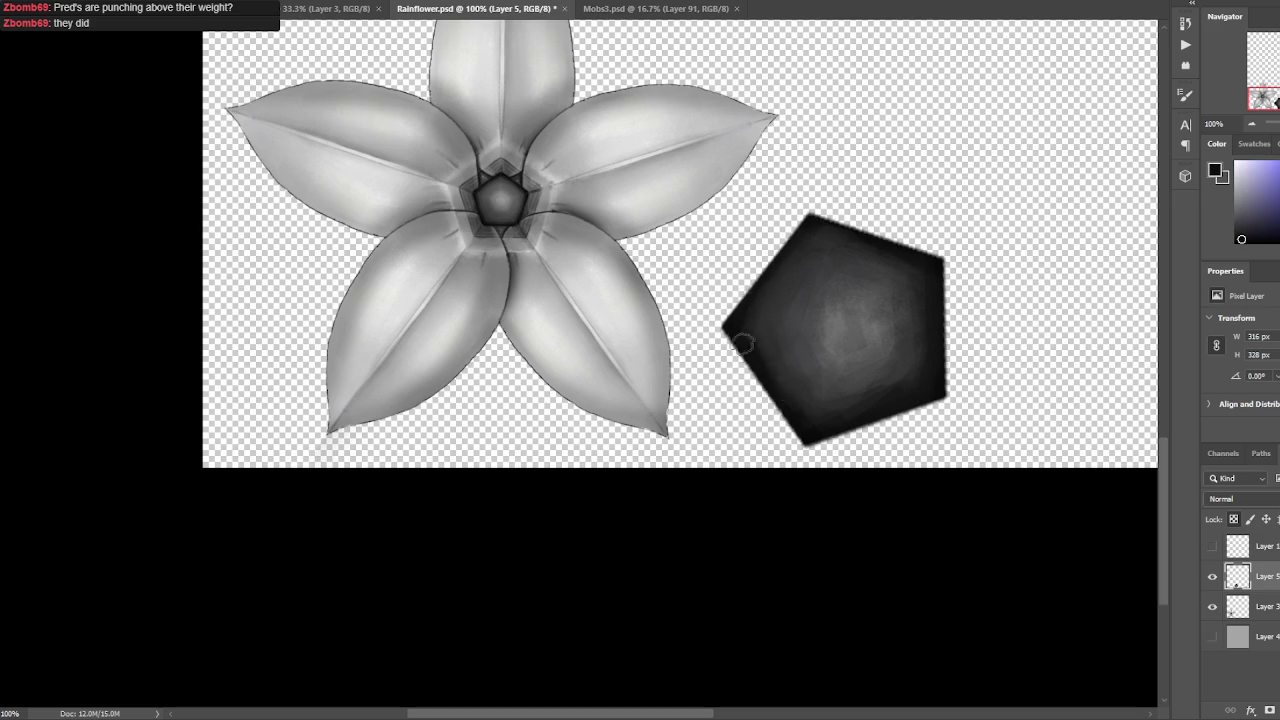
alt+click(838, 323)
key(ctrl+s)
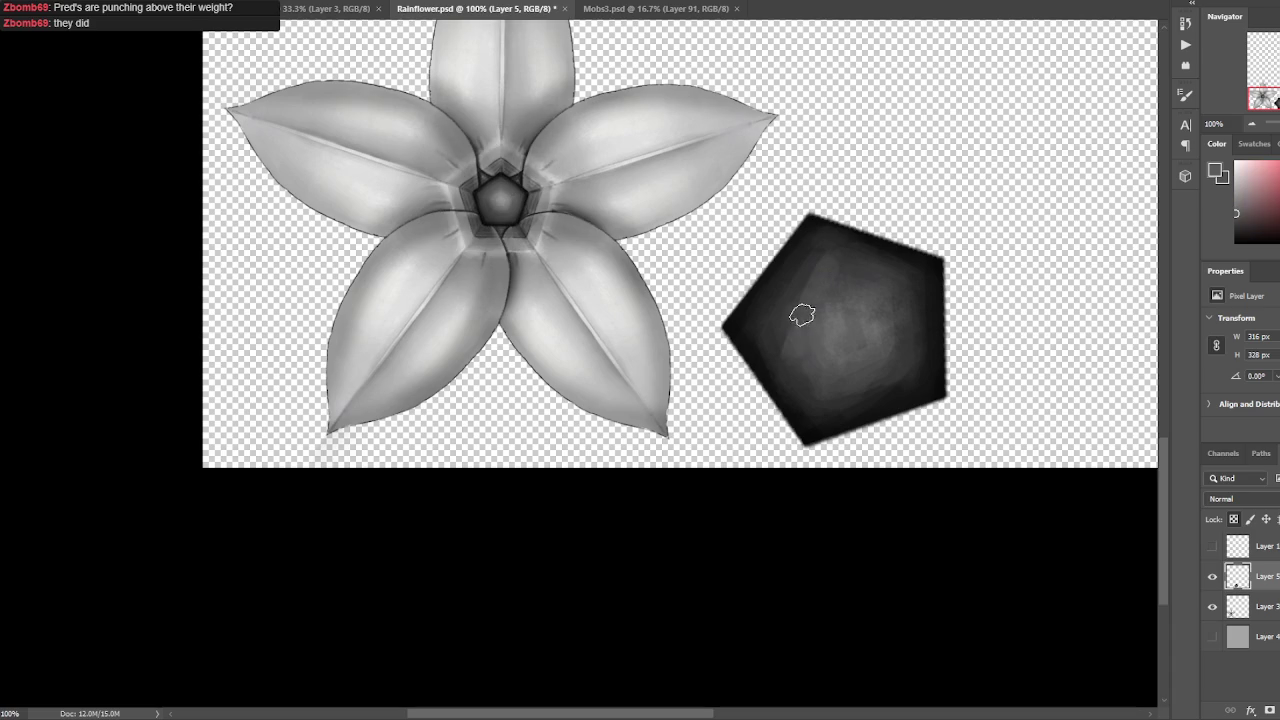
Brush soft light and dark grey strokes into the pentagon's centre on Layer 5.
click(815, 258)
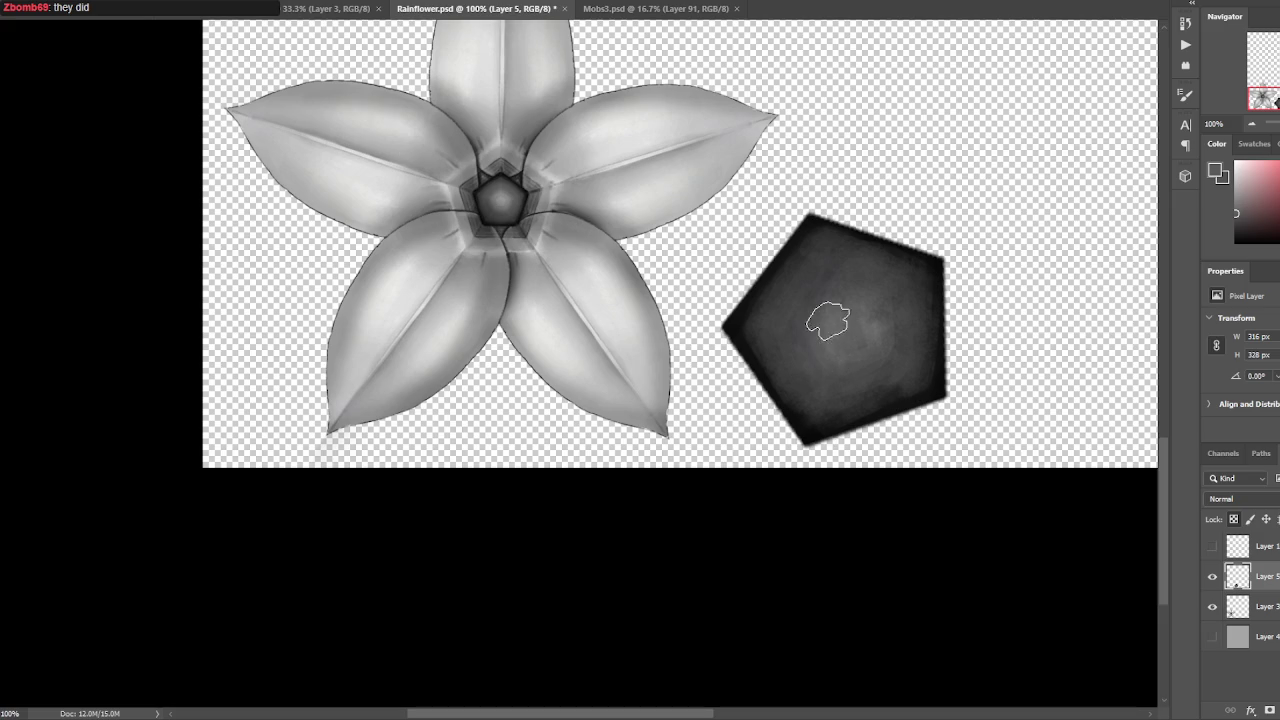
alt+click(580, 190)
mouse_move(813, 270)
mouse_down()
mouse_move(777, 331)
mouse_move(786, 337)
mouse_move(829, 257)
mouse_move(804, 307)
mouse_up()
alt+click(790, 330)
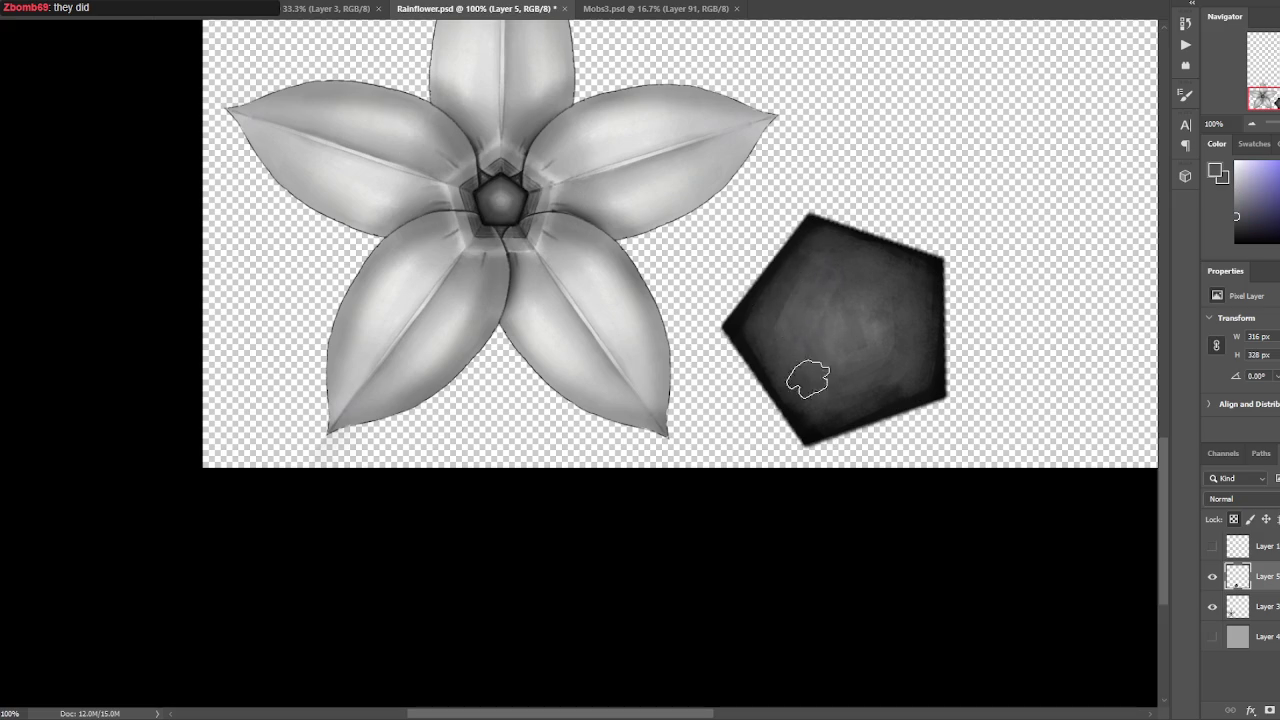
mouse_move(821, 381)
mouse_down()
mouse_move(903, 363)
mouse_move(851, 344)
mouse_move(900, 337)
mouse_move(908, 280)
mouse_move(837, 306)
mouse_up()
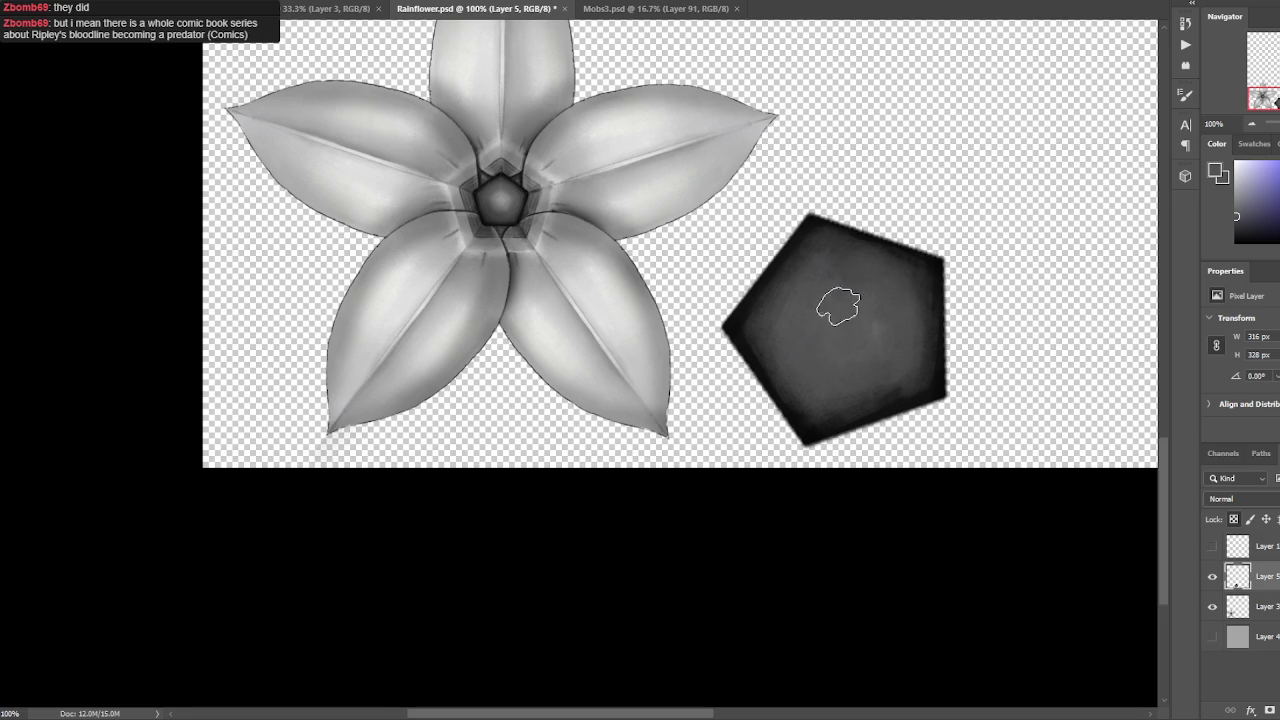
alt+click(605, 279)
drag(811, 277, 816, 290)
alt+click(789, 306)
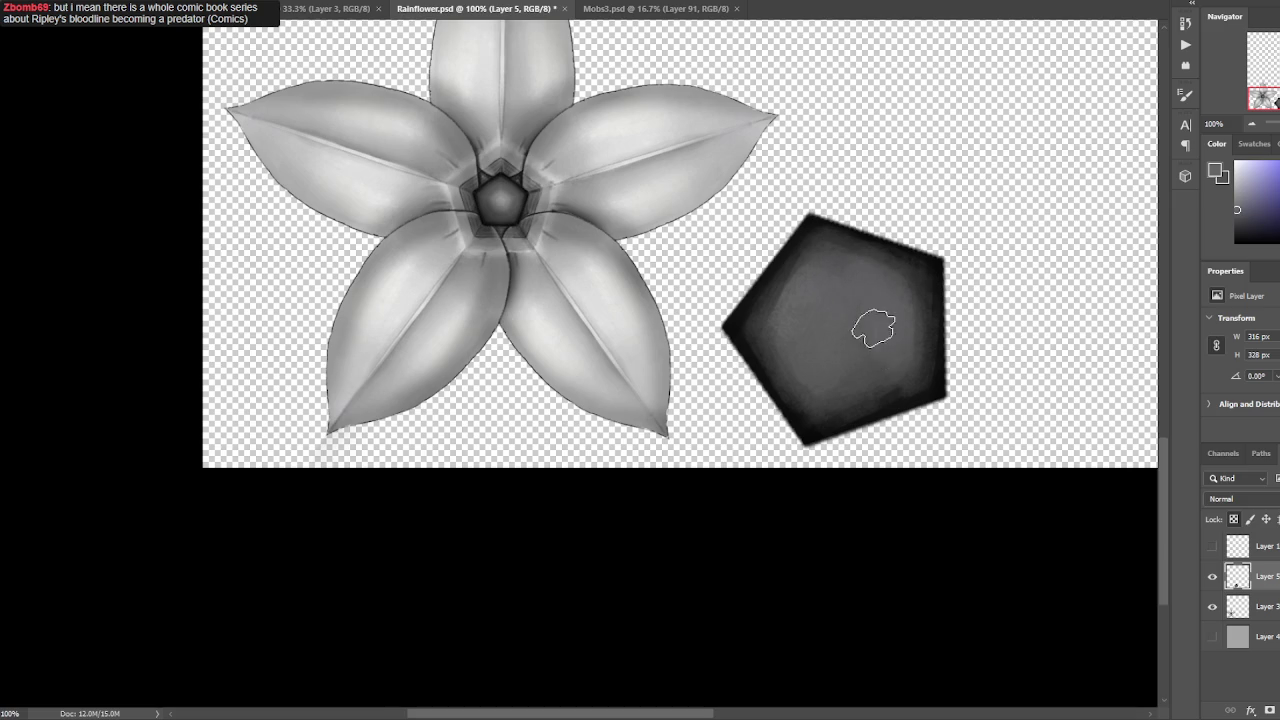
Sample several slightly darker greys from the pentagon's shading and save the document.
alt+click(803, 334)
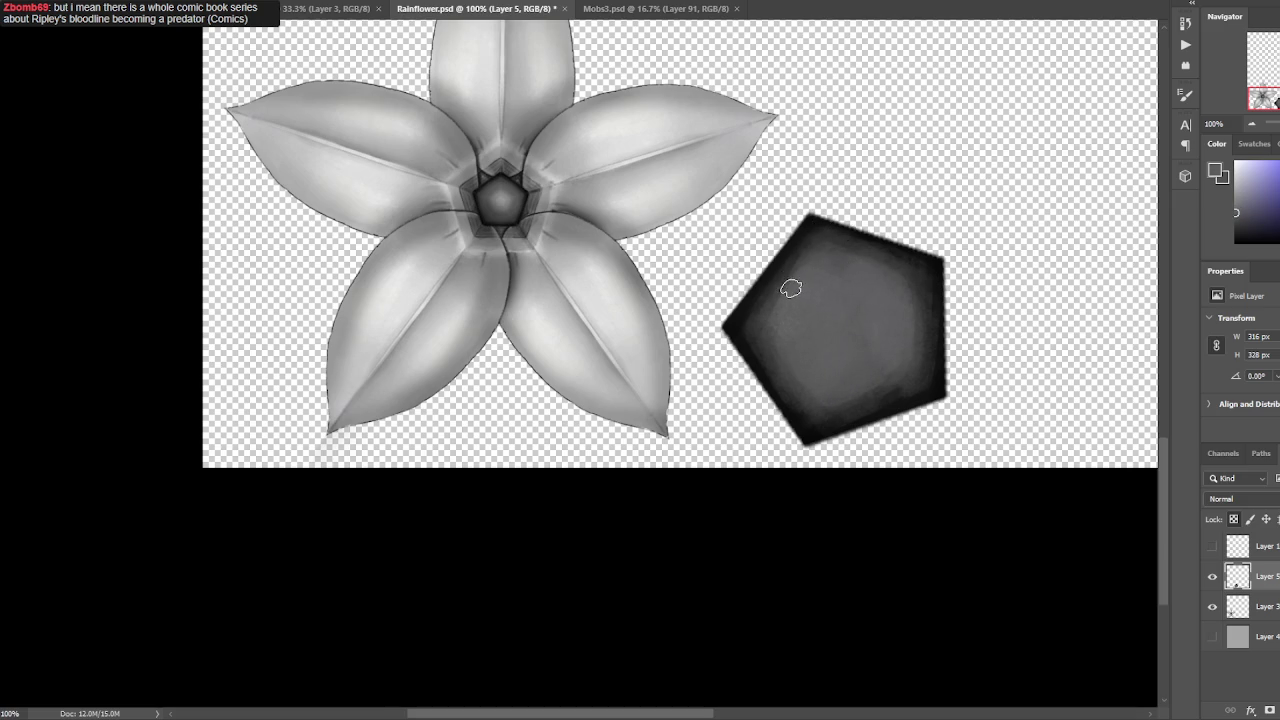
alt+click(797, 284)
alt+click(757, 311)
alt+click(756, 343)
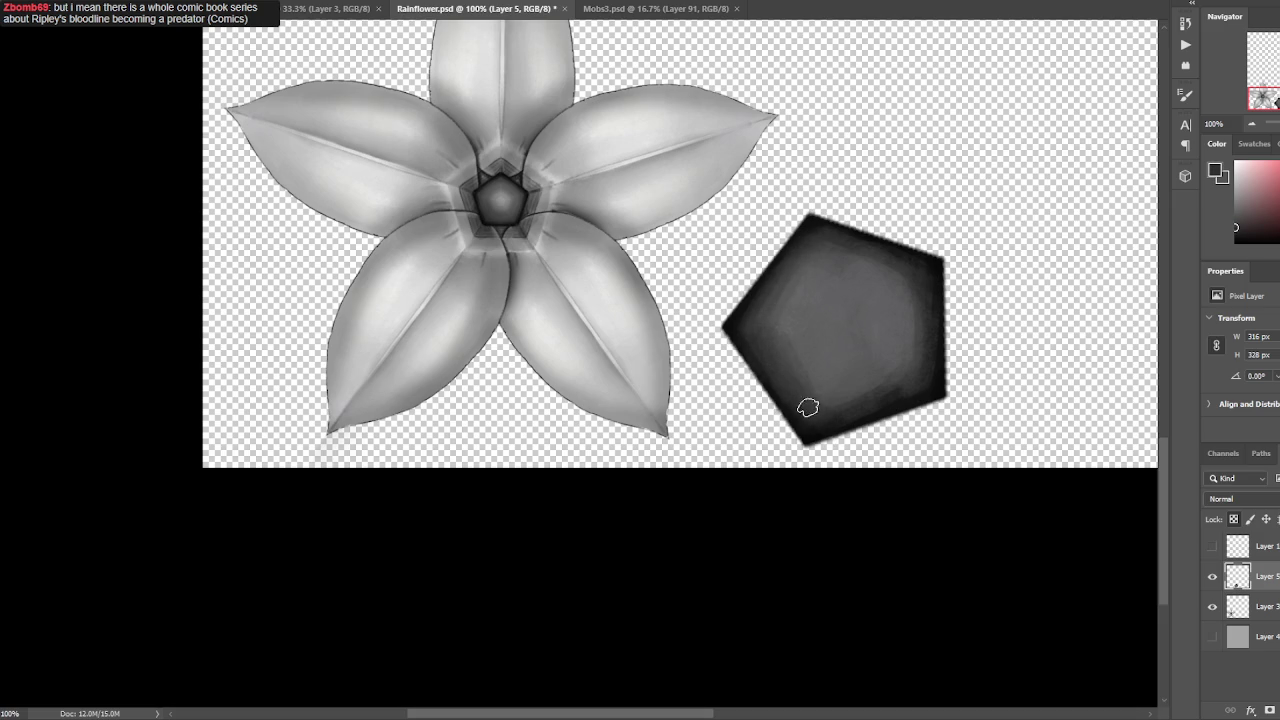
alt+click(848, 385)
alt+click(926, 345)
alt+click(910, 362)
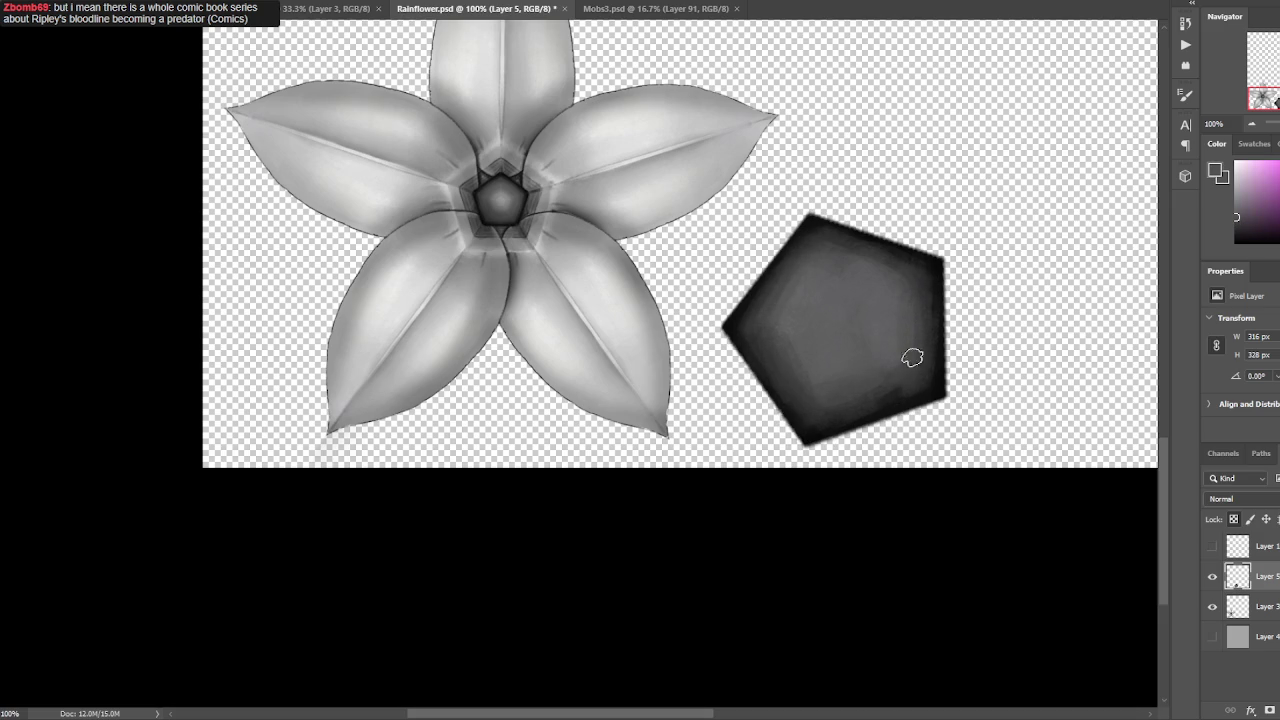
alt+click(862, 287)
alt+click(826, 232)
alt+click(813, 239)
key(ctrl+s)
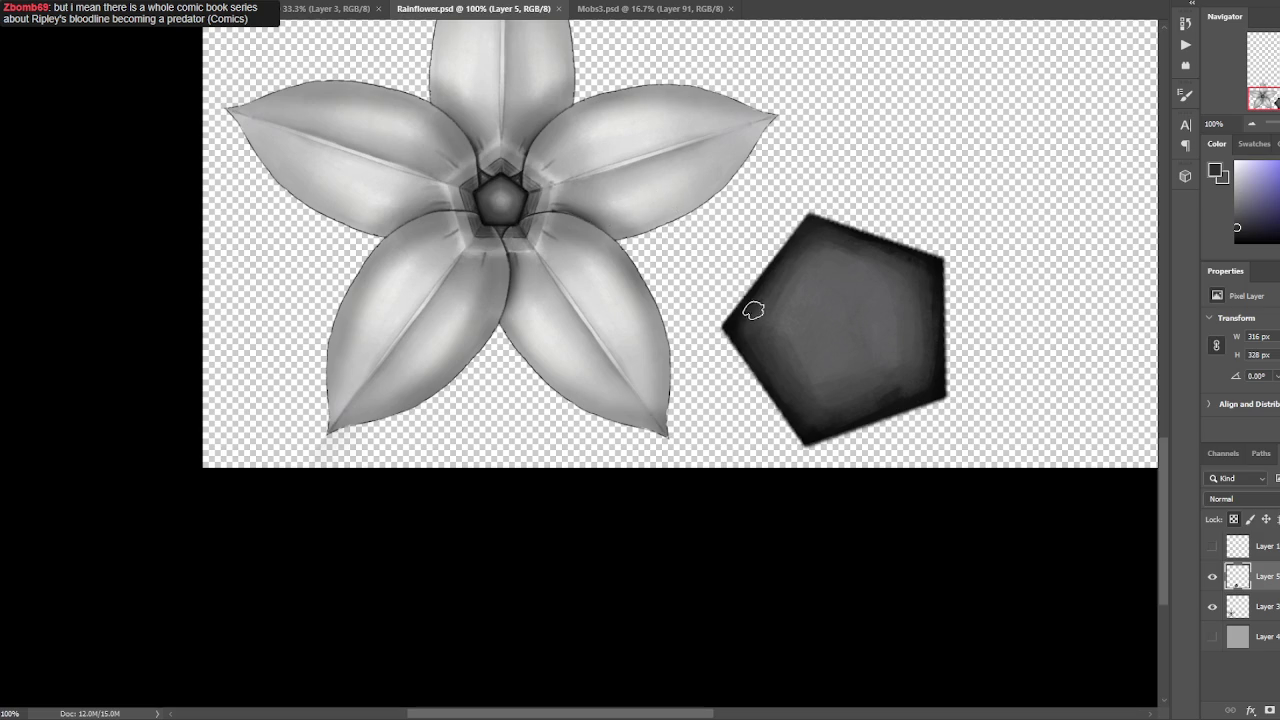
Toggle Layer 5 to compare, show the construction-line layer (Layer 1), and zoom in.
click(1212, 577)
click(1212, 577)
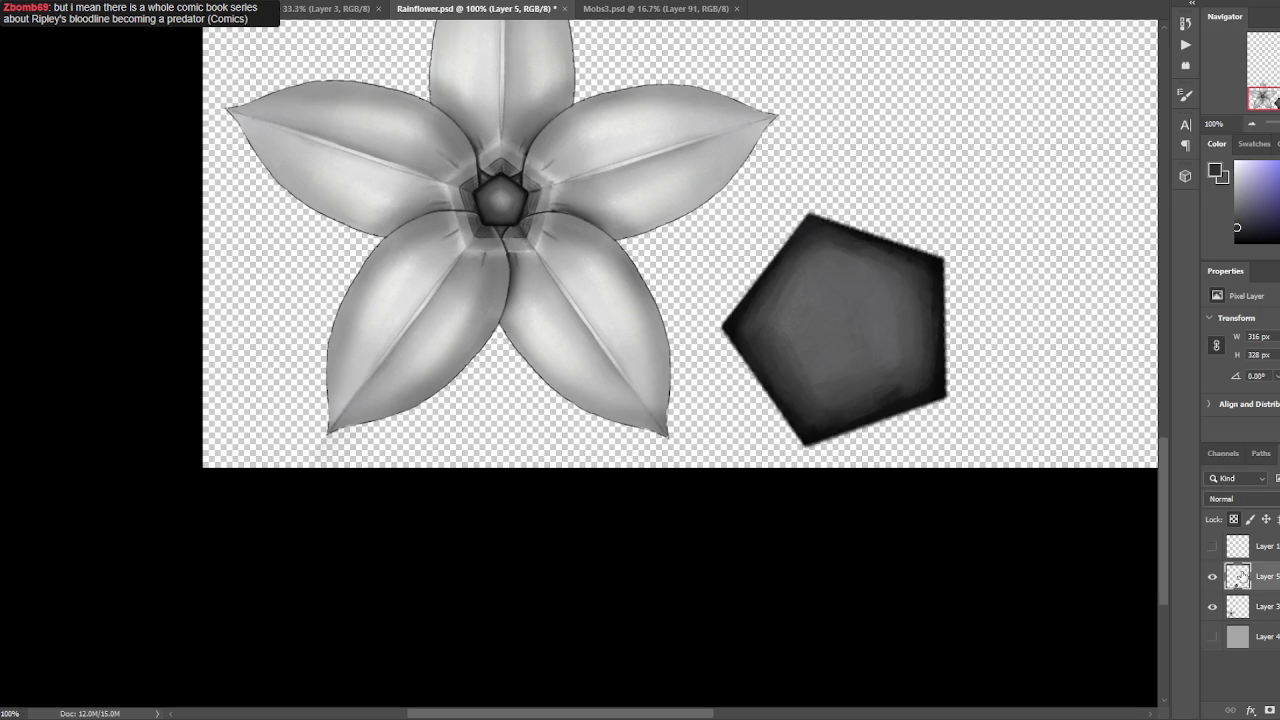
alt+click(739, 304)
click(1212, 546)
key(ctrl+plus)
key(ctrl+plus)
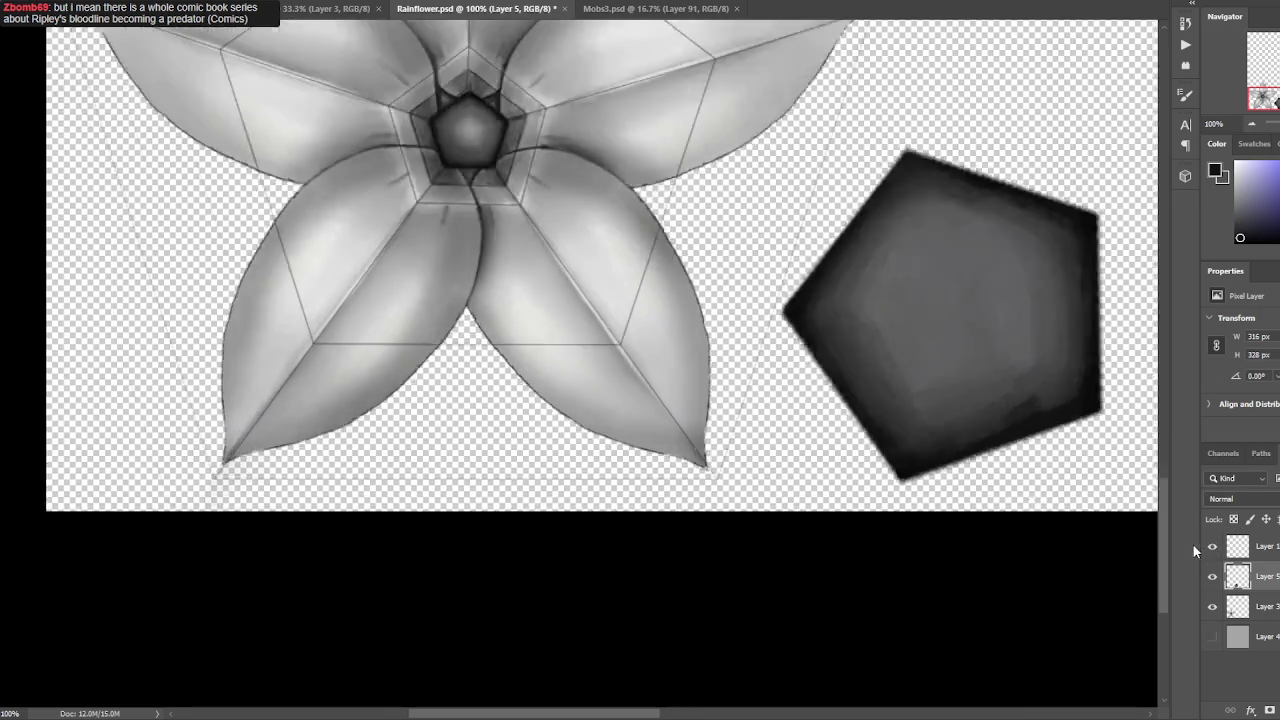
Zoom to 300% and paint dark shading along the pentagon's lower-right edge.
drag(975, 471, 735, 474)
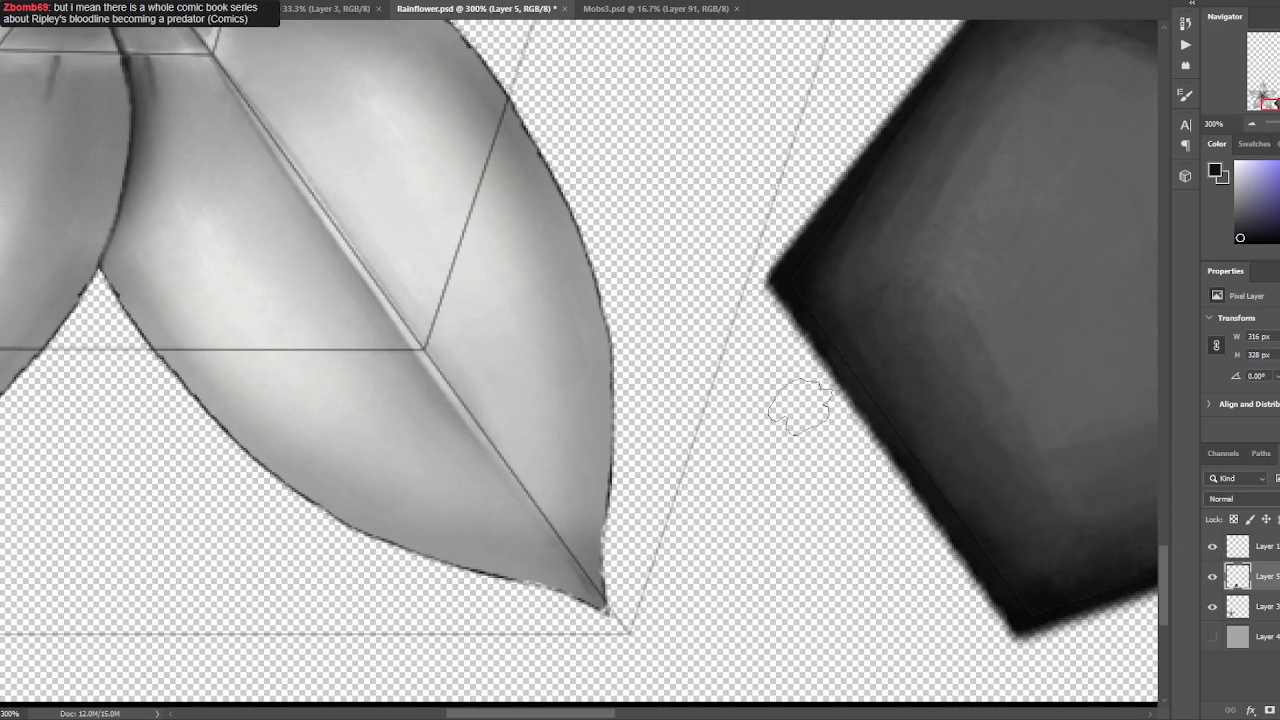
click(1213, 578)
click(1213, 578)
drag(1037, 420, 829, 380)
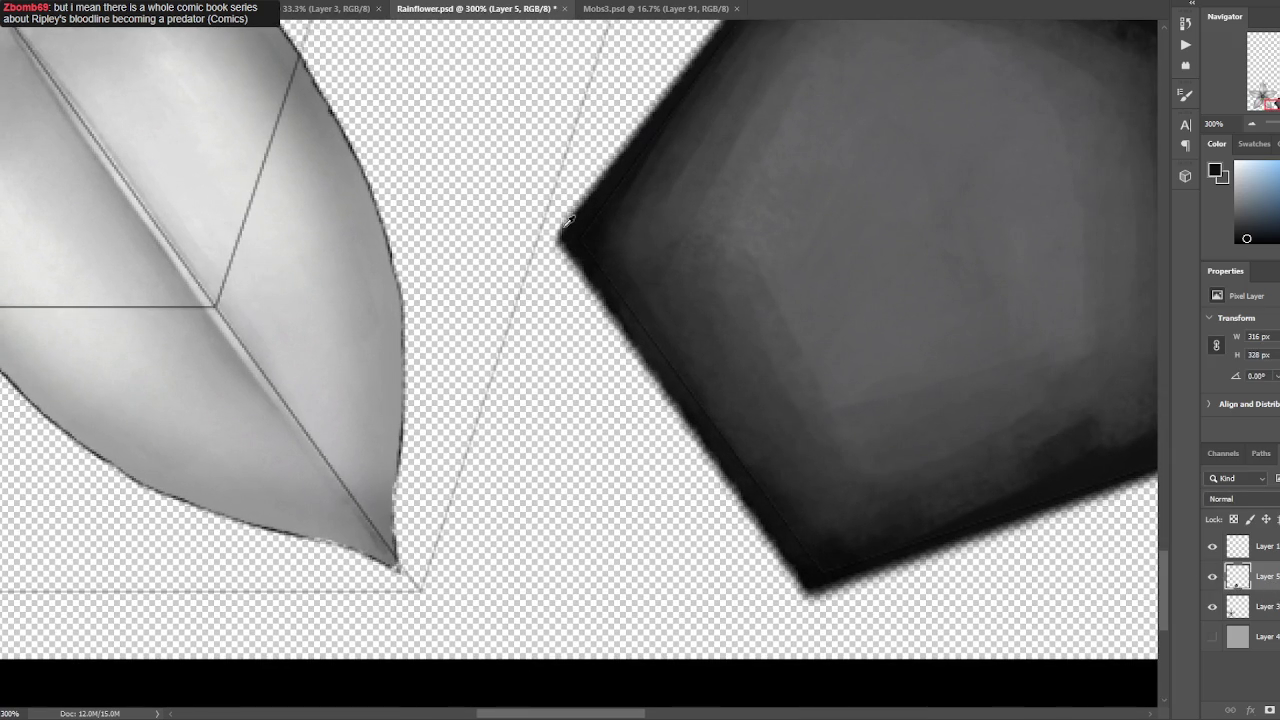
key(l)
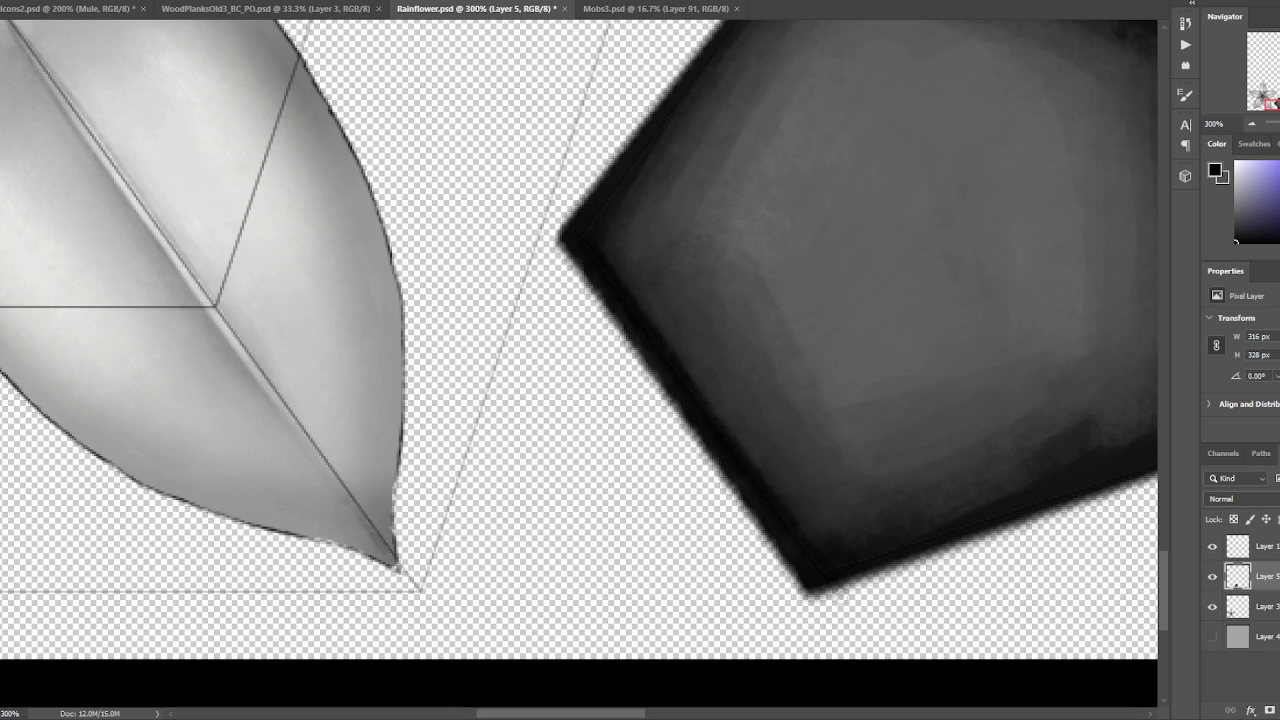
drag(963, 497, 816, 447)
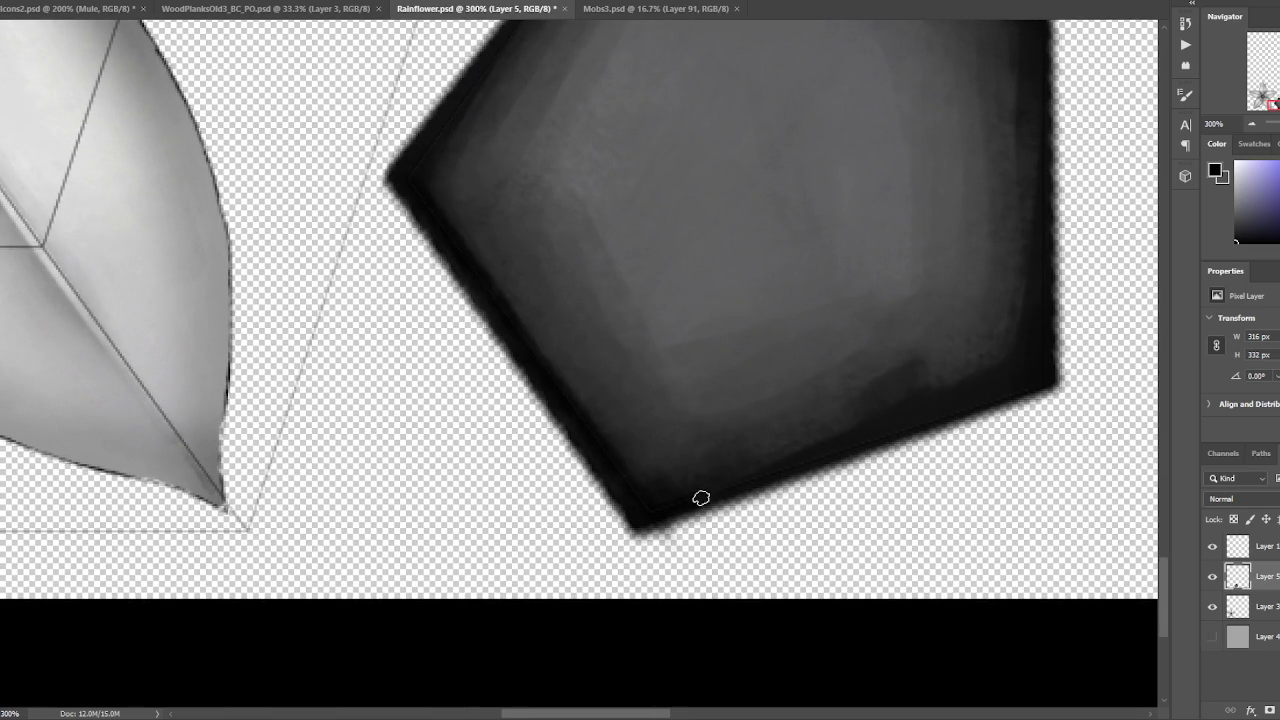
drag(1056, 382, 1086, 368)
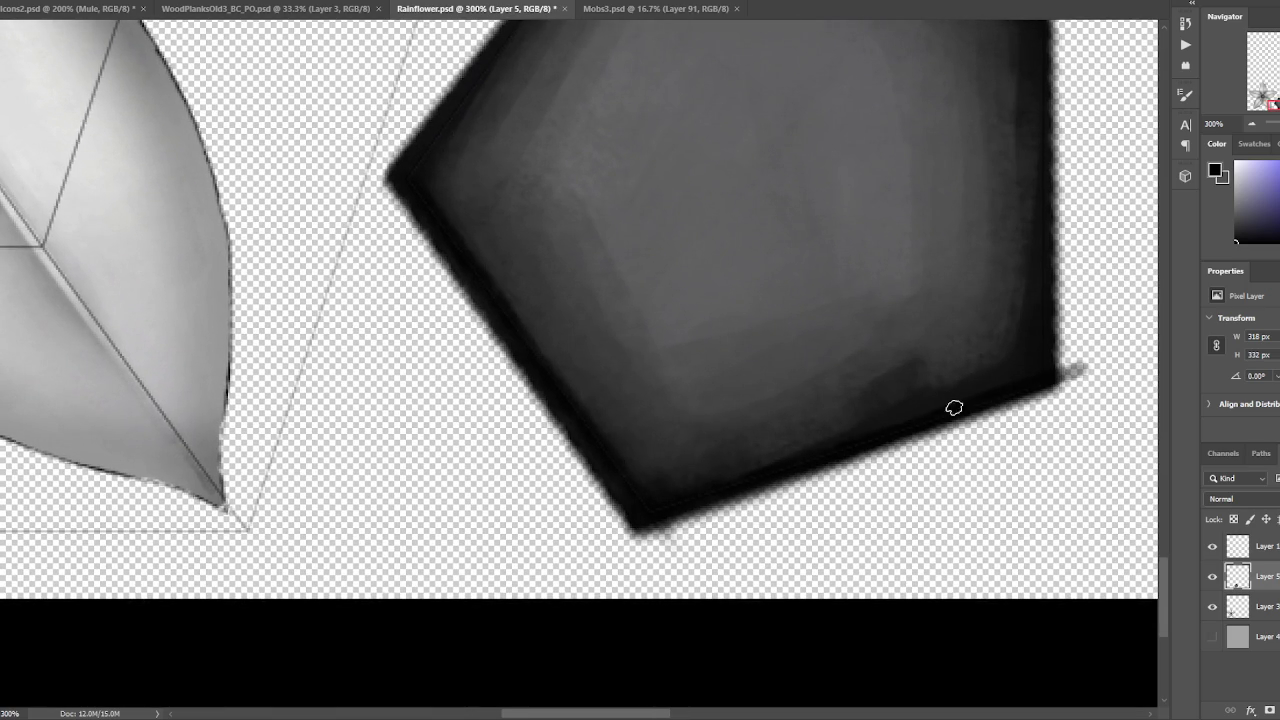
Darken the pentagon's top and upper-left edges and touch up the left corner.
mouse_move(1115, 299)
mouse_down()
mouse_move(697, 394)
mouse_move(717, 560)
mouse_up()
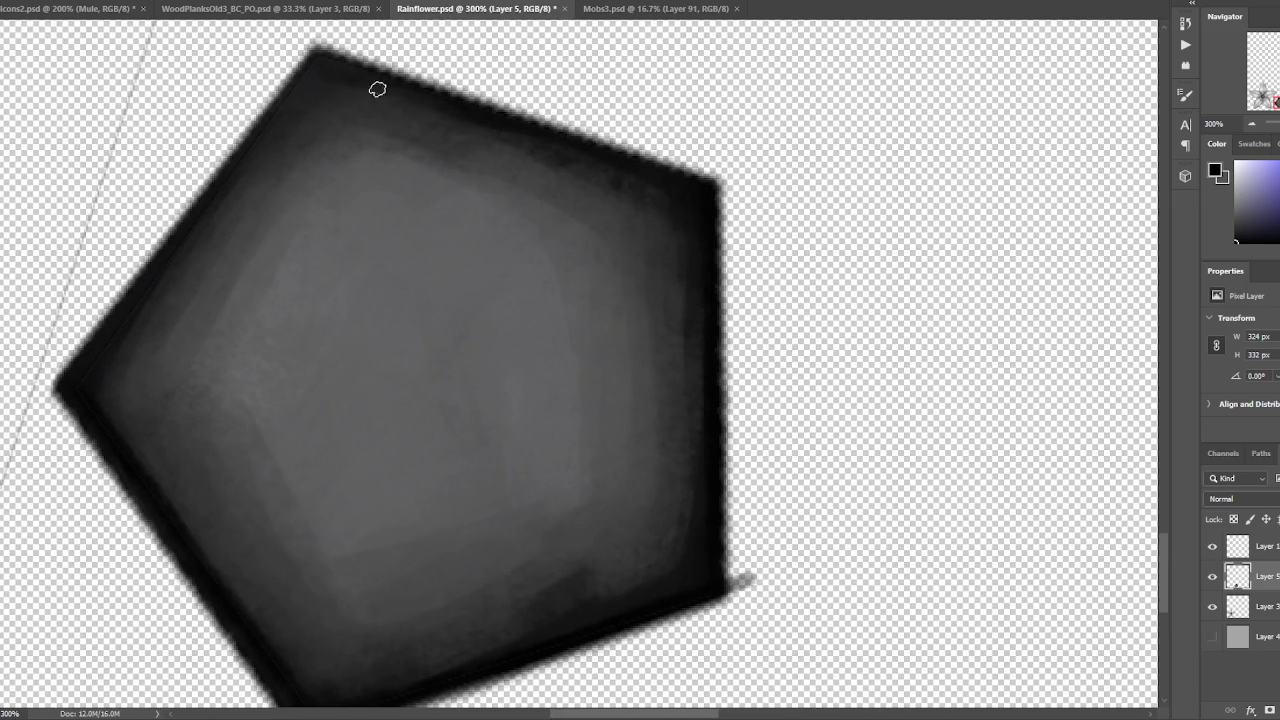
drag(345, 75, 700, 186)
scroll(660, 195, left, 2)
scroll(700, 150, left, 3)
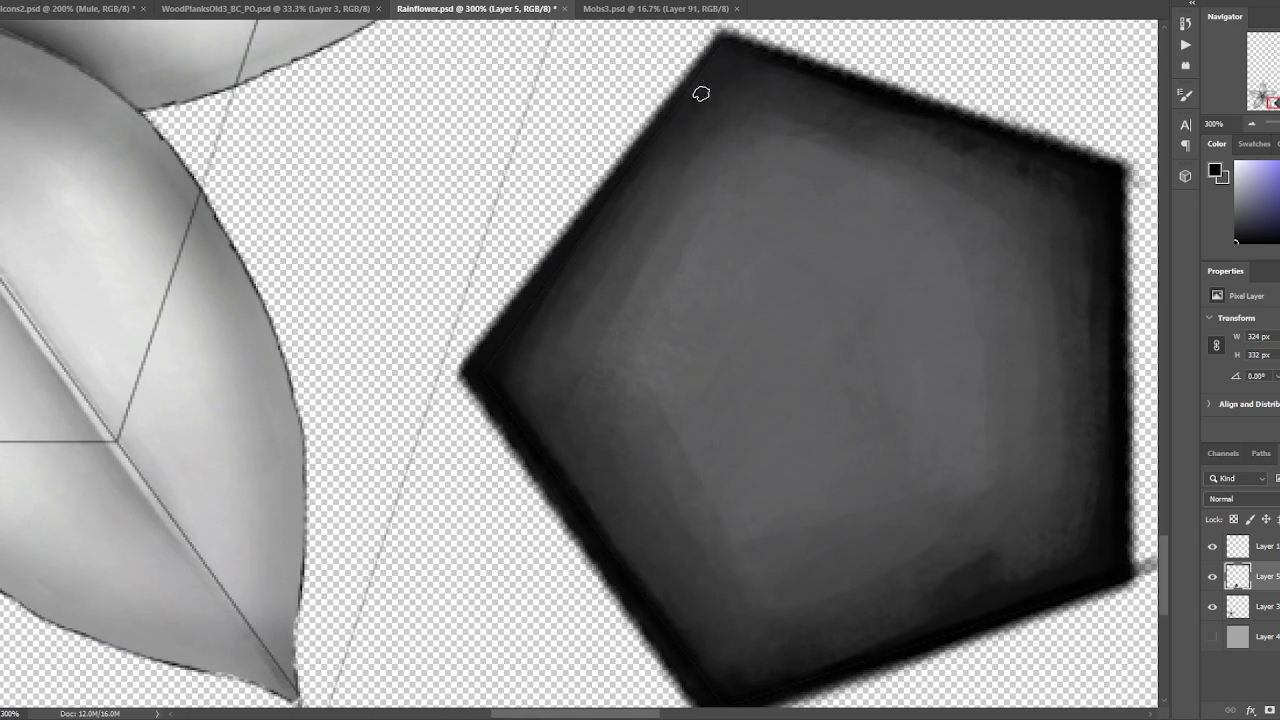
mouse_move(631, 155)
mouse_down()
mouse_move(663, 109)
mouse_move(509, 320)
mouse_move(573, 236)
mouse_up()
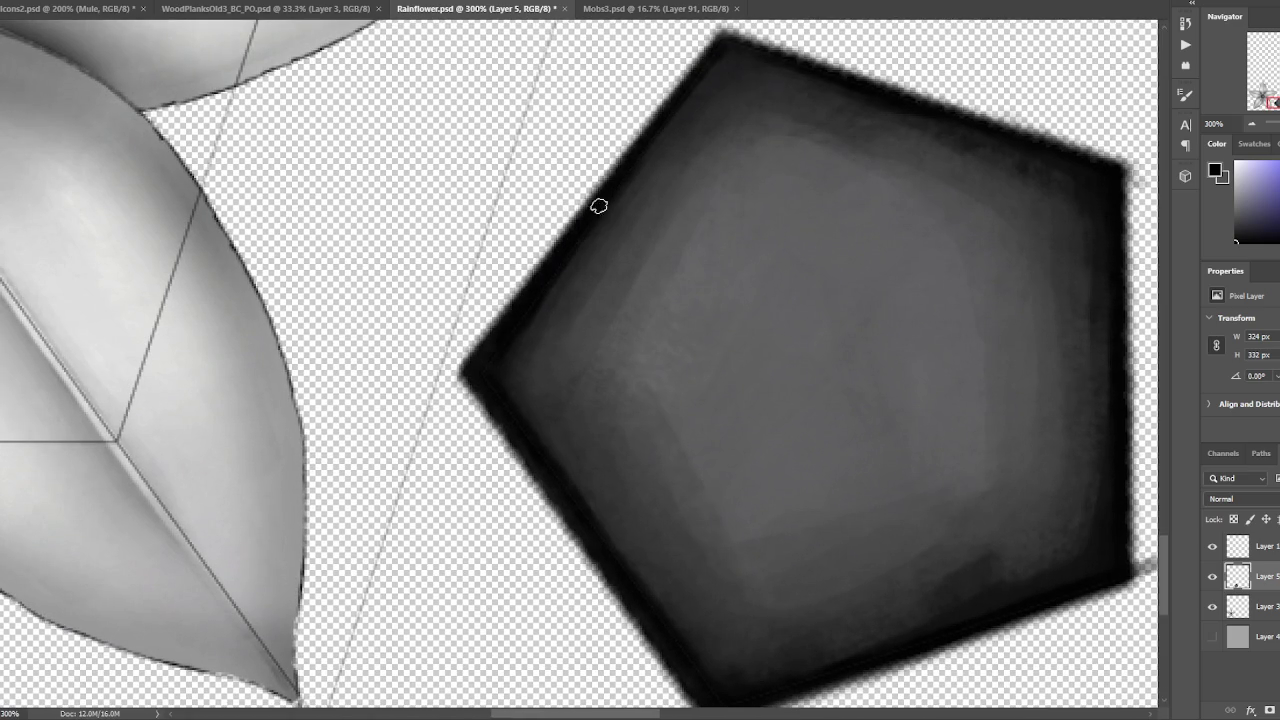
mouse_move(482, 383)
mouse_down()
mouse_move(709, 57)
mouse_move(741, 45)
mouse_up()
mouse_move(689, 109)
mouse_down()
mouse_move(720, 55)
mouse_move(515, 337)
mouse_move(511, 377)
mouse_move(501, 368)
mouse_up()
drag(531, 420, 518, 354)
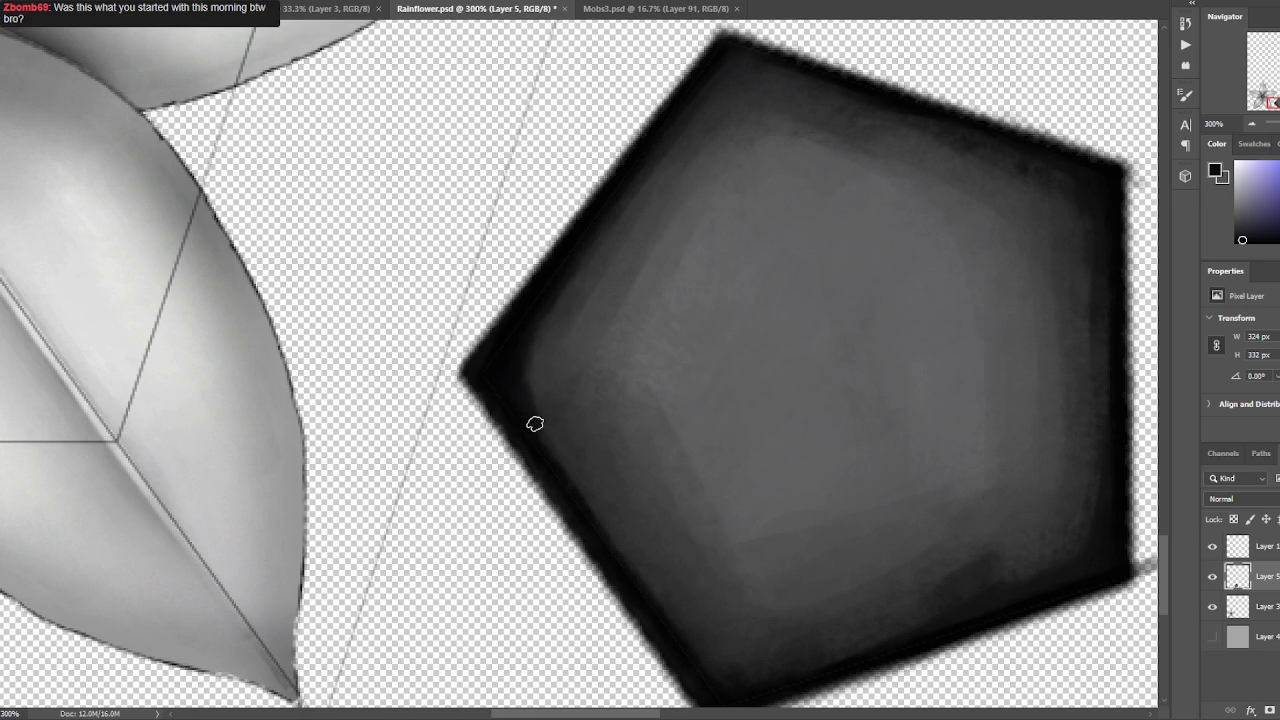
Sample near-black and dark greys from the pentagon's bottom corner and lower edge.
drag(758, 366, 736, 205)
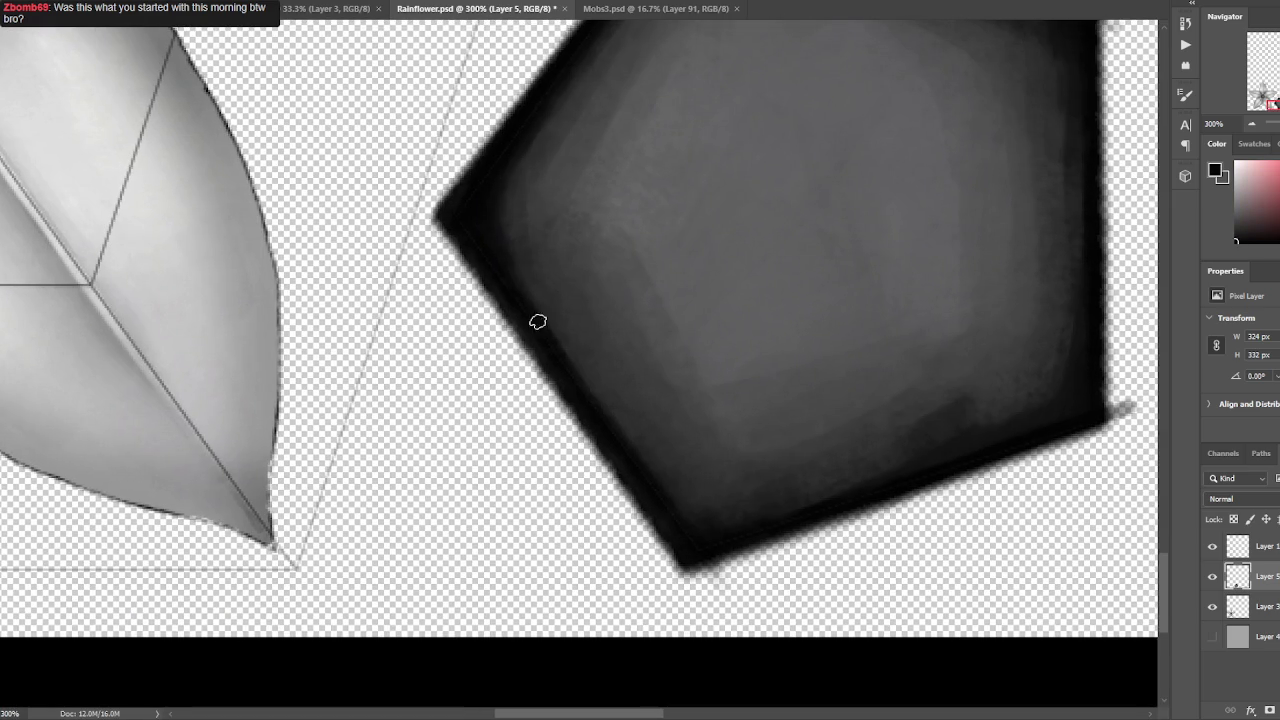
alt+click(468, 208)
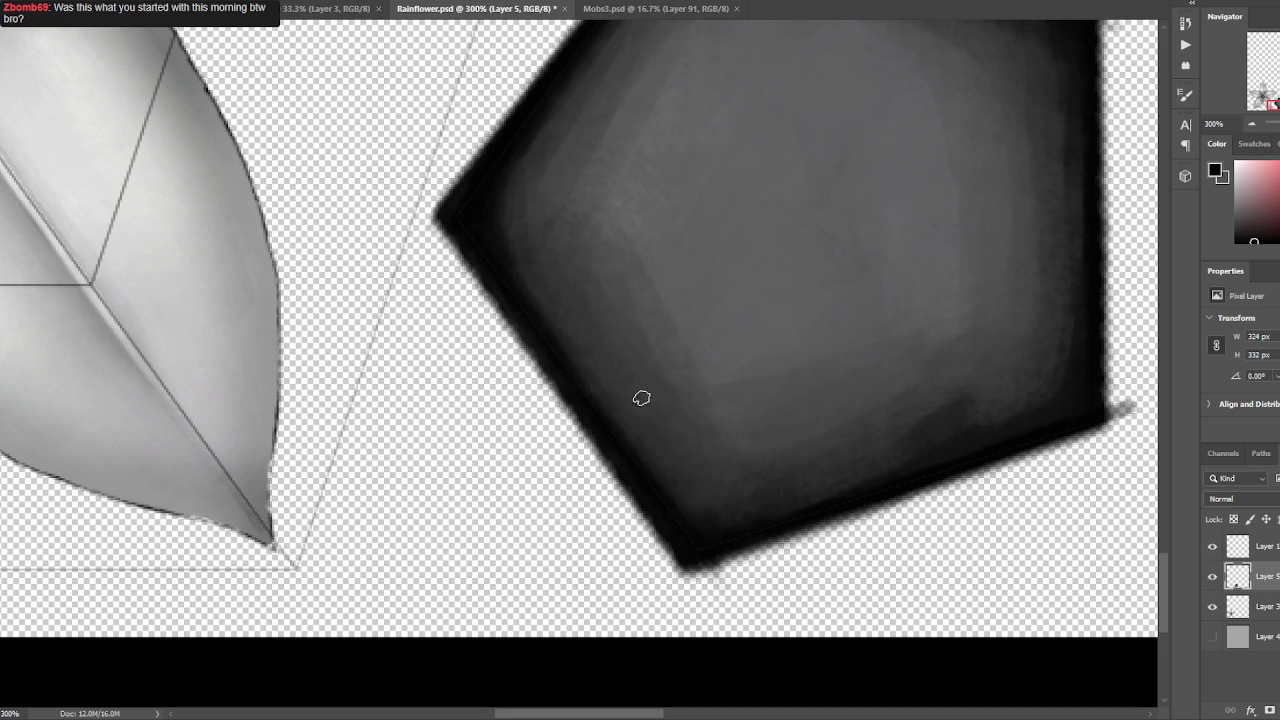
alt+click(737, 511)
alt+click(713, 521)
alt+click(671, 486)
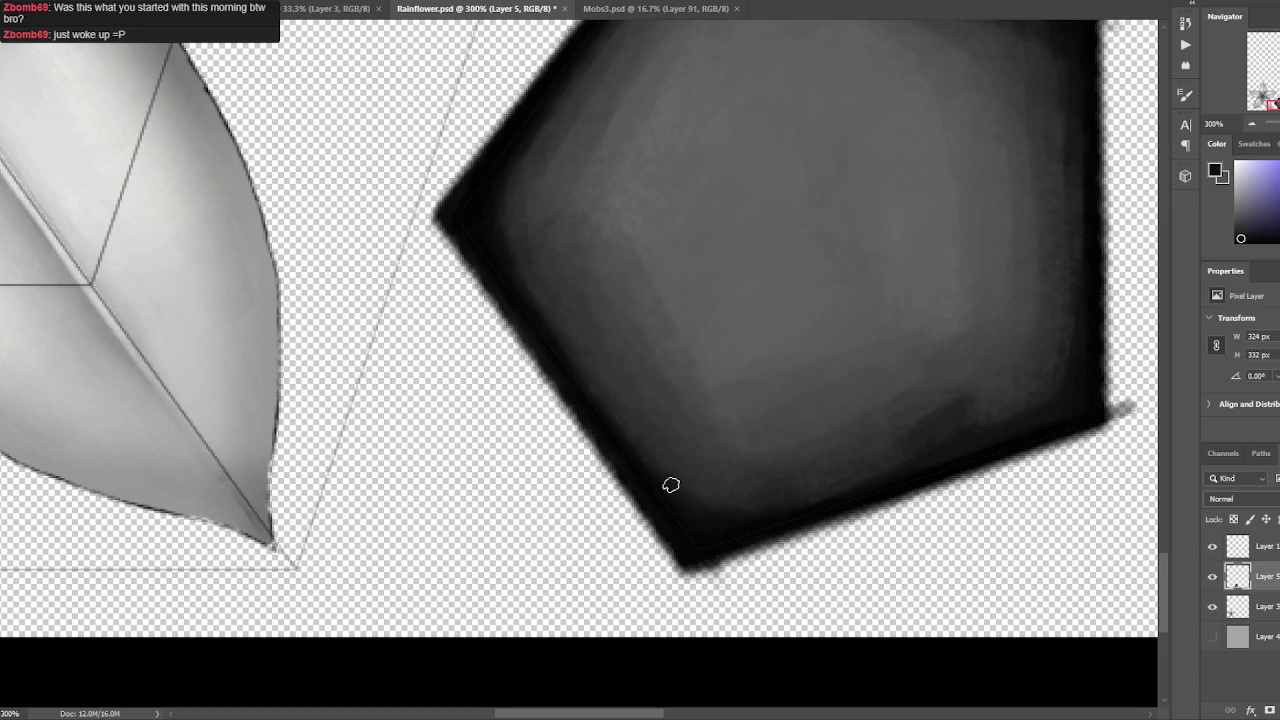
alt+click(643, 467)
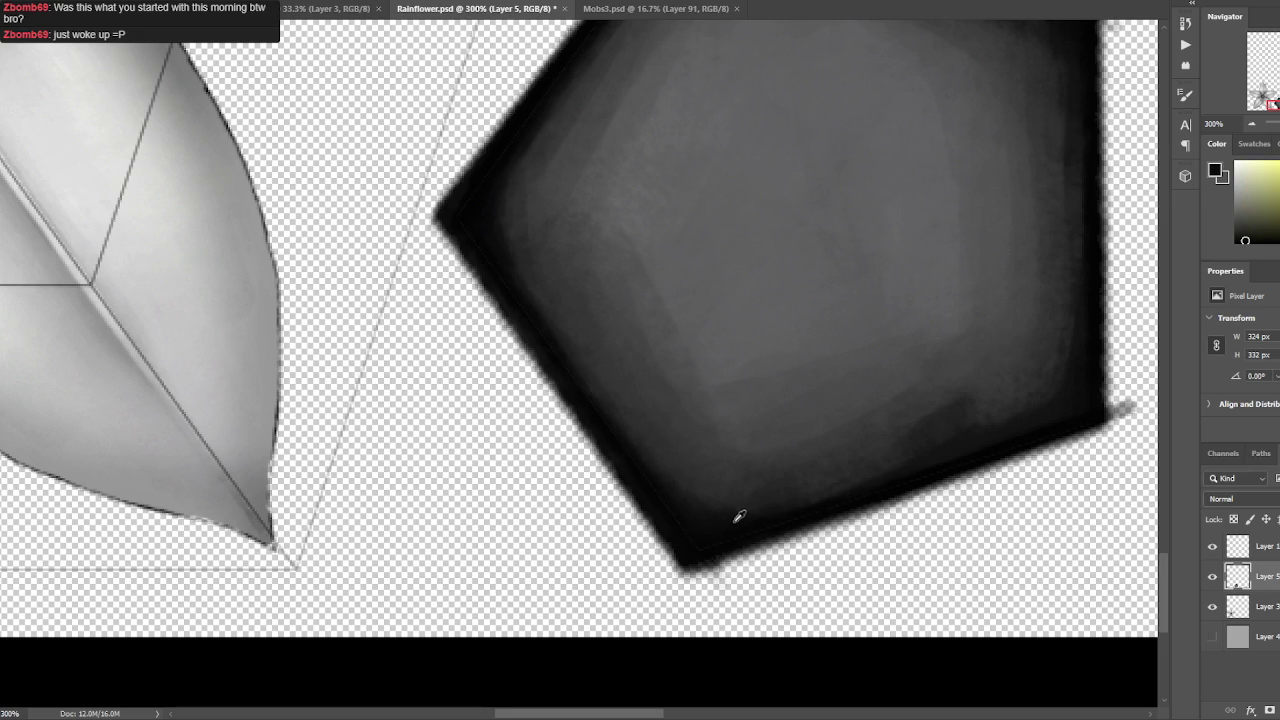
alt+click(704, 545)
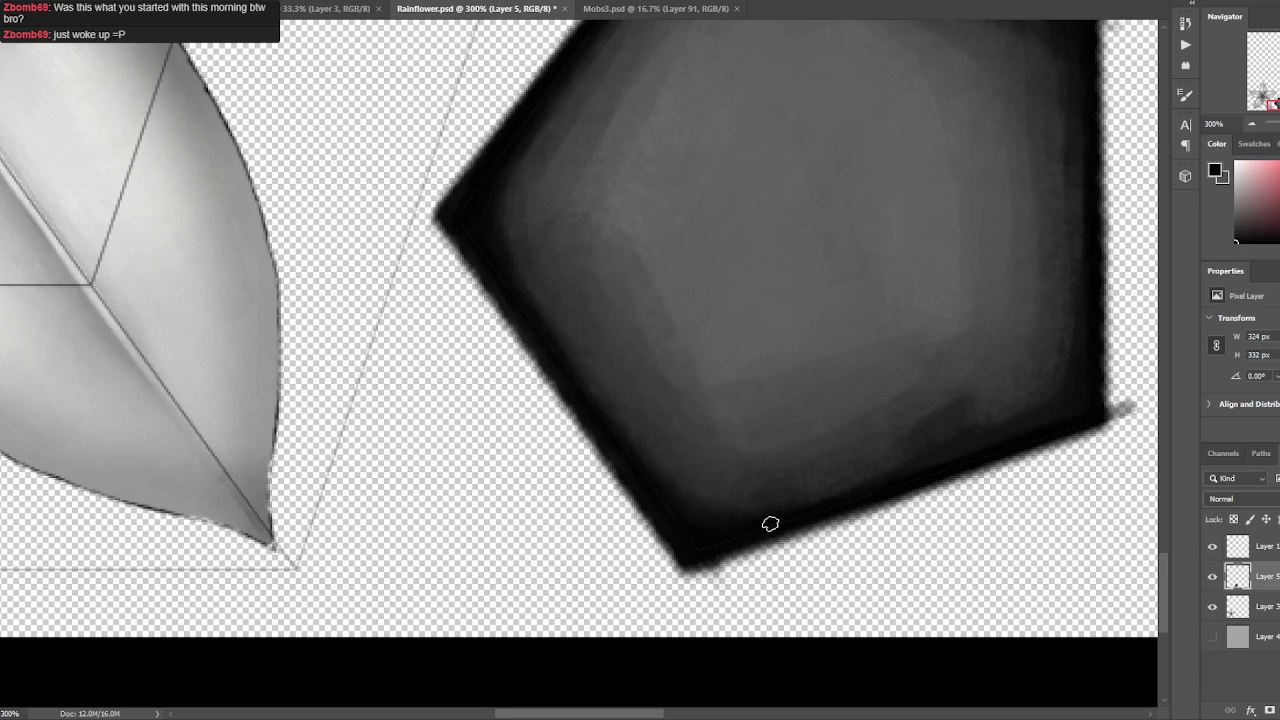
alt+click(835, 486)
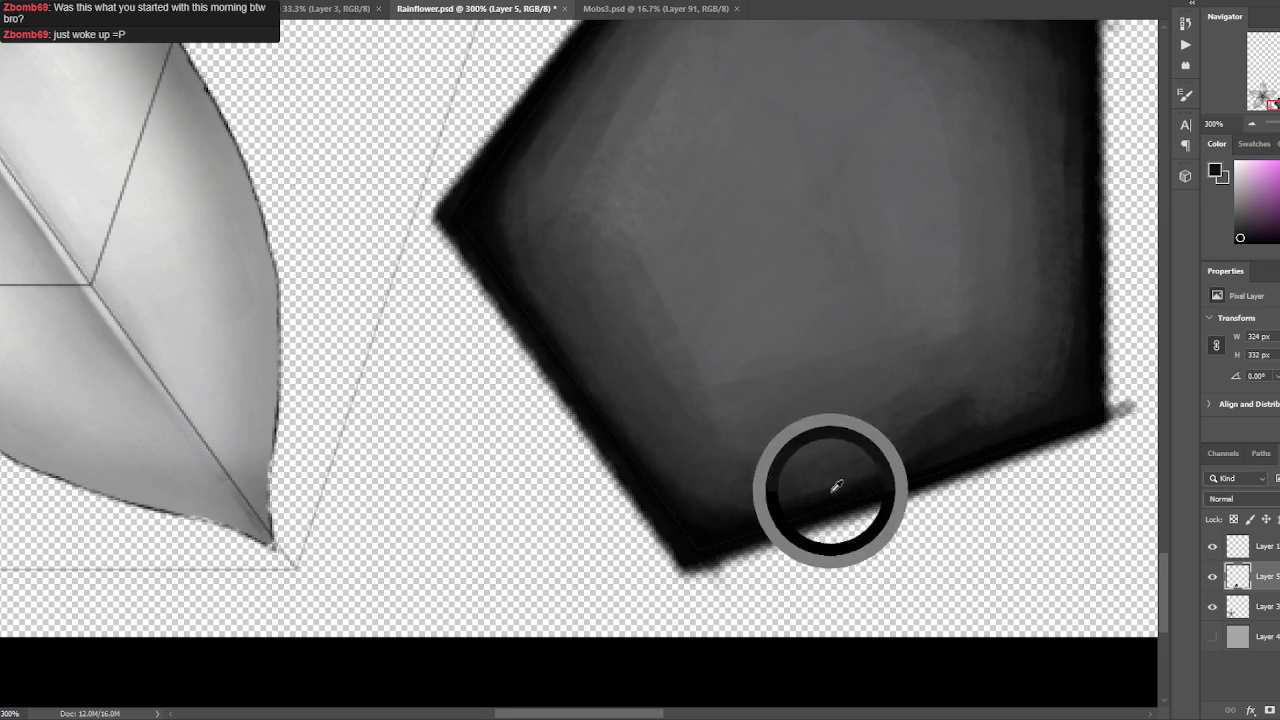
alt+click(991, 374)
alt+click(975, 424)
alt+click(1012, 440)
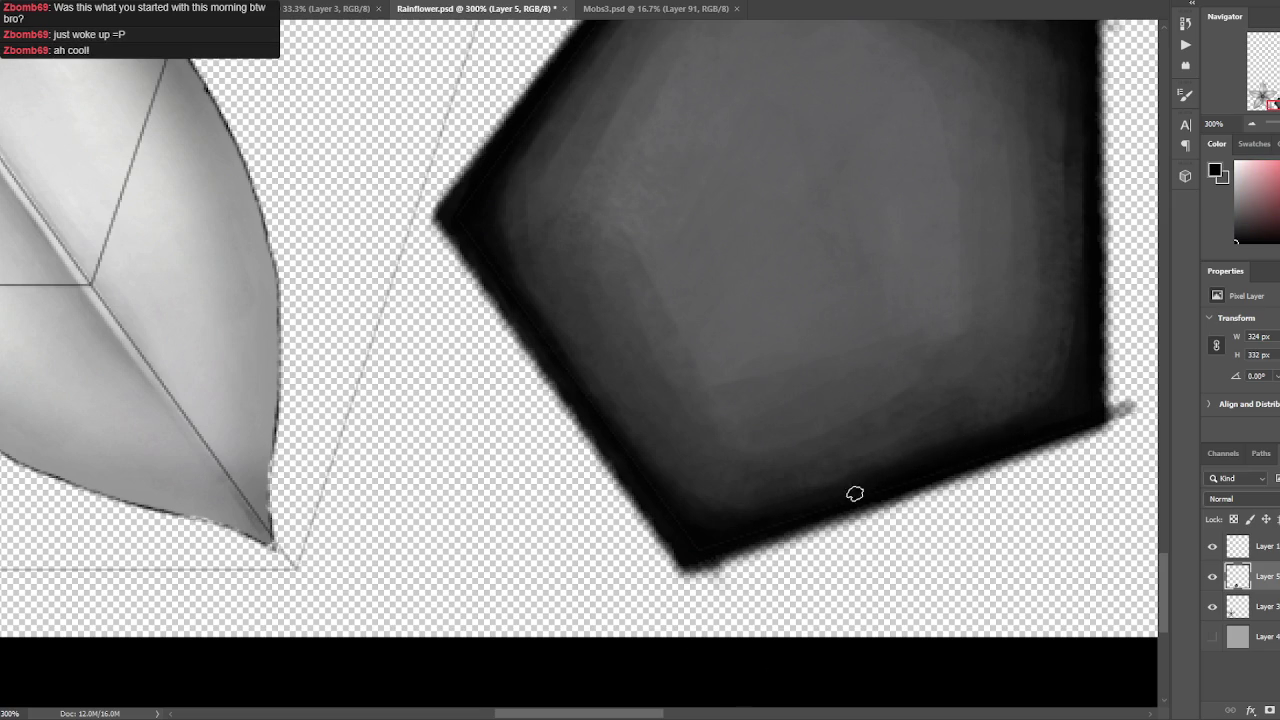
drag(924, 454, 790, 458)
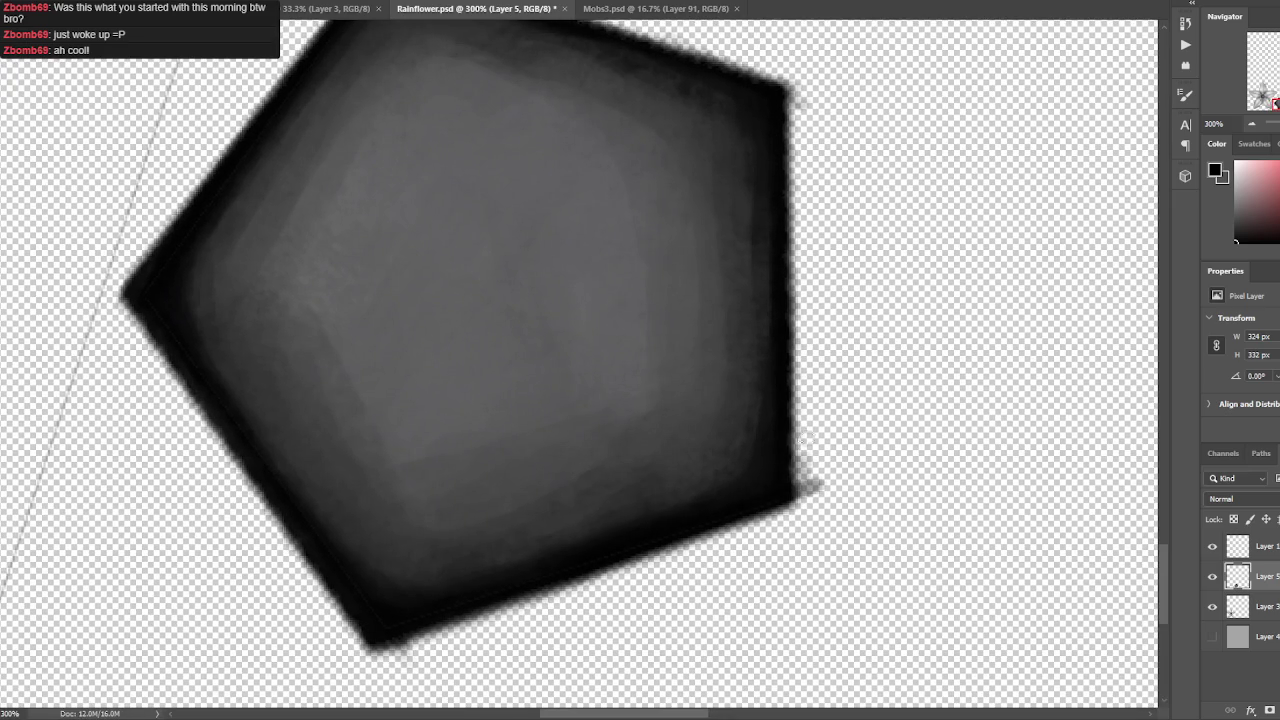
Sample mid greys and black from the pentagon's interior, bottom and left corners.
alt+click(763, 450)
alt+click(690, 491)
alt+click(728, 368)
alt+click(424, 540)
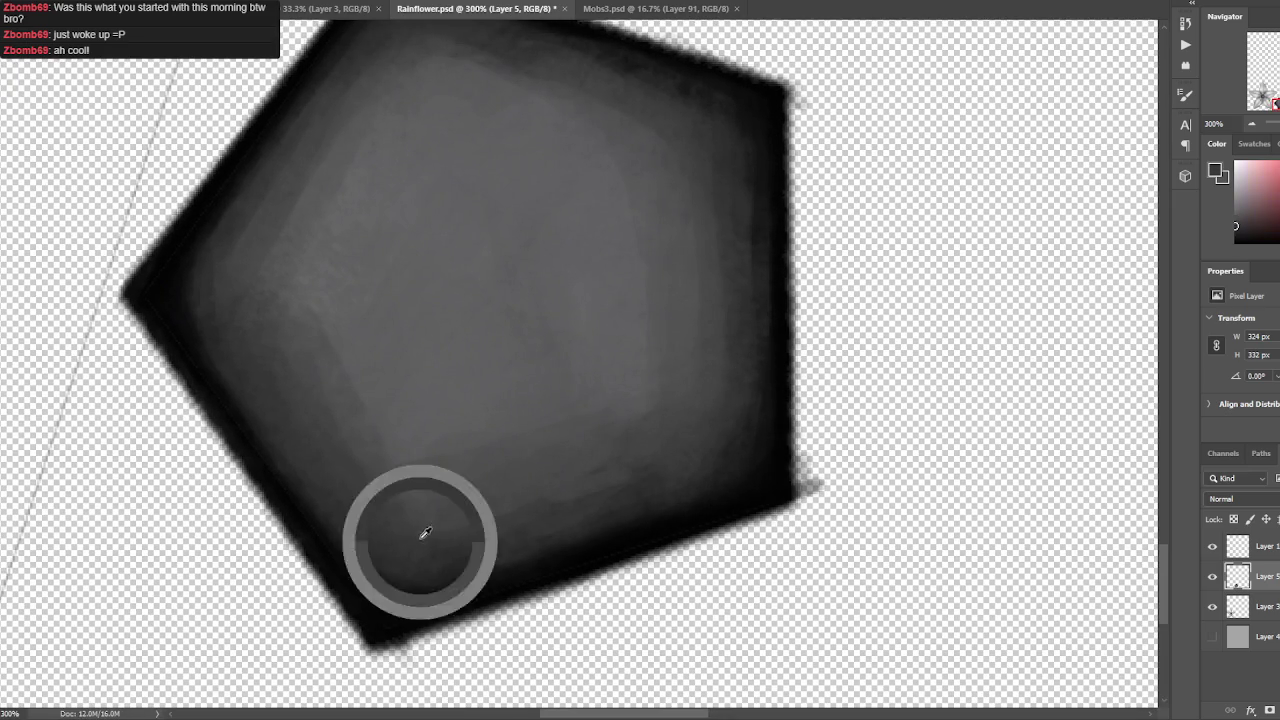
alt+click(405, 524)
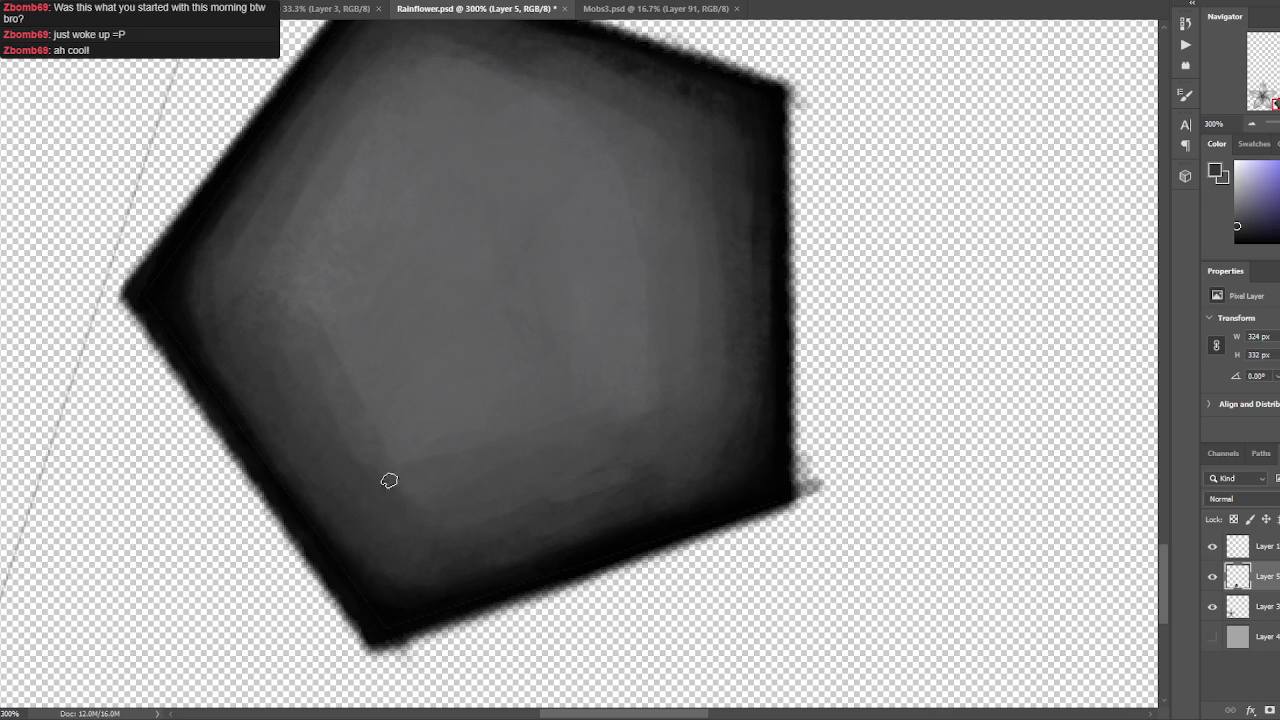
alt+click(185, 256)
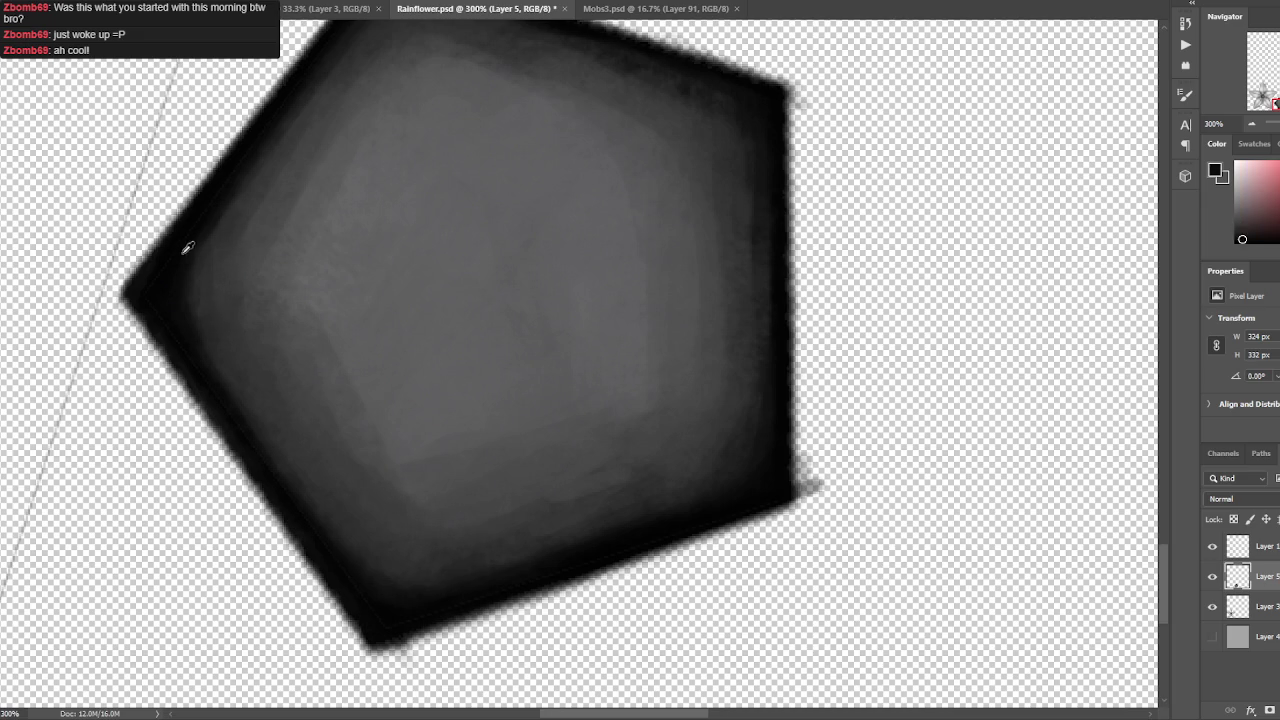
drag(247, 198, 408, 331)
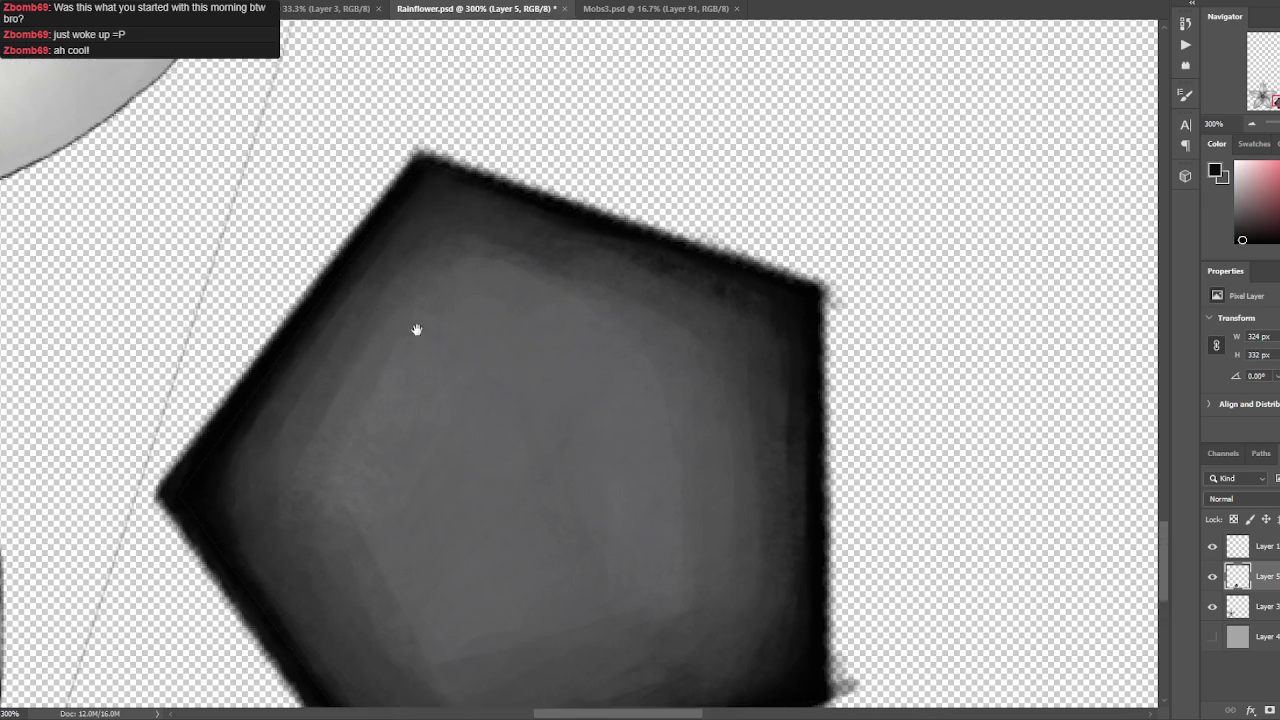
alt+click(215, 462)
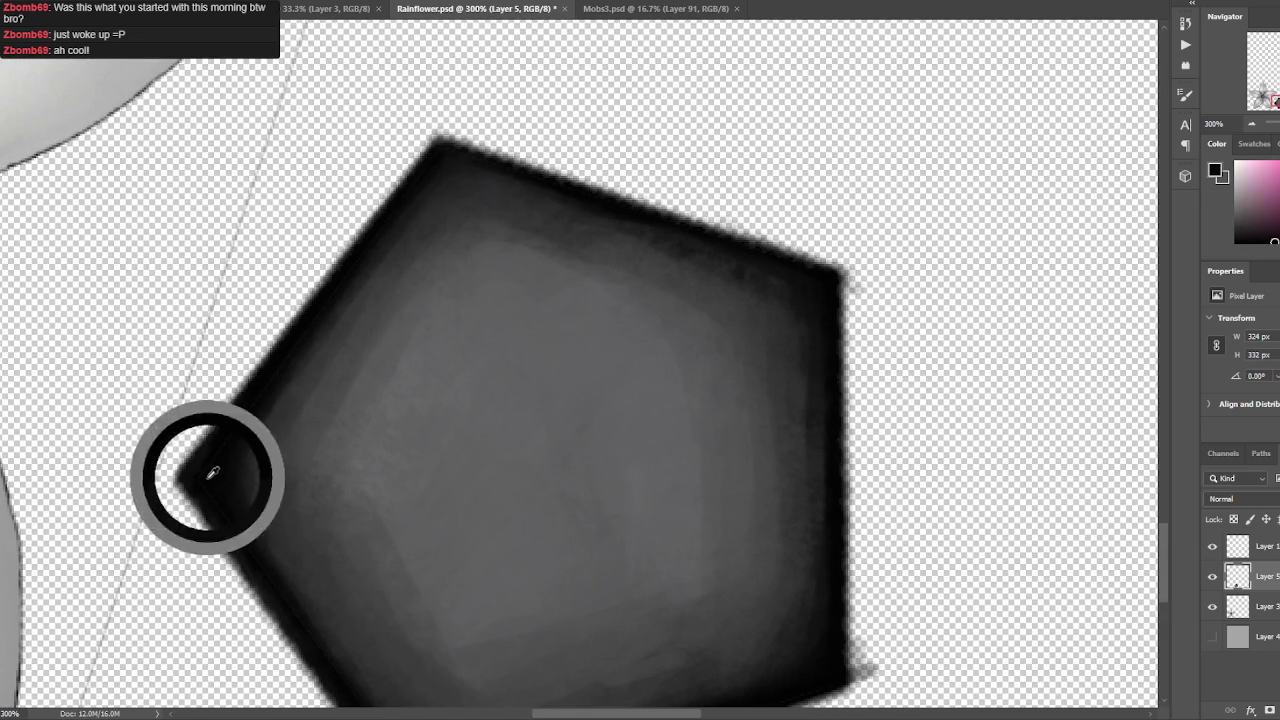
Darken the pentagon's top-left edge and inner band with near-black, then save.
mouse_move(411, 191)
mouse_down()
mouse_move(523, 169)
mouse_move(538, 186)
mouse_up()
alt+click(520, 177)
drag(380, 254, 510, 202)
alt+click(513, 200)
alt+click(545, 210)
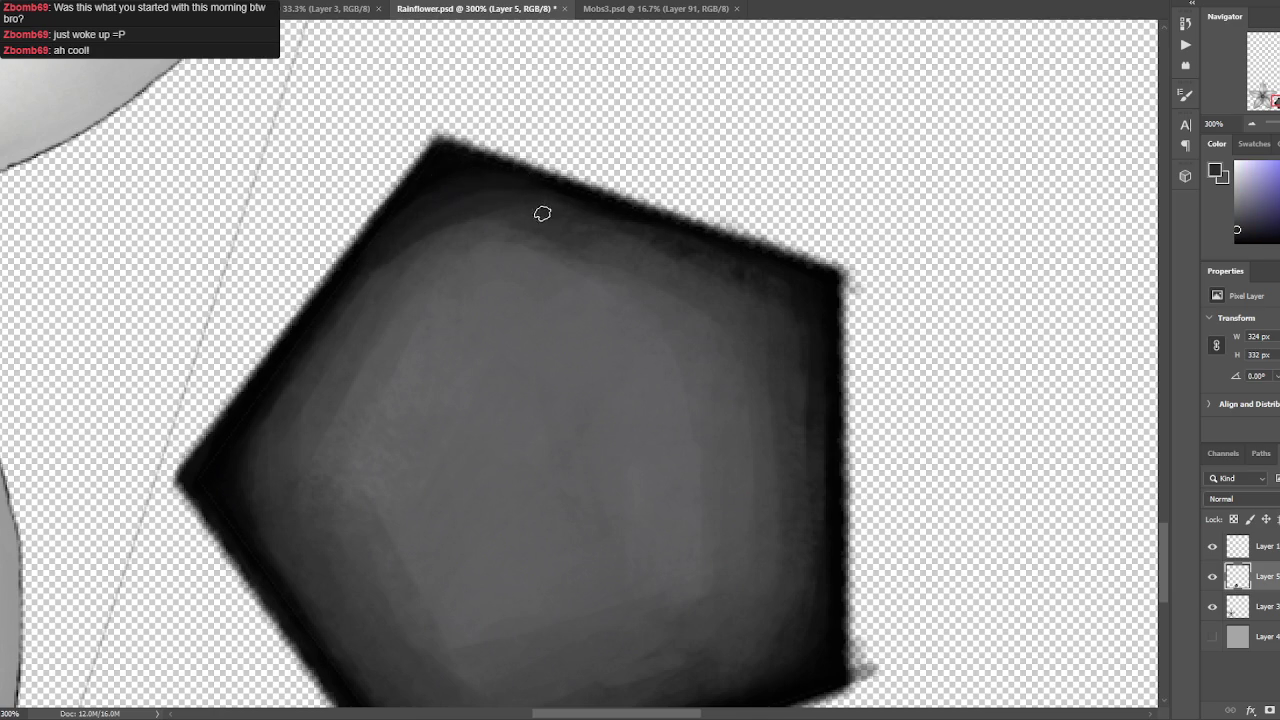
alt+click(497, 182)
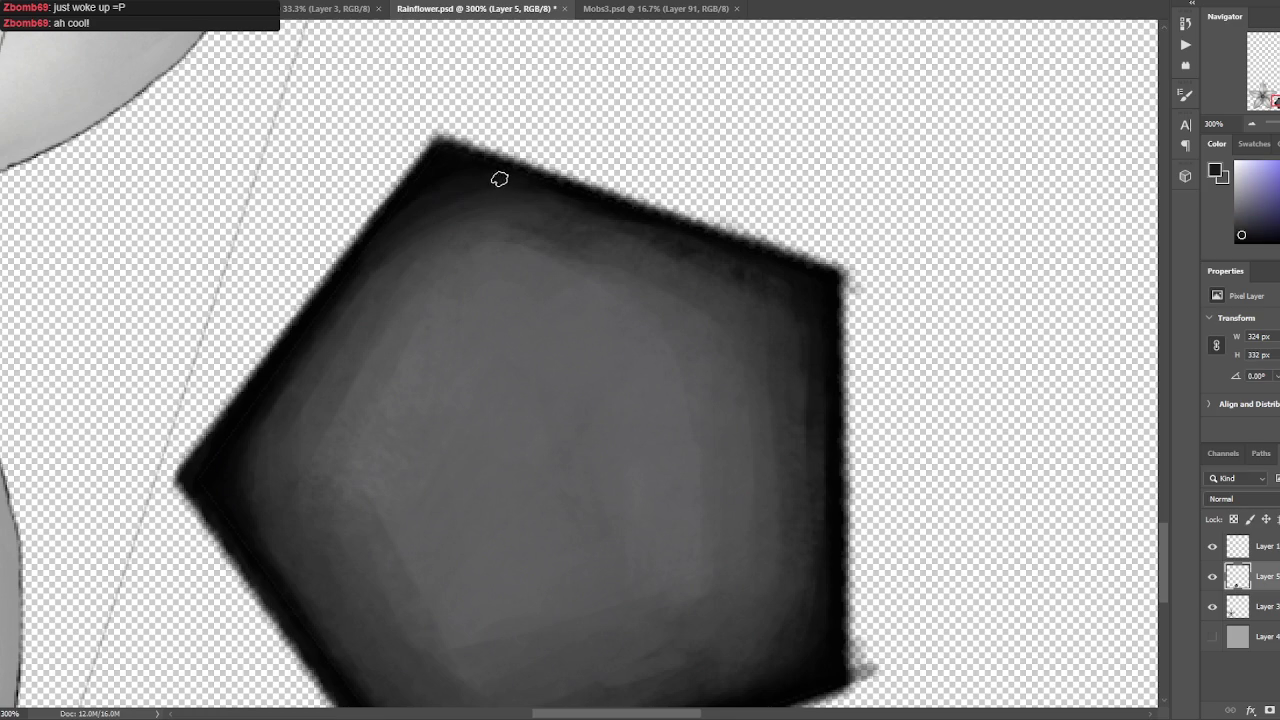
drag(666, 114, 400, 140)
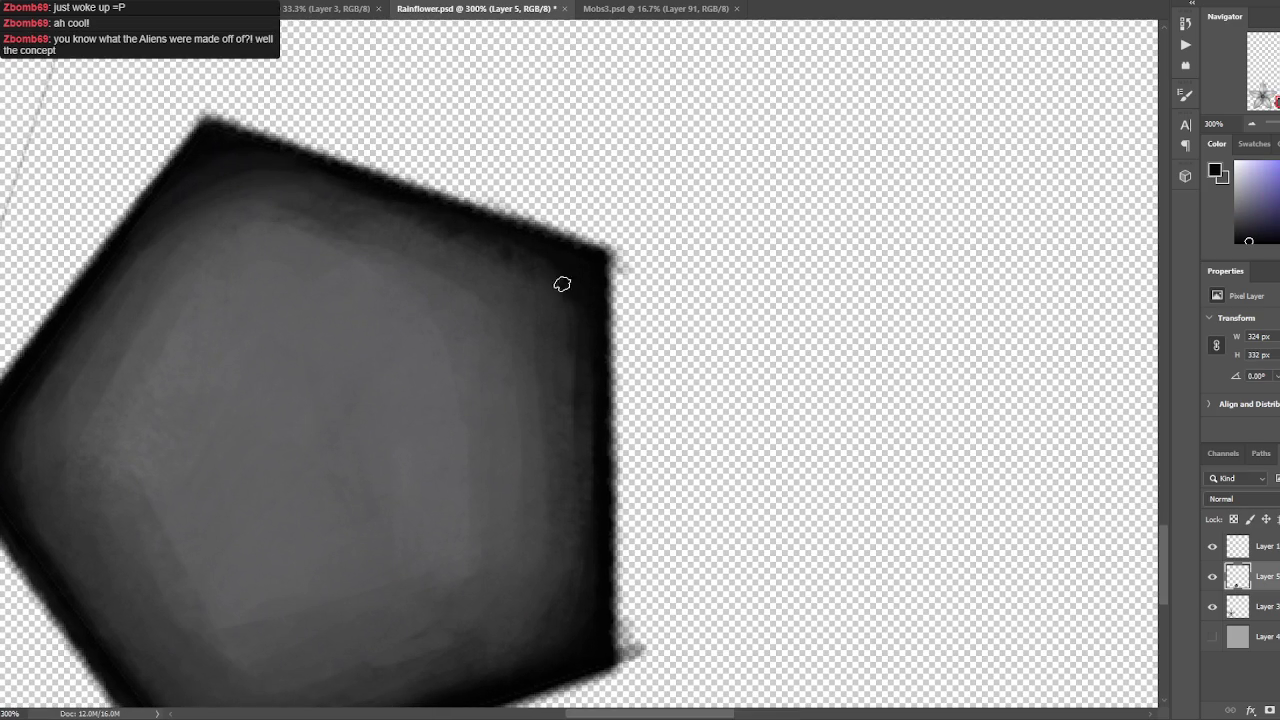
alt+click(587, 381)
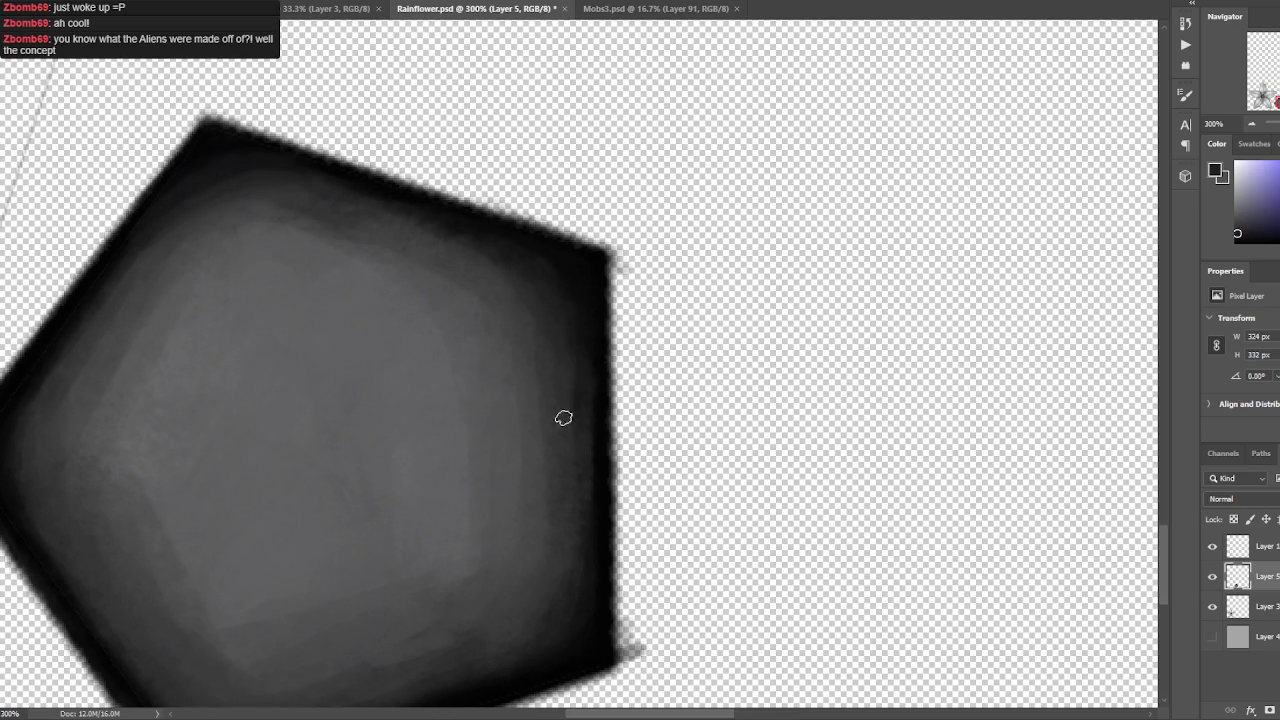
drag(577, 417, 583, 291)
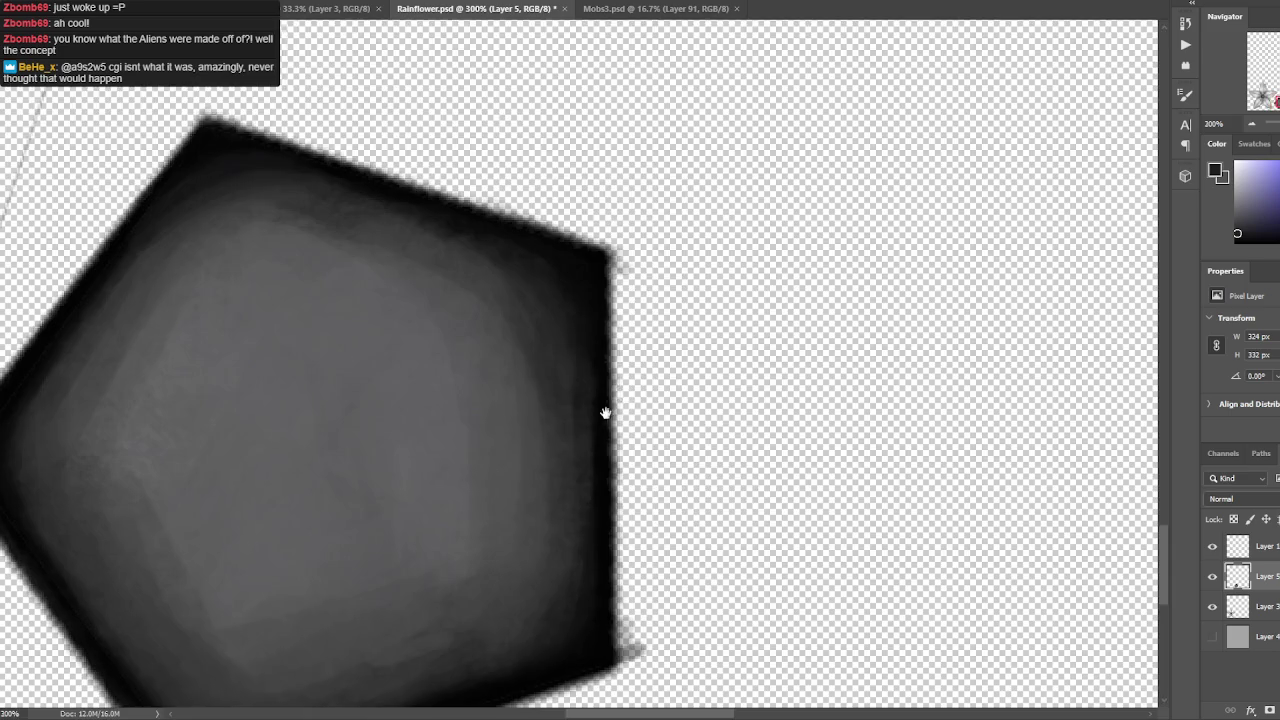
key(ctrl+s)
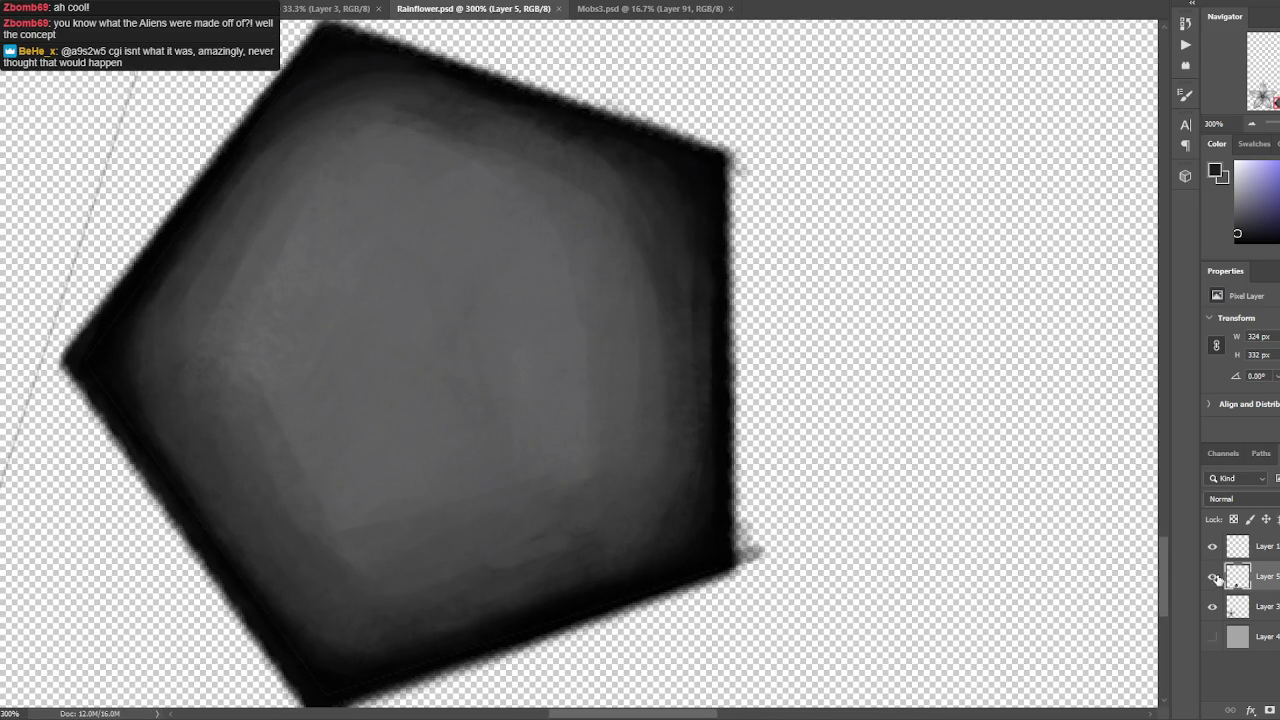
Compare layer visibility, hide the outline sketch layer, and enlarge the brush tip.
click(1212, 576)
click(1218, 545)
click(1217, 546)
click(1212, 576)
click(1213, 553)
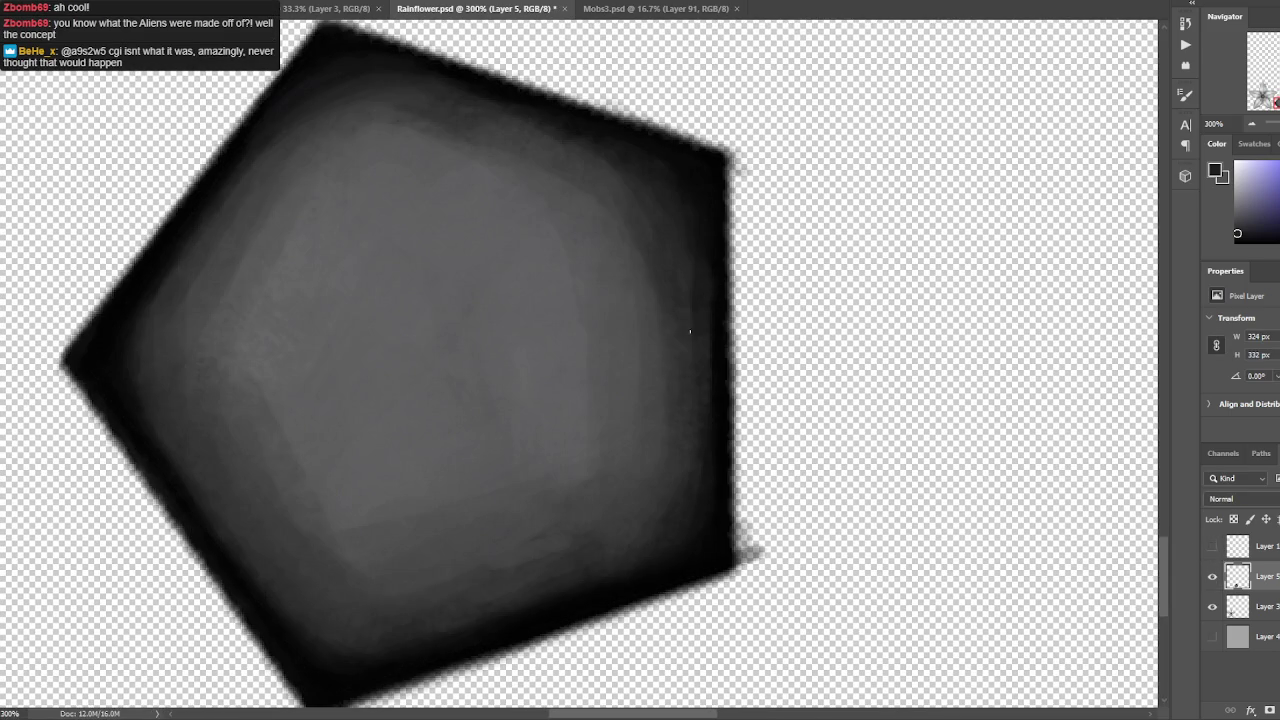
key(bracketright)
key(bracketright)
key(bracketright)
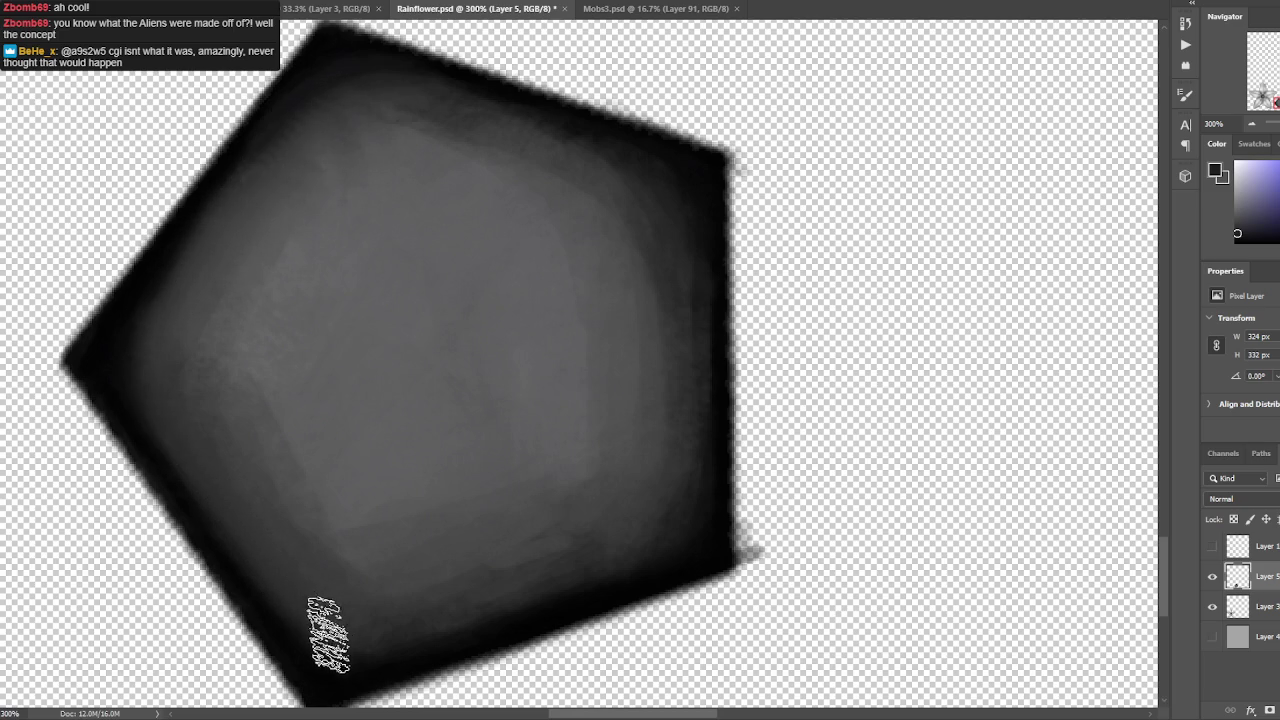
Zoom in on the flower's centre and sample a colour there.
key(ctrl+minus)
key(ctrl+minus)
key(ctrl+minus)
key(ctrl+plus)
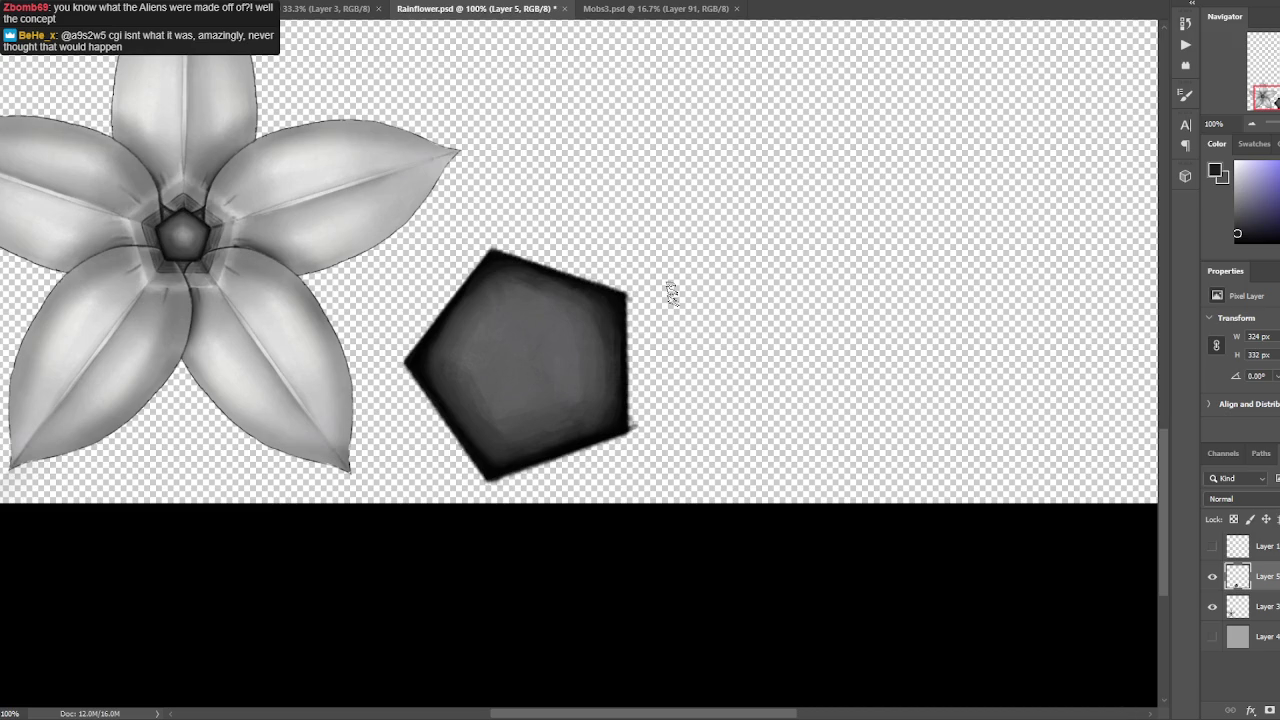
key(ctrl+minus)
key(ctrl+plus)
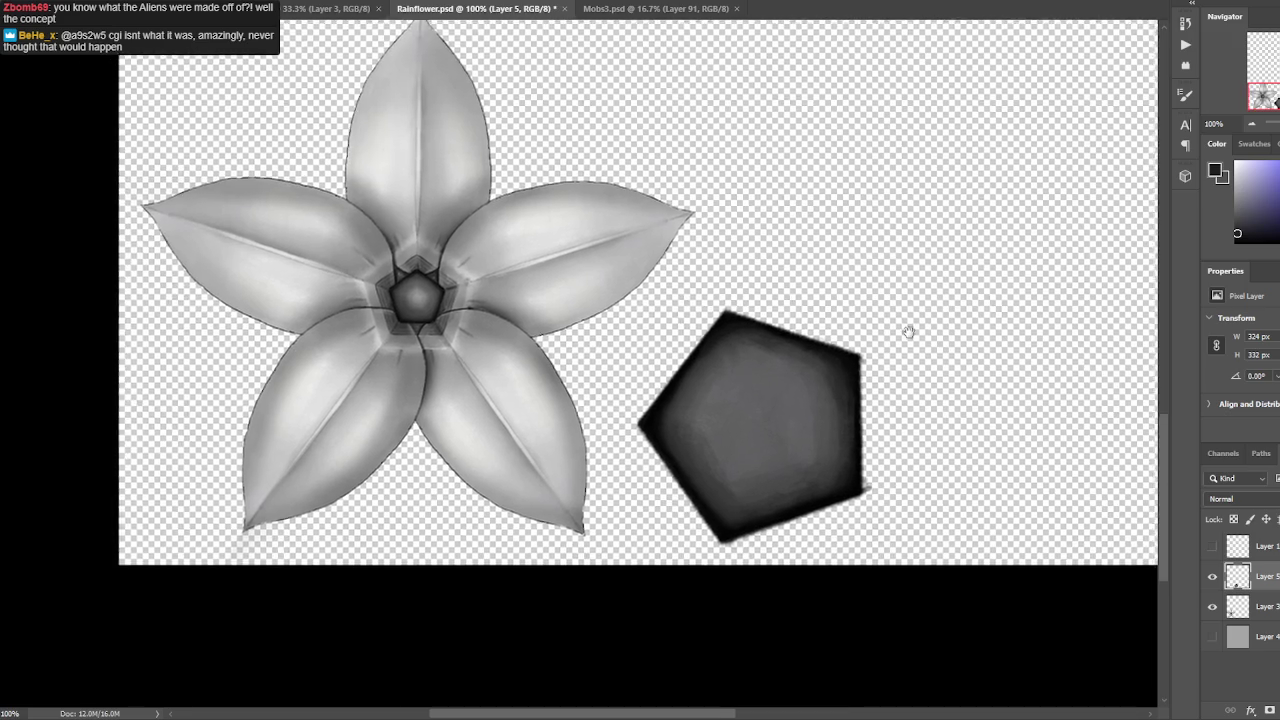
key(ctrl+plus)
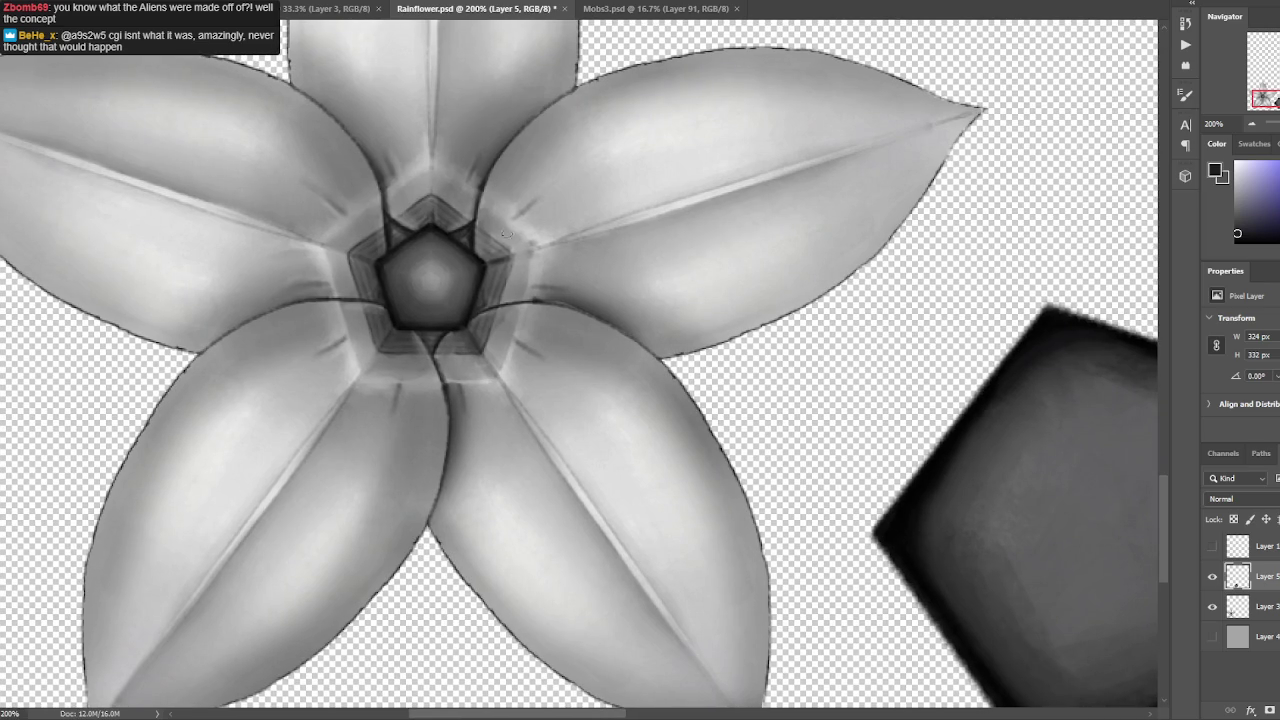
alt+click(394, 302)
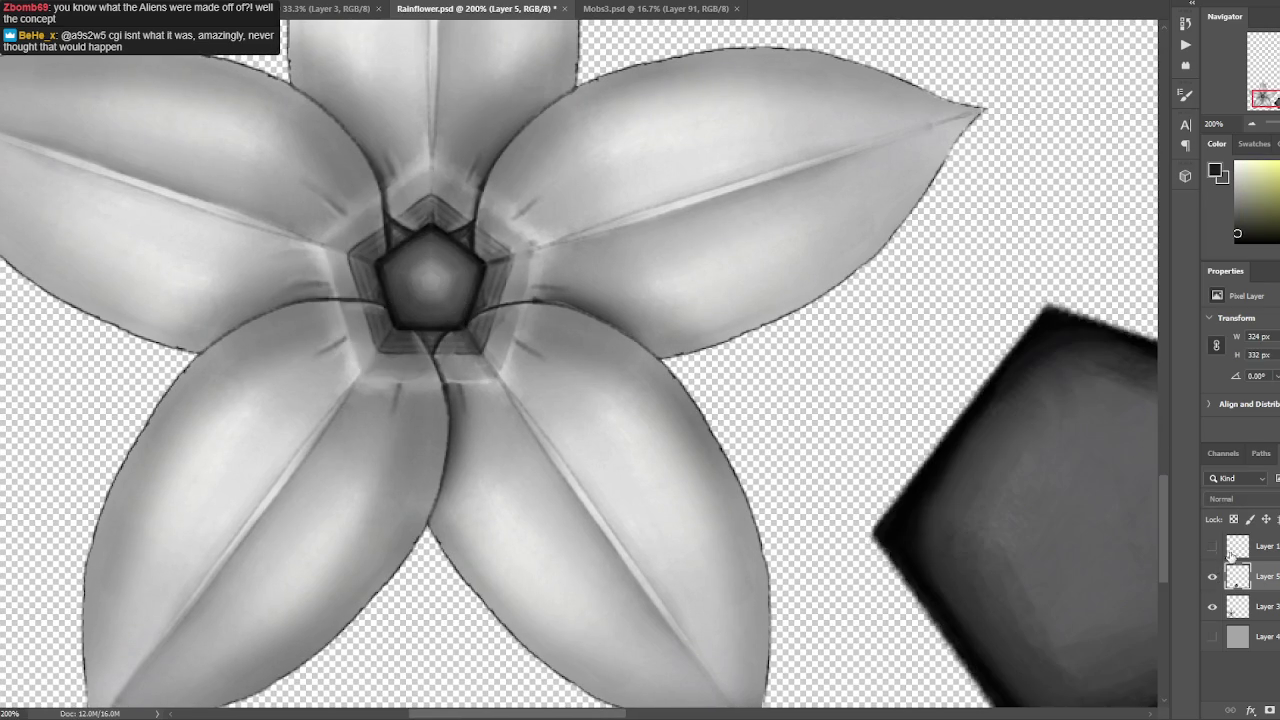
Merge Layer 5 down into the flower layer and save Rainflower.psd.
right_click(1240, 577)
click(1200, 389)
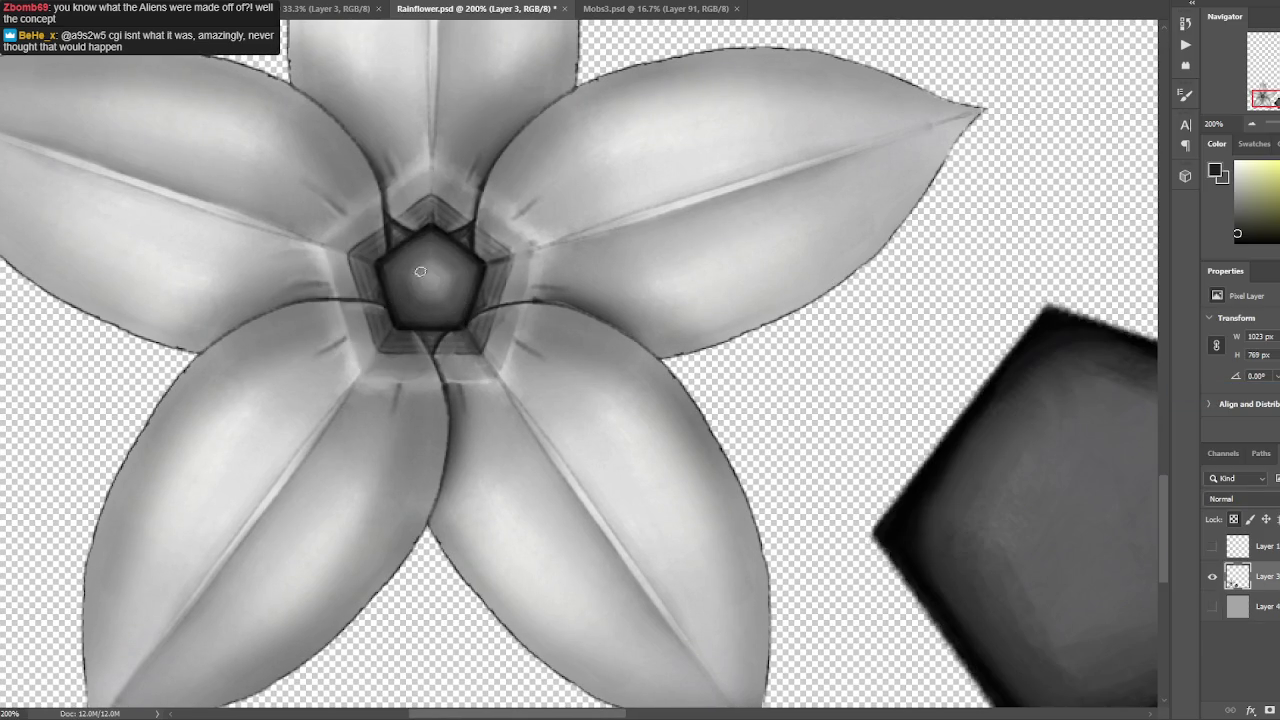
alt+click(990, 382)
key(ctrl+s)
drag(480, 294, 388, 287)
Lasso the flower, copy it to a new layer, and shrink and rotate it 45°.
key(ctrl+minus)
key(ctrl+minus)
key(ctrl+plus)
key(ctrl+plus)
key(ctrl+minus)
mouse_move(706, 358)
mouse_down()
mouse_move(775, 310)
mouse_move(629, 109)
mouse_move(423, 32)
mouse_move(145, 260)
mouse_move(355, 650)
mouse_move(734, 614)
mouse_move(680, 463)
mouse_move(694, 385)
mouse_up()
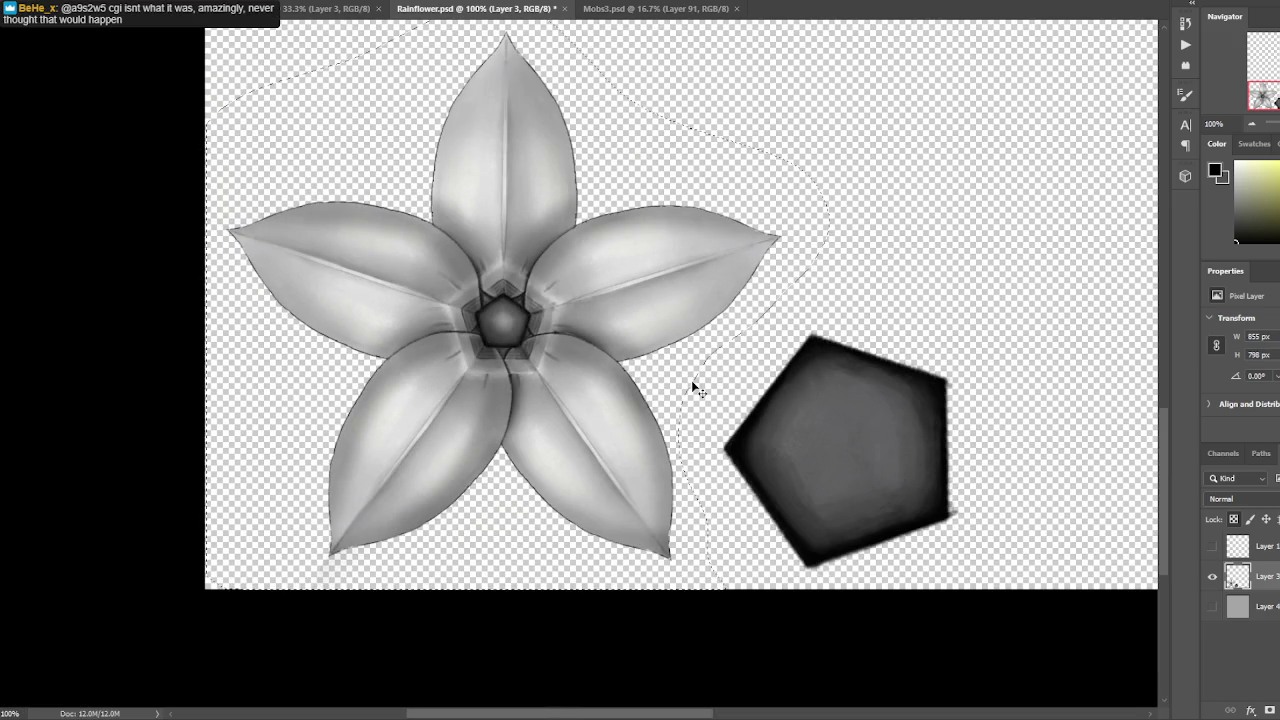
key(ctrl+j)
key(ctrl+t)
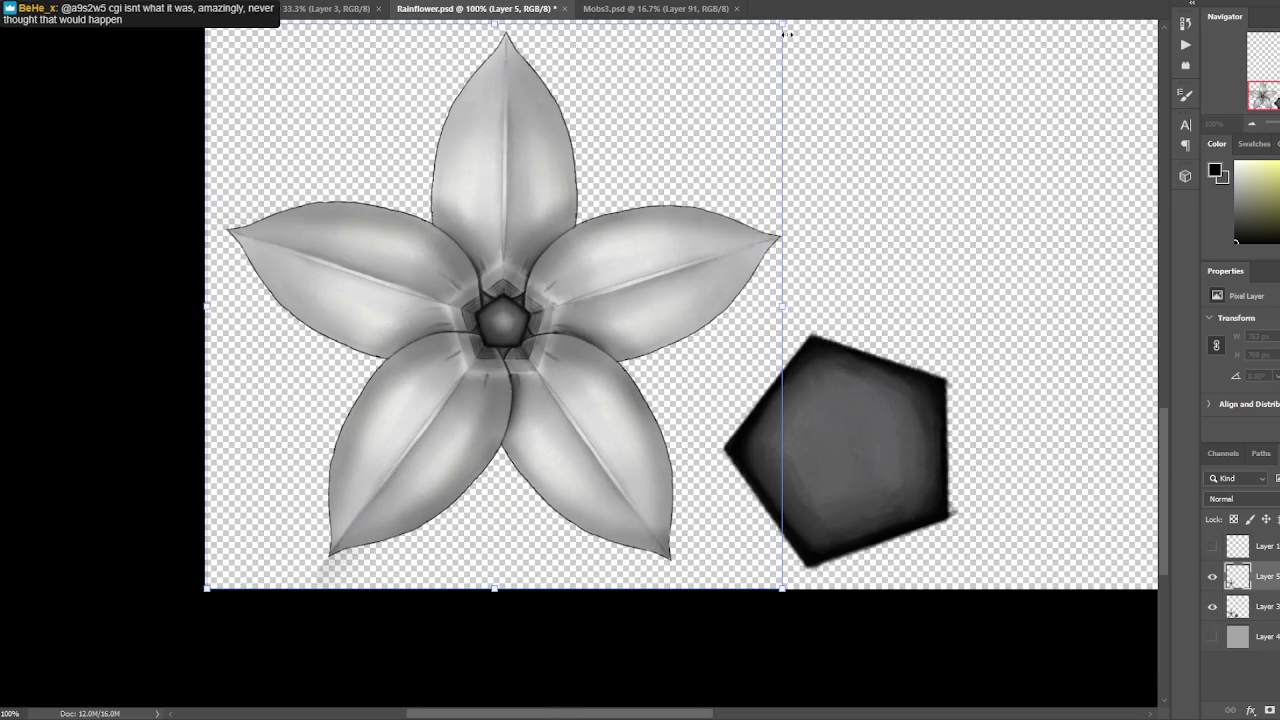
mouse_move(783, 35)
mouse_down()
mouse_move(693, 38)
mouse_move(722, 49)
mouse_move(630, 72)
mouse_up()
drag(706, 93, 529, 79)
key(Return)
Undo the copy's transform and place the flower copy layer beneath the original flower.
drag(1265, 576, 1265, 610)
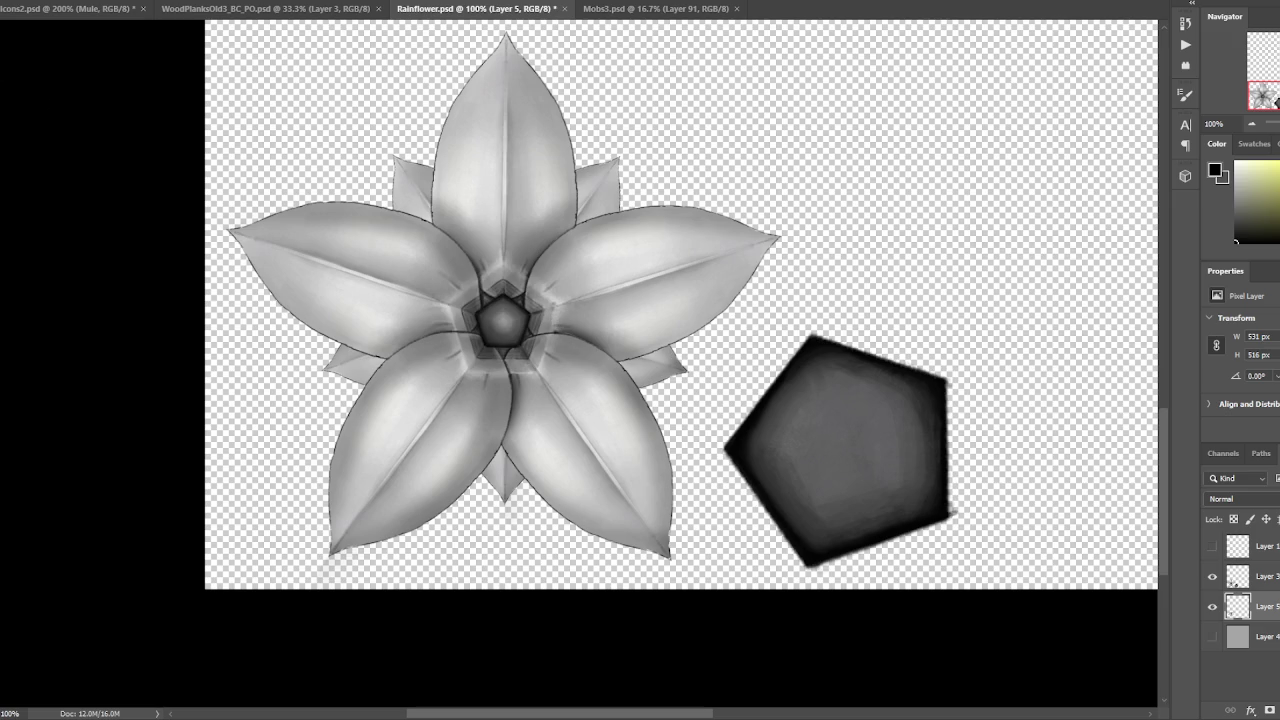
drag(502, 298, 503, 316)
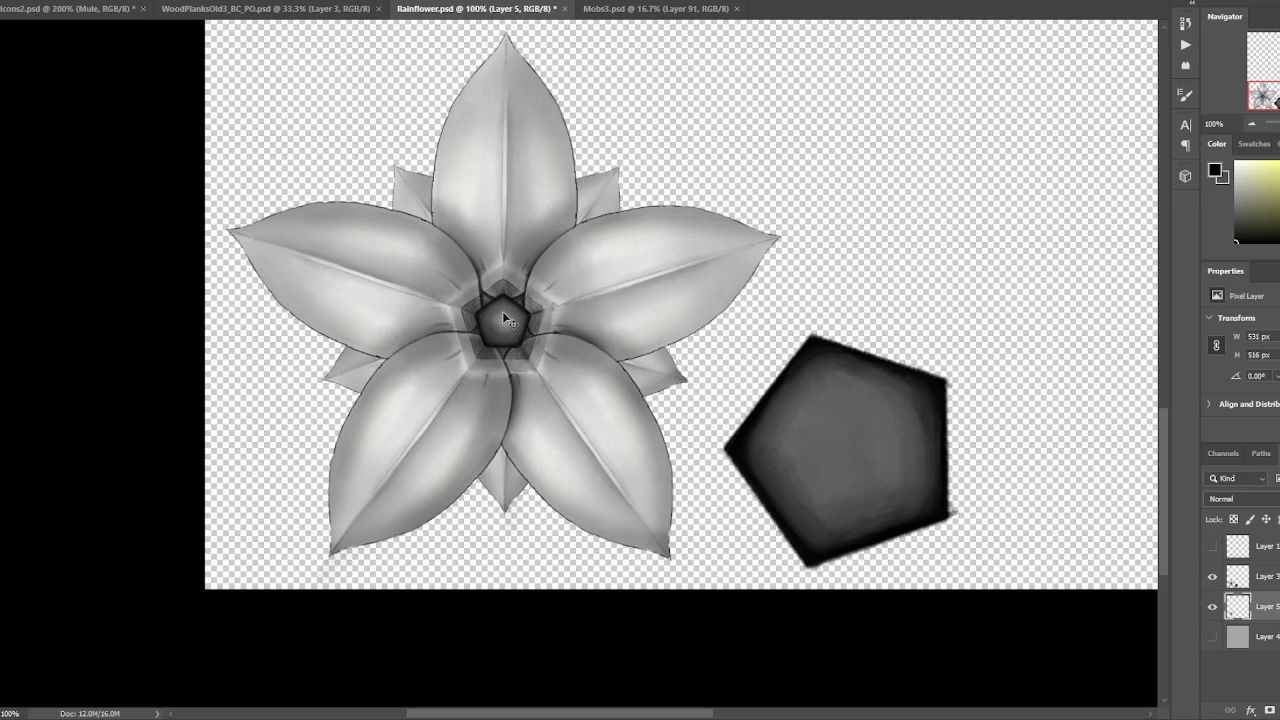
key(ctrl+bracketright)
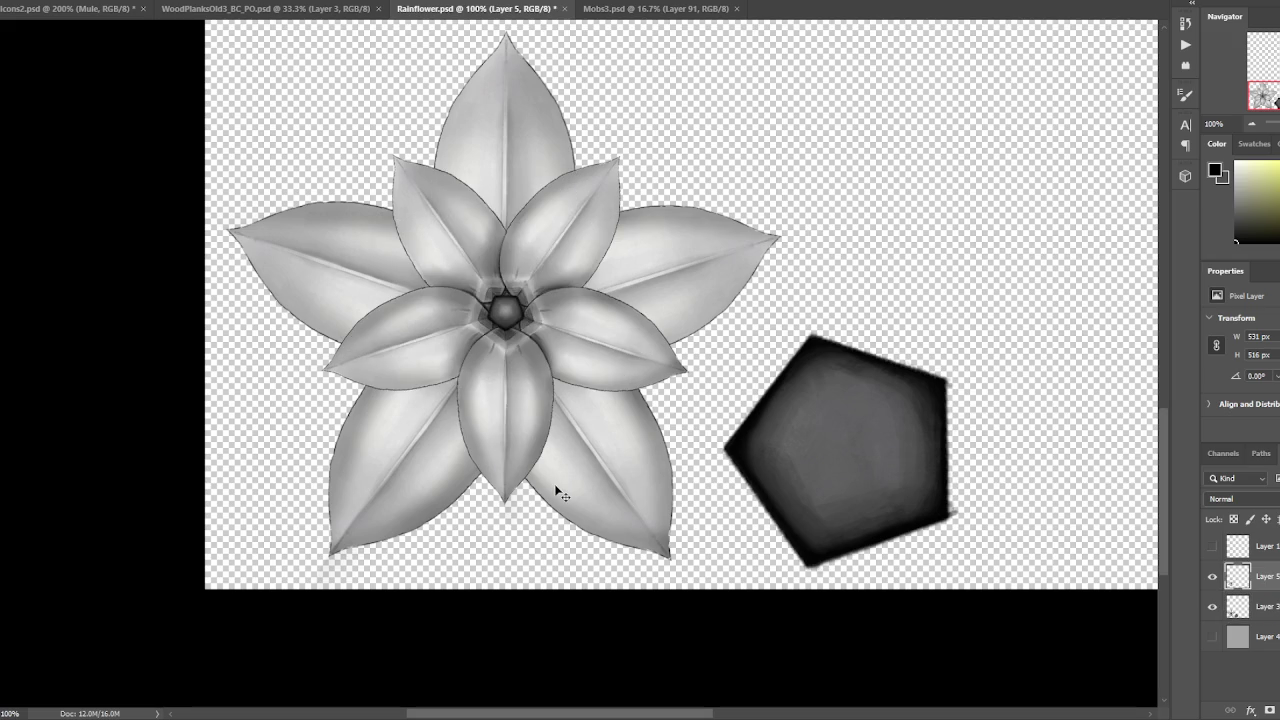
key(ctrl+z)
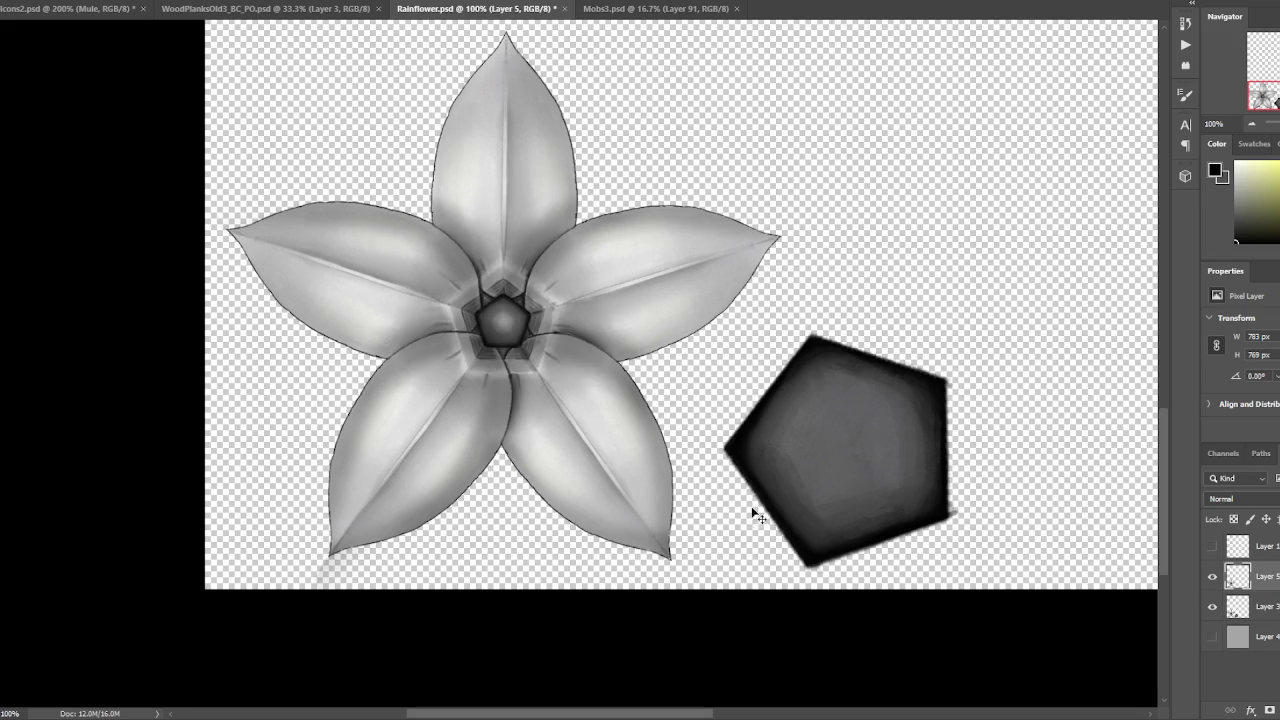
click(1212, 578)
click(1212, 578)
click(1212, 606)
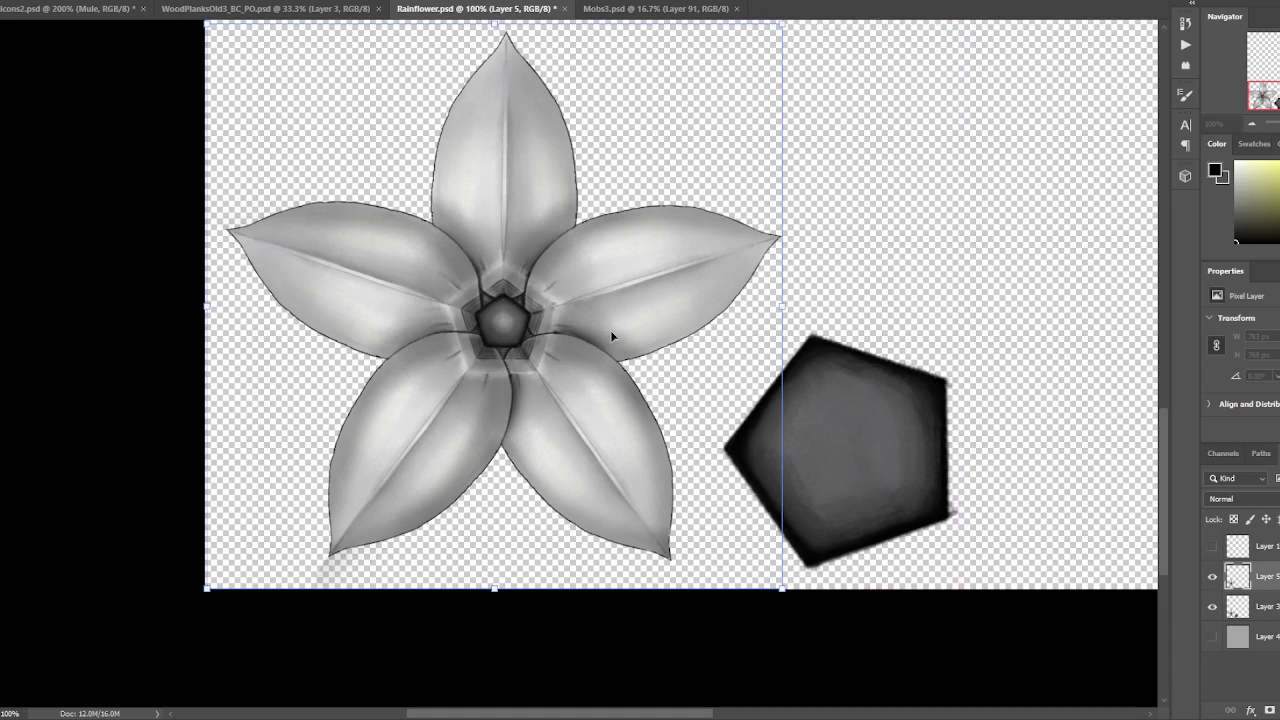
drag(1240, 576, 1240, 620)
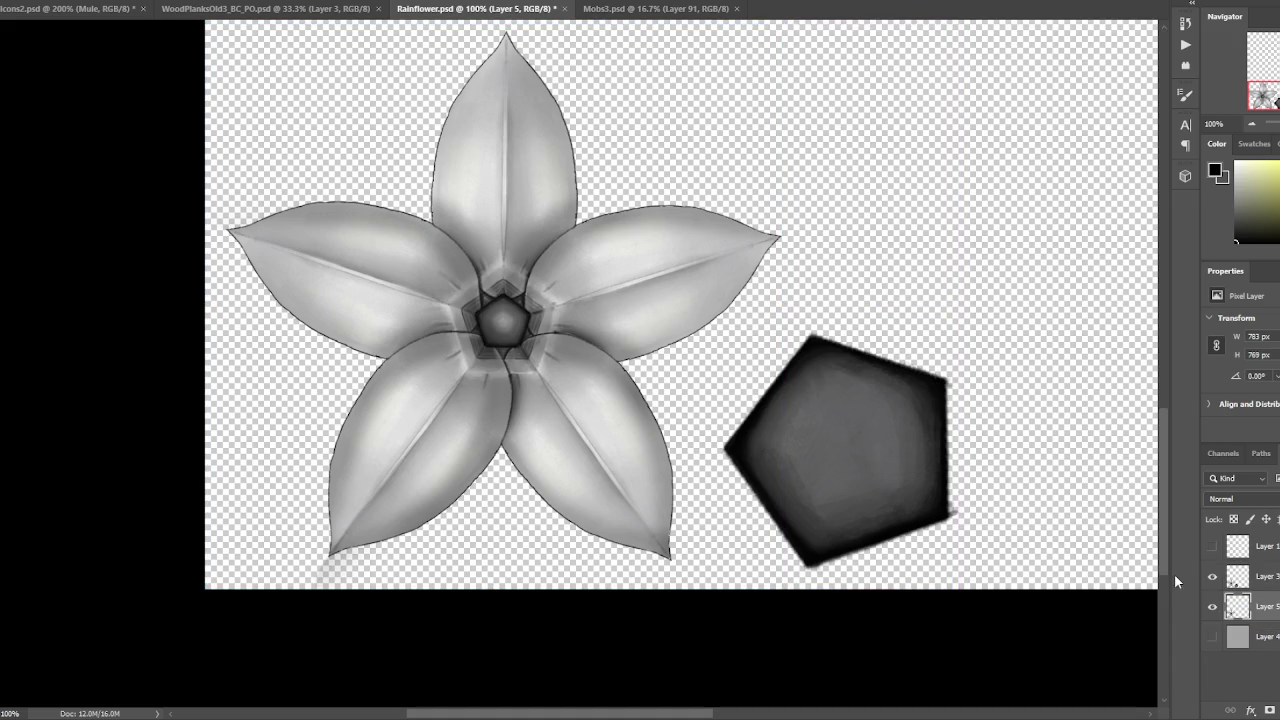
Scale the flower copy down around its centre, rotate it about 36°, and commit.
key(ctrl+t)
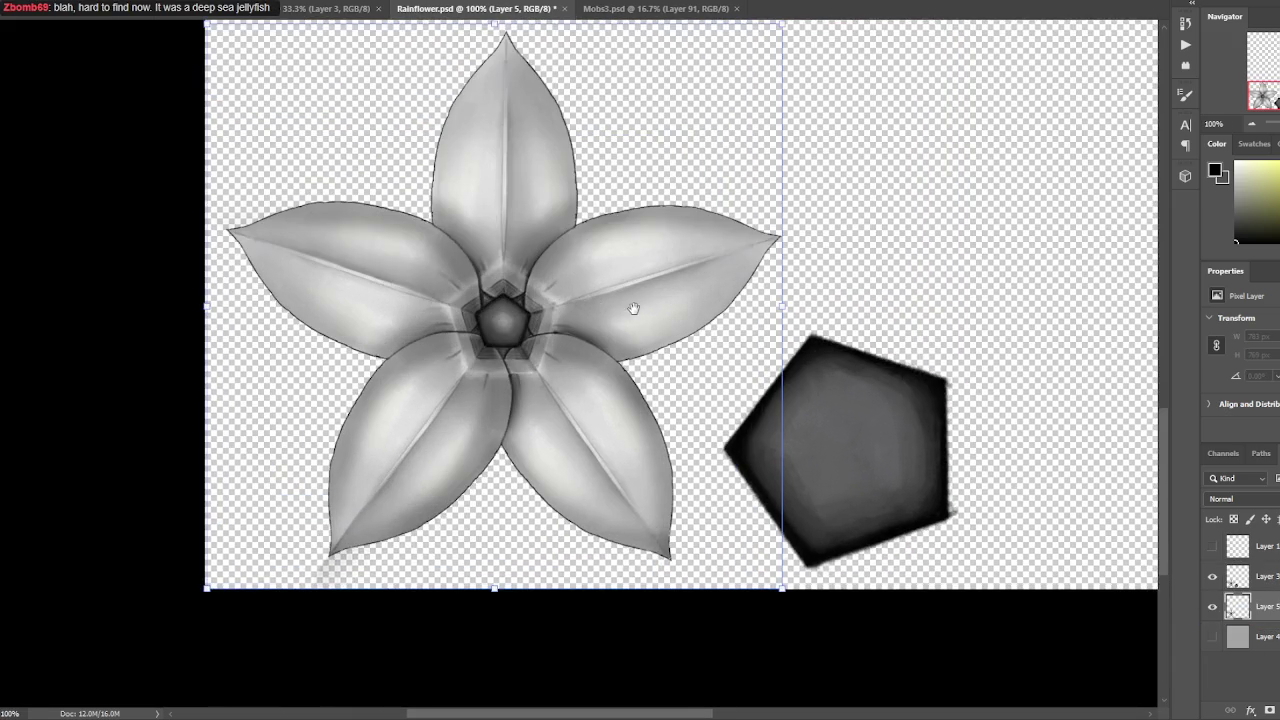
drag(633, 308, 625, 341)
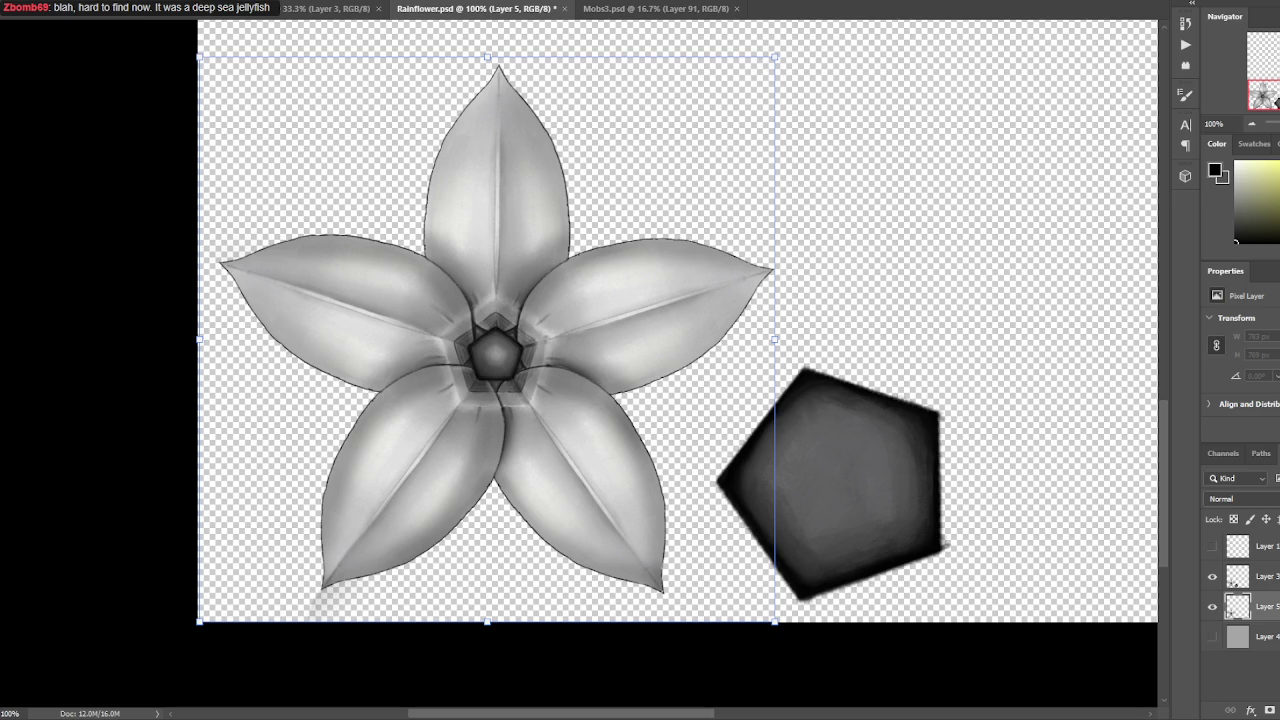
drag(492, 354, 496, 358)
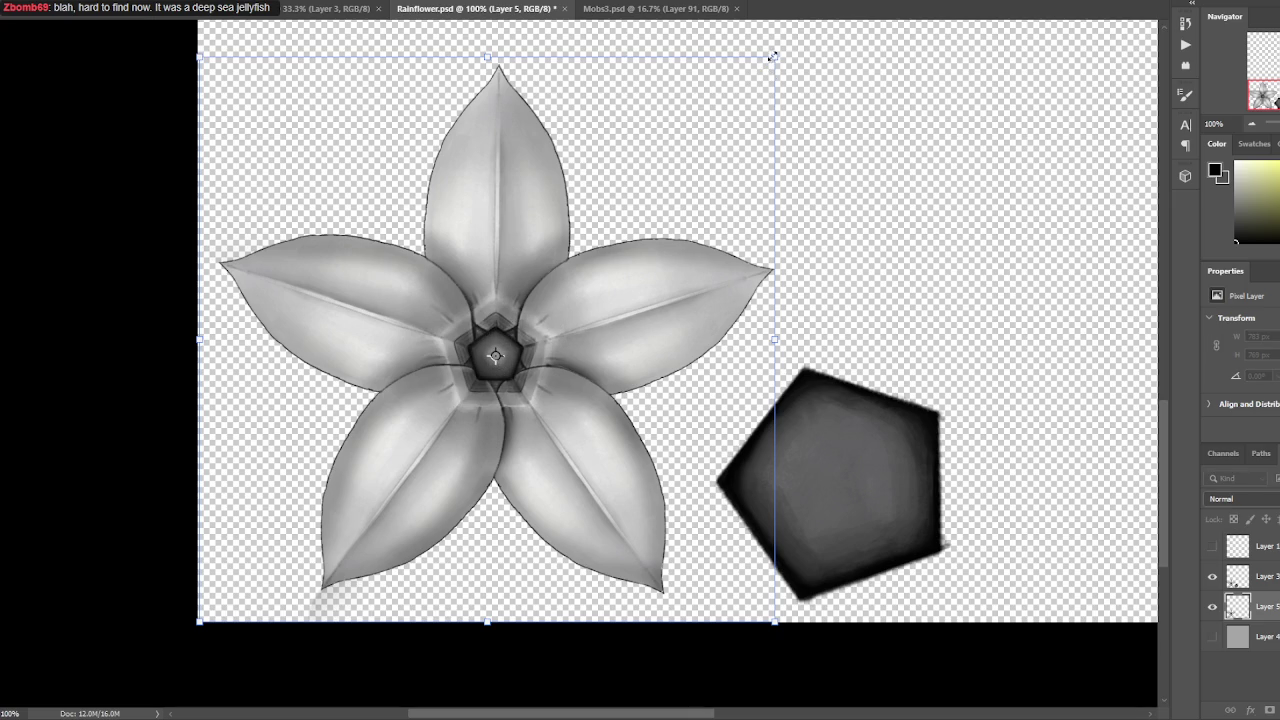
mouse_move(776, 62)
mouse_down()
mouse_move(700, 140)
mouse_move(765, 308)
mouse_up()
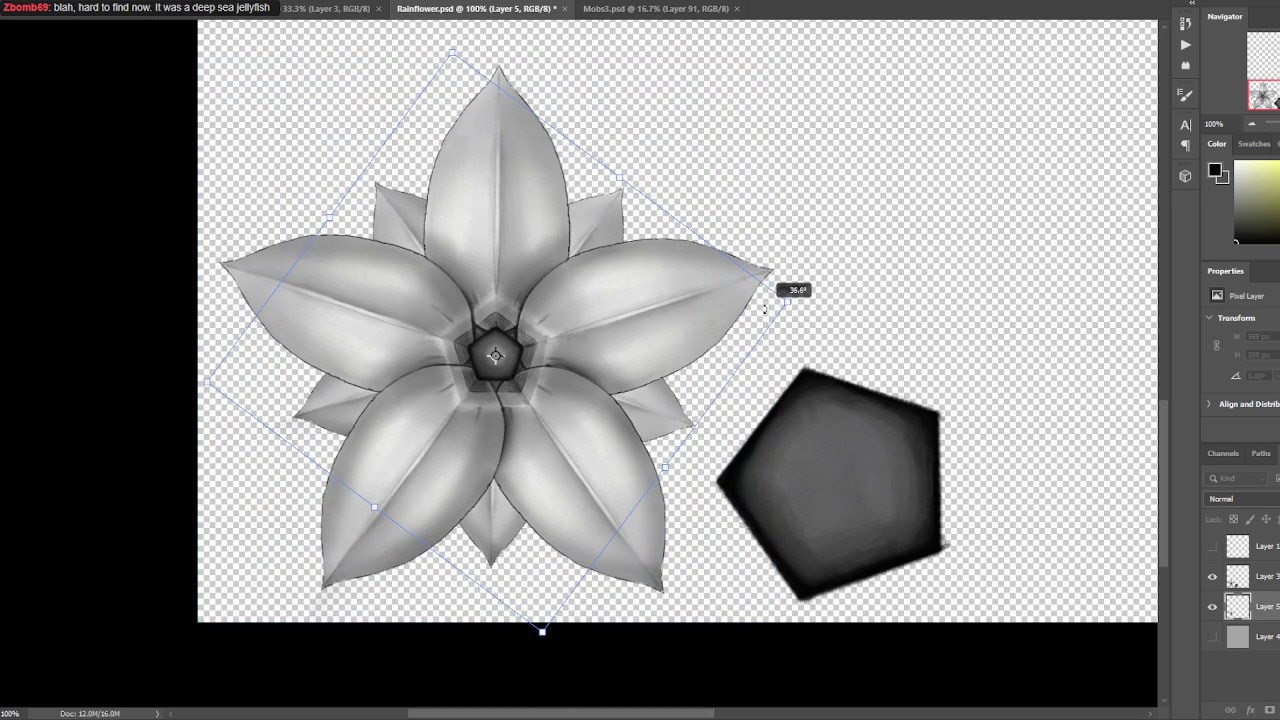
drag(765, 308, 818, 296)
key(Return)
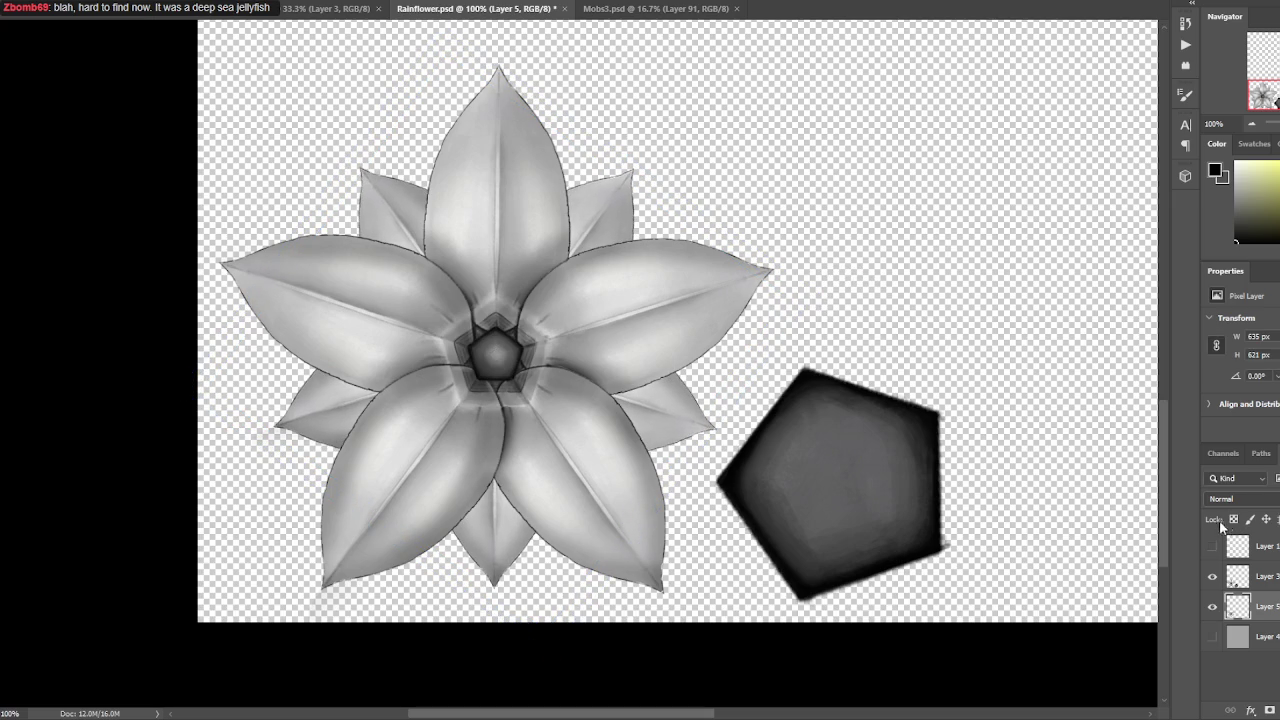
Check the original flower layer's style list, rearrange layers, and reselect the flower copy.
click(1233, 580)
click(1250, 710)
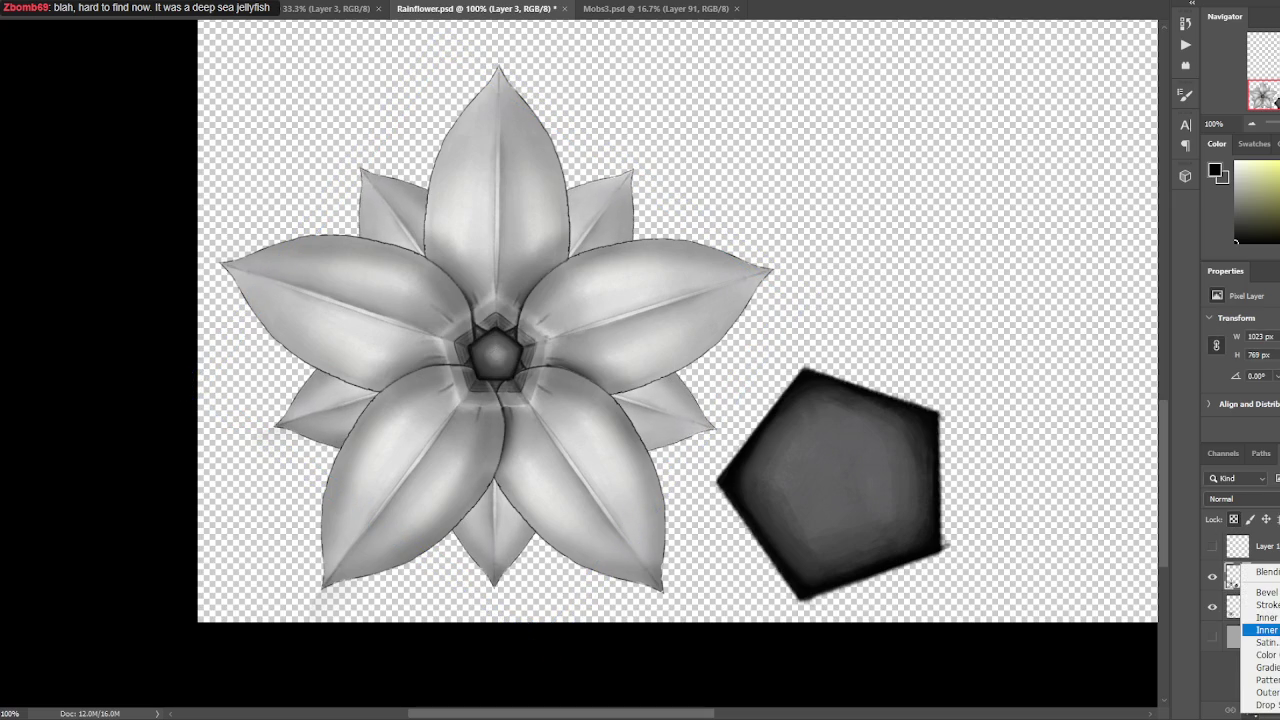
click(1226, 620)
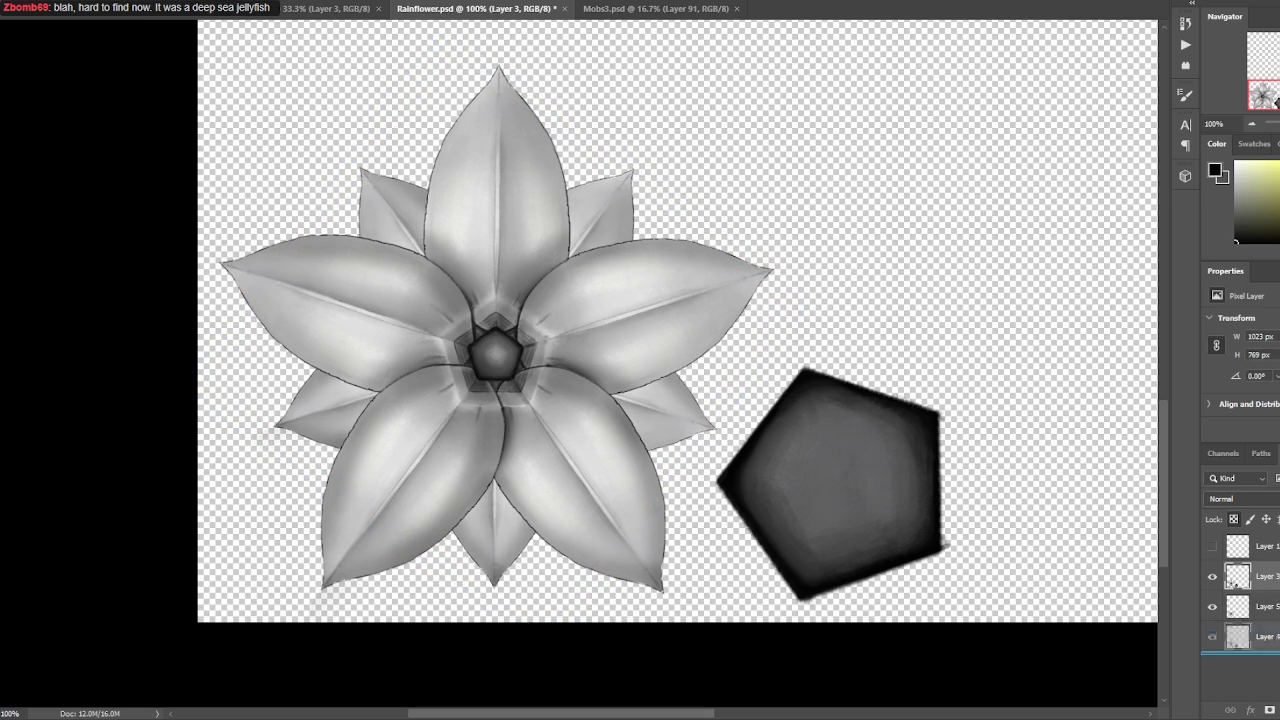
drag(1235, 615, 1240, 705)
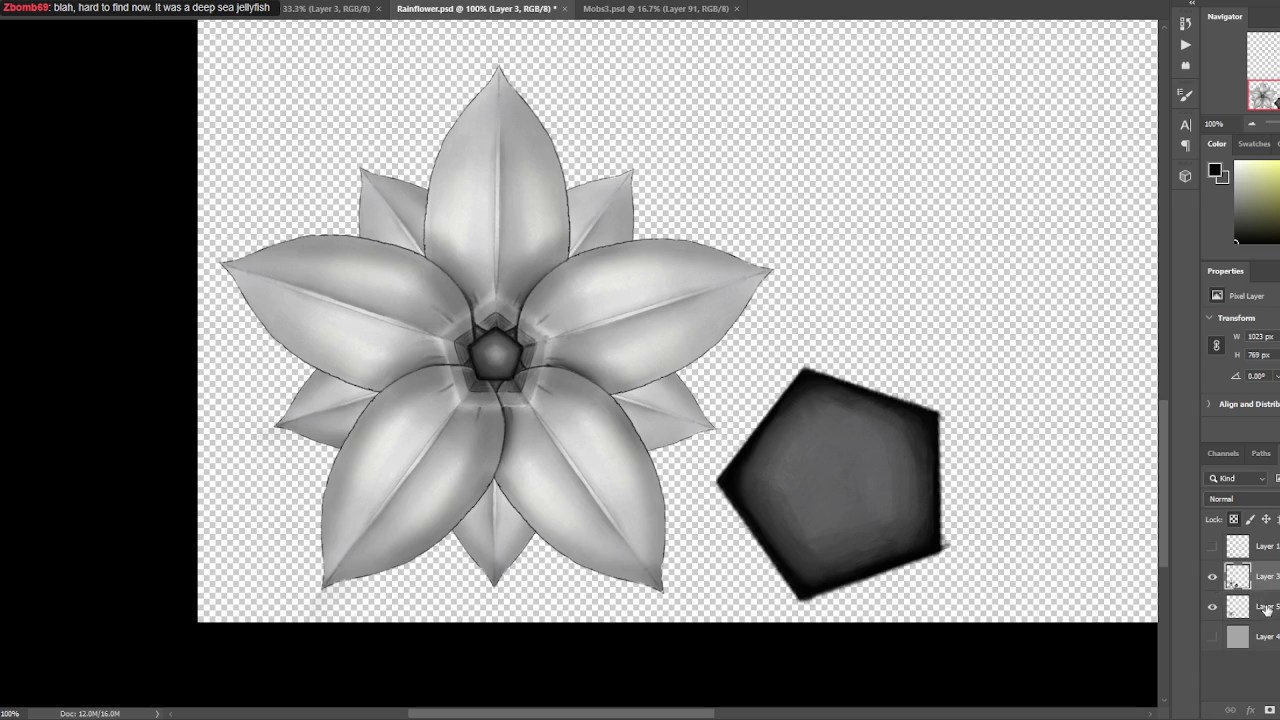
click(1250, 608)
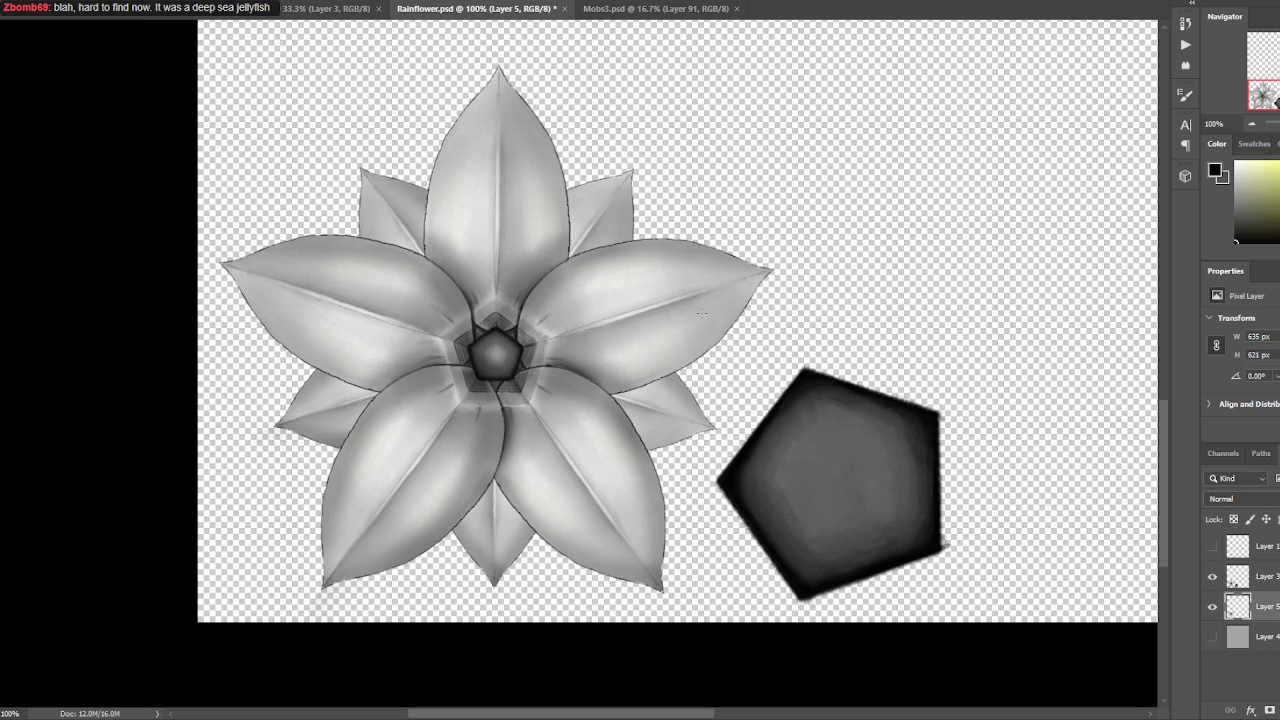
Load the flower layer's outline as a selection, add a new empty layer, then deselect.
ctrl+click(1240, 578)
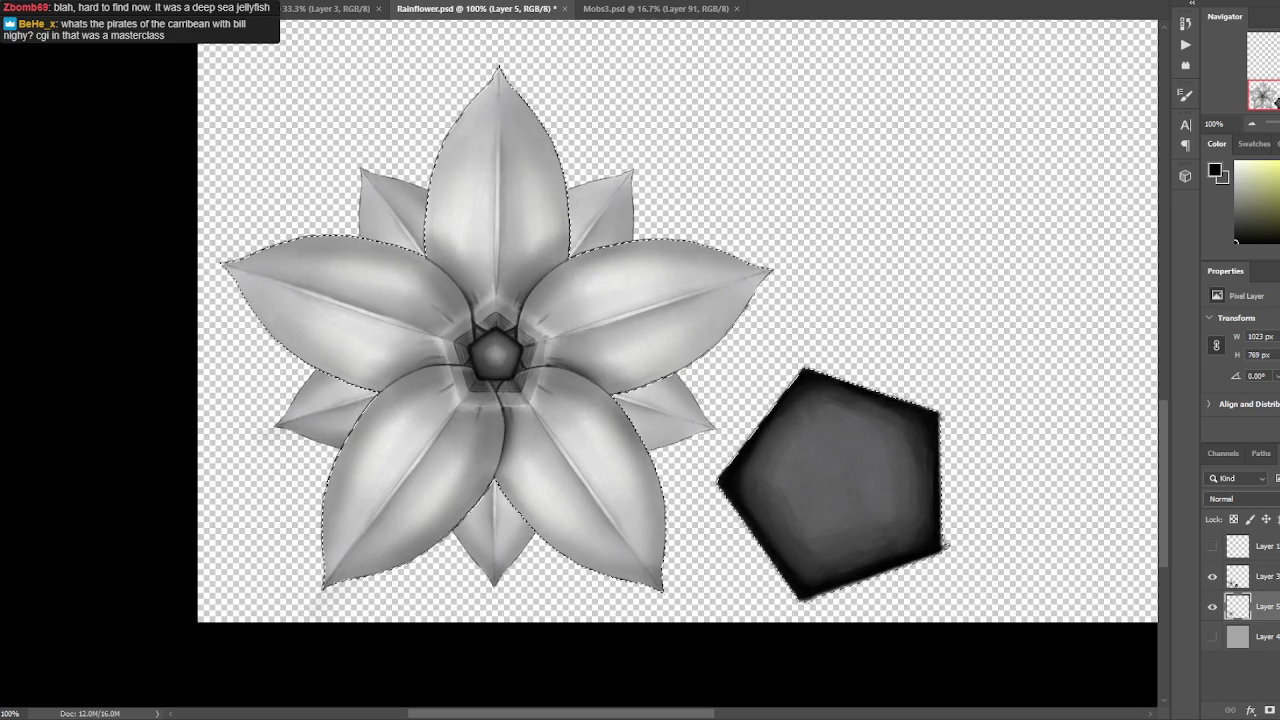
key(ctrl+shift+alt+n)
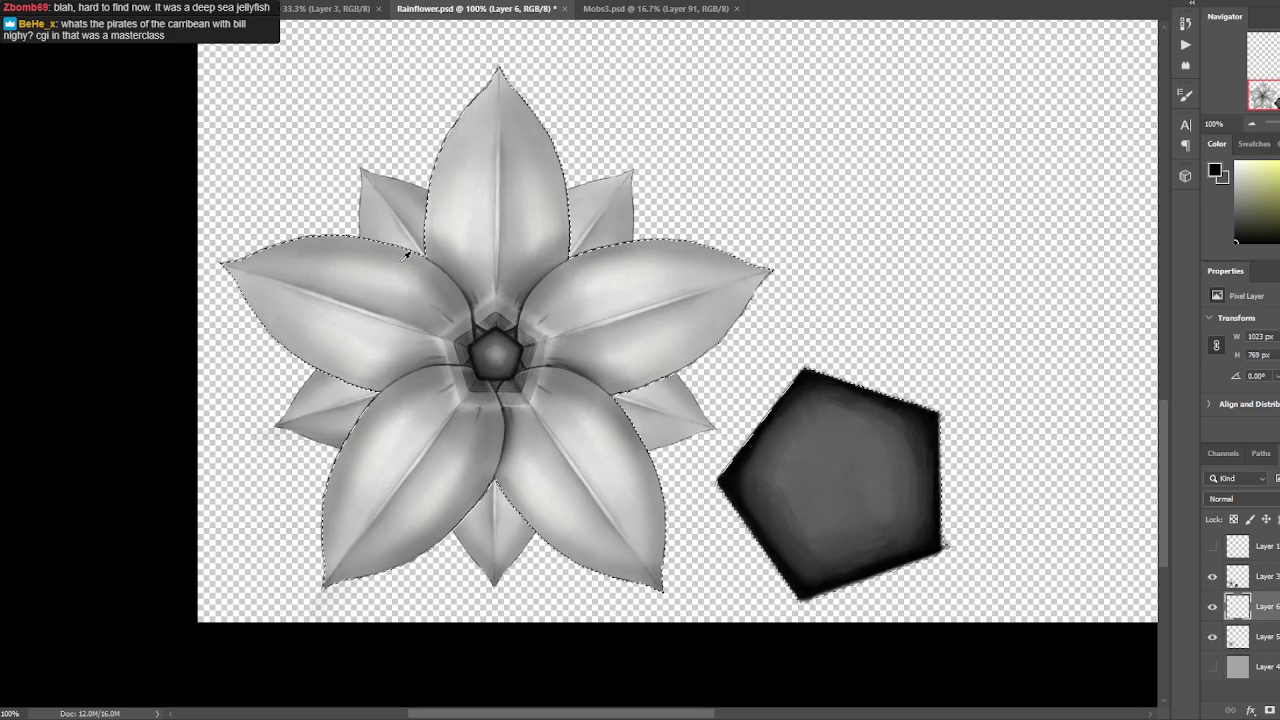
key(ctrl+d)
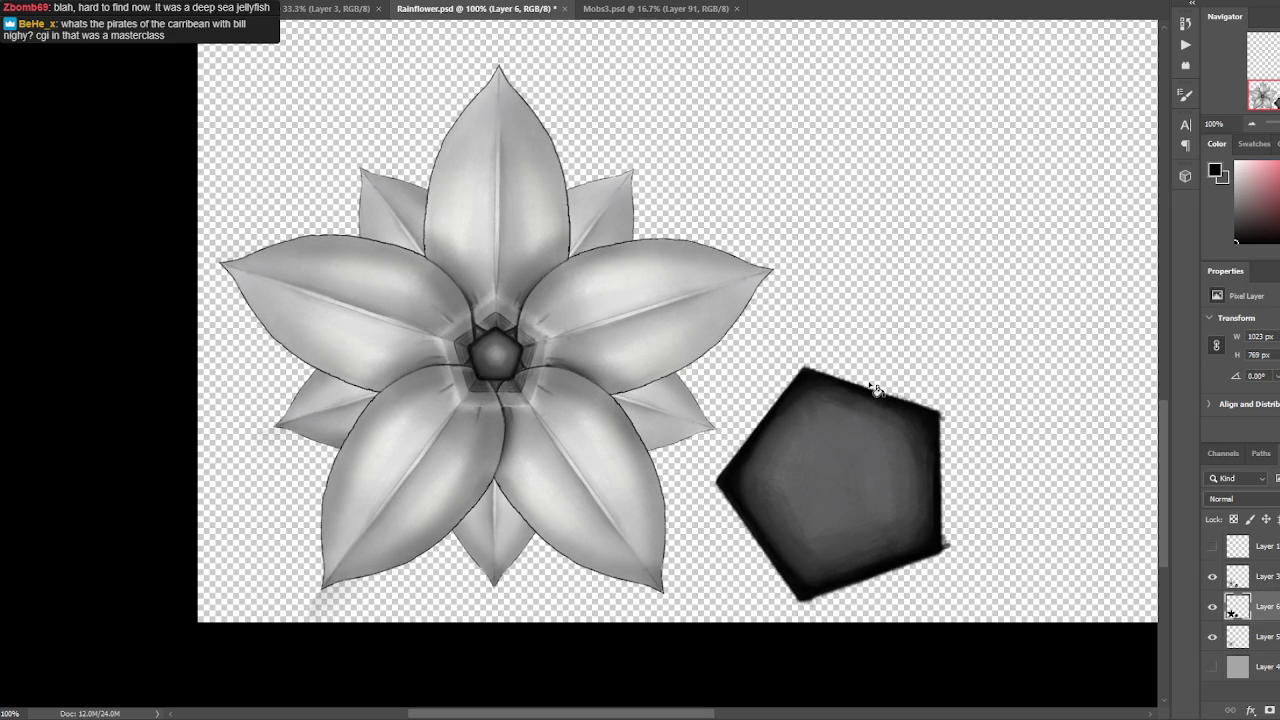
Give Layer 6 a 100%-opacity, Softer black Outer Glow with minimal spread, clipped to the layer below.
click(1250, 710)
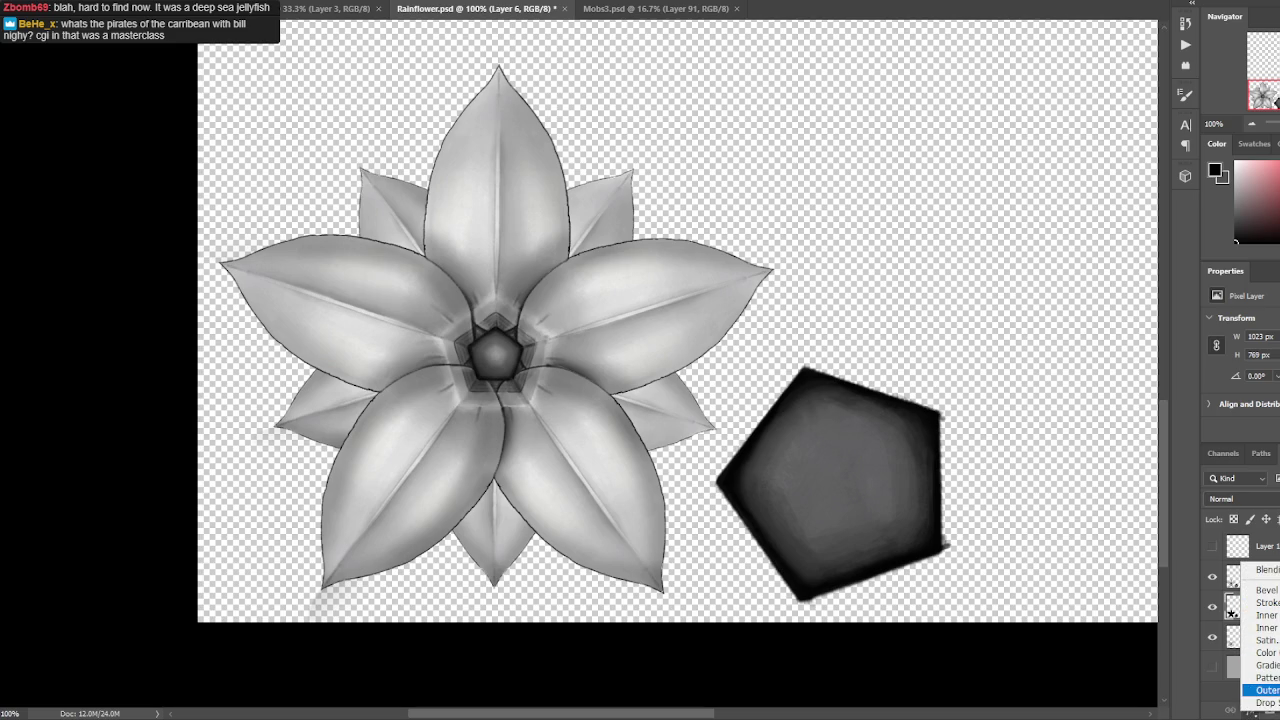
click(1266, 690)
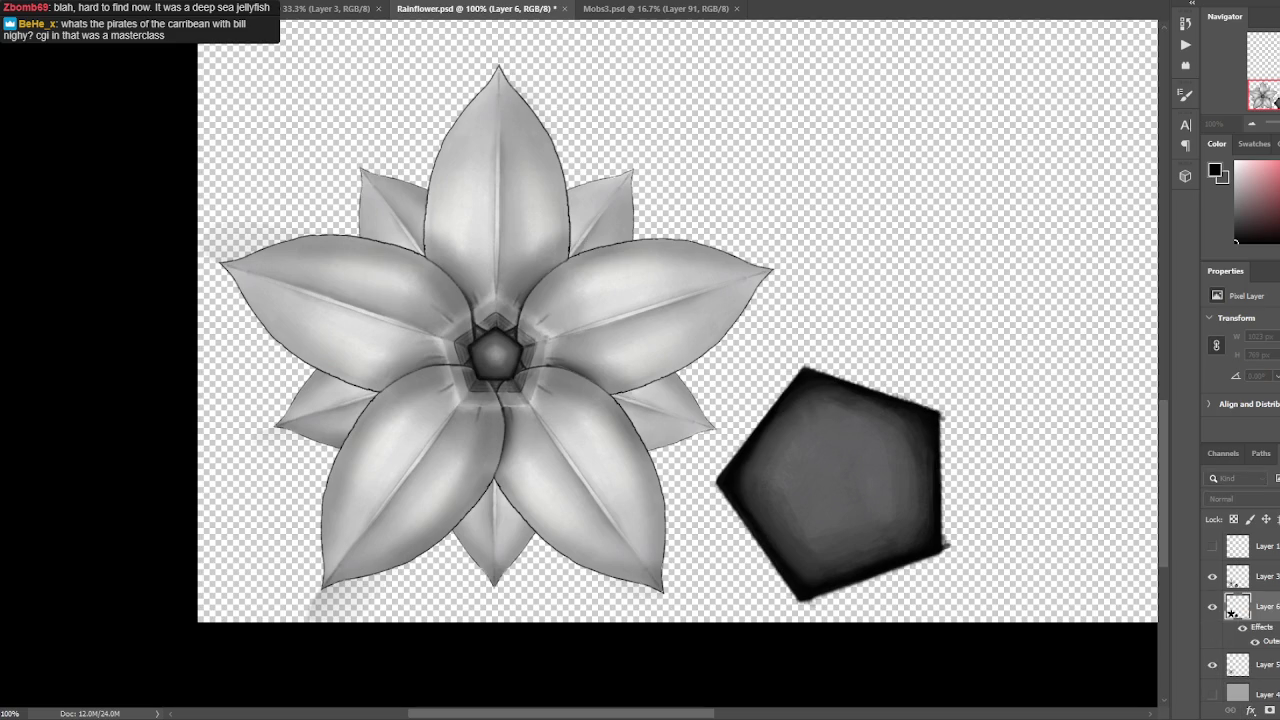
drag(798, 409, 946, 146)
mouse_move(914, 227)
mouse_down()
mouse_move(965, 230)
mouse_move(922, 228)
mouse_up()
drag(886, 325, 898, 341)
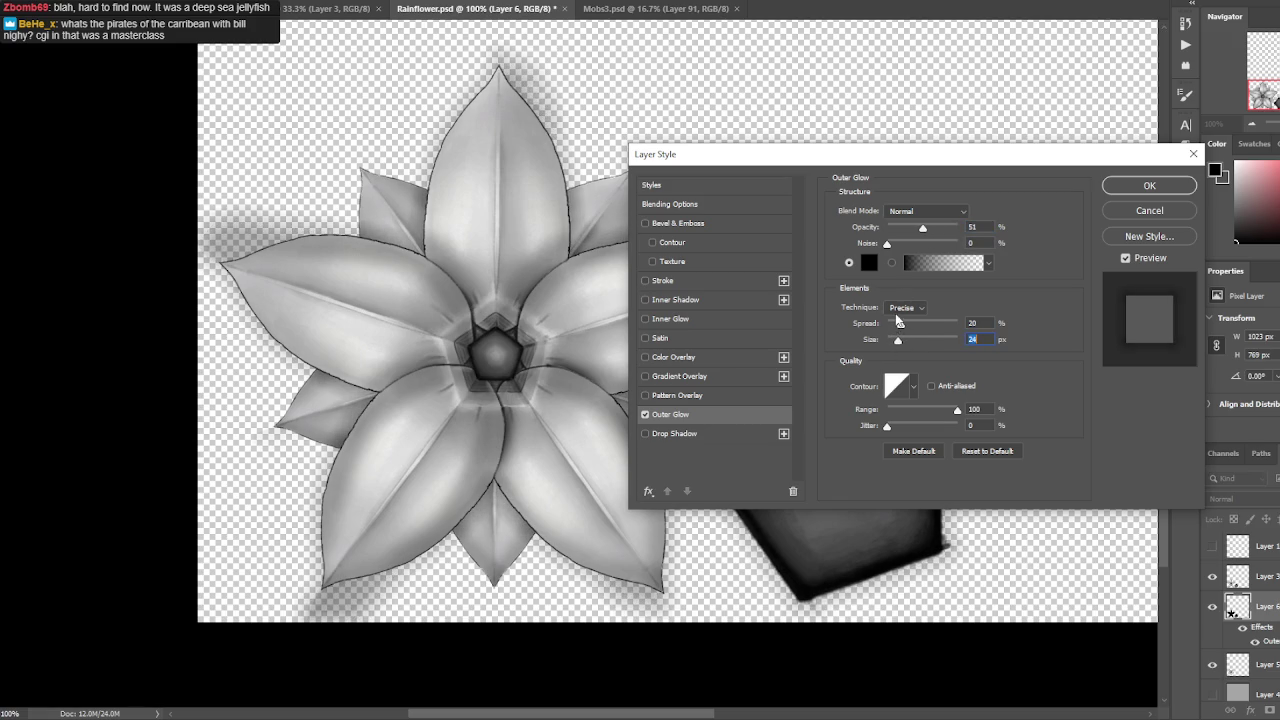
drag(923, 228, 1017, 233)
drag(907, 332, 898, 344)
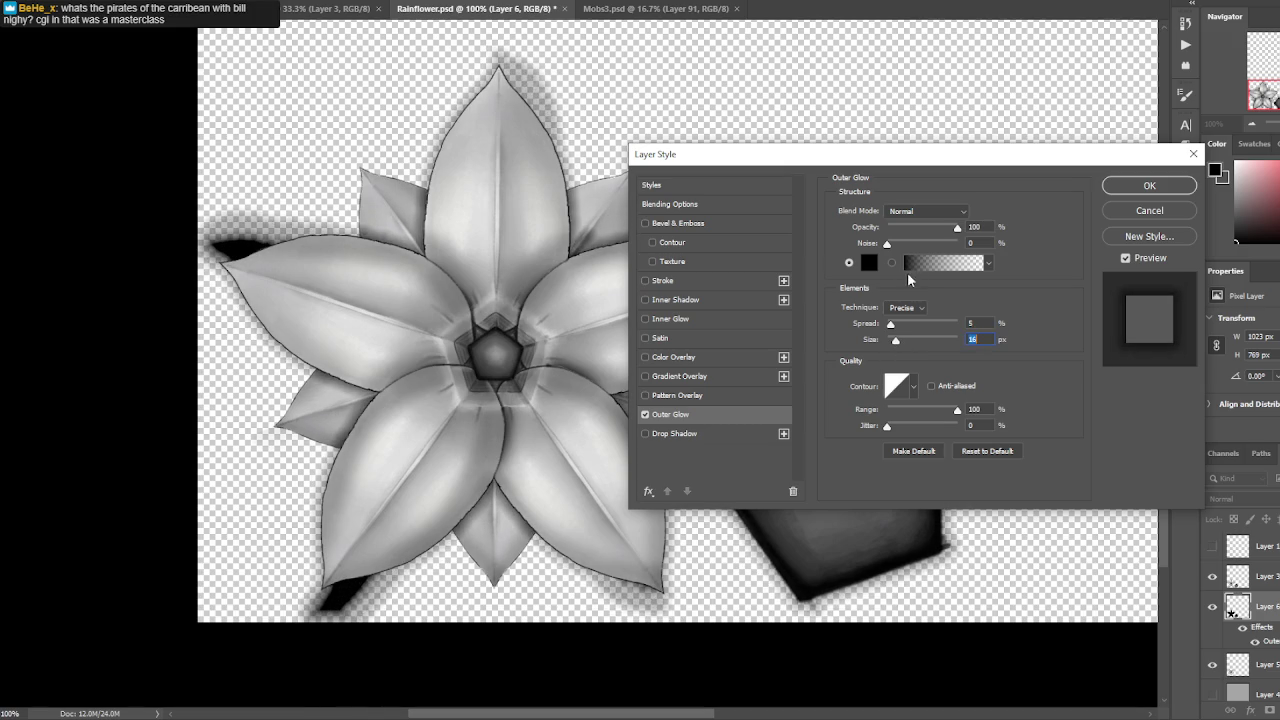
drag(891, 328, 904, 344)
click(906, 320)
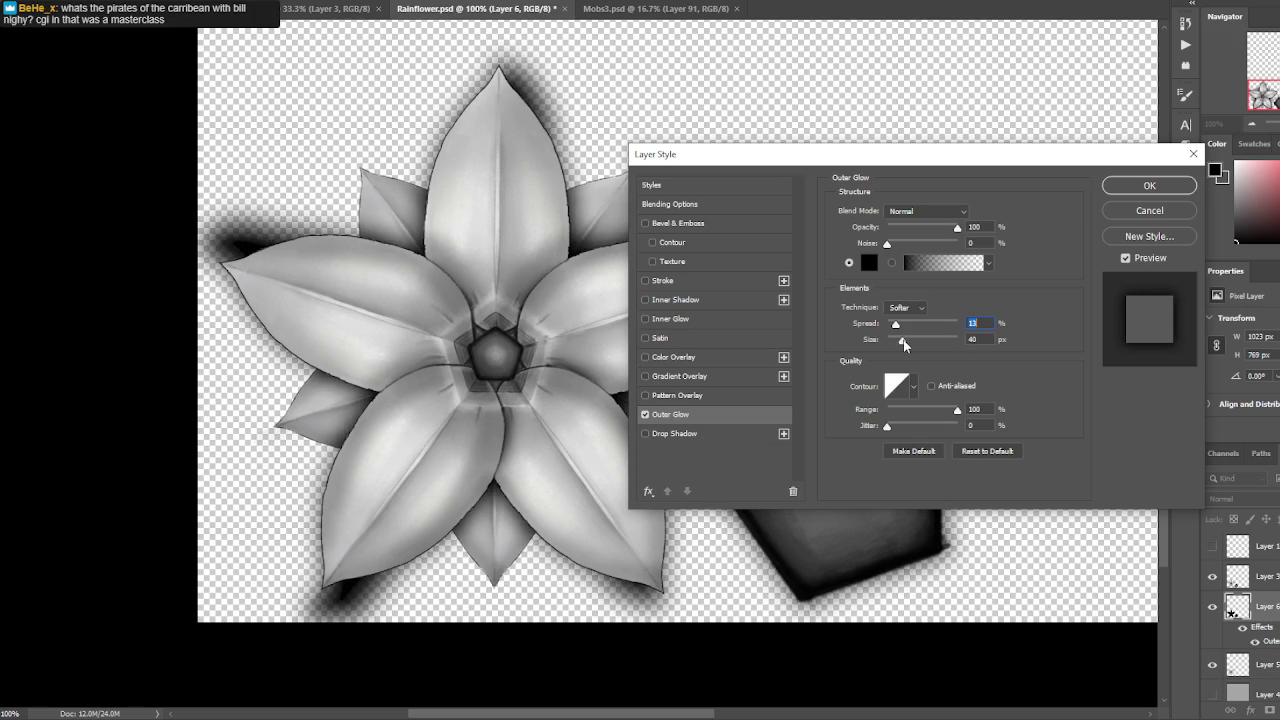
click(1149, 186)
right_click(1262, 606)
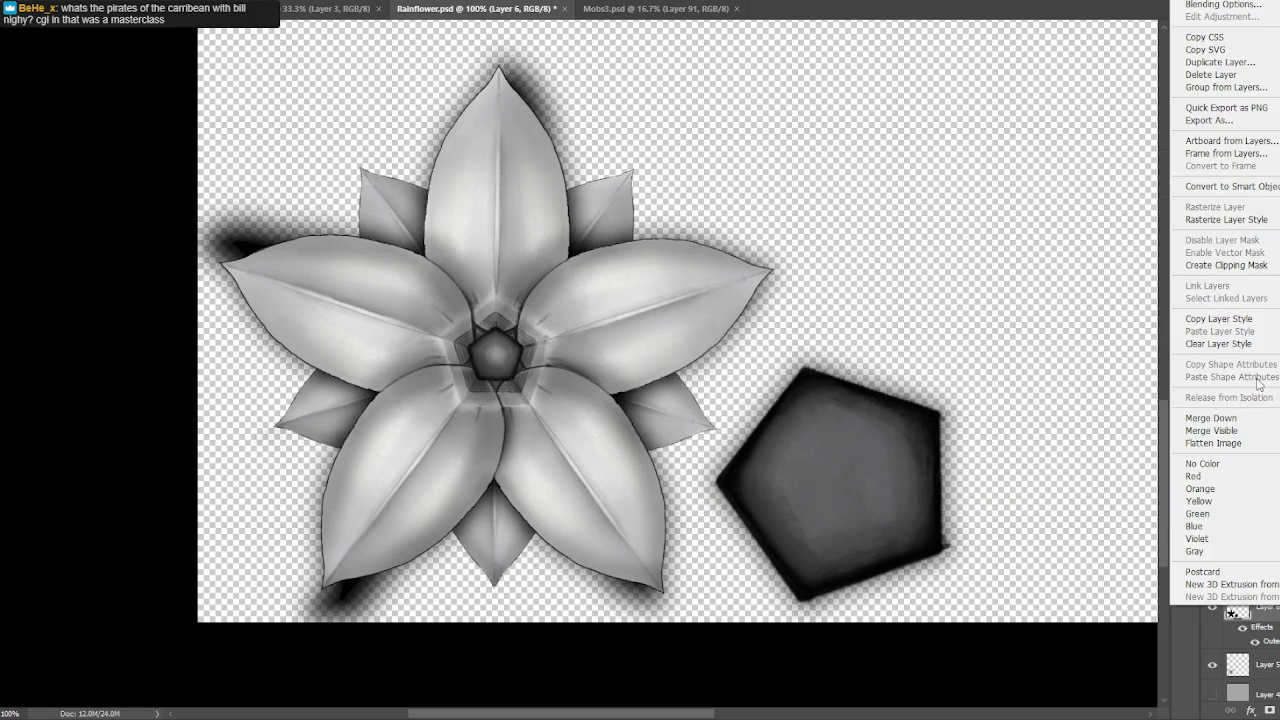
click(1248, 265)
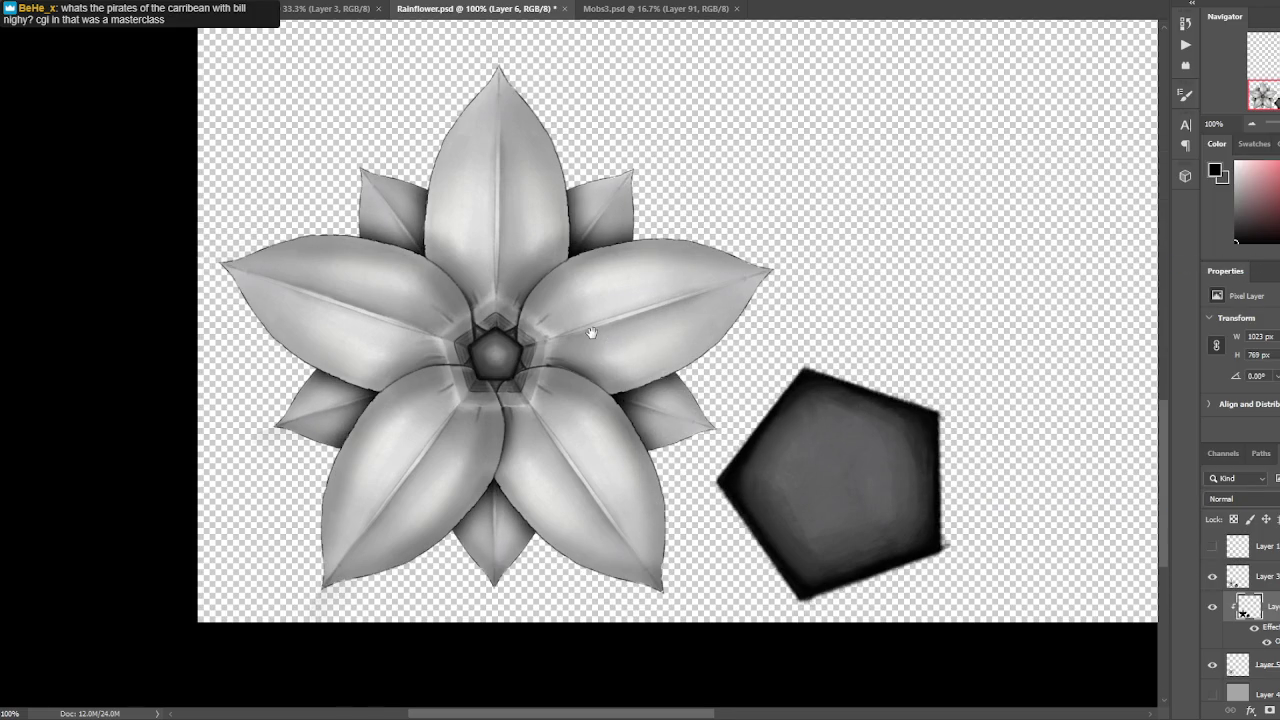
Duplicate Layer 3 into Layer 3 copy.
scroll(652, 295, down, 1)
scroll(652, 295, down, 1)
scroll(652, 295, down, 1)
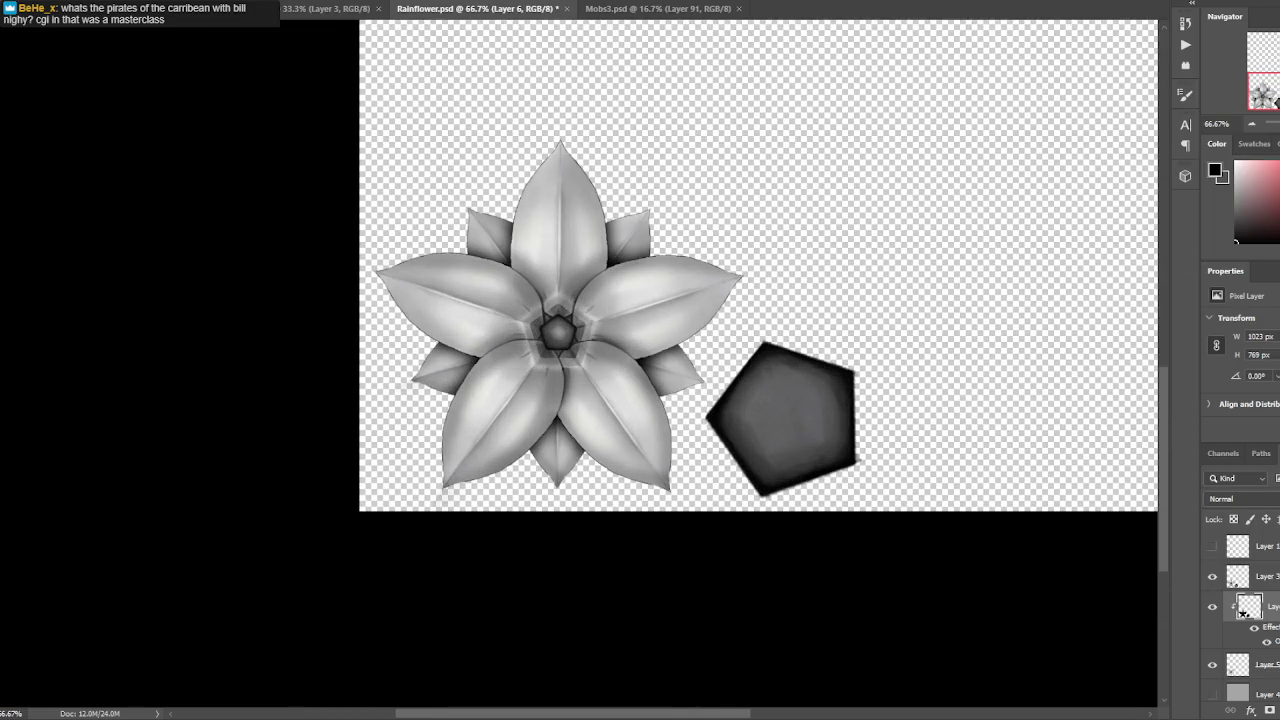
click(1268, 578)
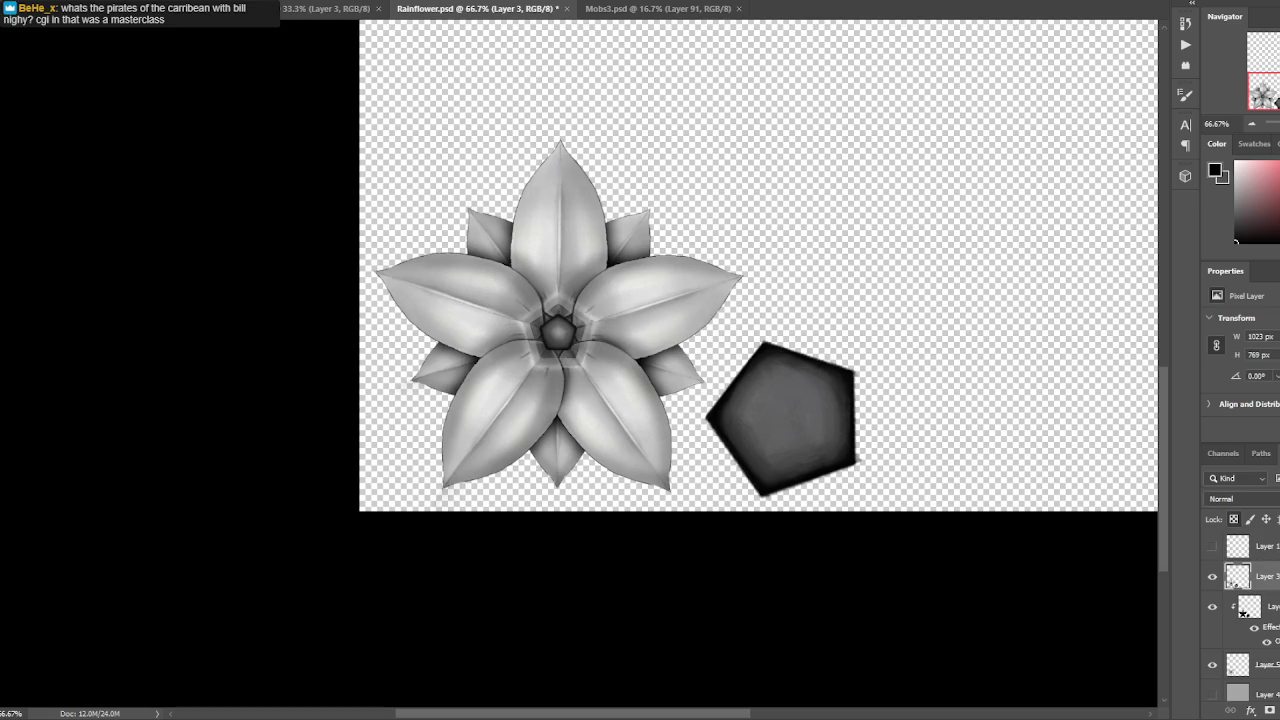
drag(1266, 578, 1262, 700)
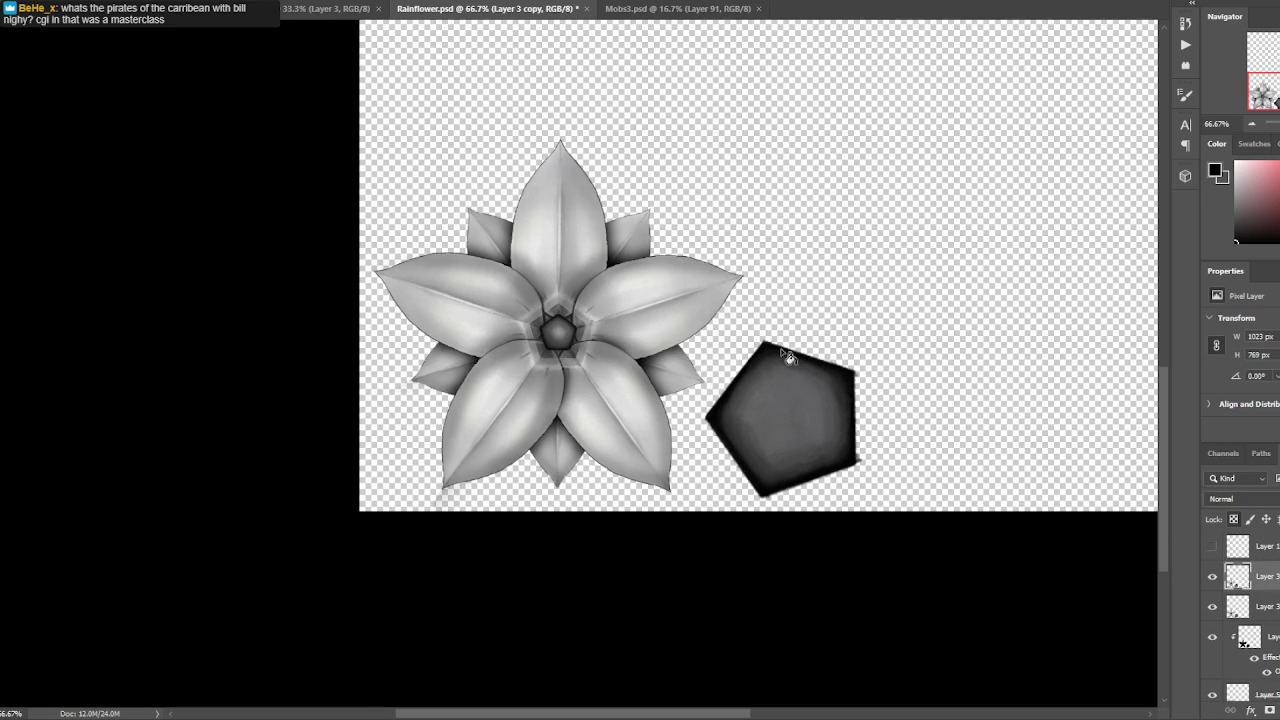
drag(760, 300, 791, 441)
Show Layer 1's guide lines over the flower and copy the flower onto a new Layer 7.
click(1212, 546)
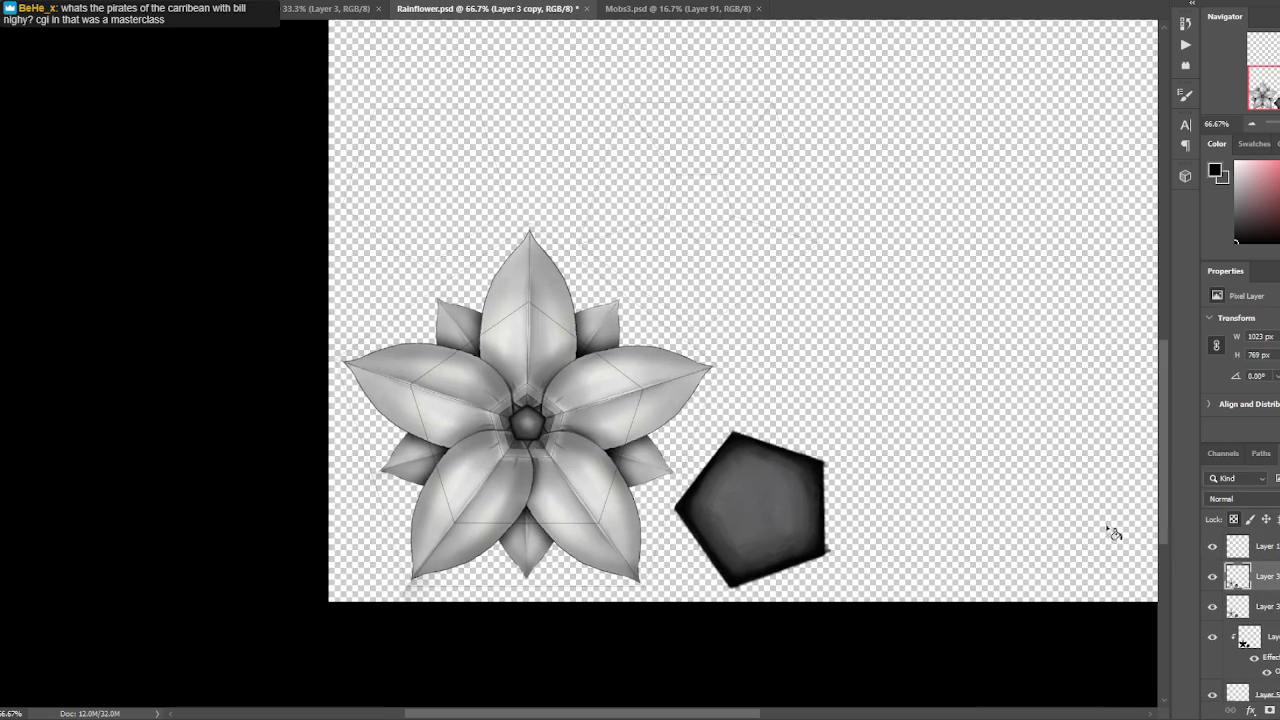
drag(787, 381, 775, 473)
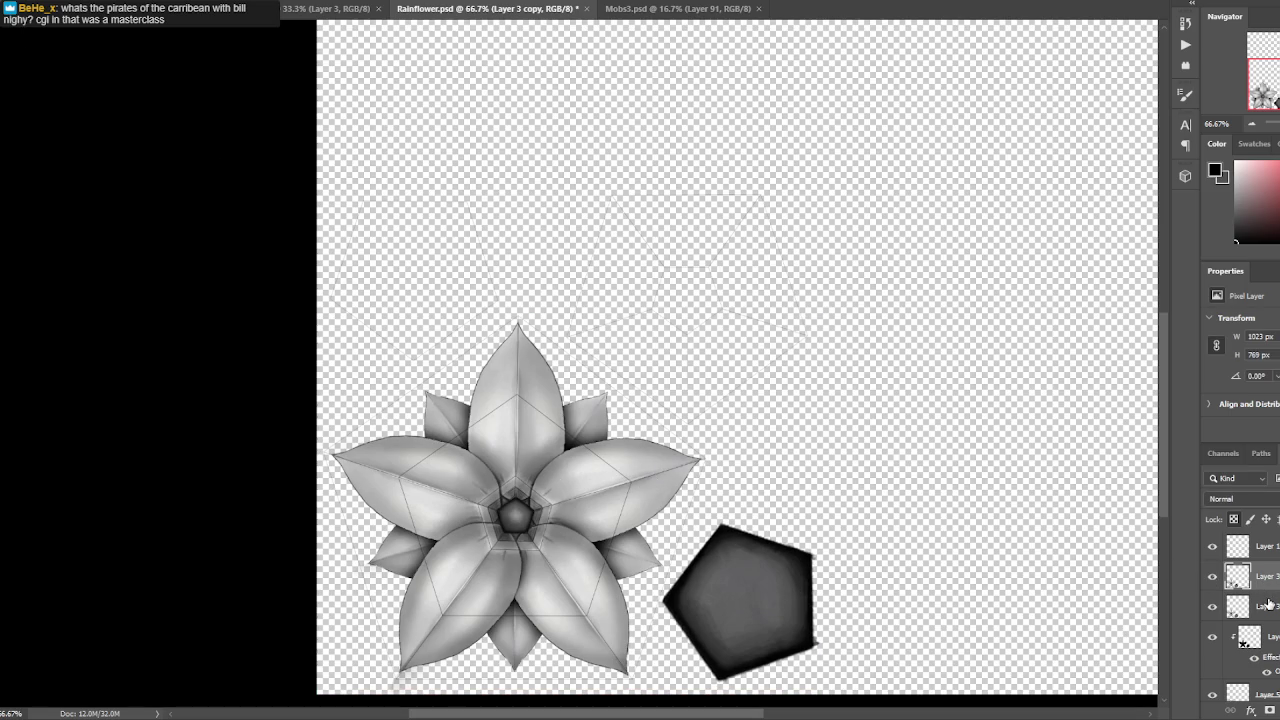
key(ctrl+j)
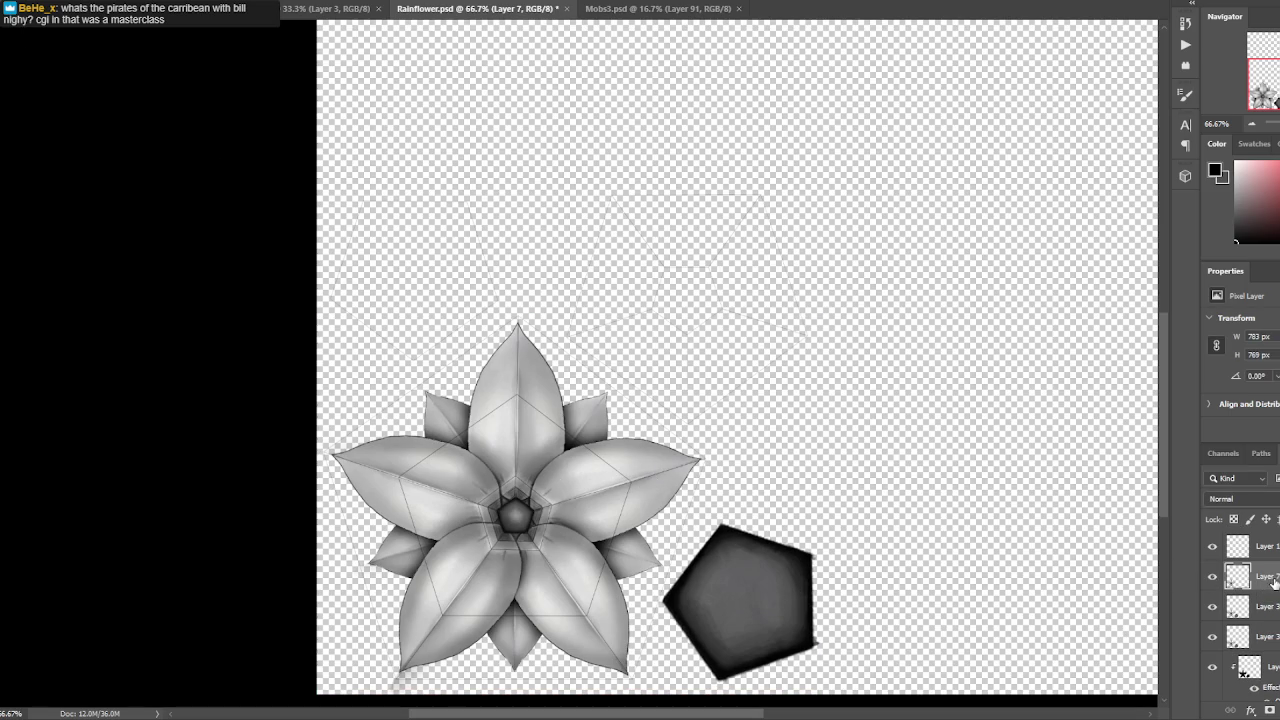
Move the Layer 7 flower up and right, shrink it, and rotate it 180° upside down.
mouse_move(441, 481)
mouse_down()
mouse_move(648, 279)
mouse_move(633, 282)
mouse_up()
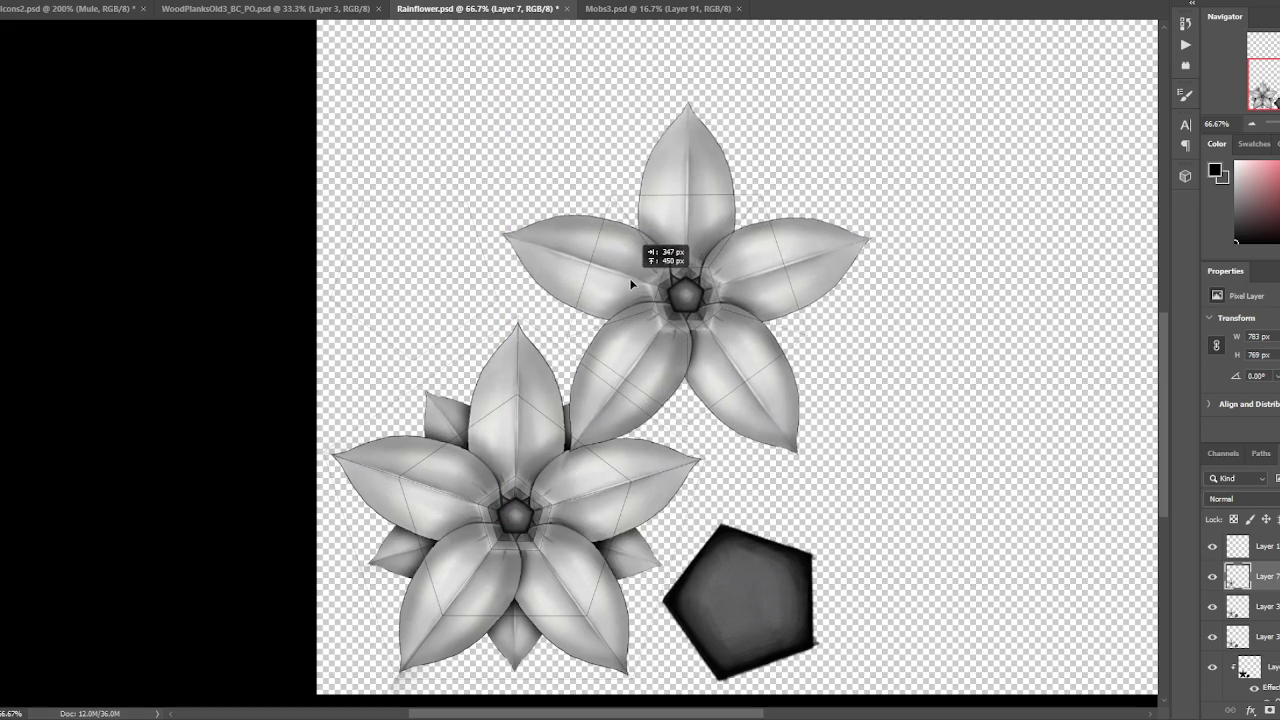
key(ctrl+t)
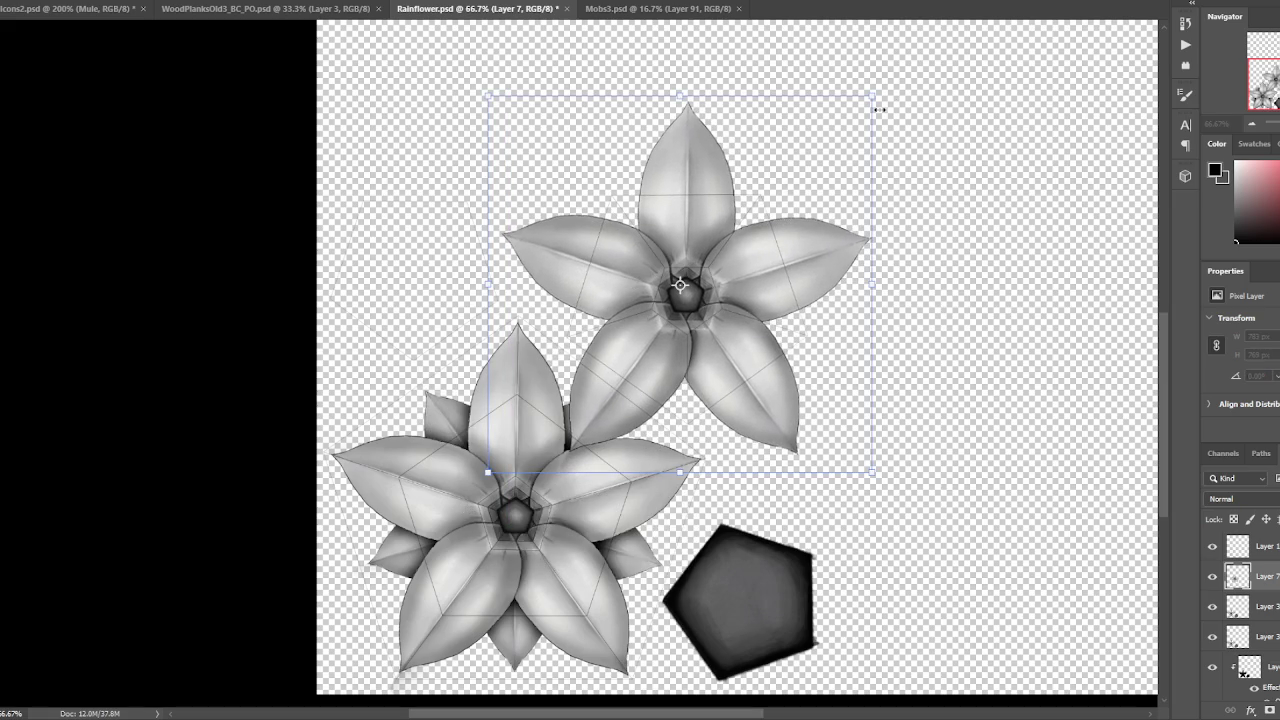
mouse_move(873, 93)
mouse_down()
mouse_move(822, 195)
mouse_move(863, 163)
mouse_up()
mouse_move(871, 120)
mouse_down()
mouse_move(770, 336)
mouse_move(813, 321)
mouse_up()
key(ctrl+z)
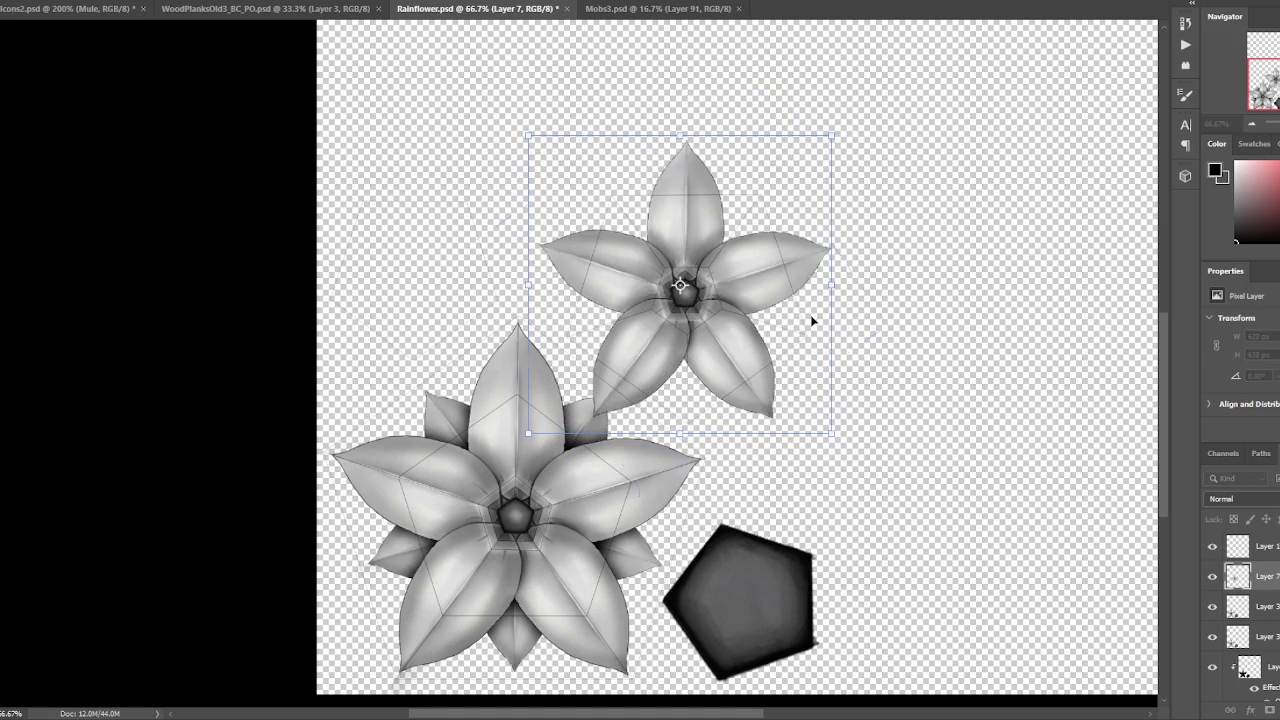
mouse_move(862, 440)
mouse_down()
mouse_move(713, 516)
mouse_move(548, 485)
mouse_move(333, 318)
mouse_up()
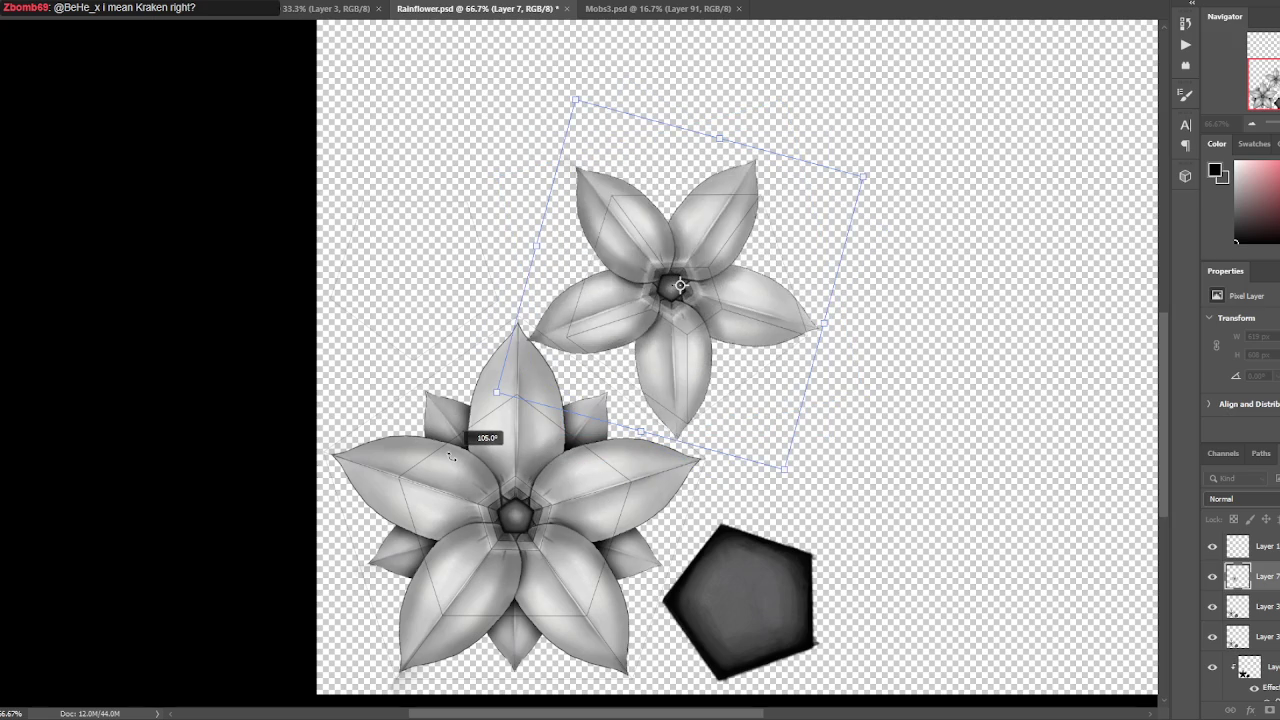
drag(333, 318, 465, 92)
drag(730, 263, 743, 296)
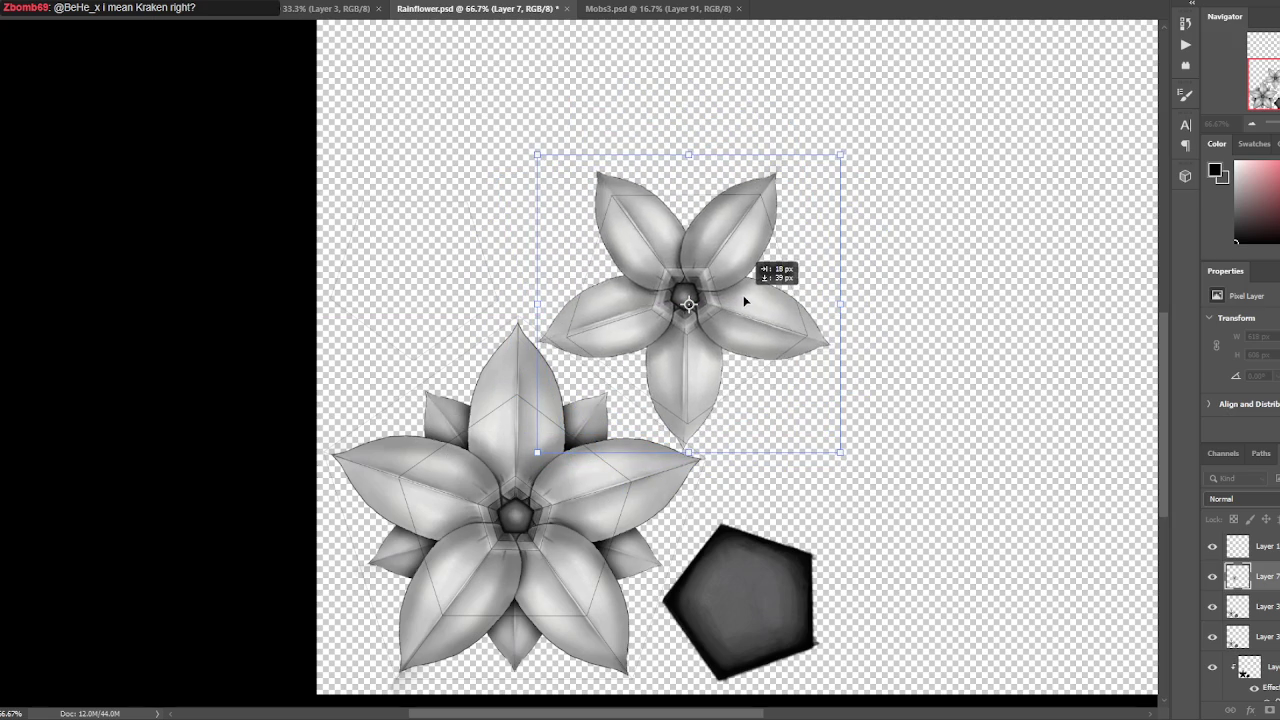
key(ctrl+plus)
key(ctrl+plus)
key(ctrl+plus)
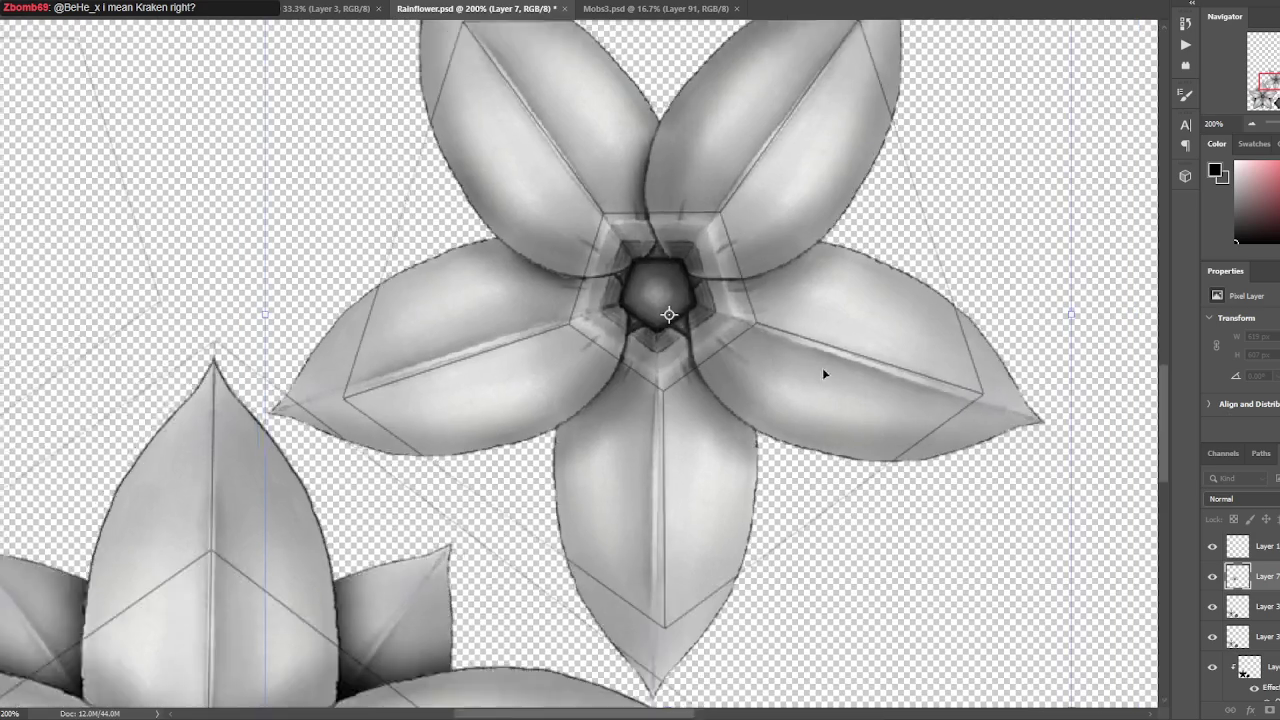
key(ctrl+minus)
drag(857, 560, 876, 583)
drag(783, 446, 787, 454)
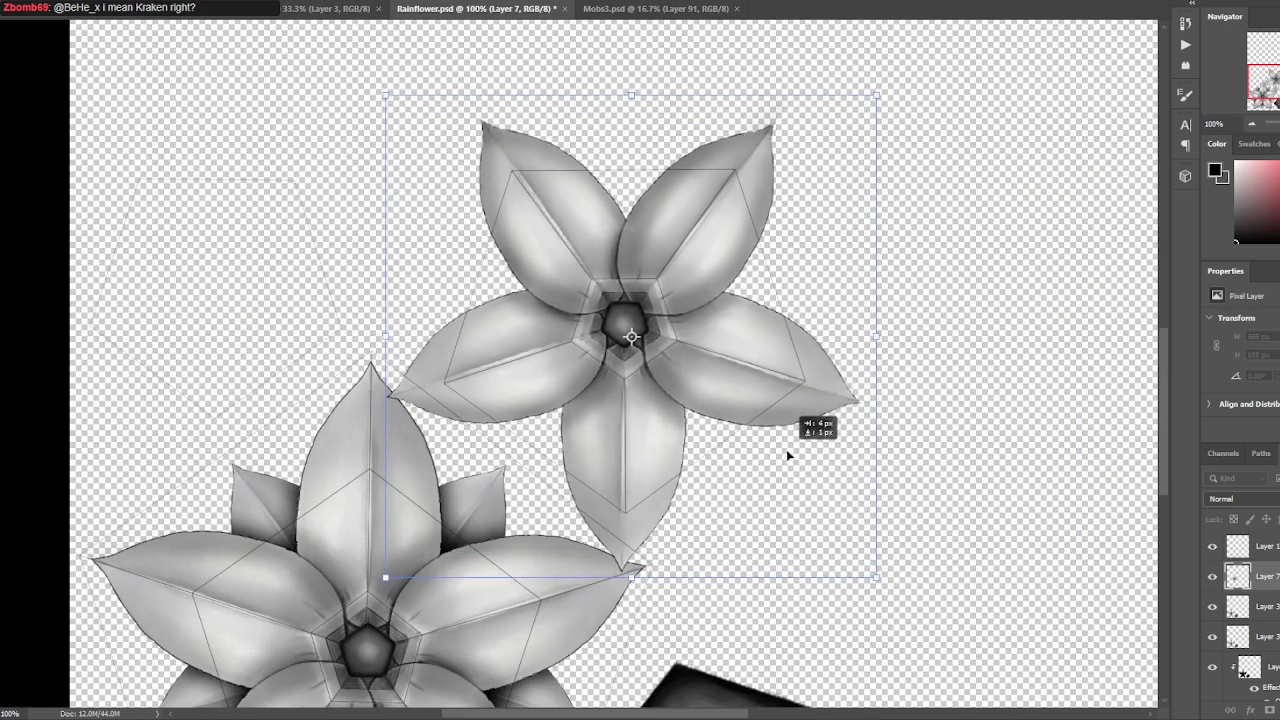
drag(787, 450, 788, 438)
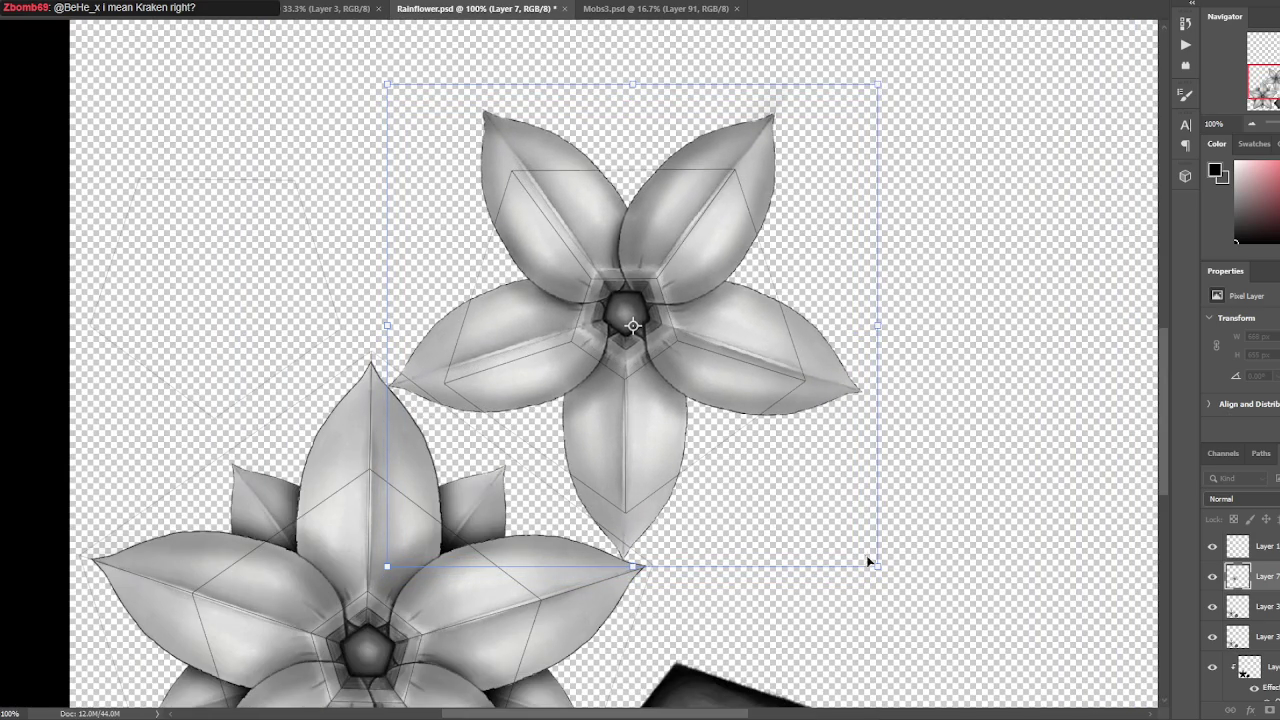
drag(812, 488, 809, 501)
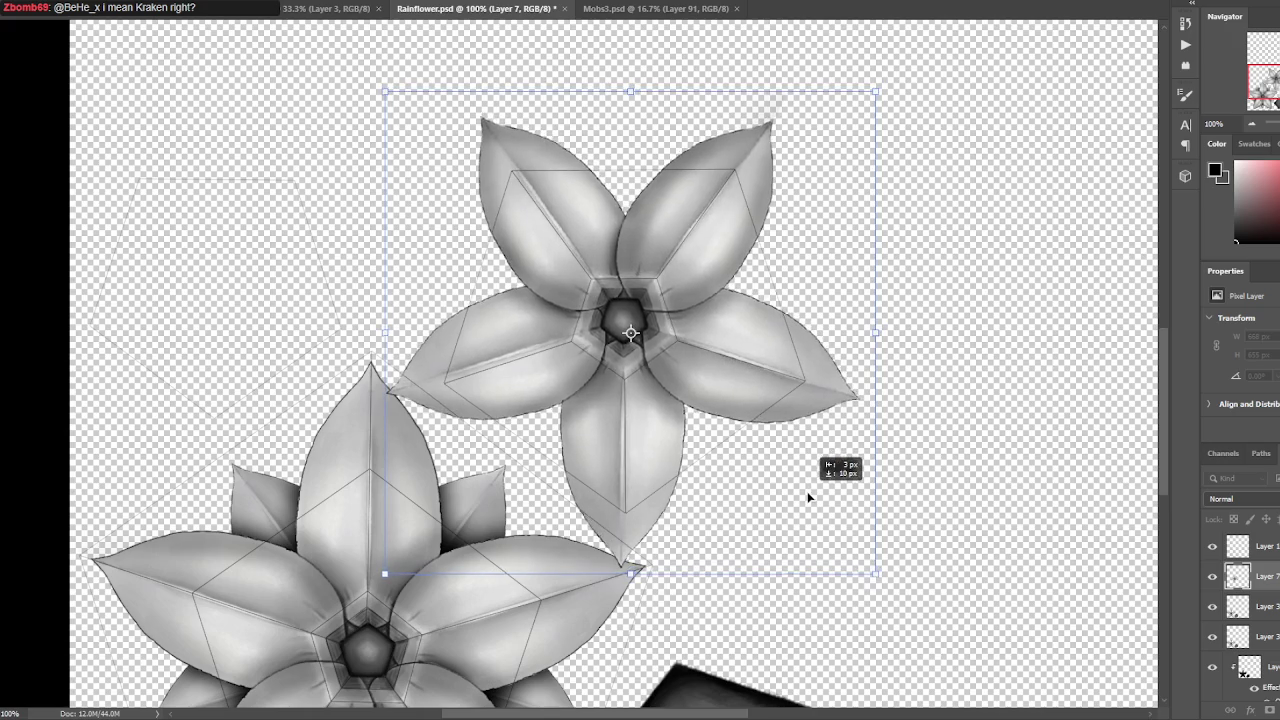
Shrink the upside-down copy to about 471×464 px, fine-tune rotation and position, and commit.
drag(631, 337, 623, 325)
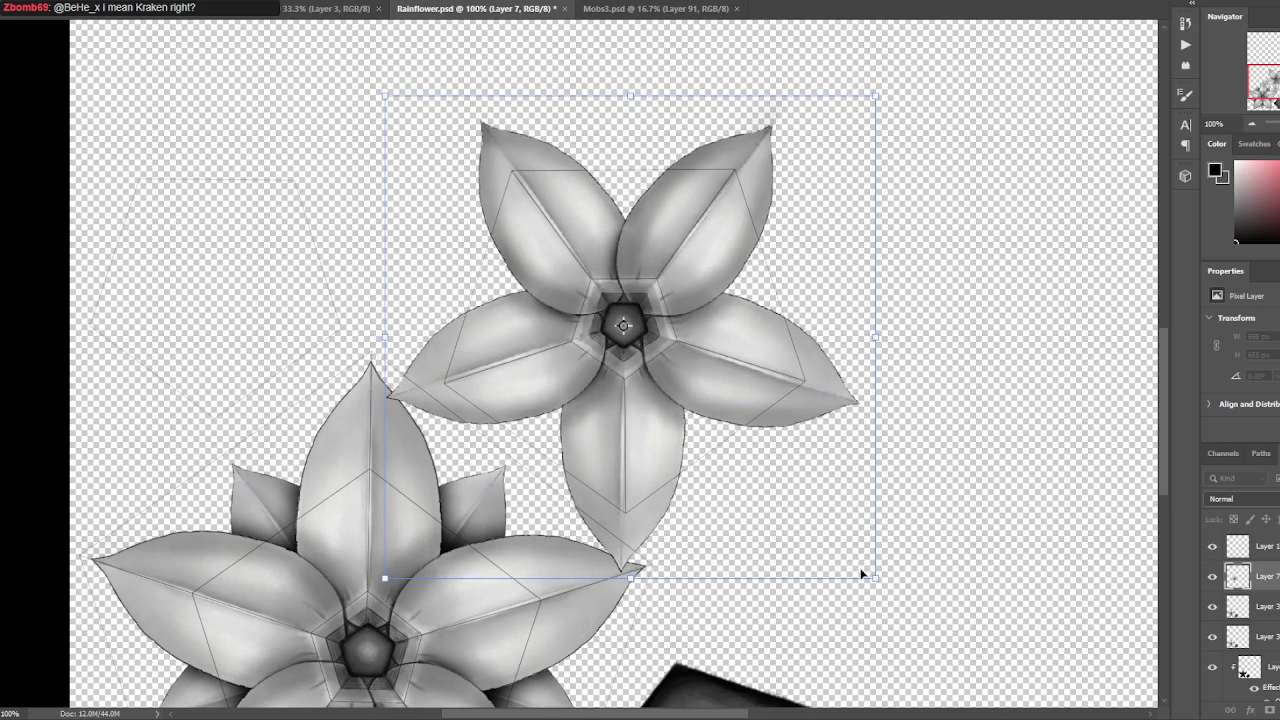
drag(876, 578, 808, 522)
drag(798, 517, 790, 510)
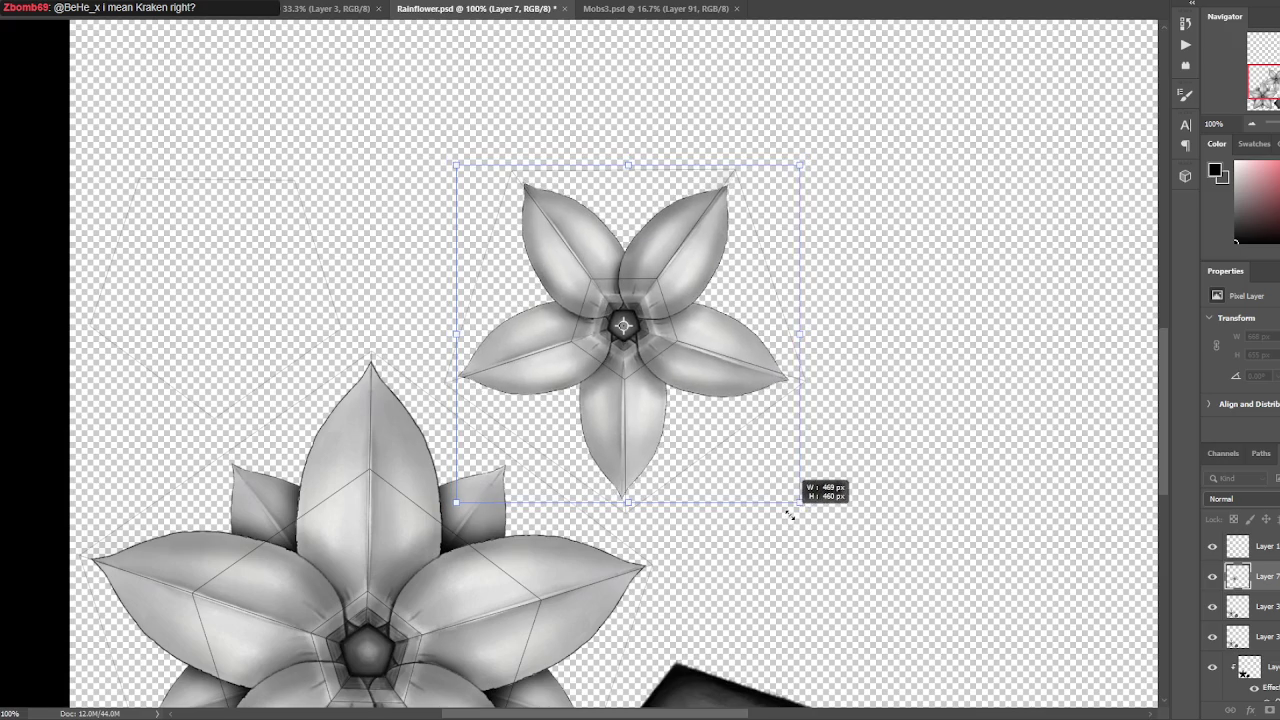
key(ctrl+plus)
drag(803, 449, 769, 447)
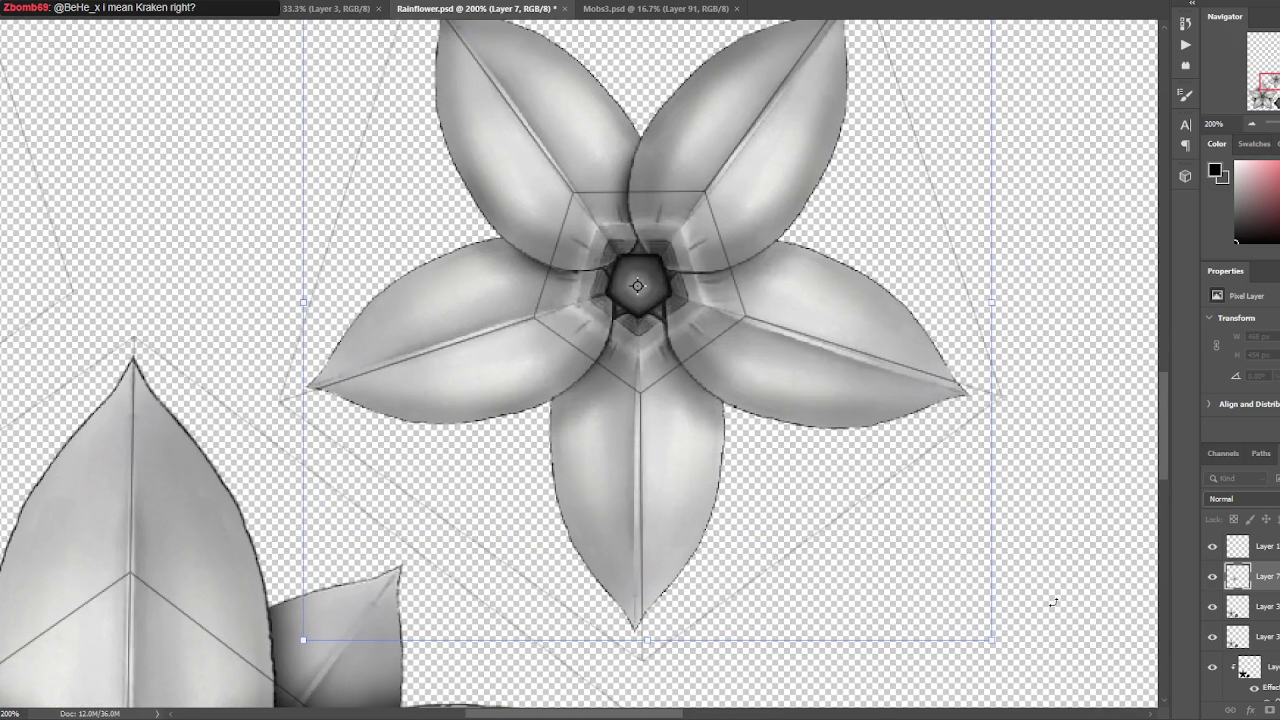
drag(1053, 602, 1056, 594)
drag(923, 535, 918, 532)
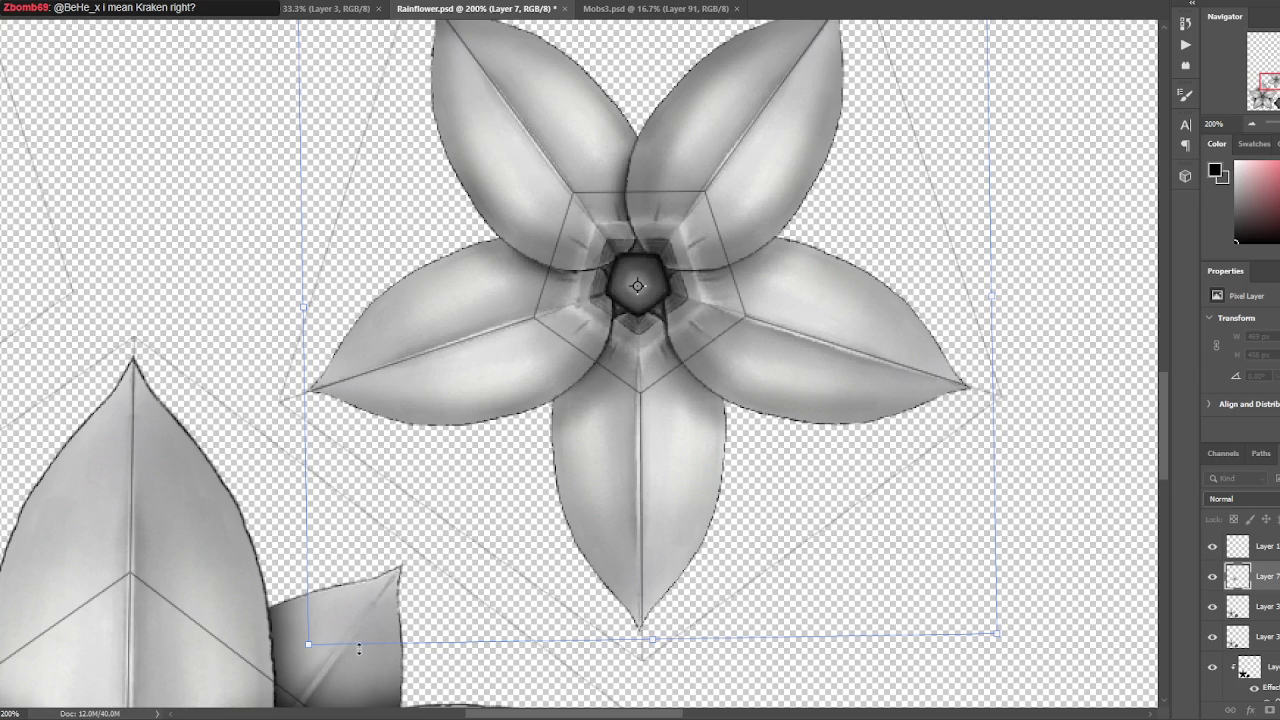
drag(998, 637, 1005, 640)
drag(915, 426, 889, 573)
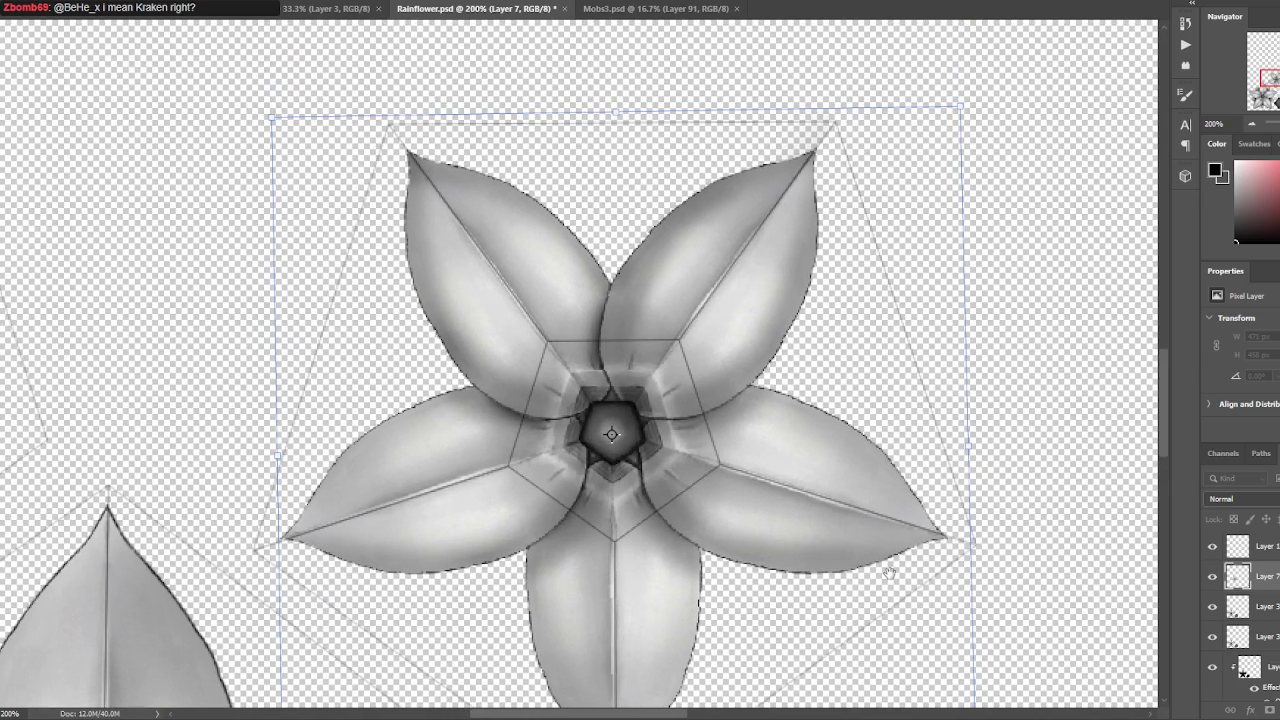
key(Return)
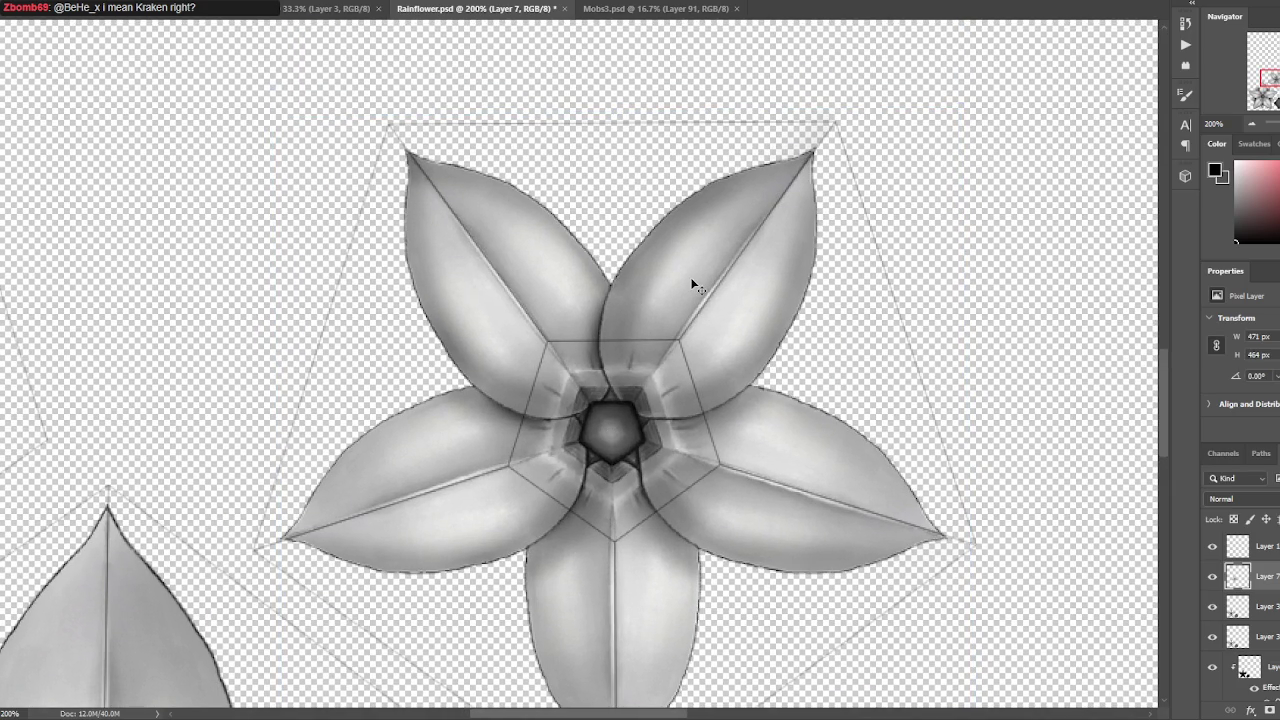
key(ctrl+minus)
key(ctrl+minus)
key(ctrl+plus)
key(ctrl+plus)
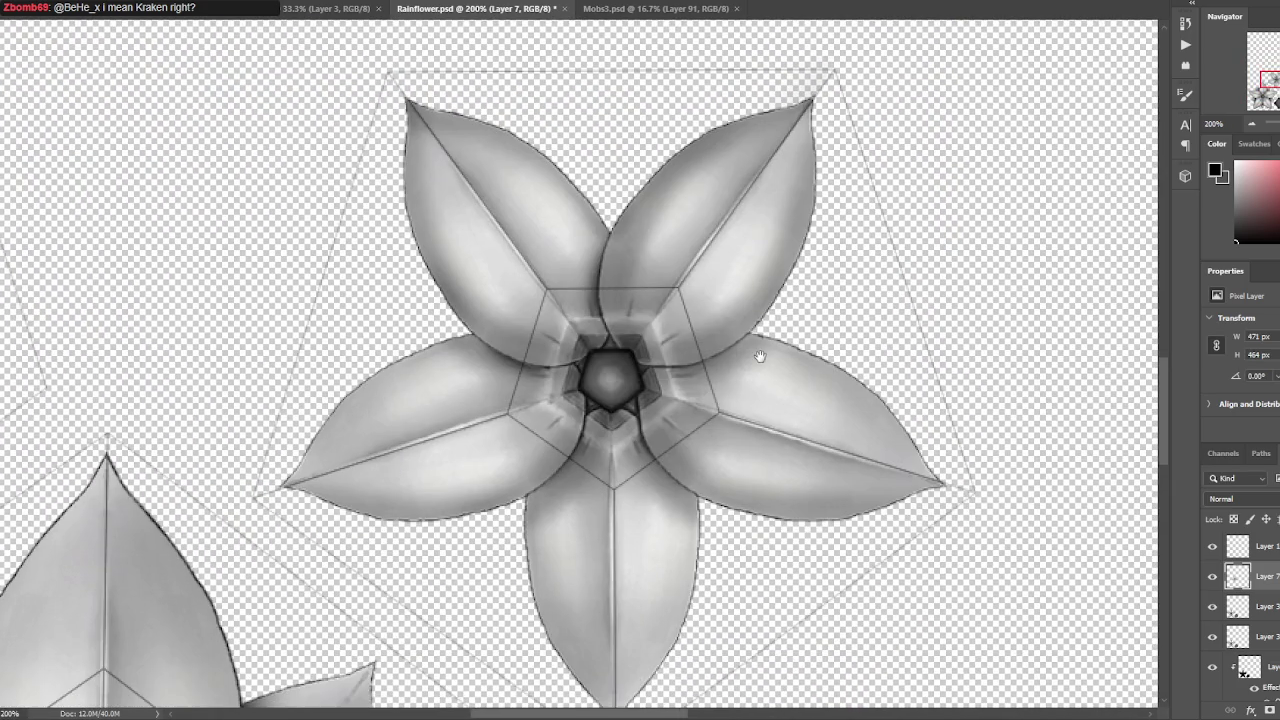
key(ctrl+minus)
key(ctrl+plus)
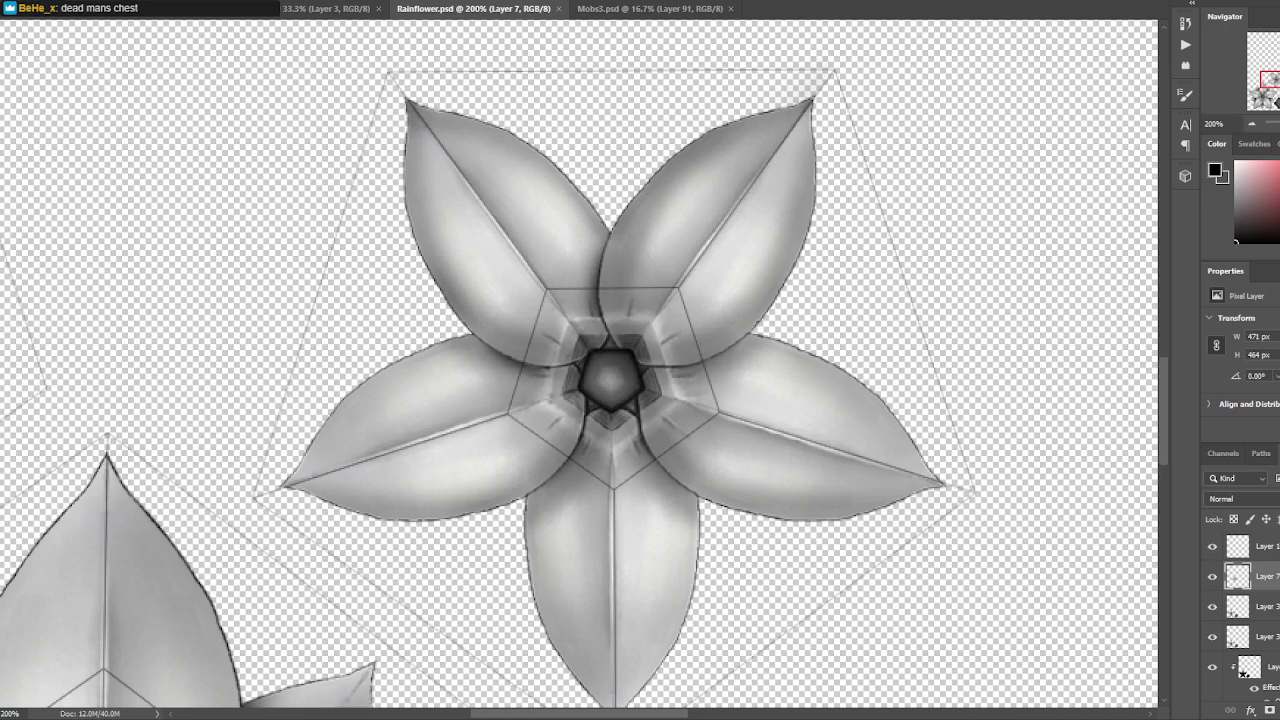
Select the smaller flower's pentagon centre with the Polygonal Lasso and delete it from Layer 7.
right_click(6, 84)
click(42, 86)
click(612, 488)
click(718, 411)
click(512, 411)
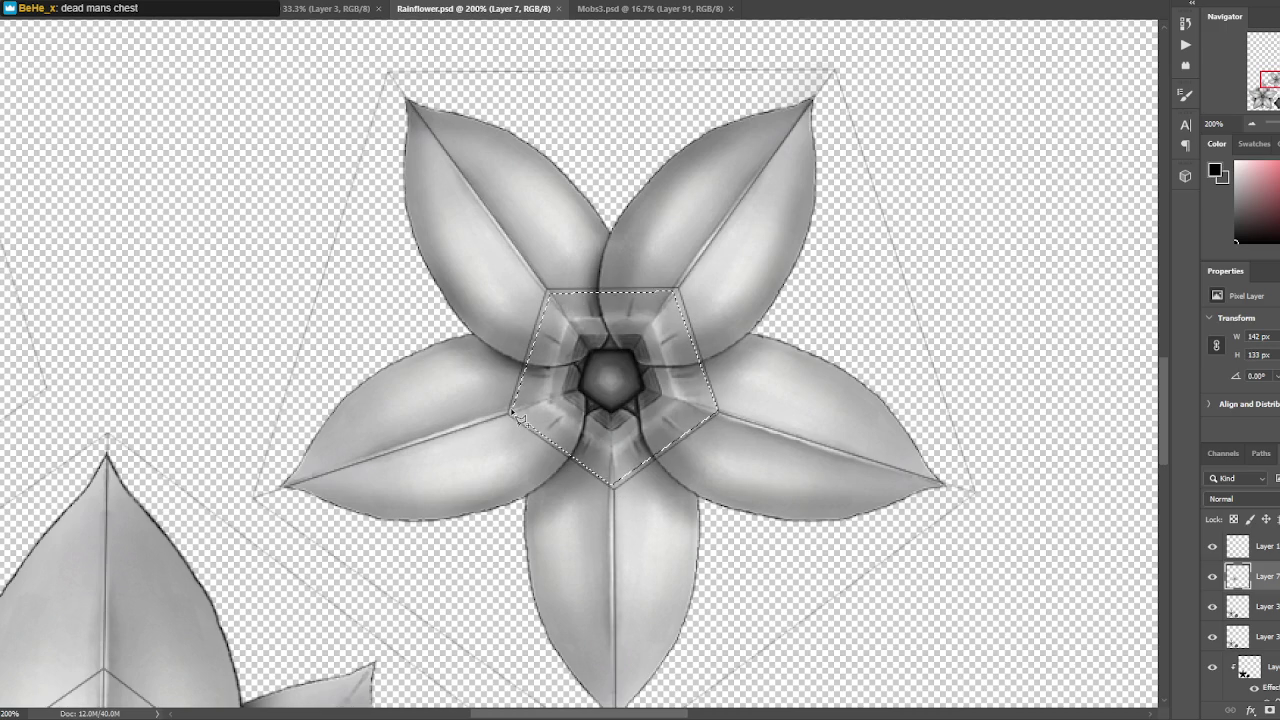
key(Delete)
key(ctrl+d)
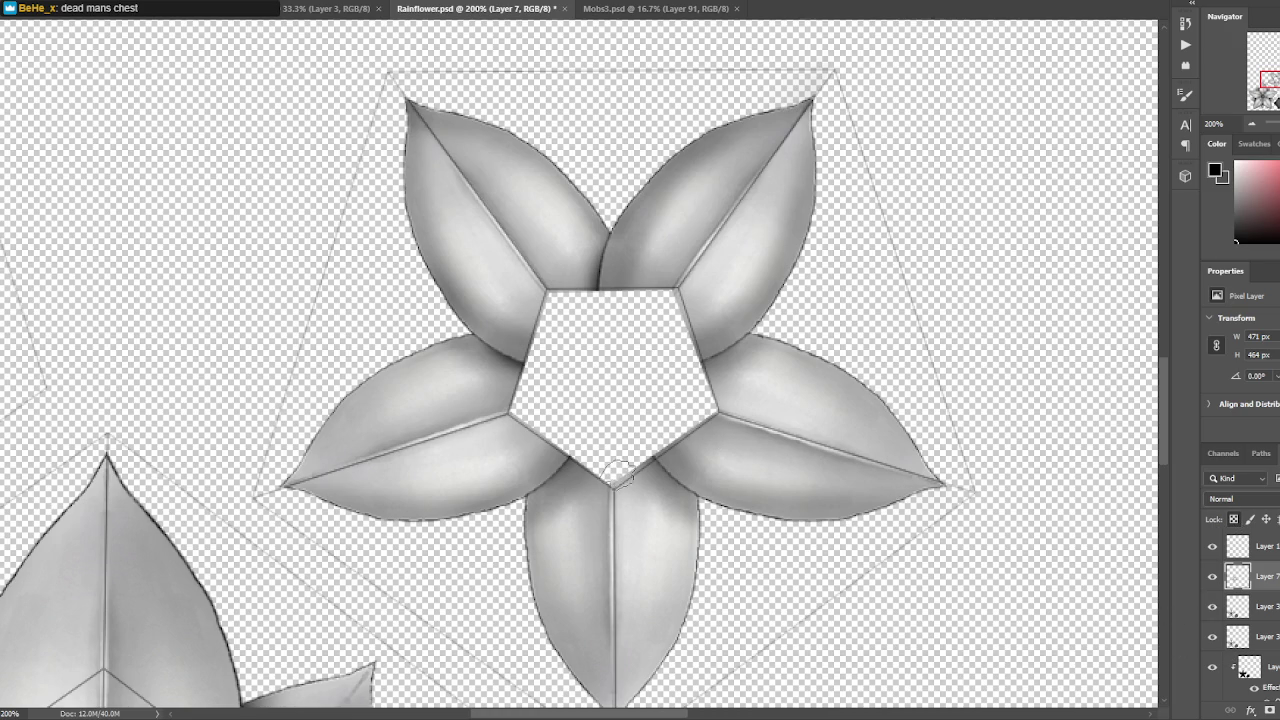
Brush black shading onto the petal bases along the pentagon's edges and save Rainflower.psd.
mouse_move(646, 457)
mouse_down()
mouse_move(657, 492)
mouse_move(567, 492)
mouse_move(610, 545)
mouse_up()
drag(535, 385, 544, 469)
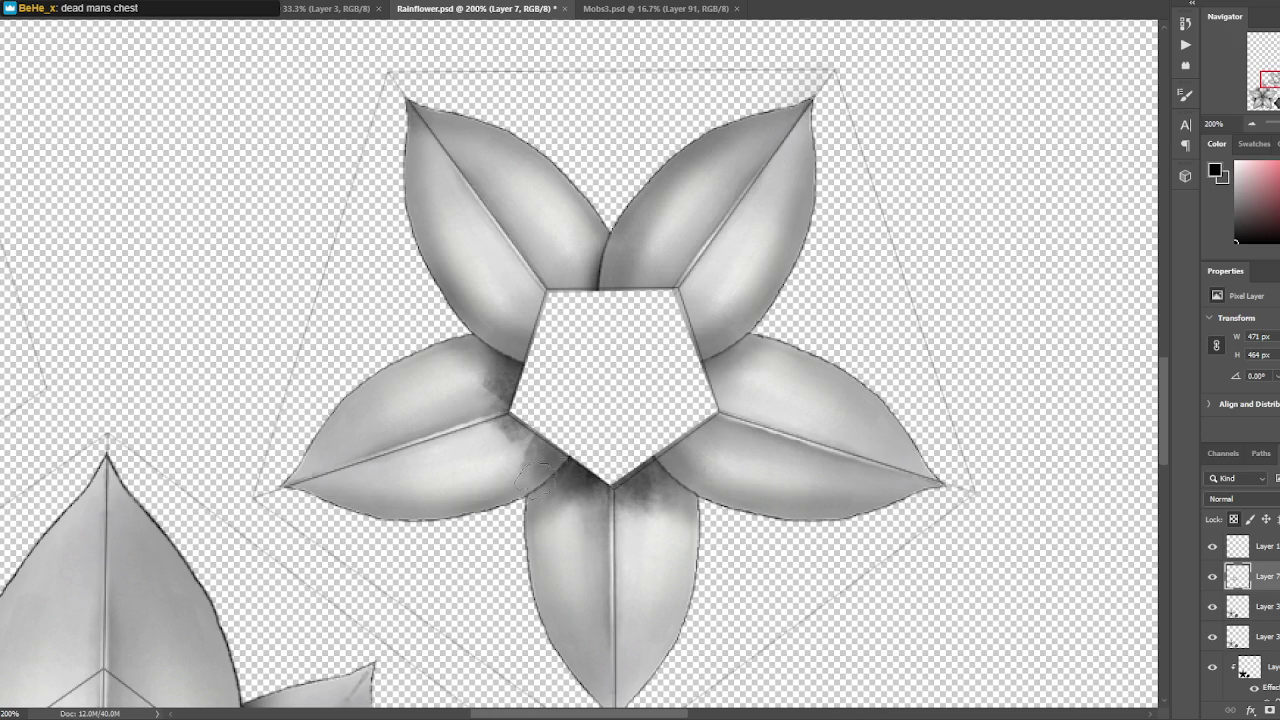
right_click(251, 123)
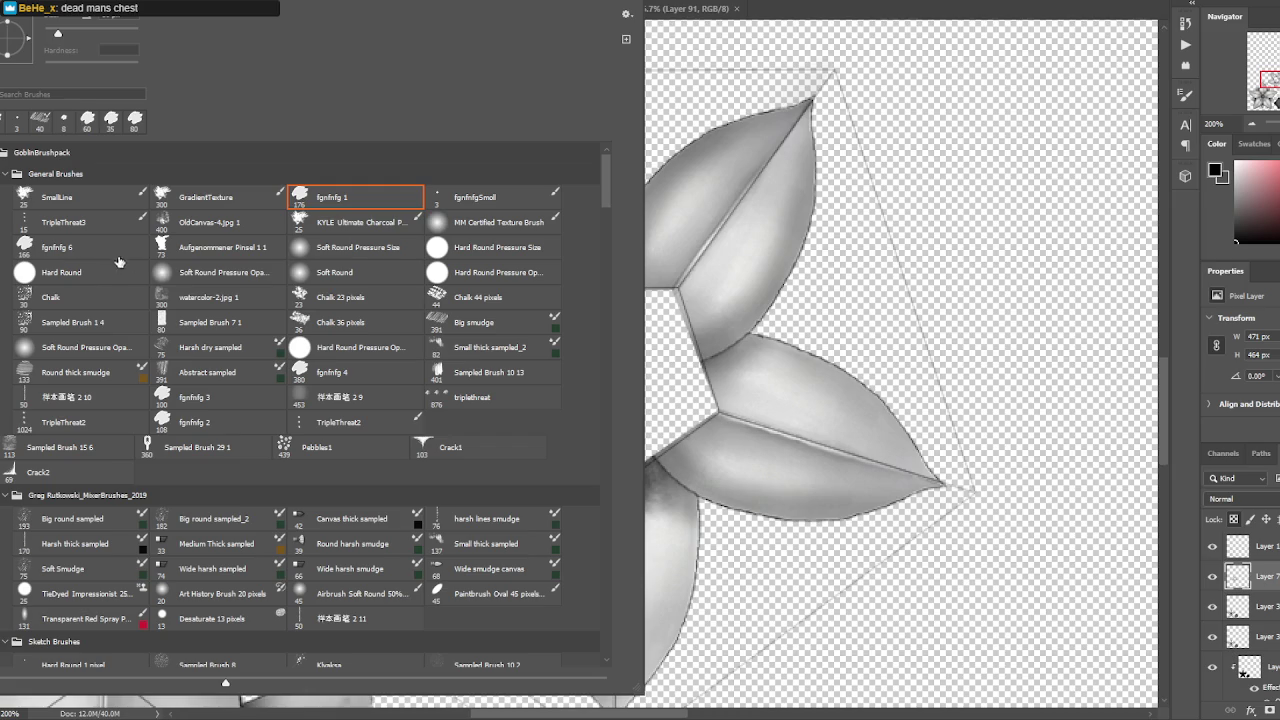
click(648, 303)
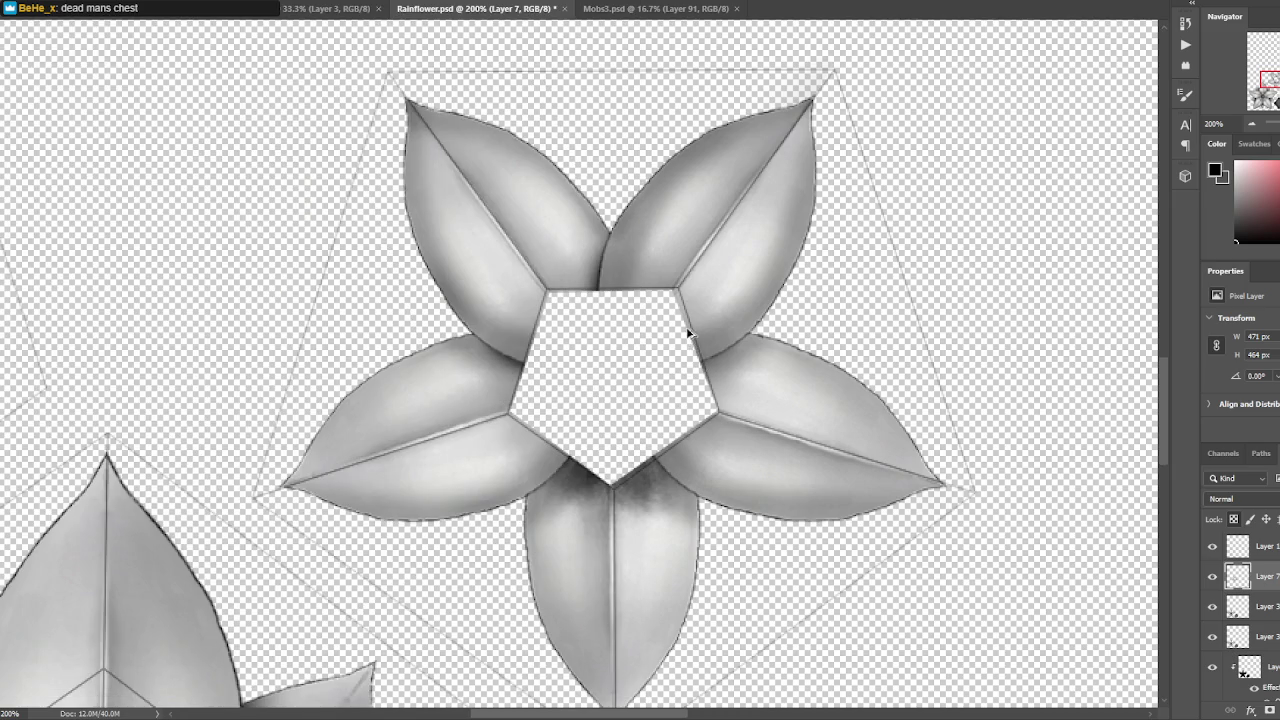
key(ctrl+z)
key(ctrl+z)
key(ctrl+z)
key(ctrl+z)
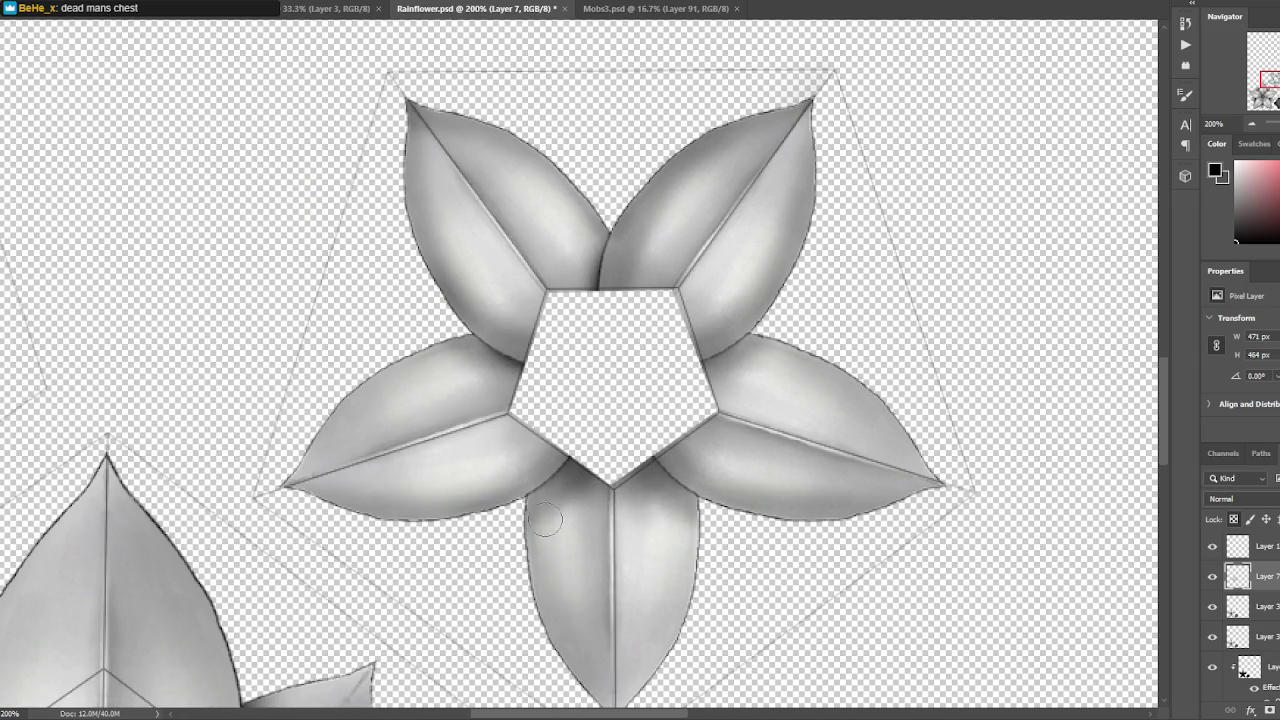
key(ctrl+shift+z)
key(ctrl+shift+z)
key(ctrl+shift+z)
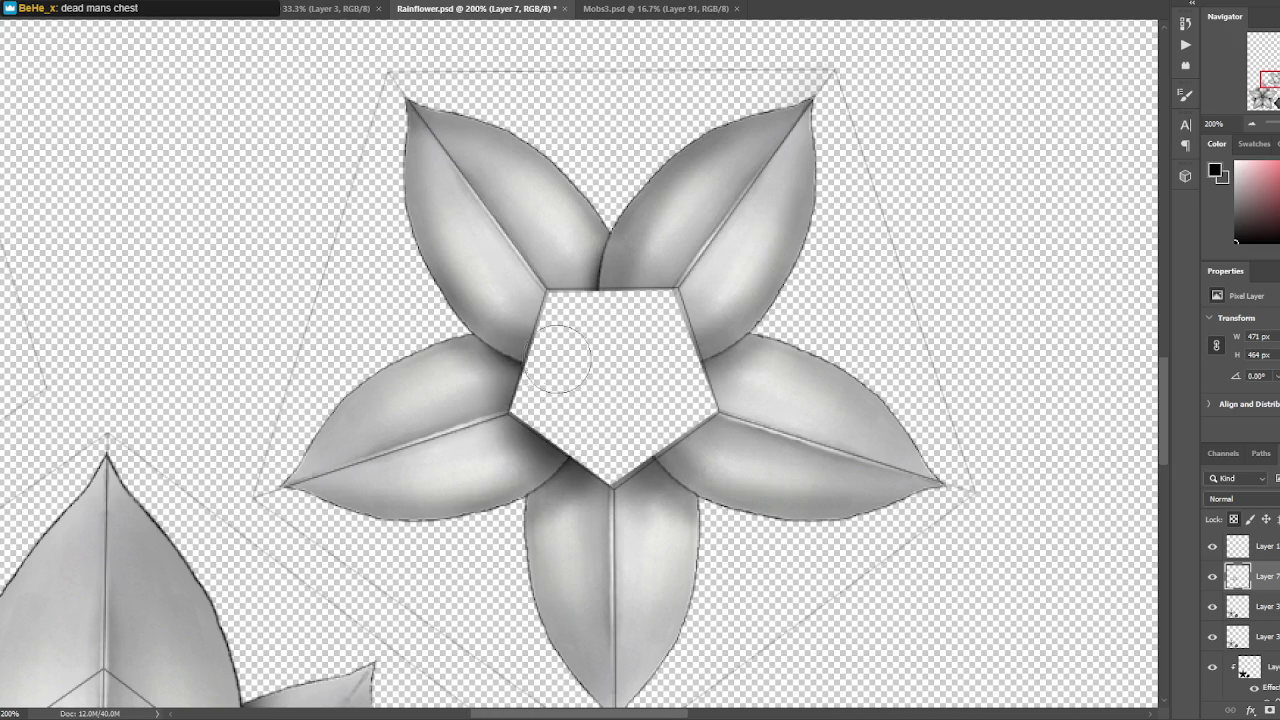
drag(629, 314, 603, 480)
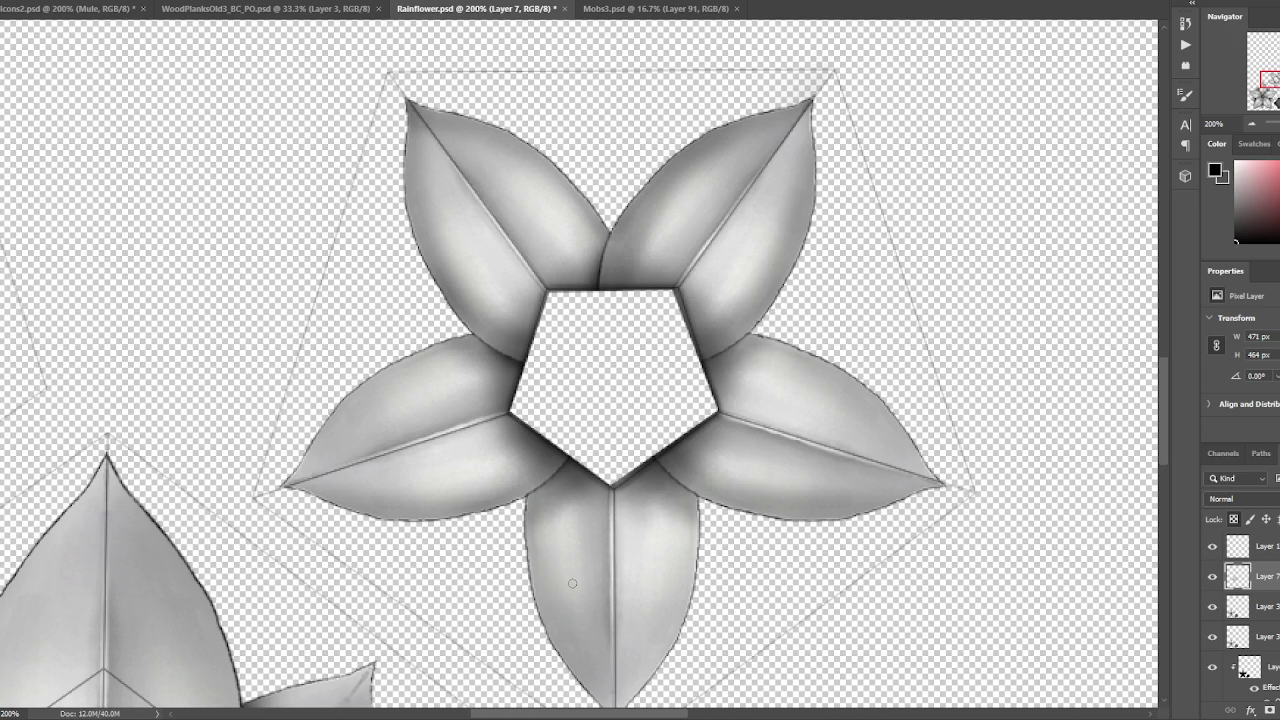
key(ctrl+s)
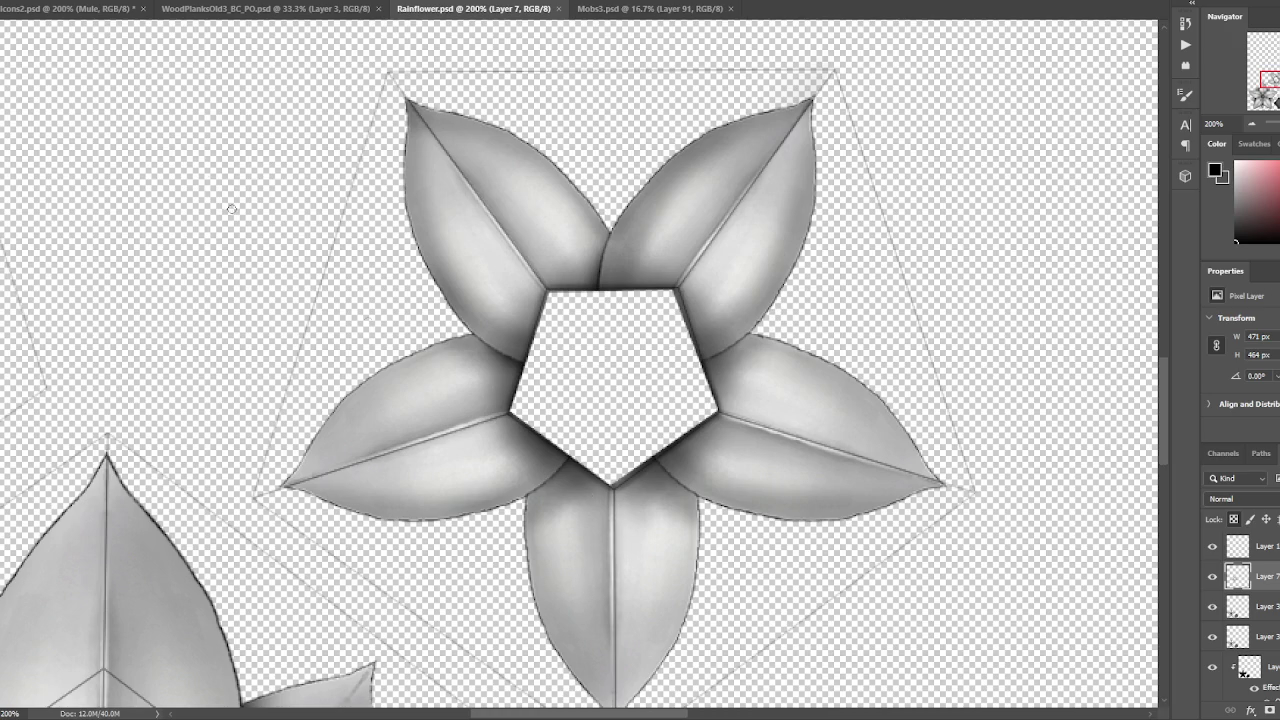
click(714, 324)
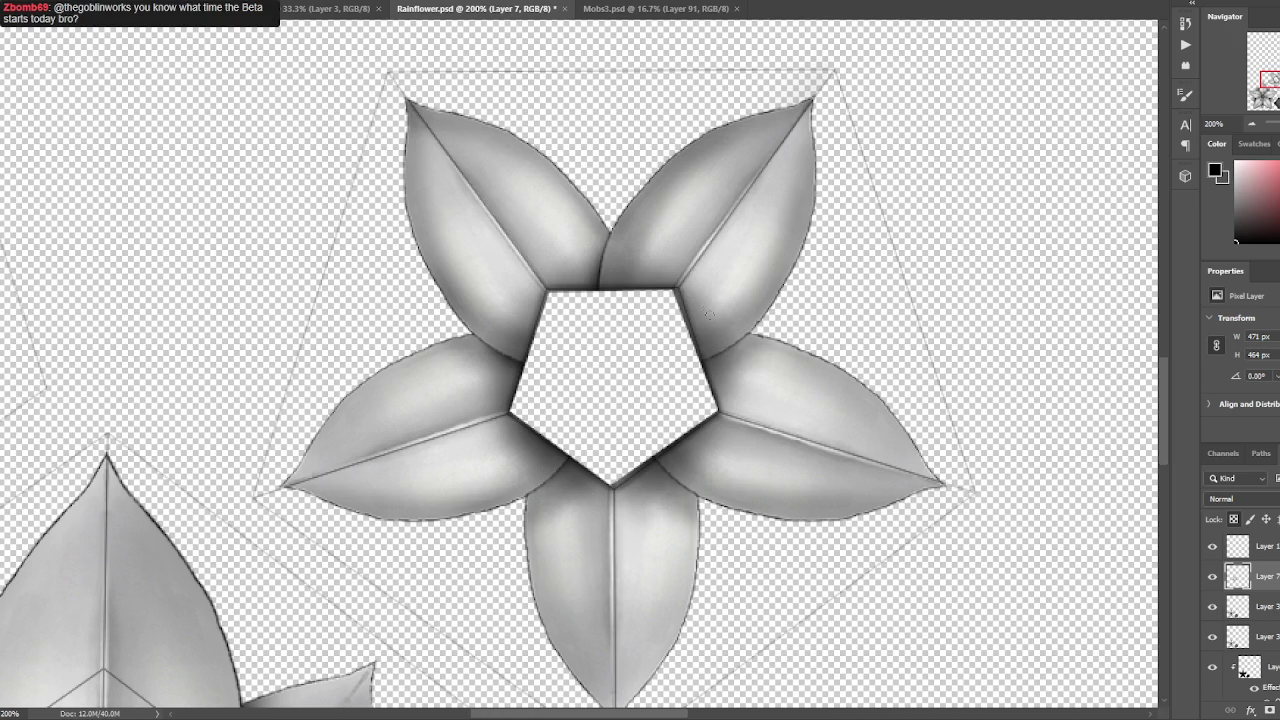
Enlarge the brush to about 76 px and darken each petal's base around the pentagon, undoing stray strokes.
key(bracketright)
key(bracketright)
key(bracketright)
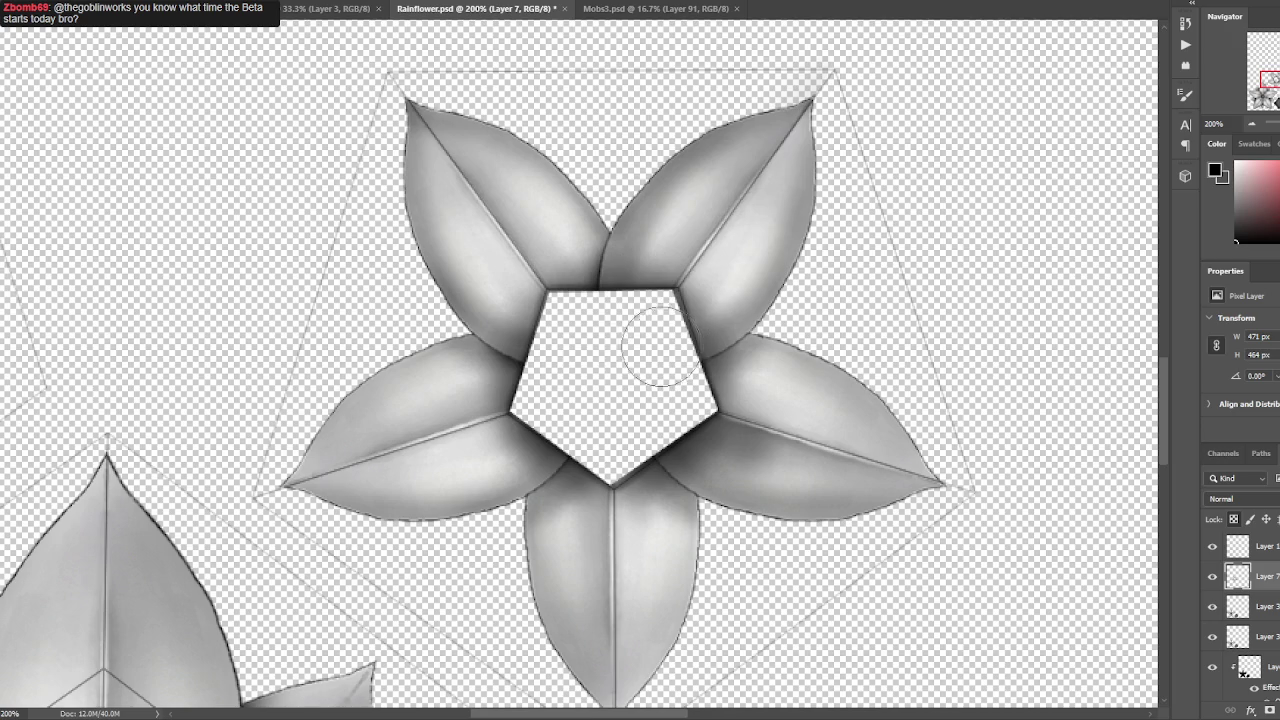
drag(640, 290, 762, 137)
key(ctrl+z)
drag(637, 257, 757, 180)
drag(514, 229, 480, 115)
drag(538, 393, 430, 405)
drag(564, 443, 600, 628)
key(ctrl+z)
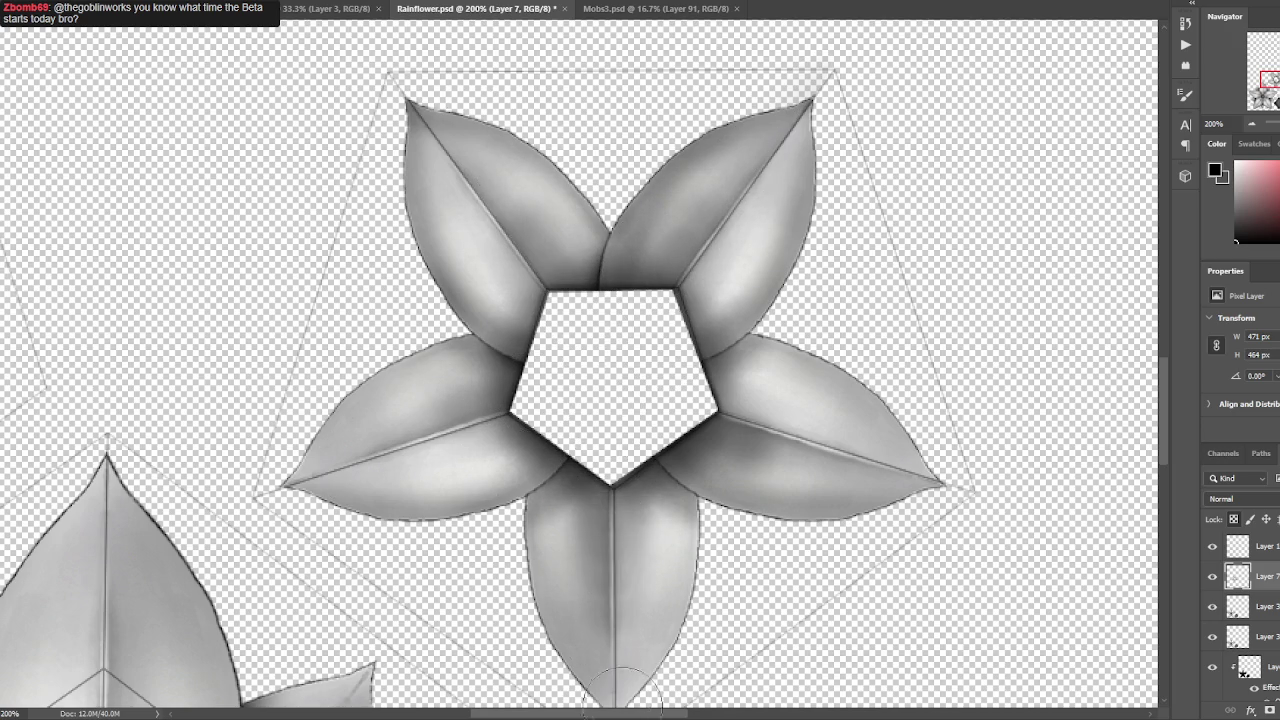
drag(699, 369, 820, 450)
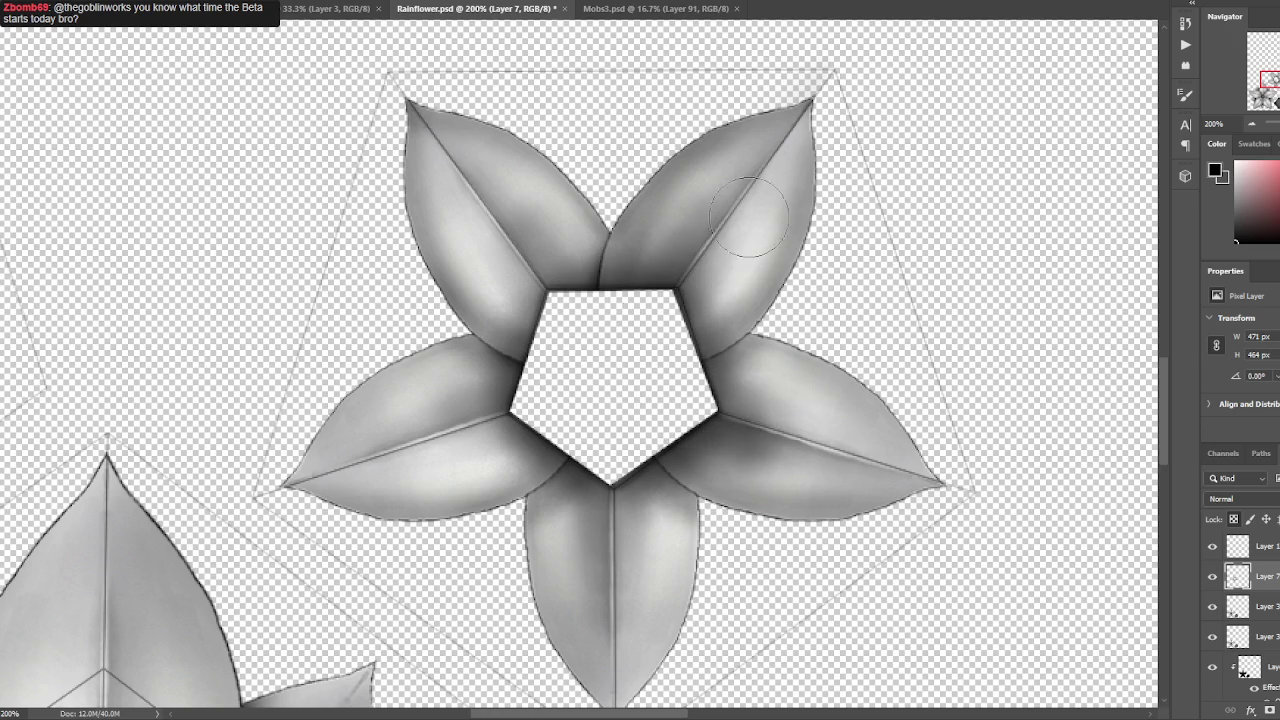
drag(490, 330, 537, 260)
drag(560, 405, 428, 457)
drag(640, 440, 610, 640)
key(ctrl+z)
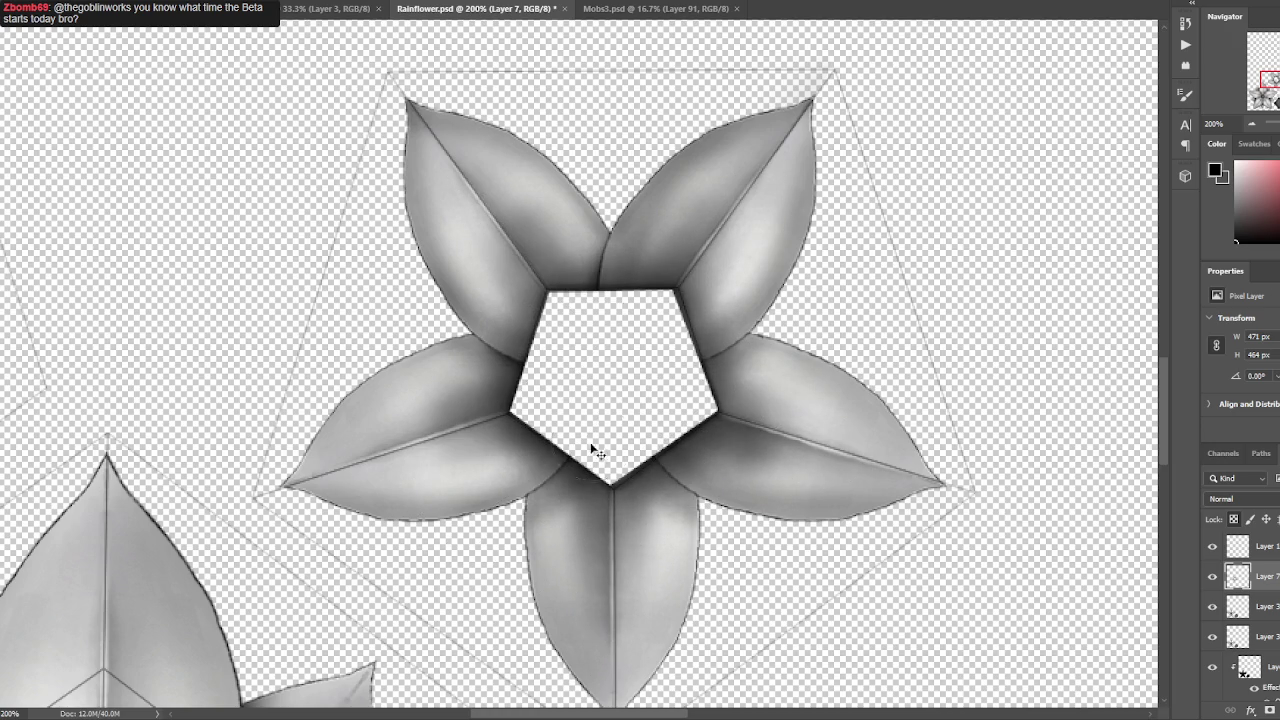
drag(581, 455, 523, 501)
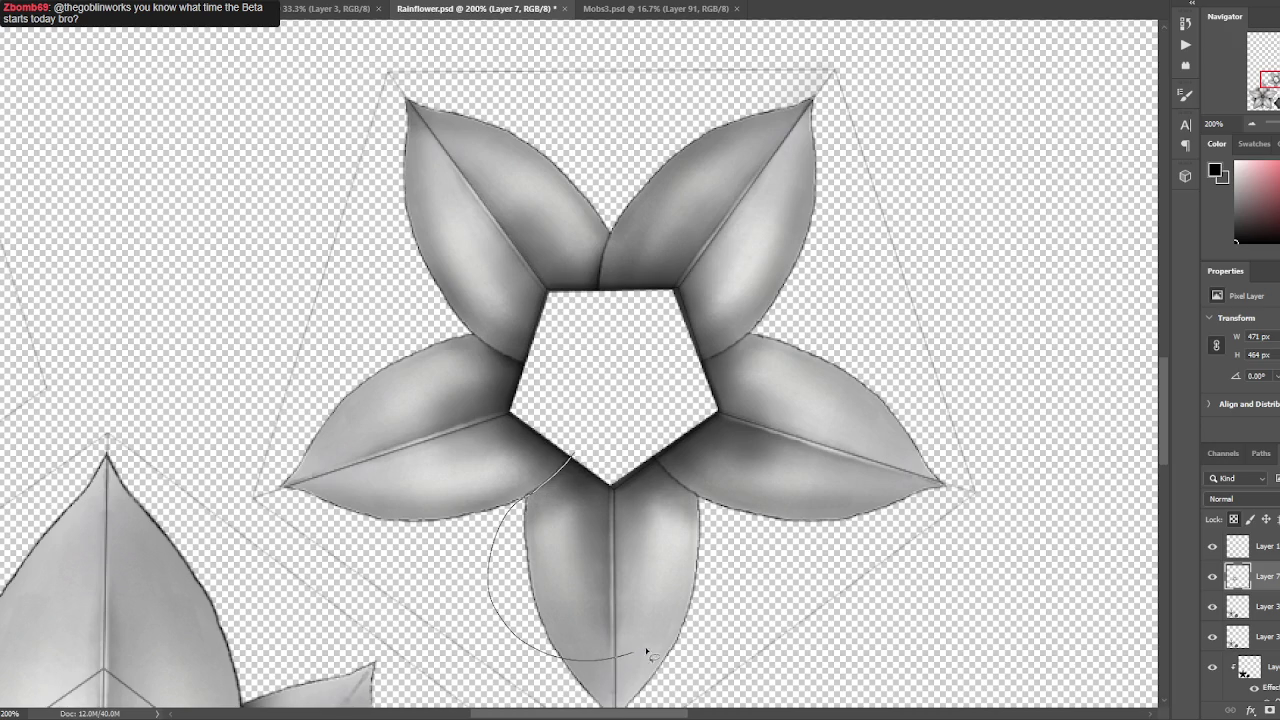
Lasso small areas on the right, upper-left and left petals and paint shading within them.
key(ctrl+d)
key(Tab)
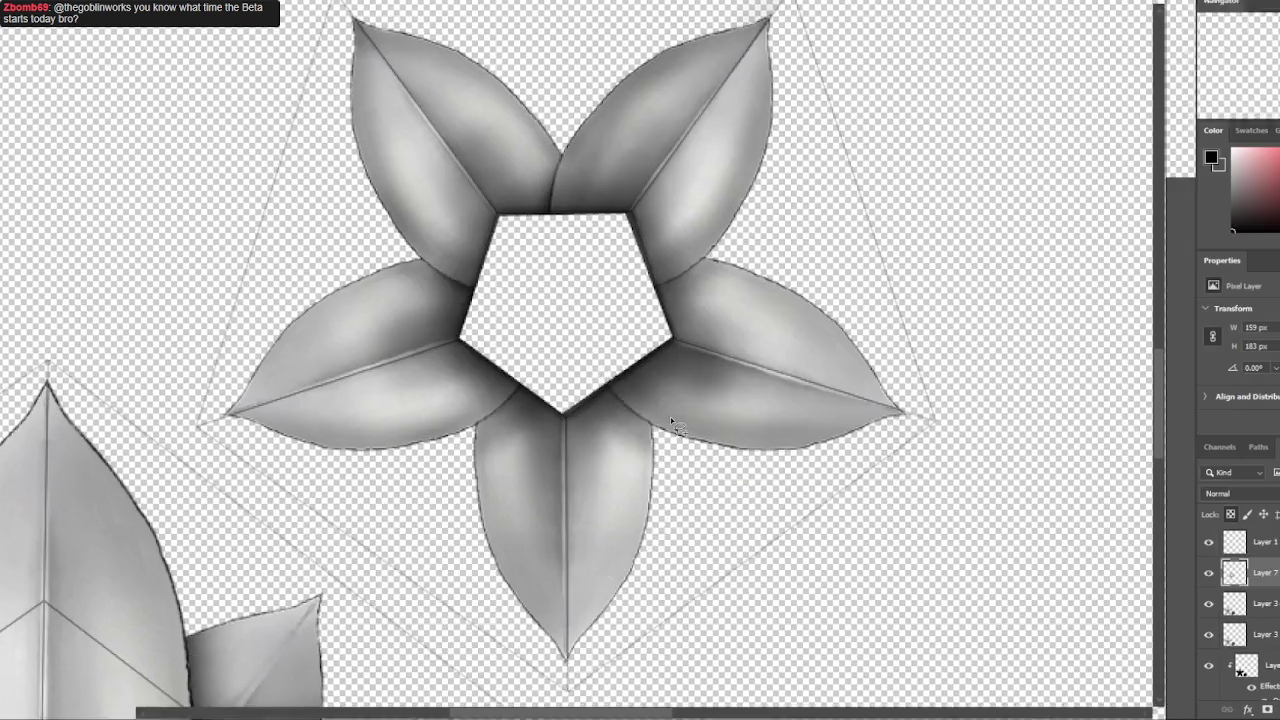
key(Tab)
key(ctrl+shift+d)
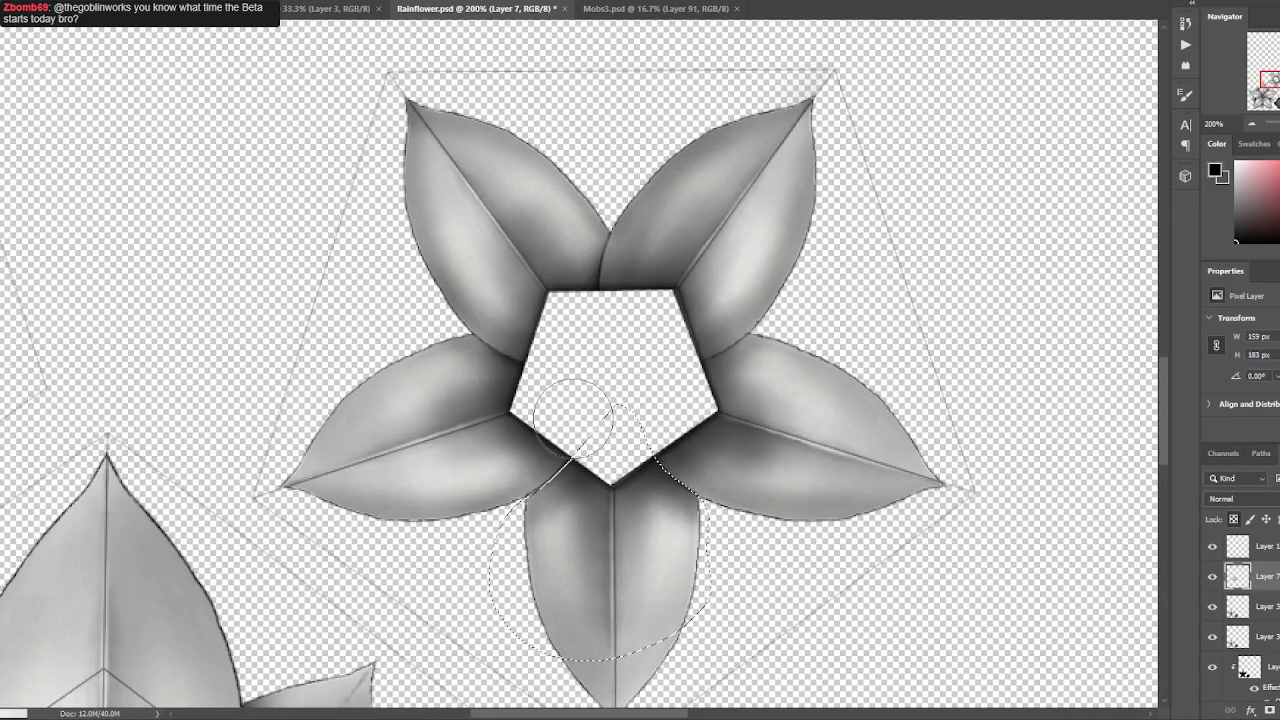
key(ctrl+d)
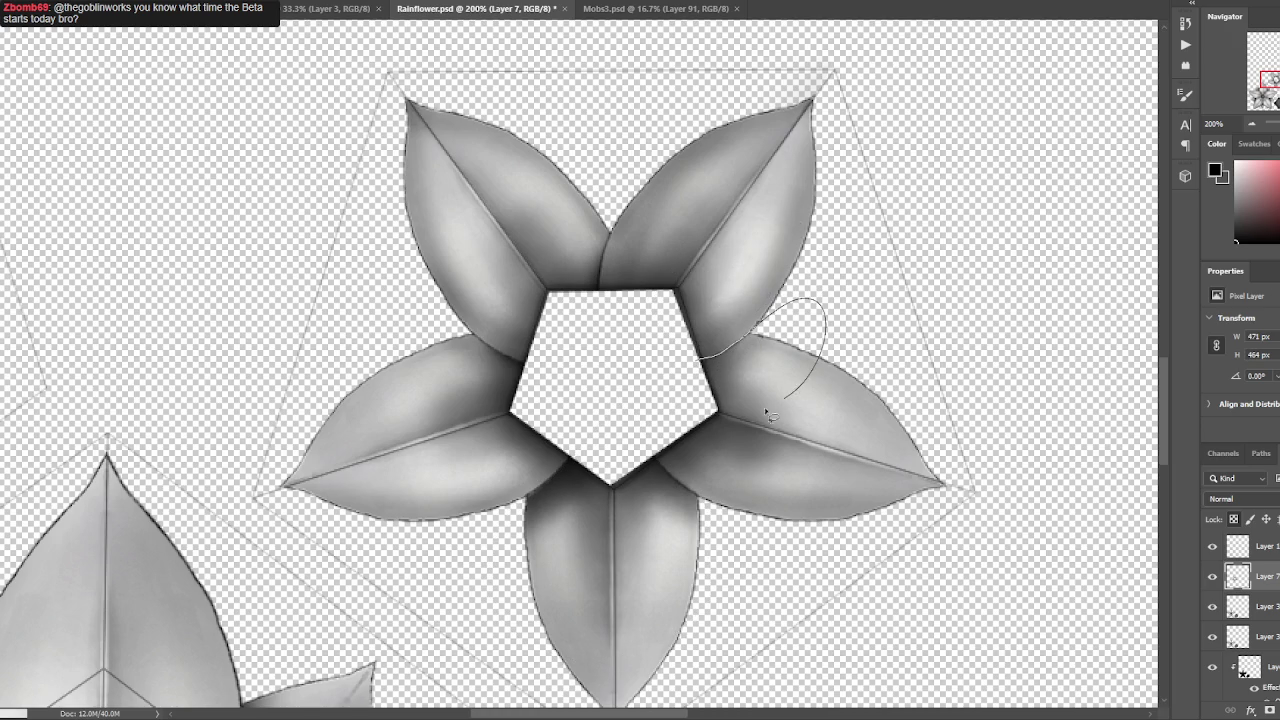
drag(785, 404, 737, 286)
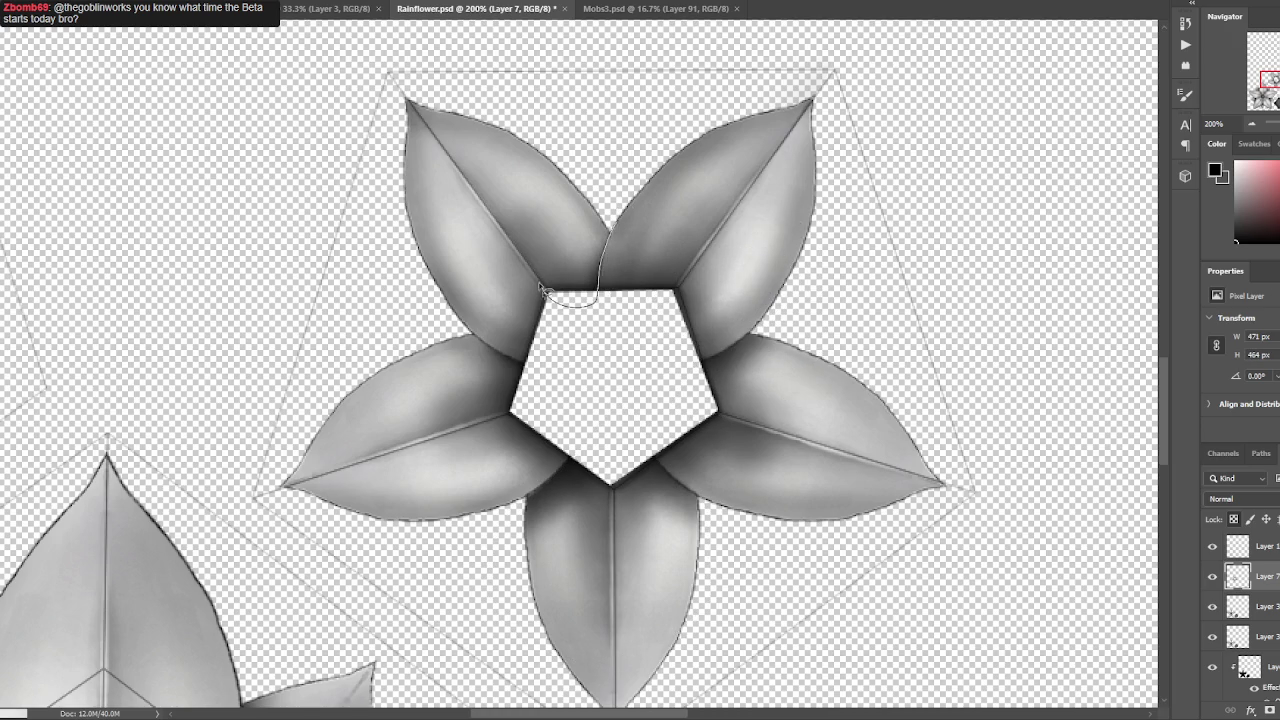
drag(553, 305, 612, 232)
key(ctrl+d)
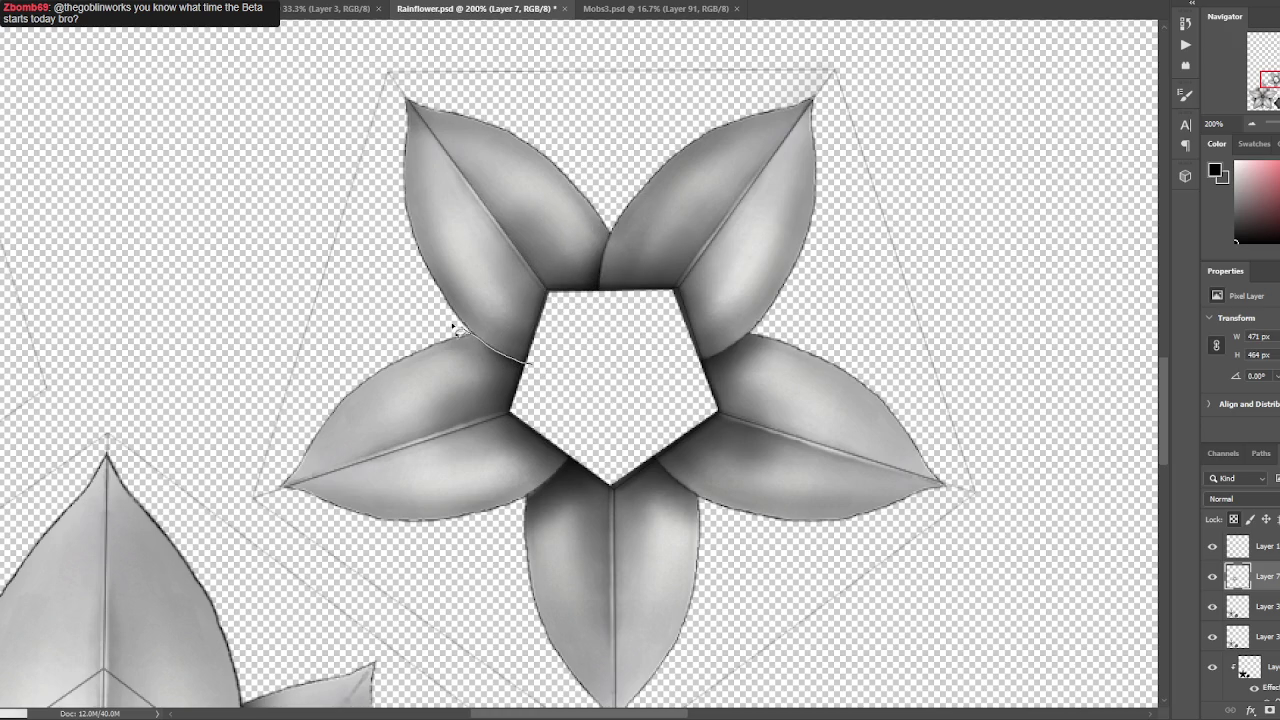
drag(529, 445, 585, 405)
key(b)
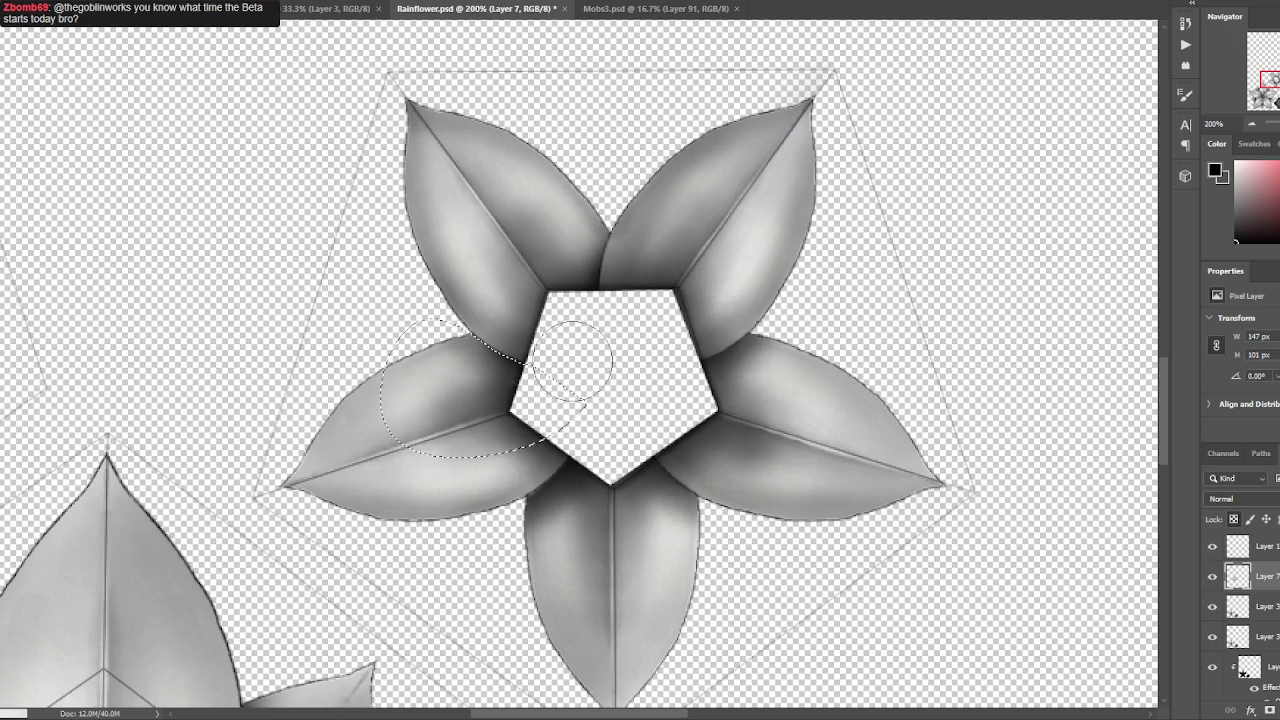
key(ctrl+d)
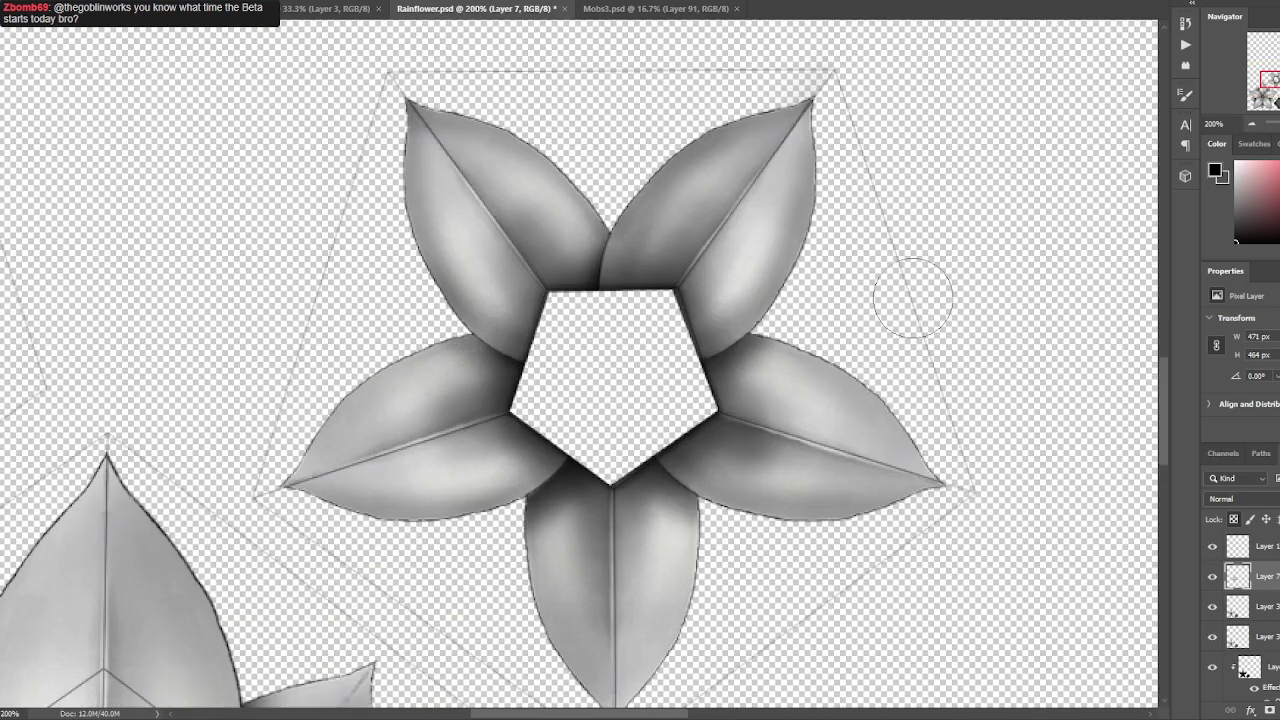
Touch up the left petal's lower edge, then zoom out to 100% to see the whole flower.
drag(729, 419, 723, 326)
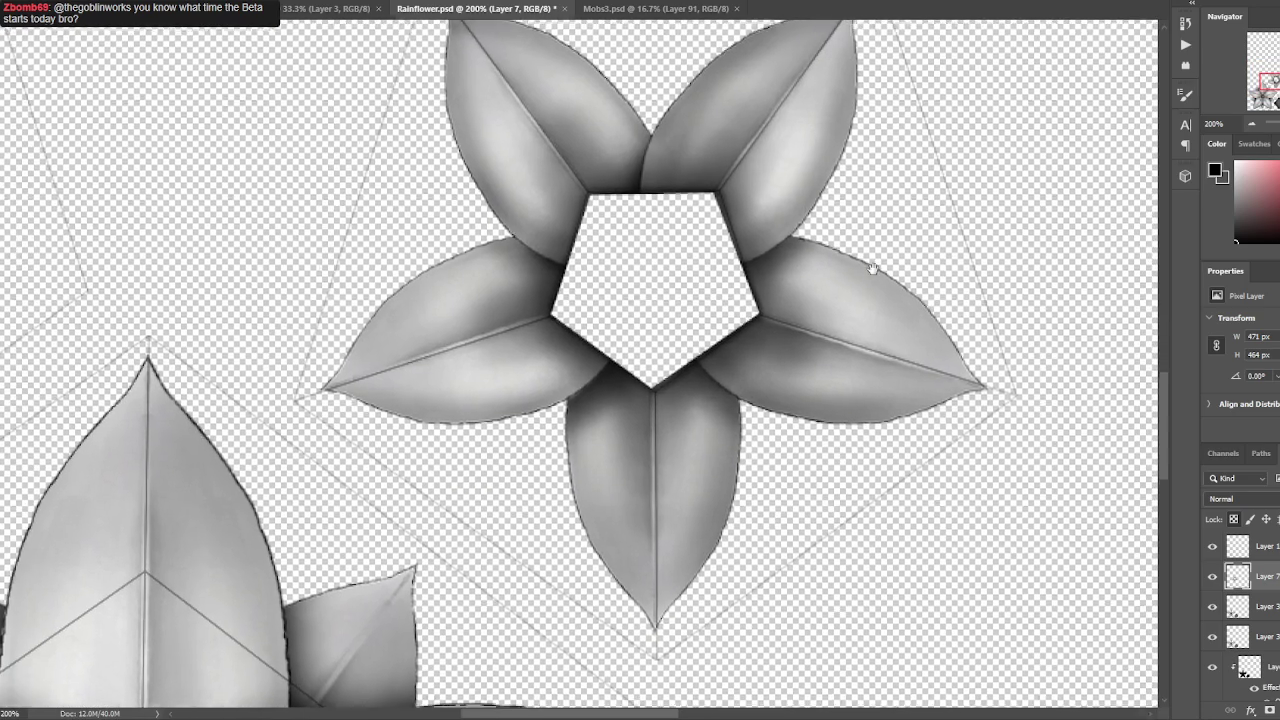
drag(808, 194, 861, 186)
drag(578, 410, 360, 388)
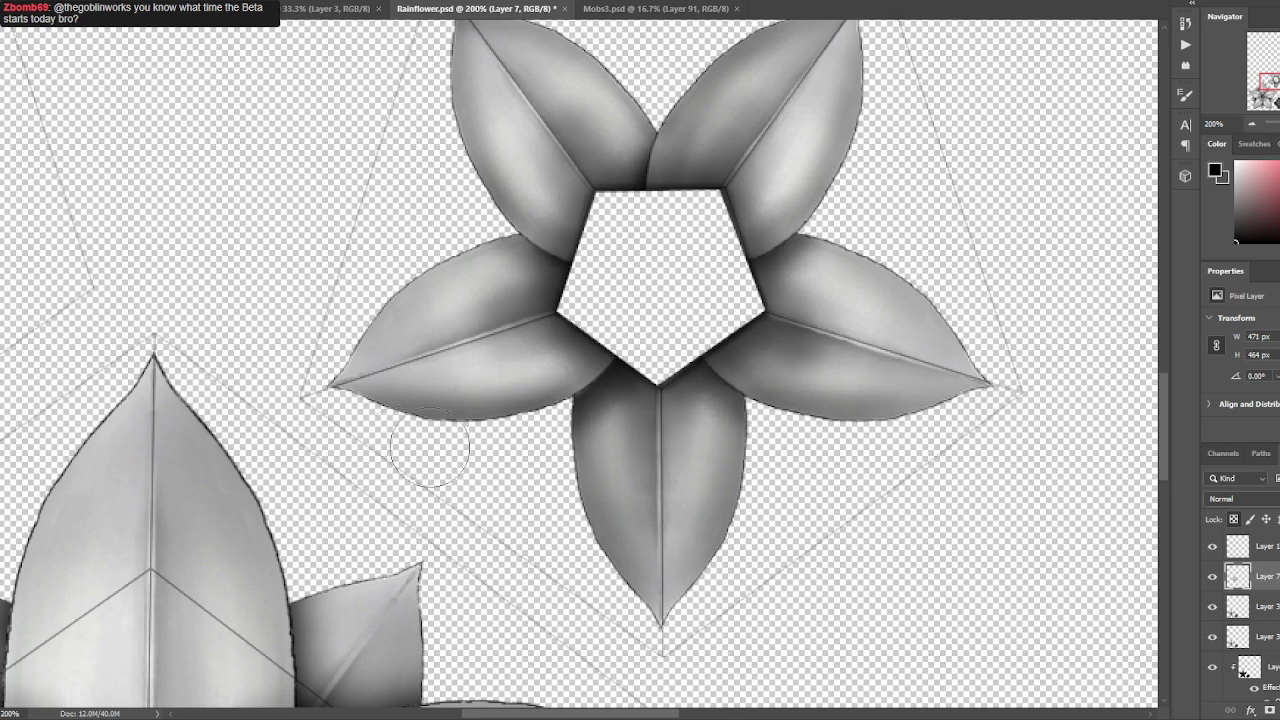
drag(561, 180, 591, 312)
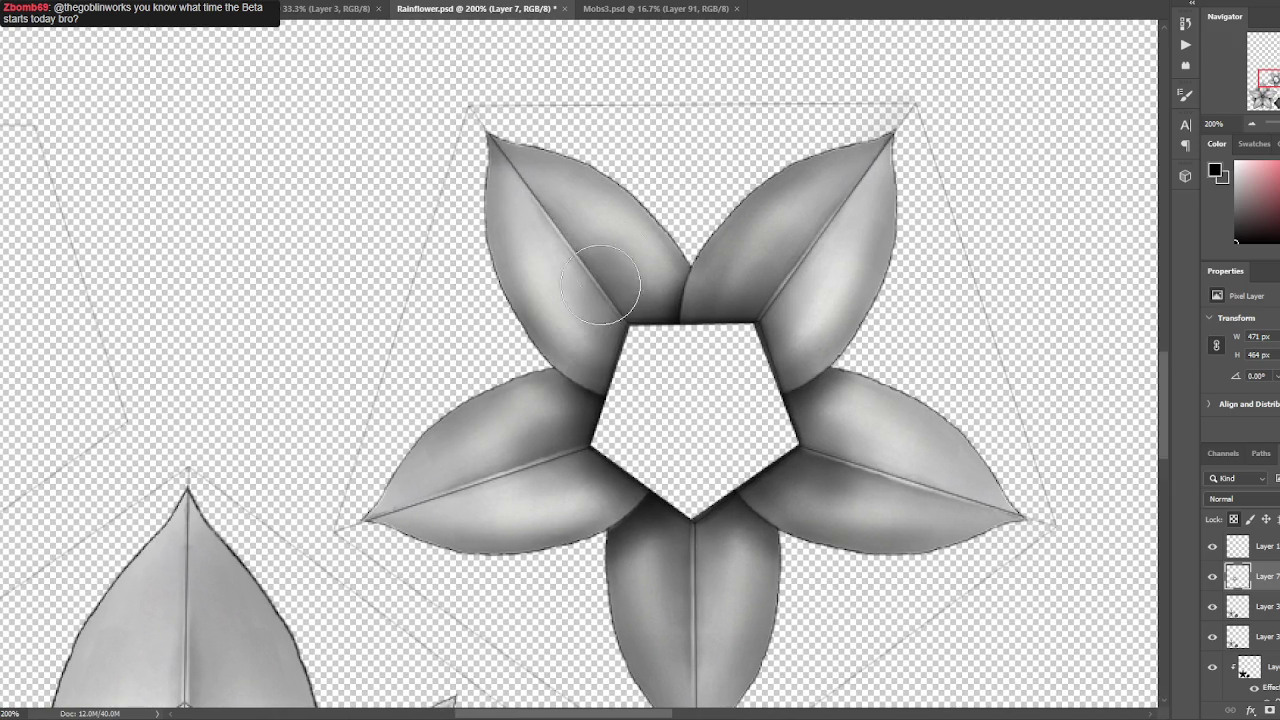
key(ctrl+minus)
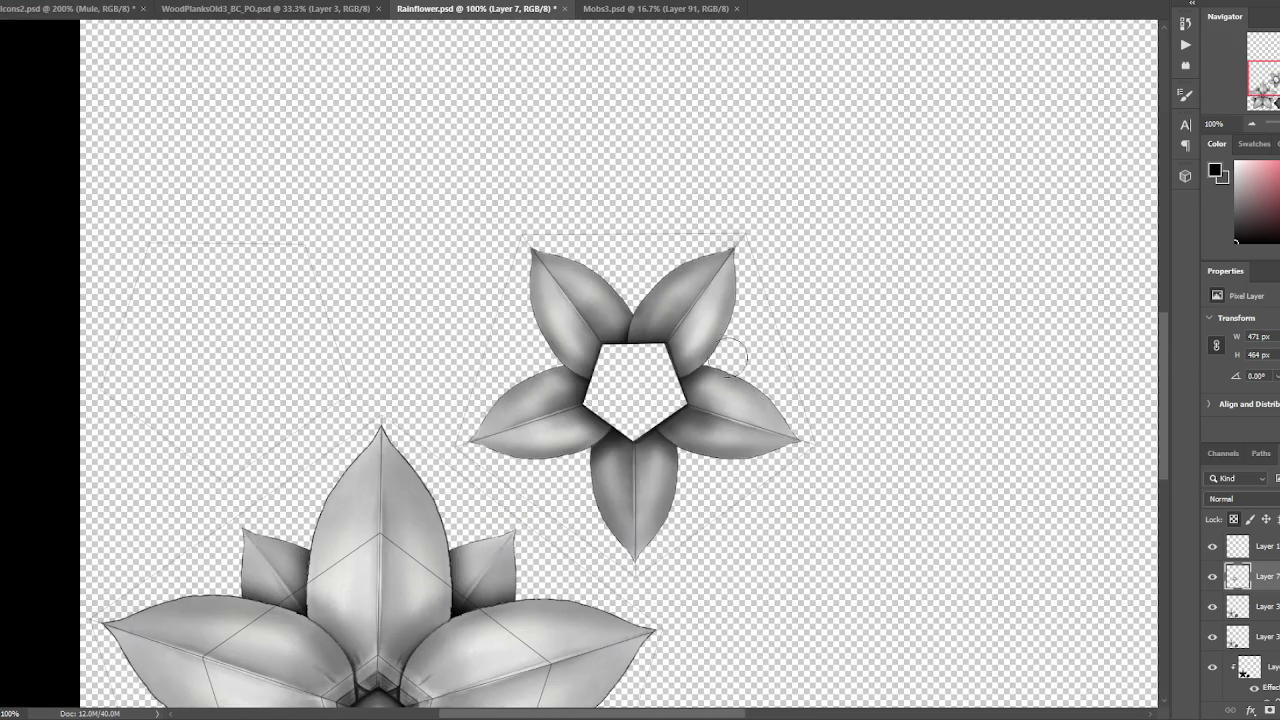
key(v)
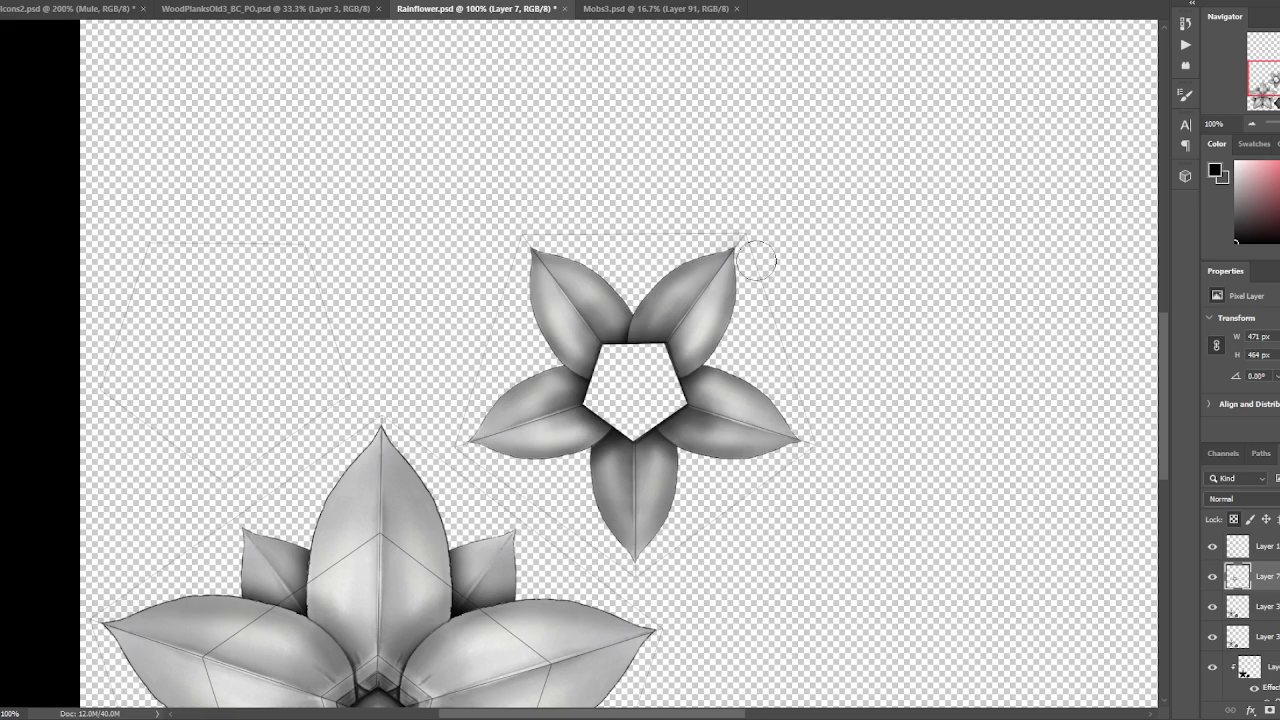
drag(779, 298, 525, 348)
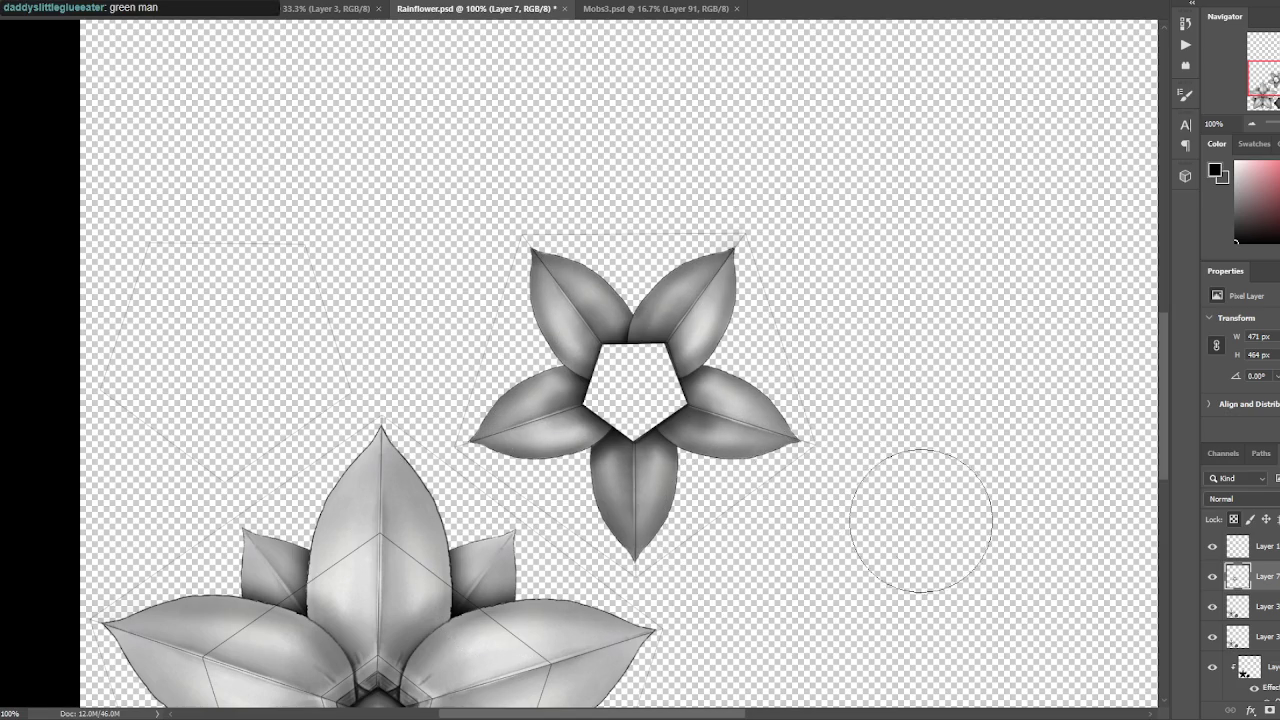
key(ctrl+minus)
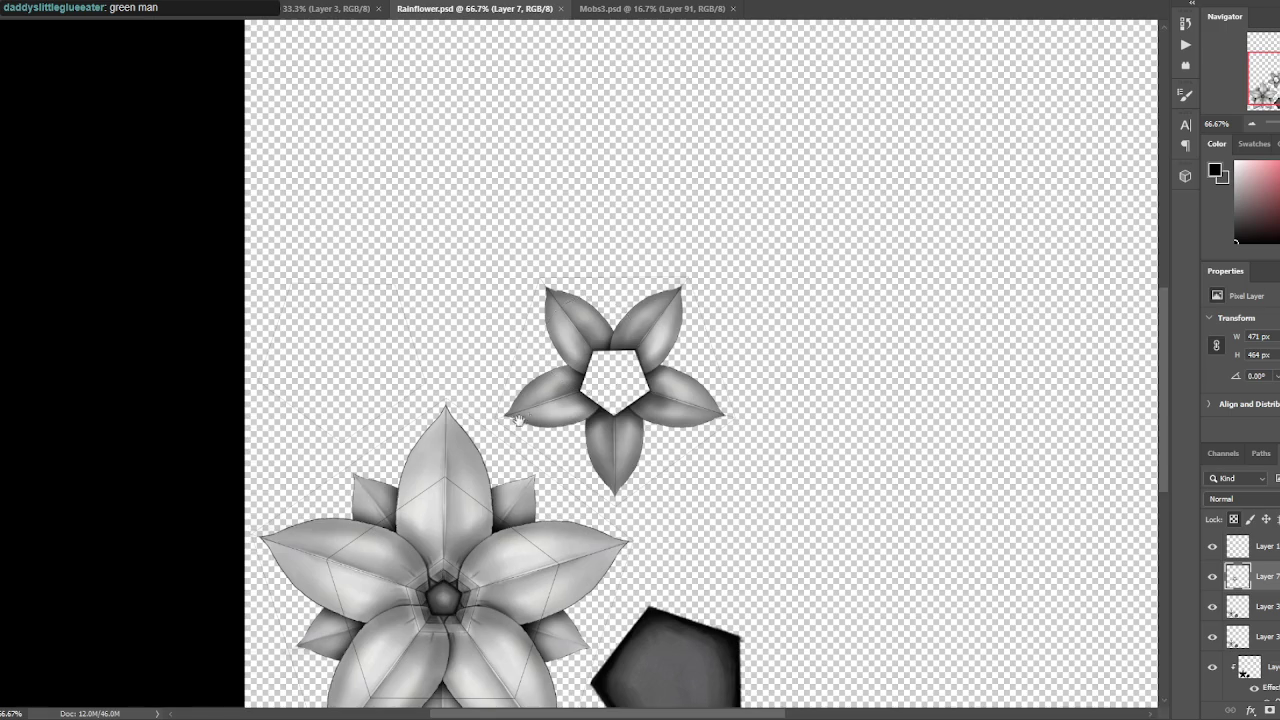
scroll(524, 416, down, 1)
scroll(524, 416, down, 1)
scroll(560, 360, up, 2)
scroll(588, 312, up, 1)
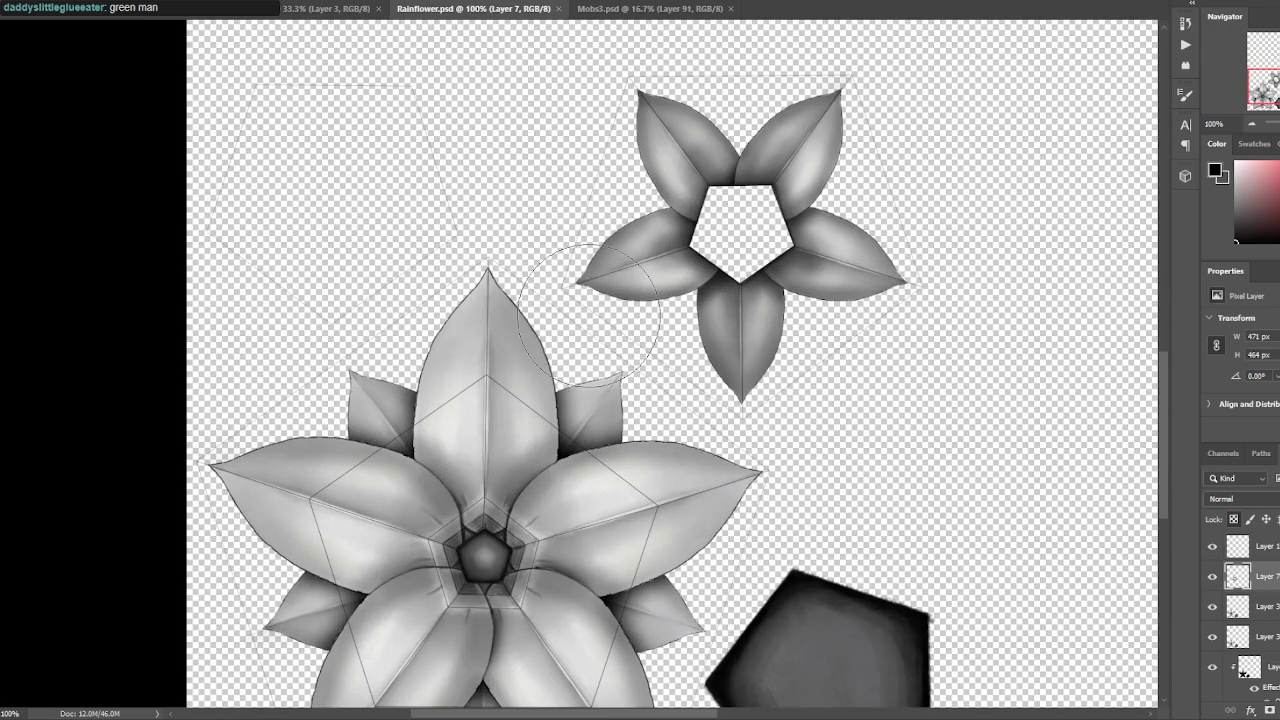
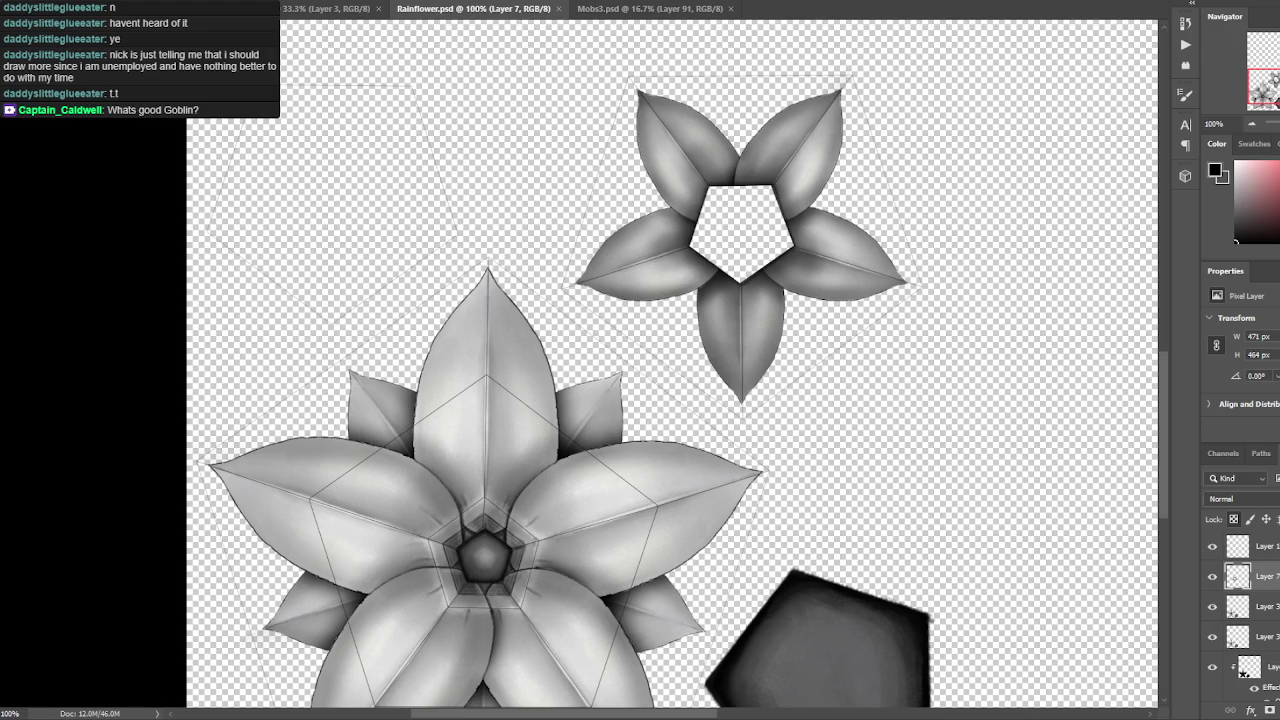
Toggle the guide outlines' visibility so the black circle shows above the large flower.
click(1212, 547)
click(1212, 547)
click(1212, 547)
click(1212, 547)
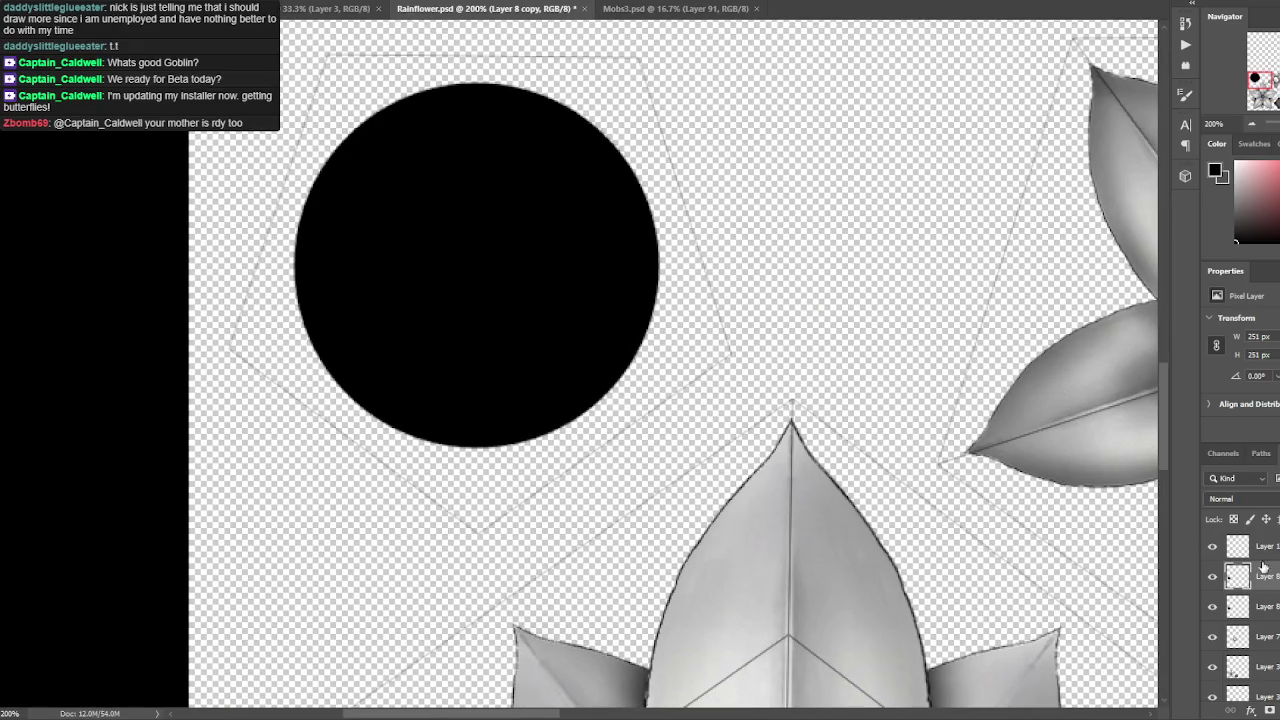
Fade the circle copy to 70% opacity and shrink it to 245 × 245 px.
ctrl+click(1268, 608)
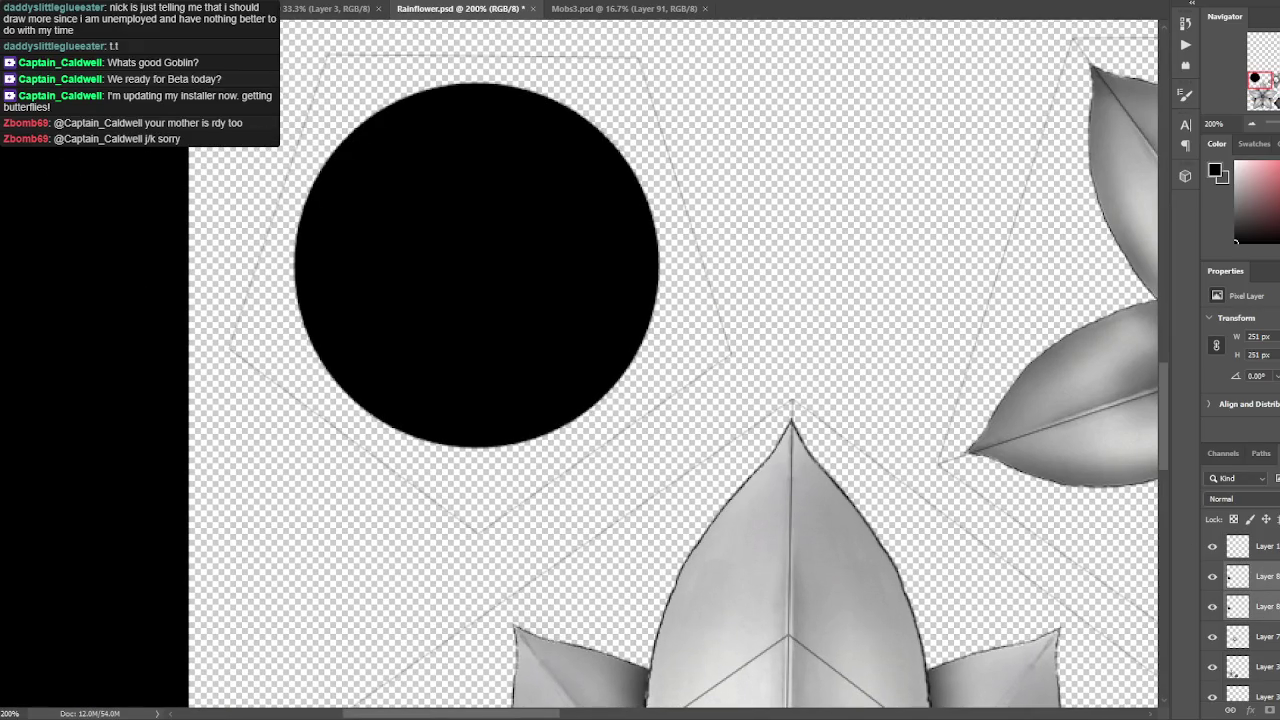
key(7)
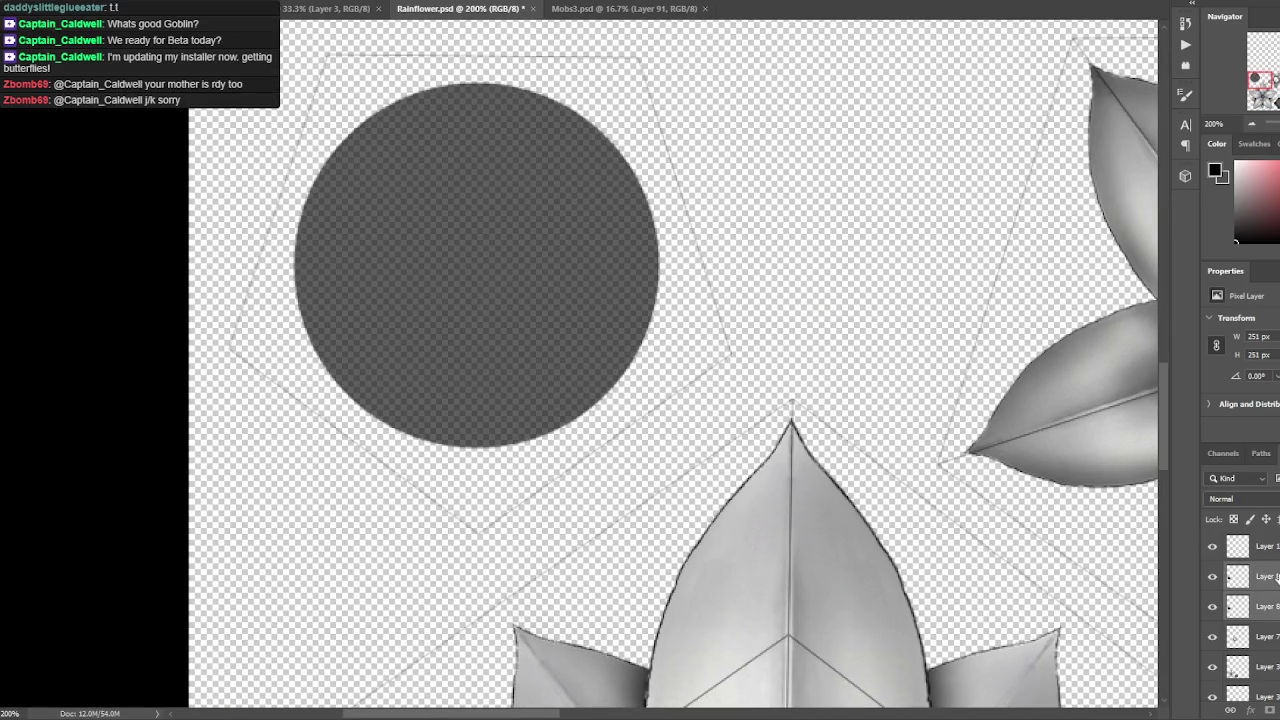
key(ctrl+t)
drag(660, 81, 650, 88)
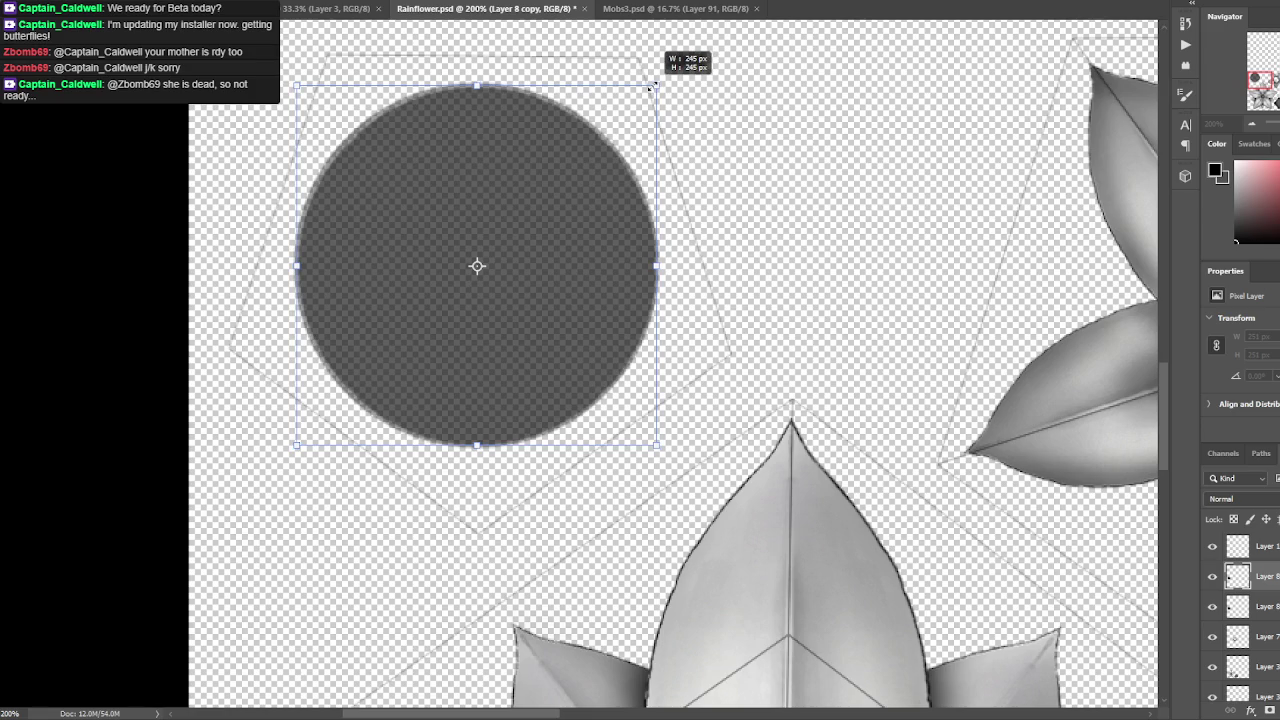
drag(650, 88, 652, 86)
key(Return)
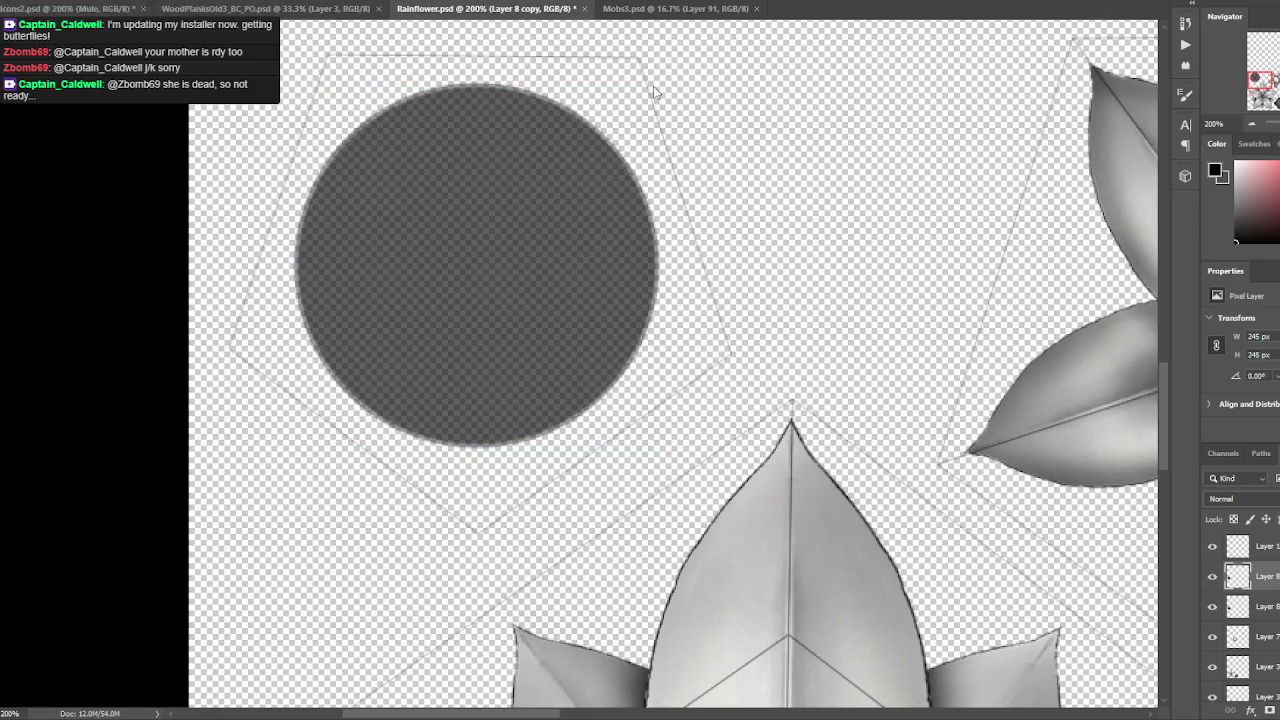
Cut the copy's shape out of the original circle on Layer 8, leaving a ring.
ctrl+click(1238, 576)
click(1272, 606)
key(Delete)
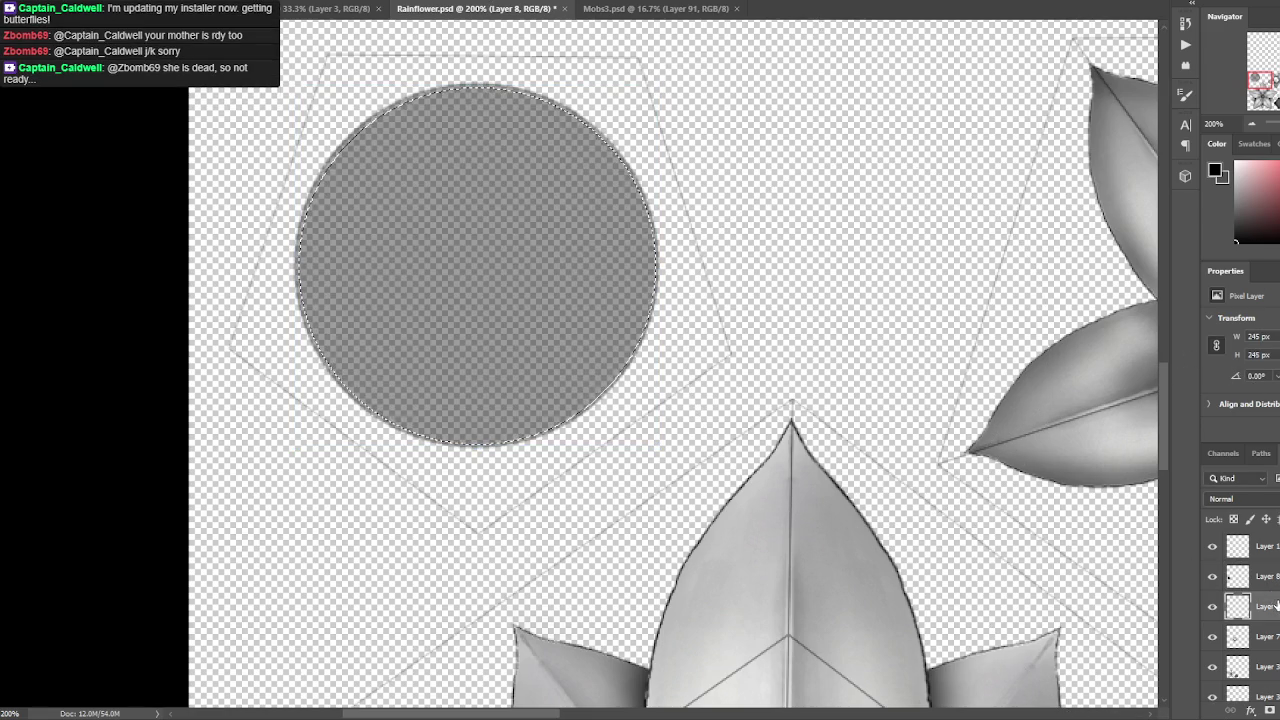
click(1265, 576)
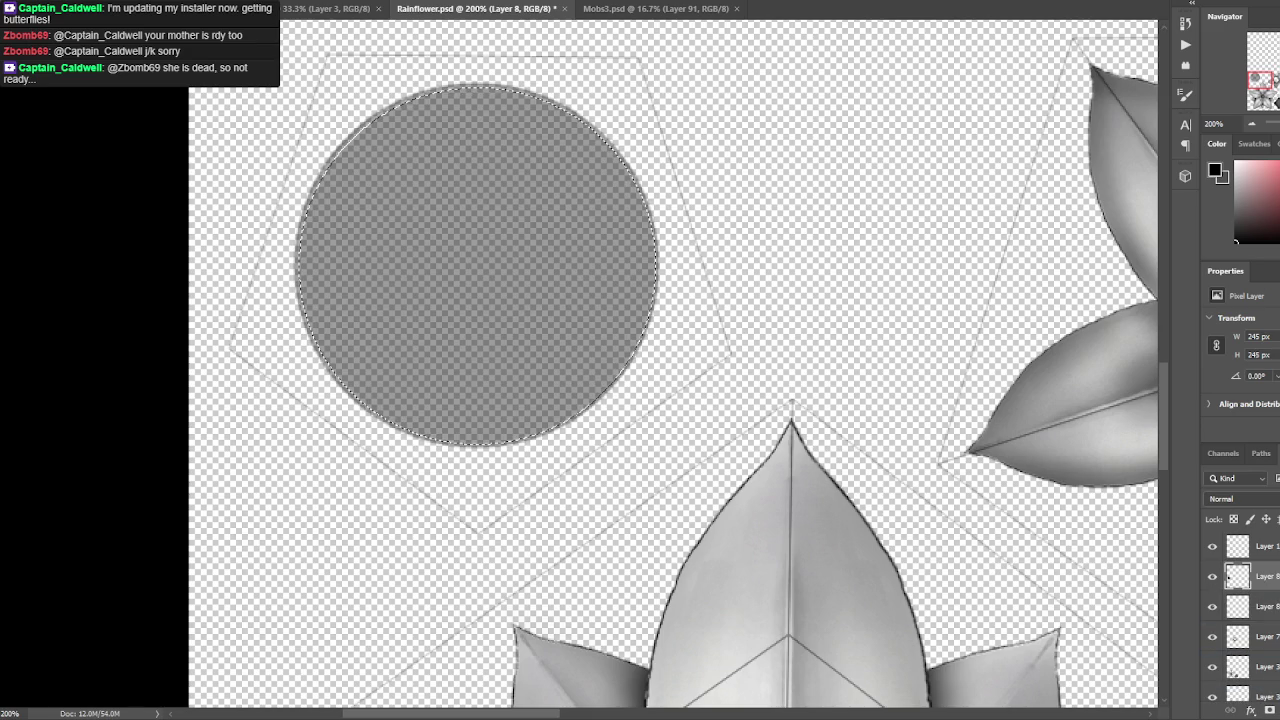
Duplicate the ring twice, shrinking each copy to nest inside the last, down to 205 px.
key(ctrl+z)
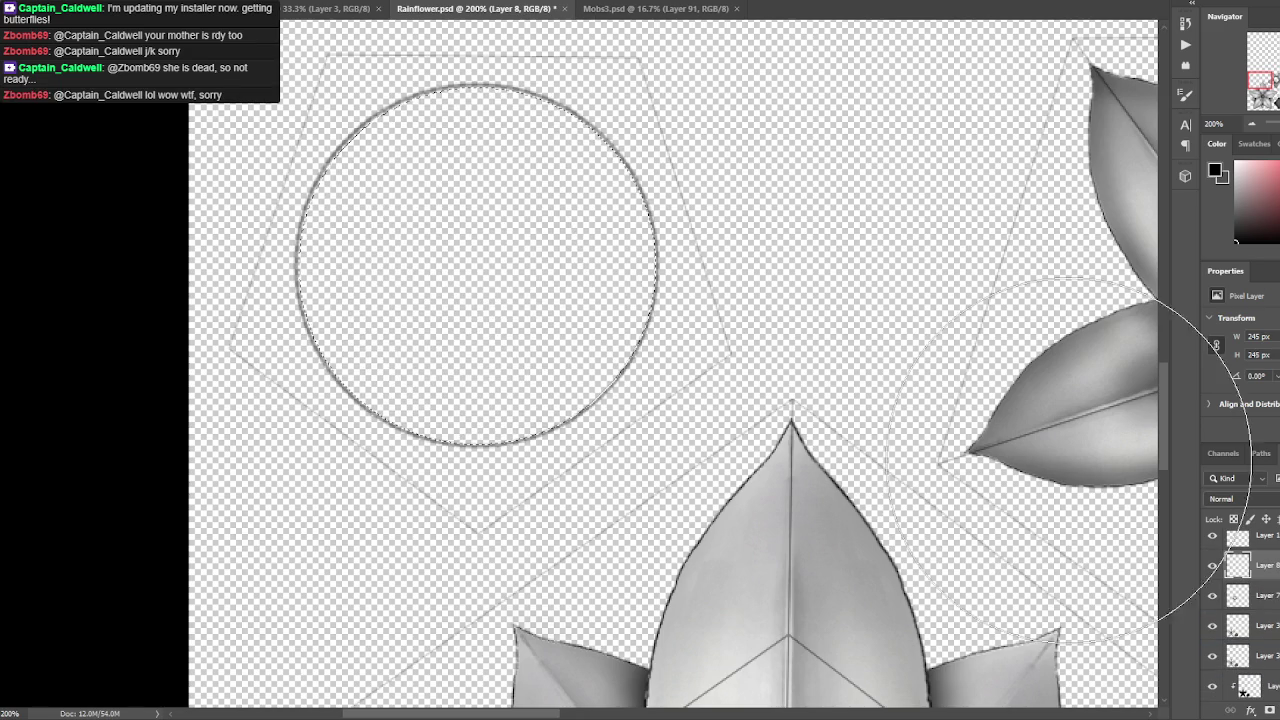
key(ctrl+j)
key(ctrl+t)
drag(655, 78, 646, 98)
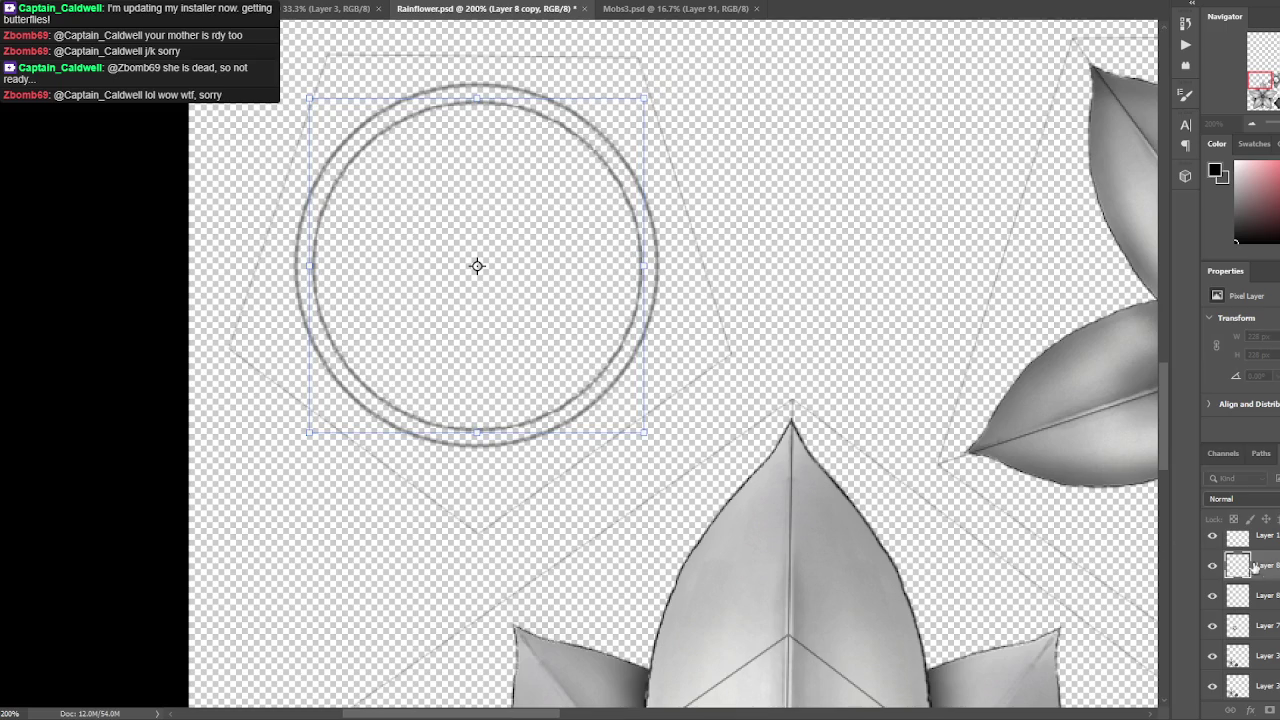
key(Return)
key(ctrl+j)
key(ctrl+t)
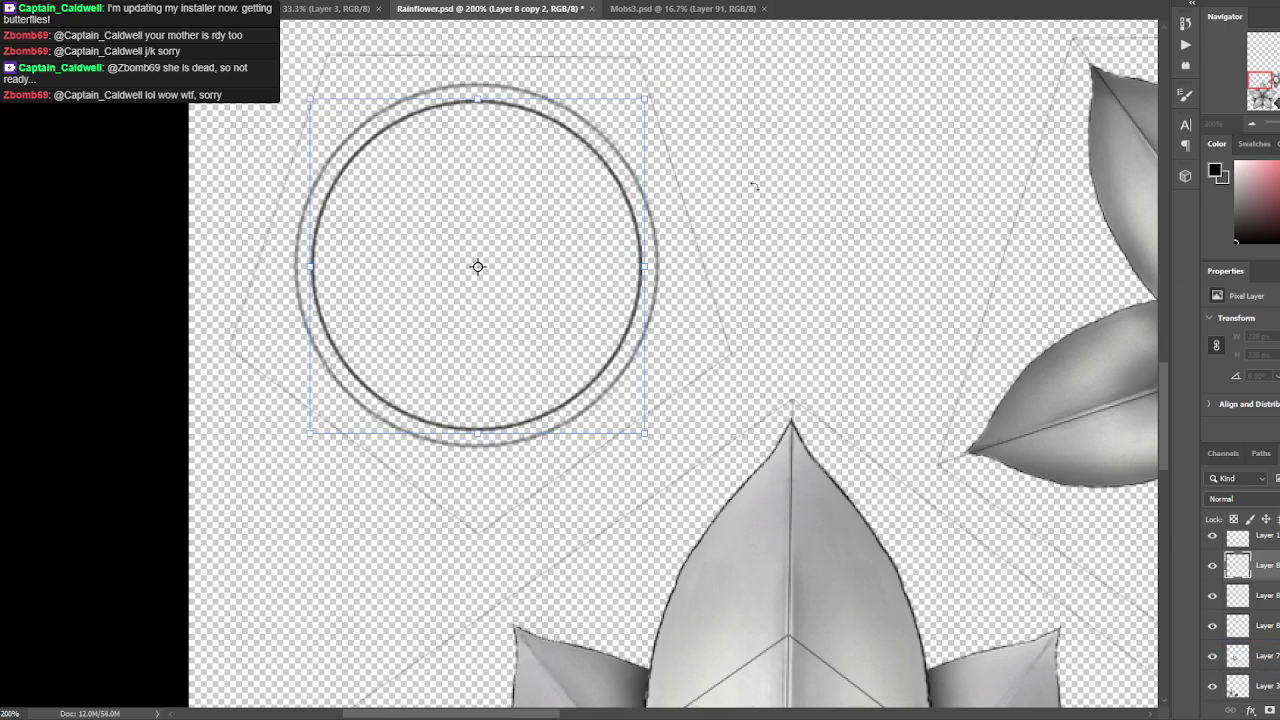
drag(646, 98, 626, 113)
key(Return)
key(b)
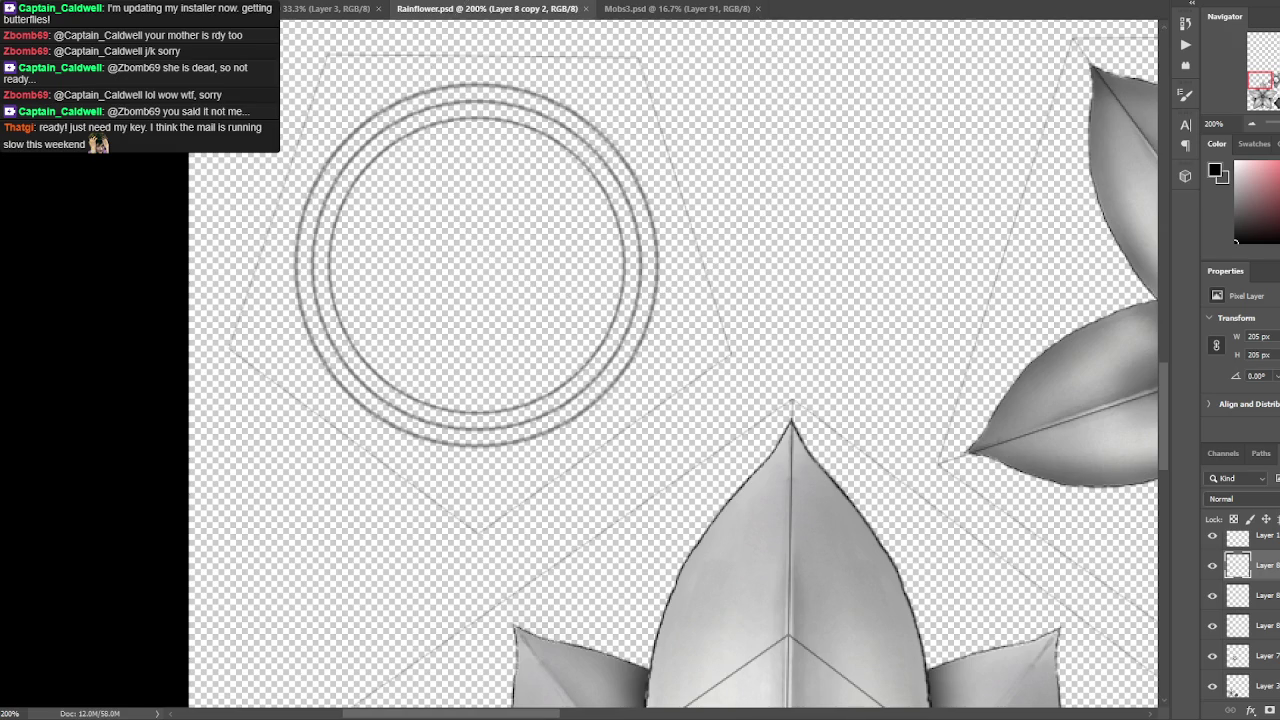
Turn the outer, middle and inner ring layers white one by one.
click(1262, 625)
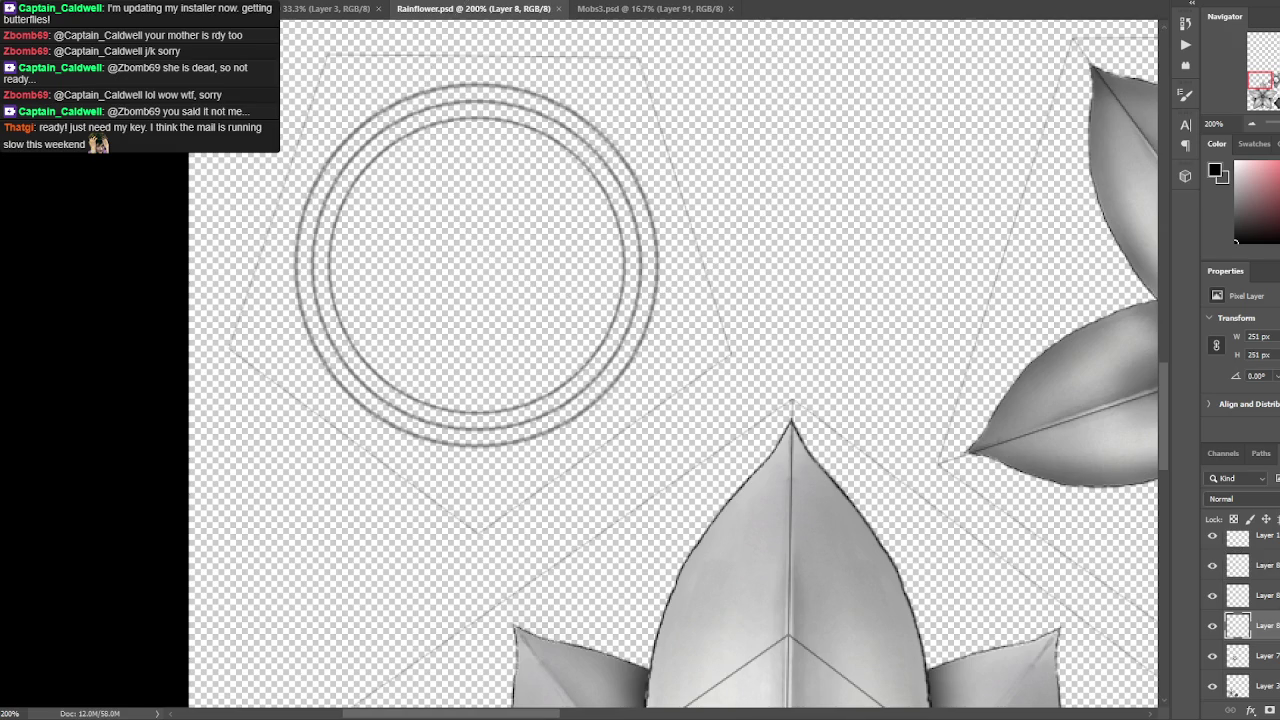
click(1250, 586)
shift+click(1270, 630)
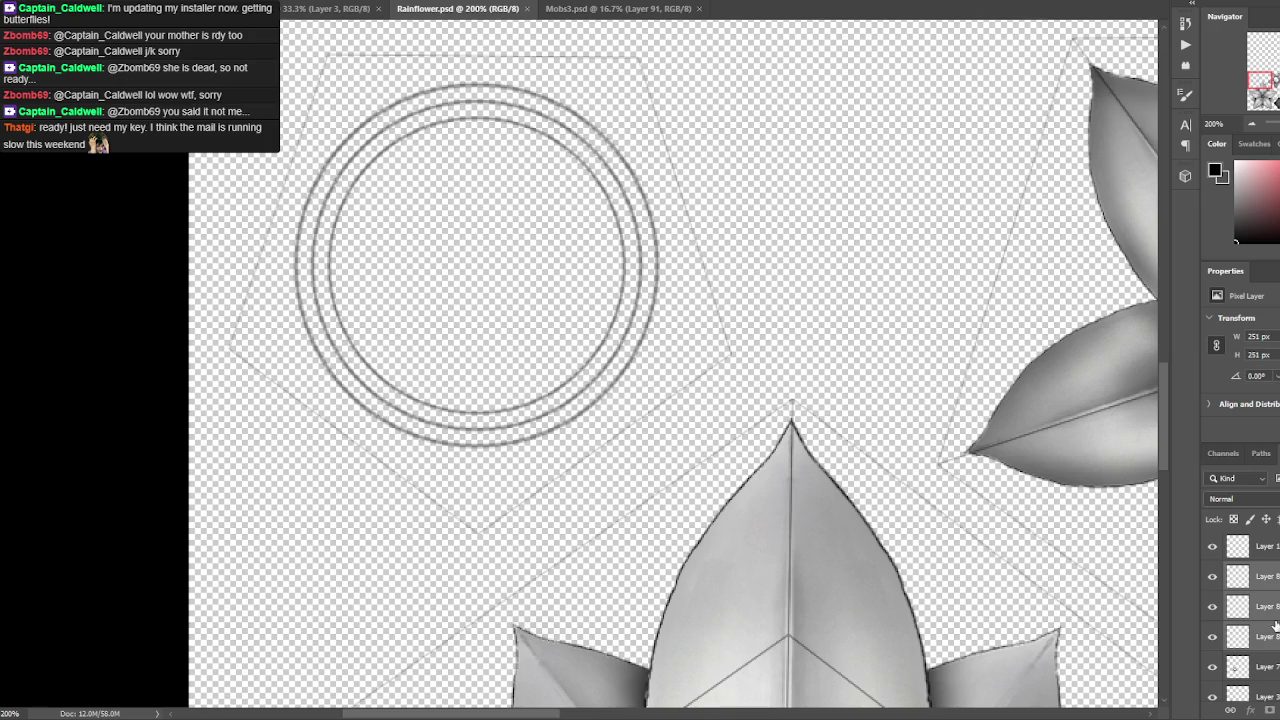
click(1258, 640)
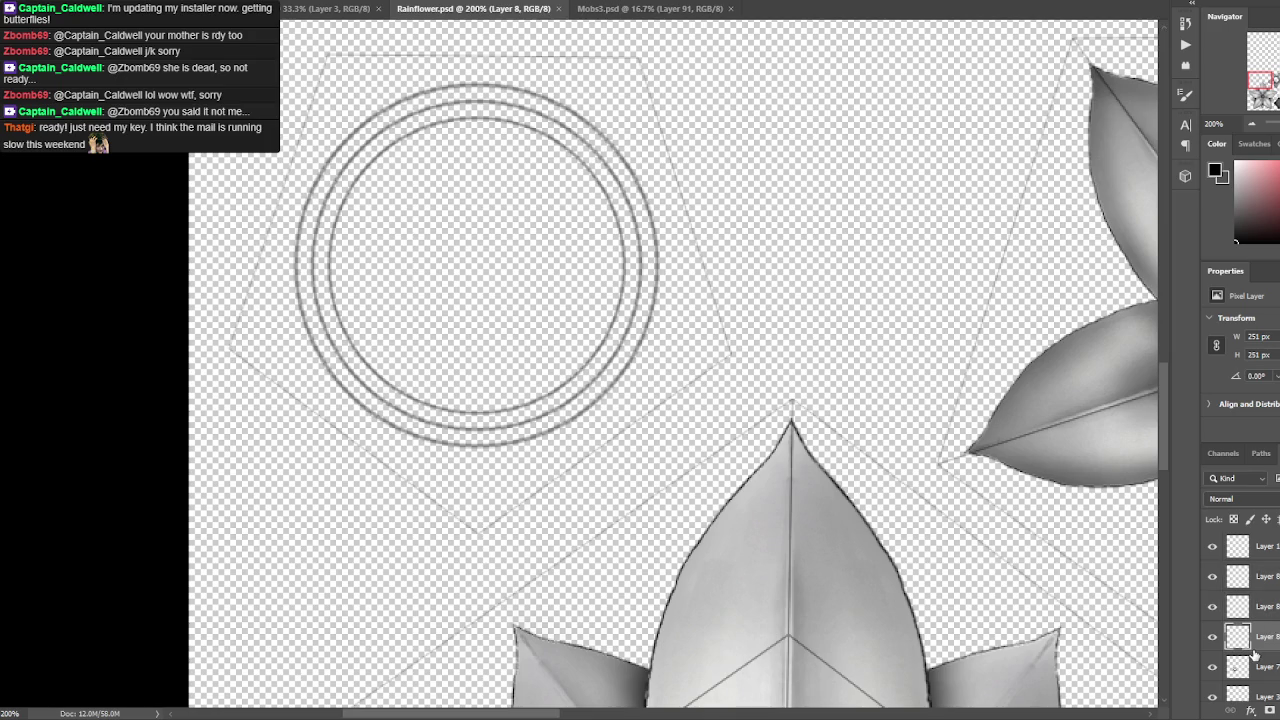
key(Delete)
click(1255, 606)
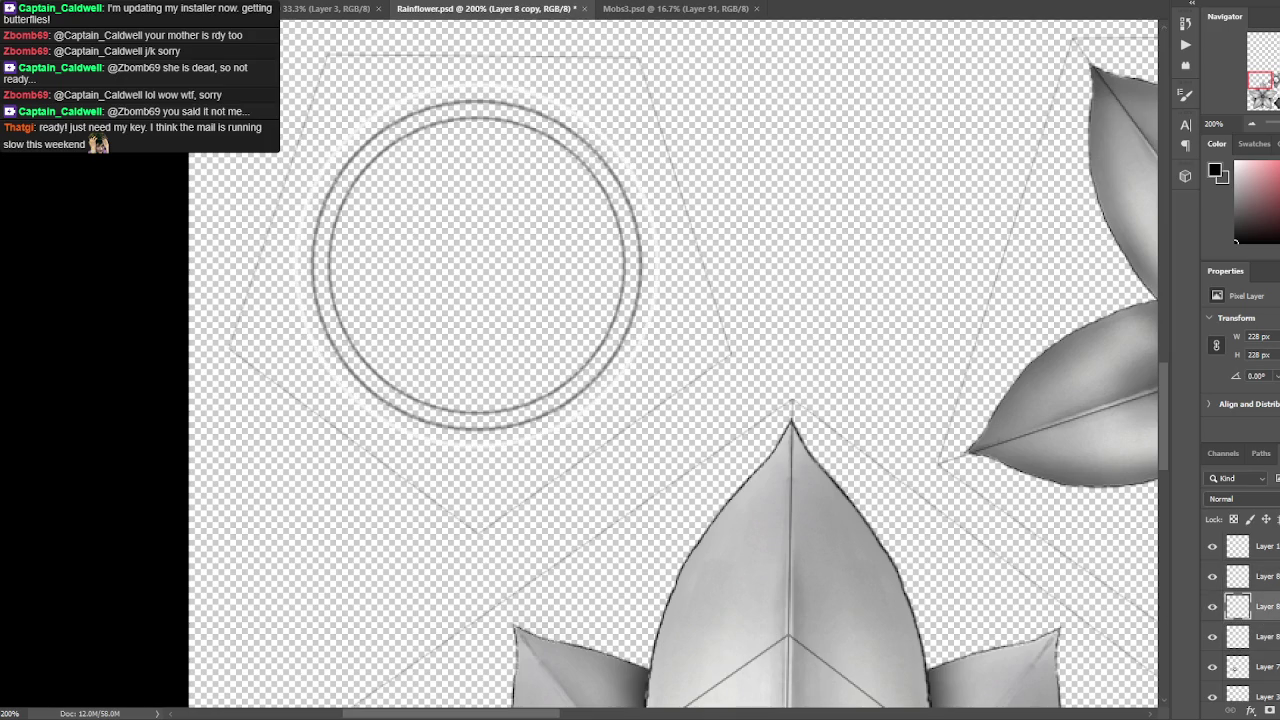
key(Delete)
click(1258, 576)
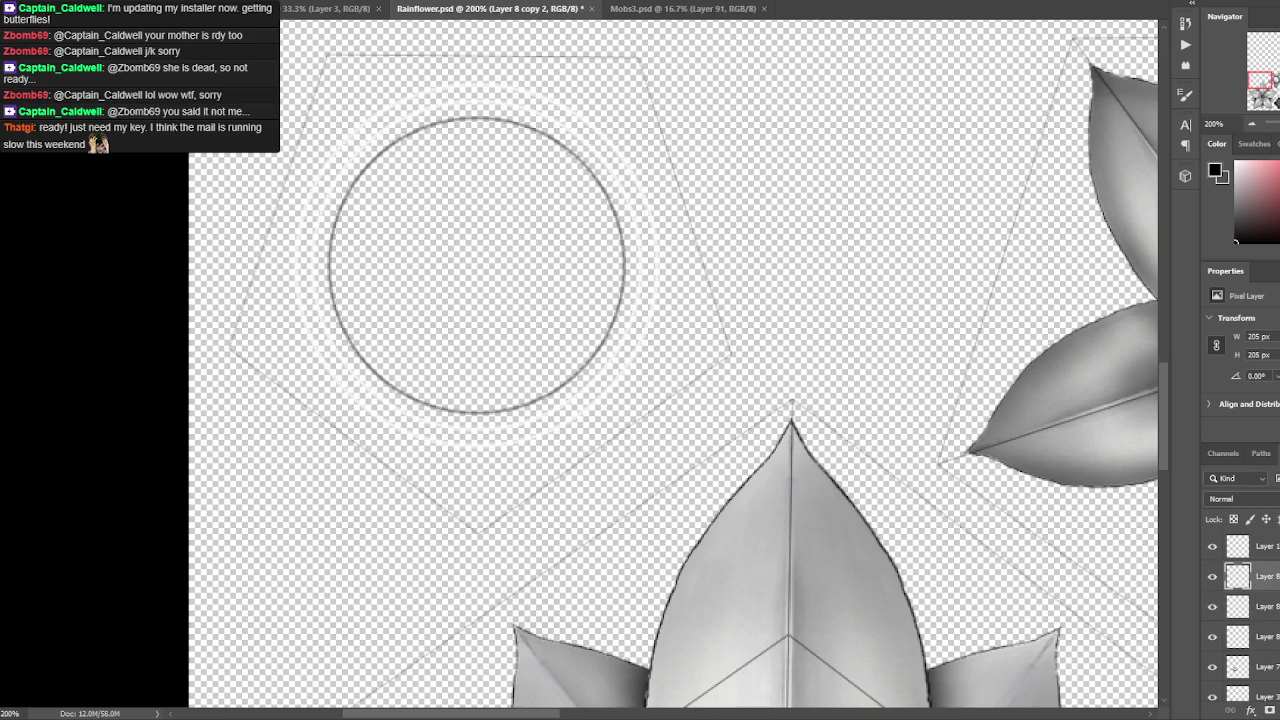
key(Delete)
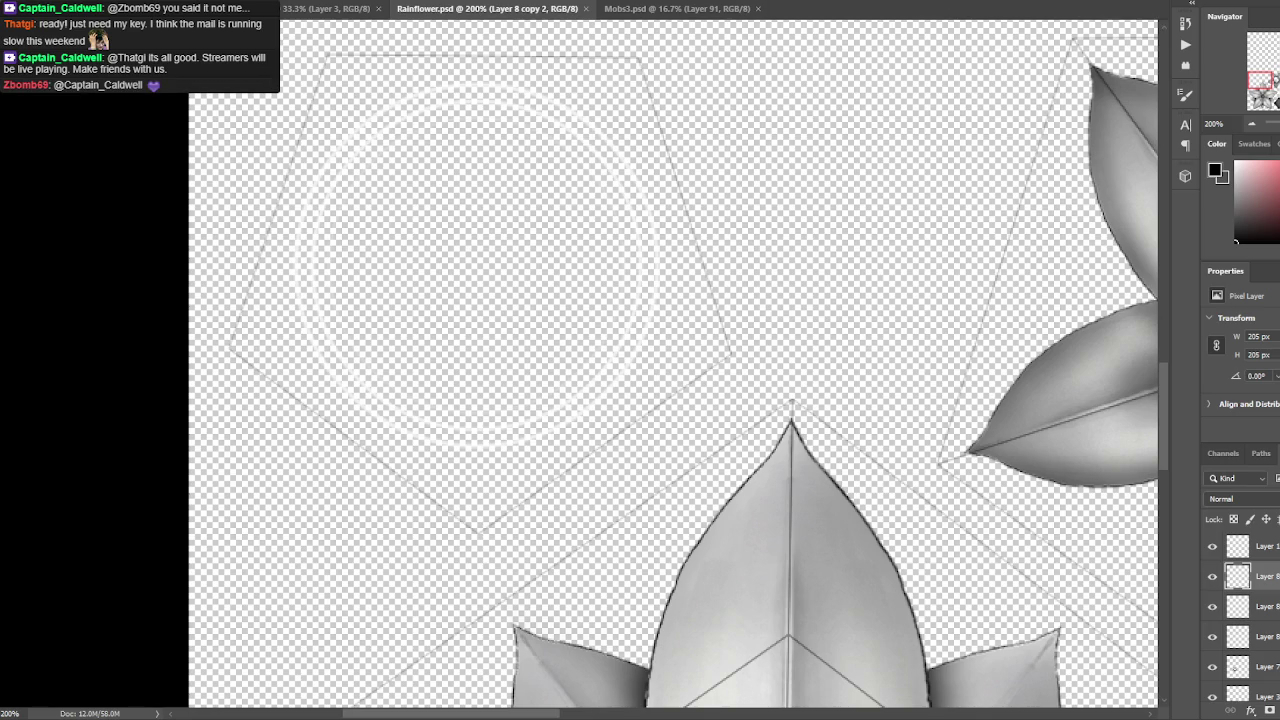
click(1222, 578)
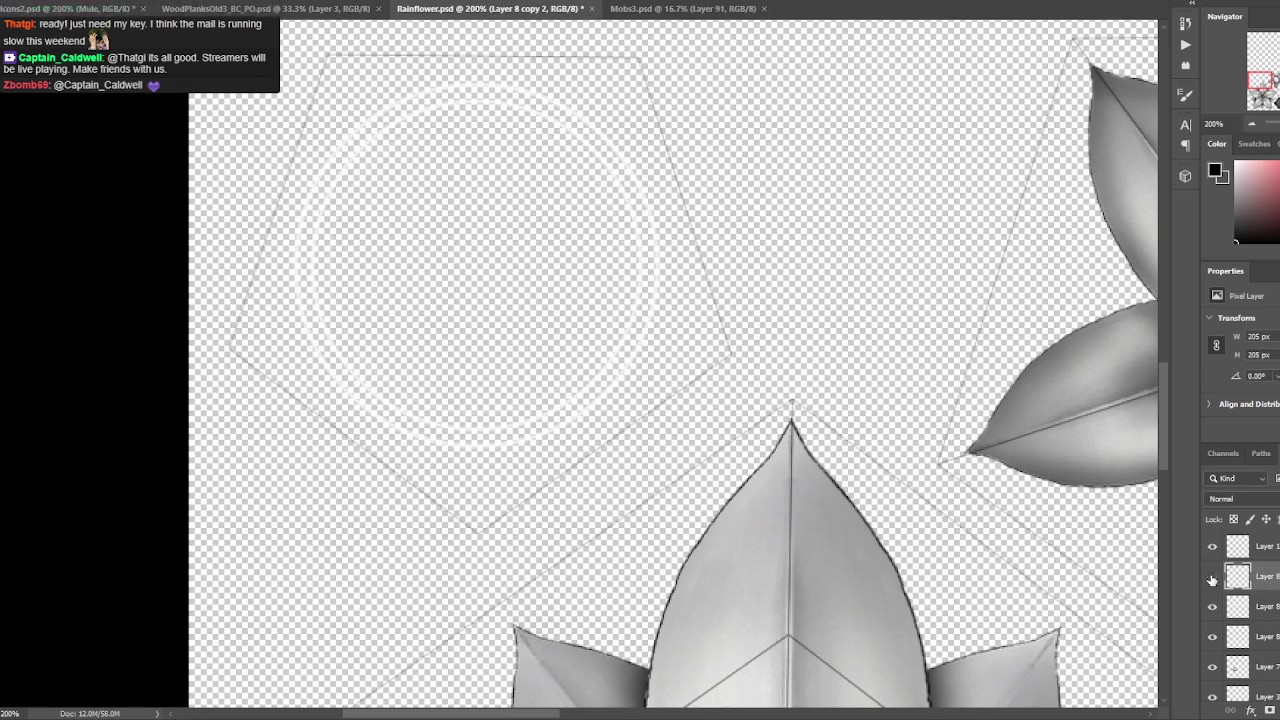
click(1212, 546)
click(1212, 546)
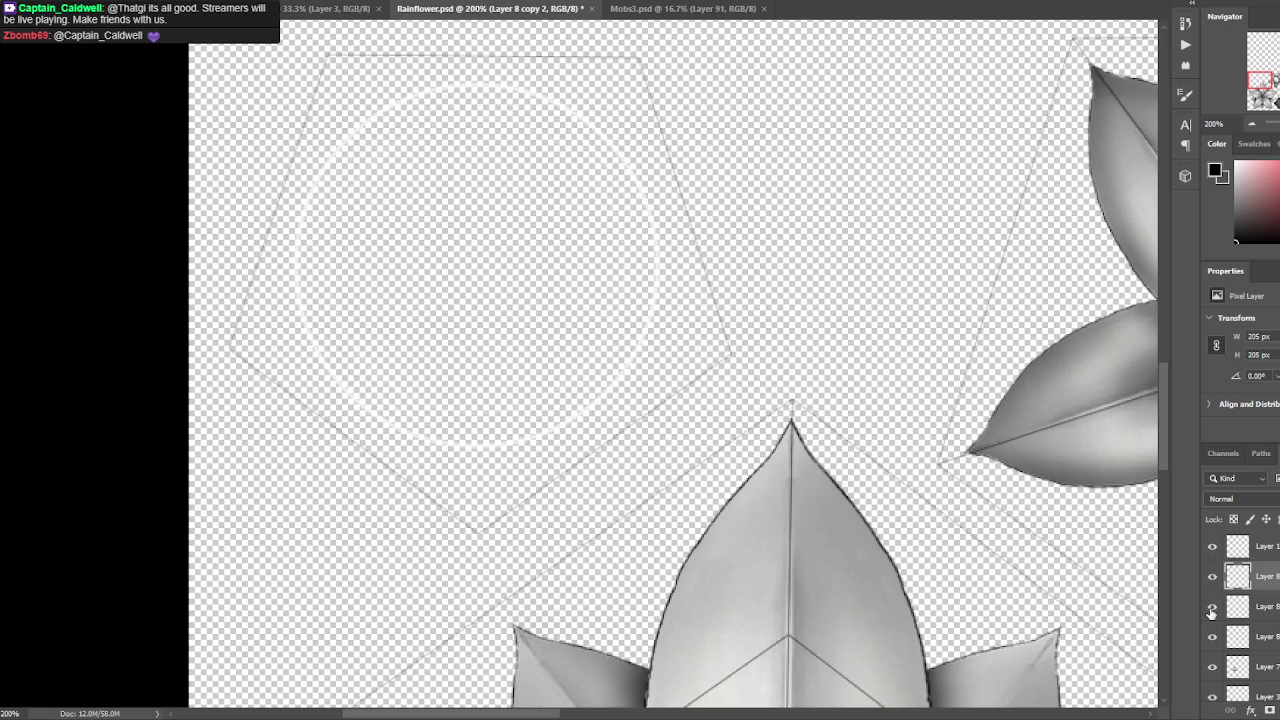
click(1258, 607)
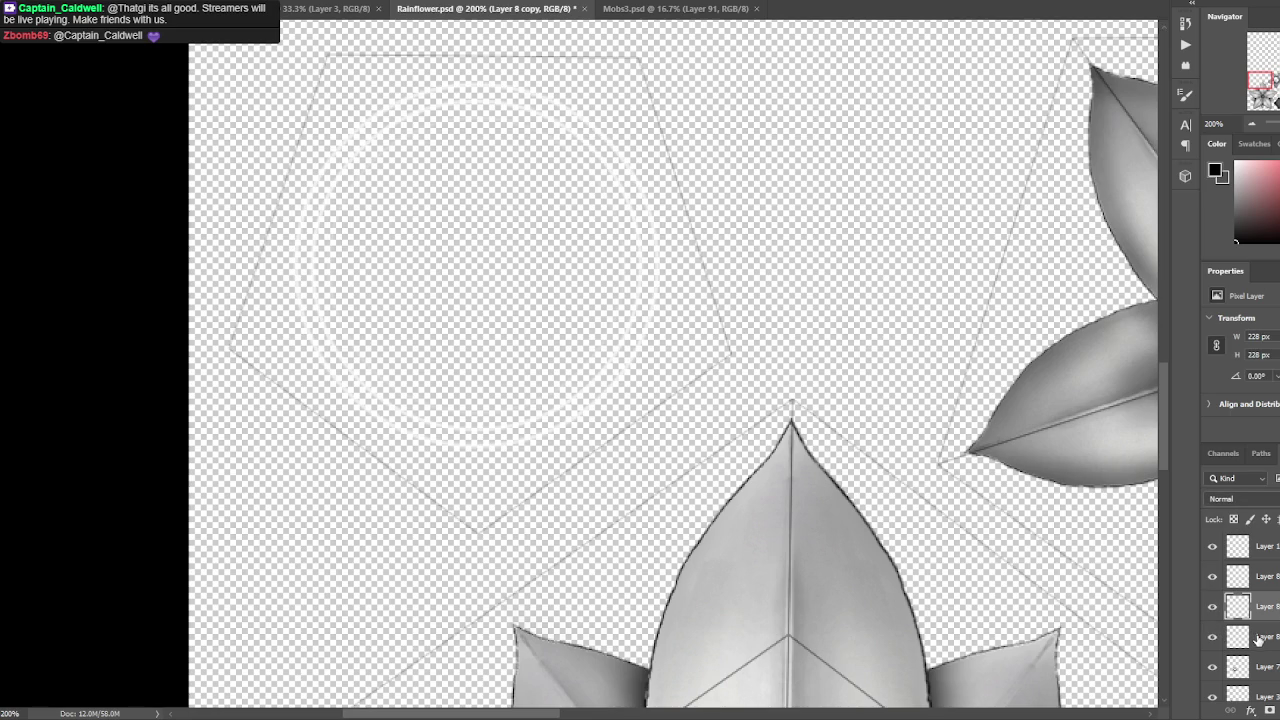
click(1258, 638)
key(alt+v)
key(Left)
key(Left)
key(Return)
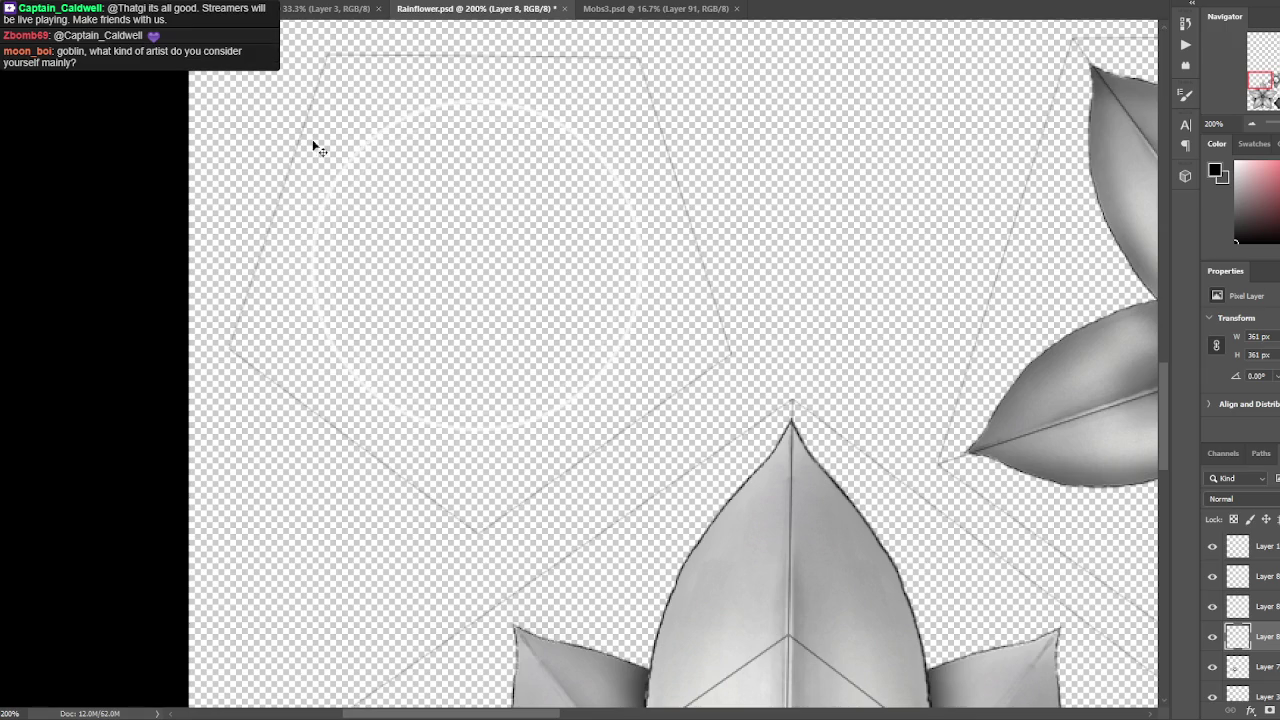
key(ctrl+z)
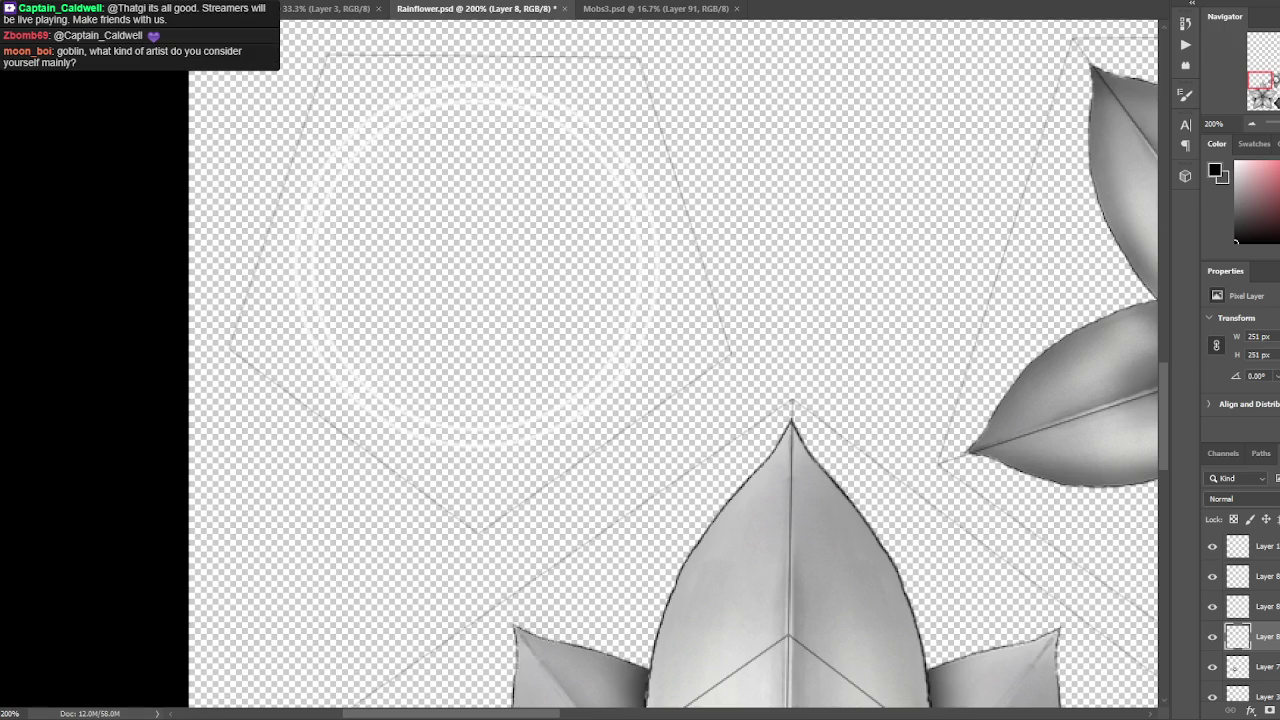
key(alt+t)
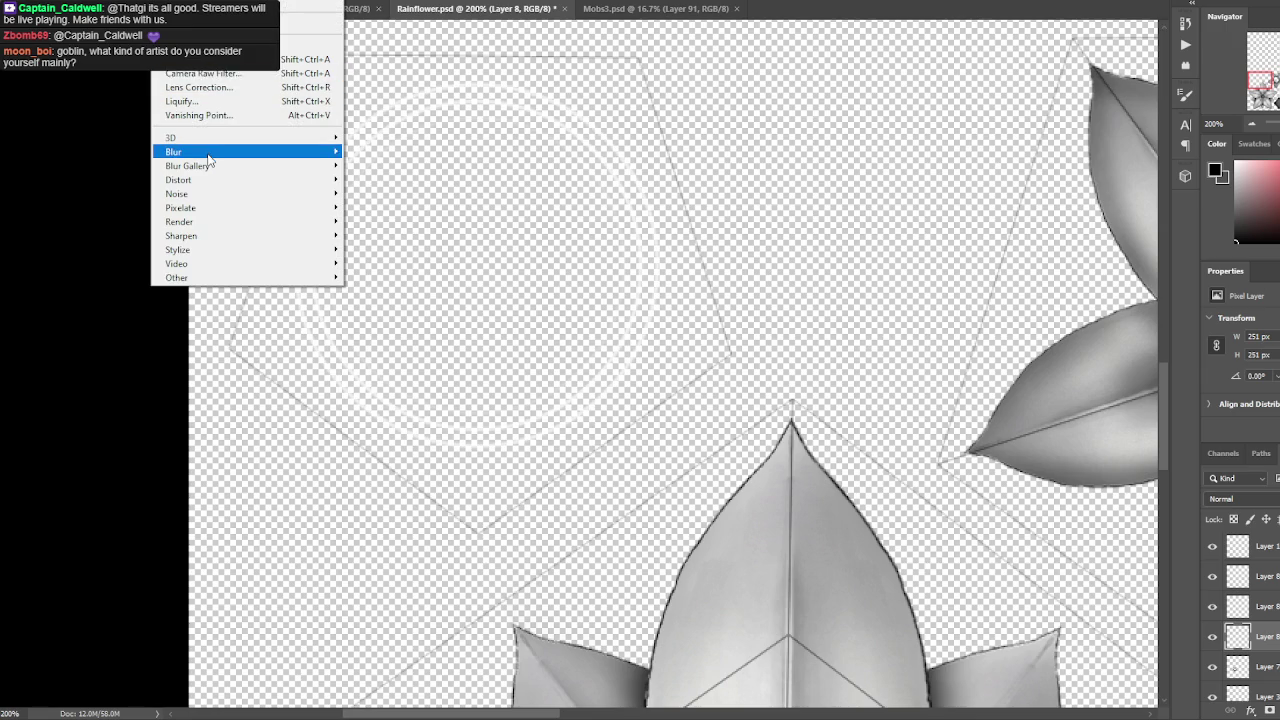
Blur the outer ring with a 2.4-pixel Gaussian Blur, then repeat it on the middle ring.
click(383, 207)
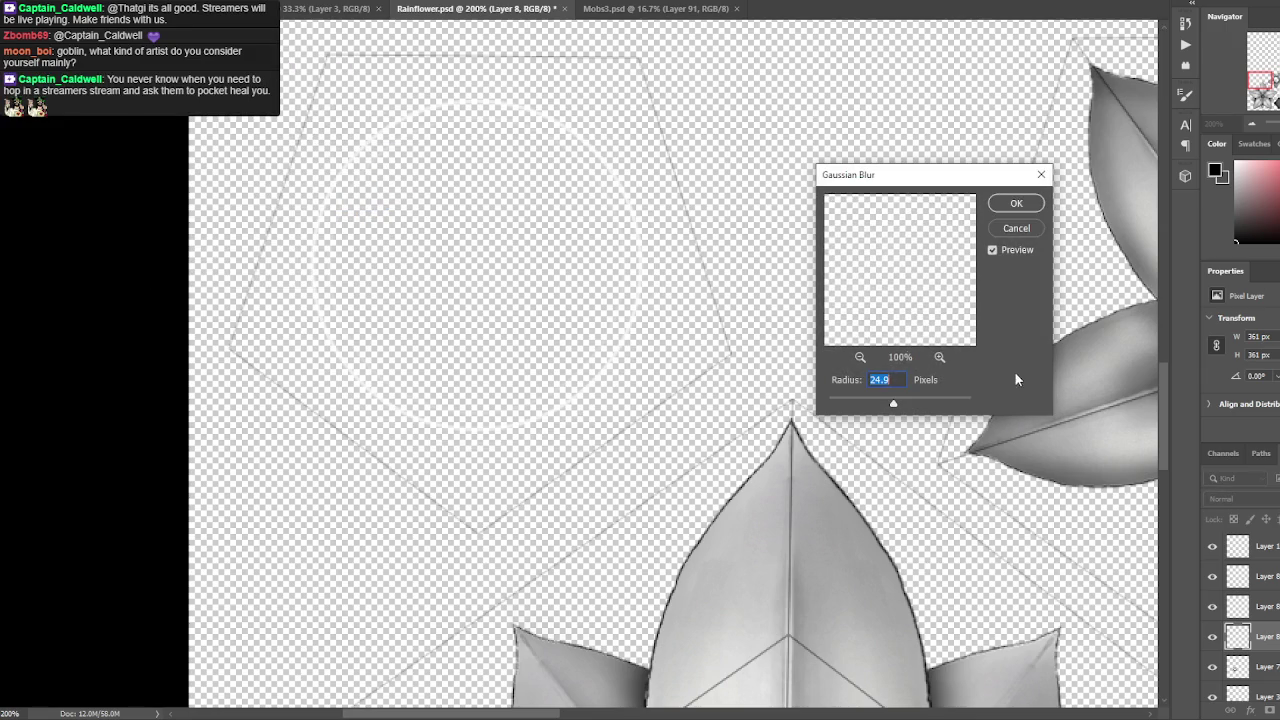
click(842, 401)
drag(842, 399, 846, 400)
click(1016, 203)
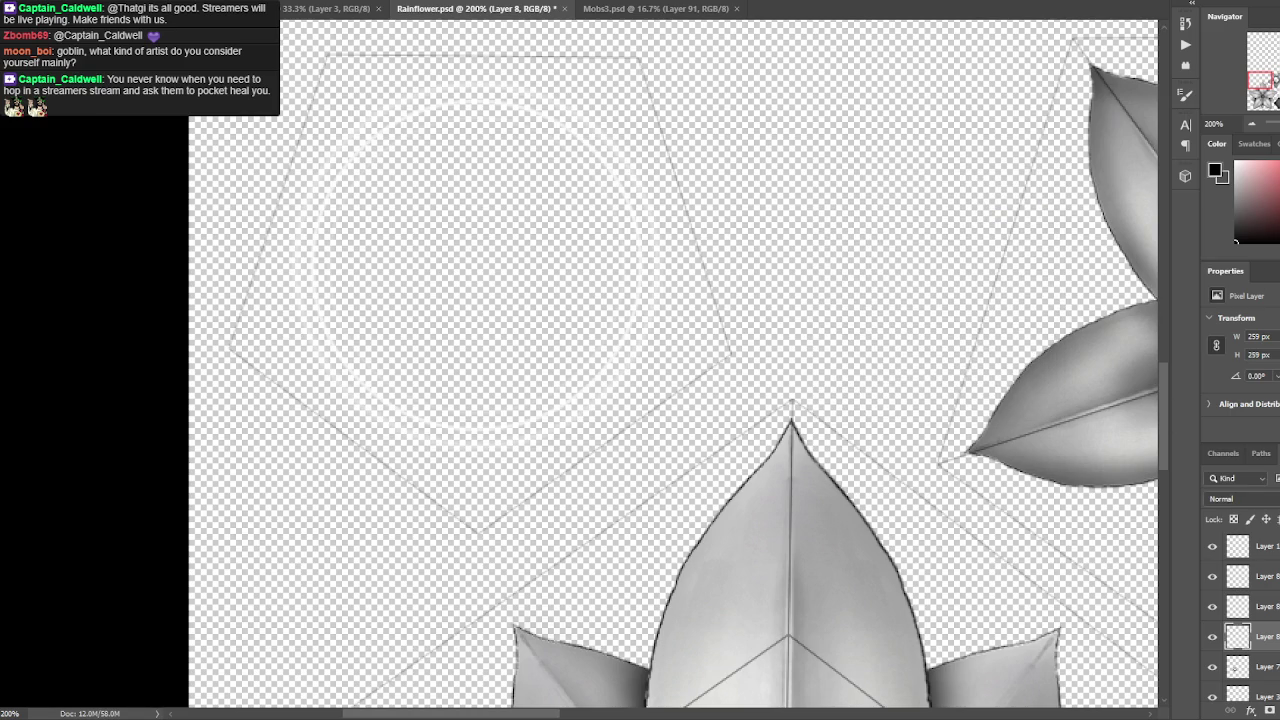
click(1265, 607)
click(165, 2)
click(200, 24)
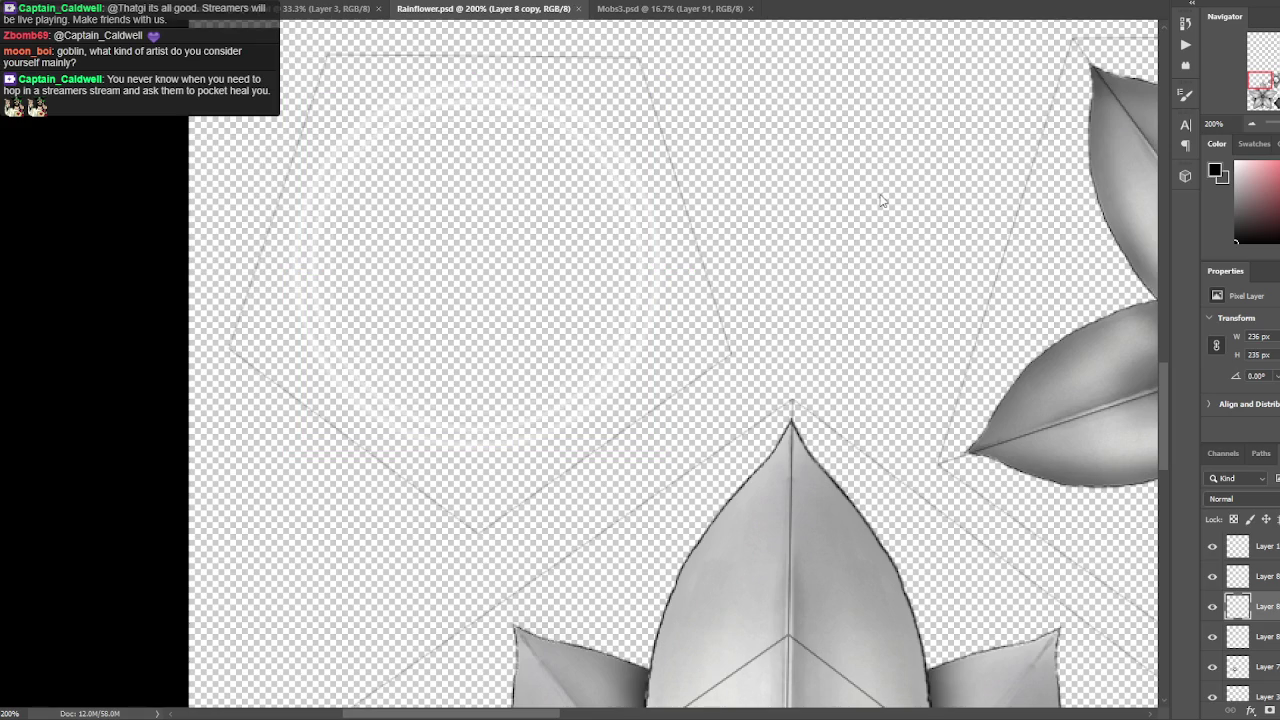
Delete the leftover hidden circle layer and save Rainflower.psd.
click(1213, 578)
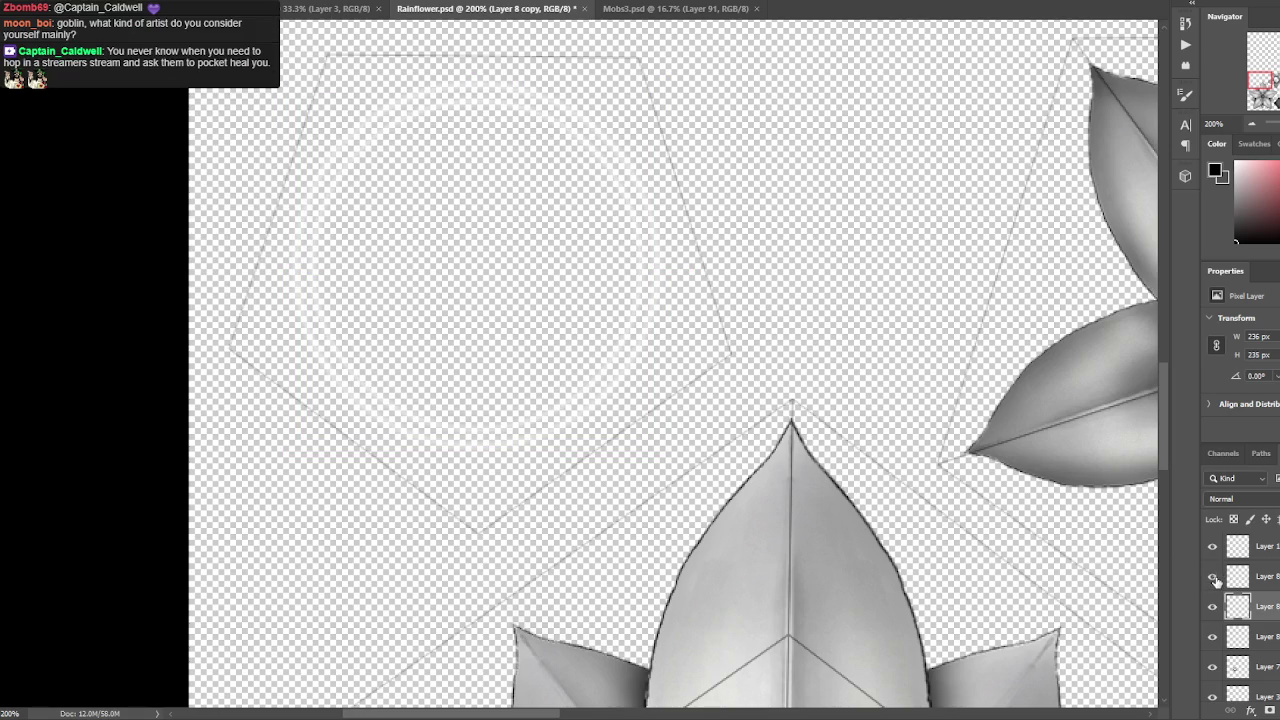
click(1213, 578)
drag(1266, 578, 1278, 710)
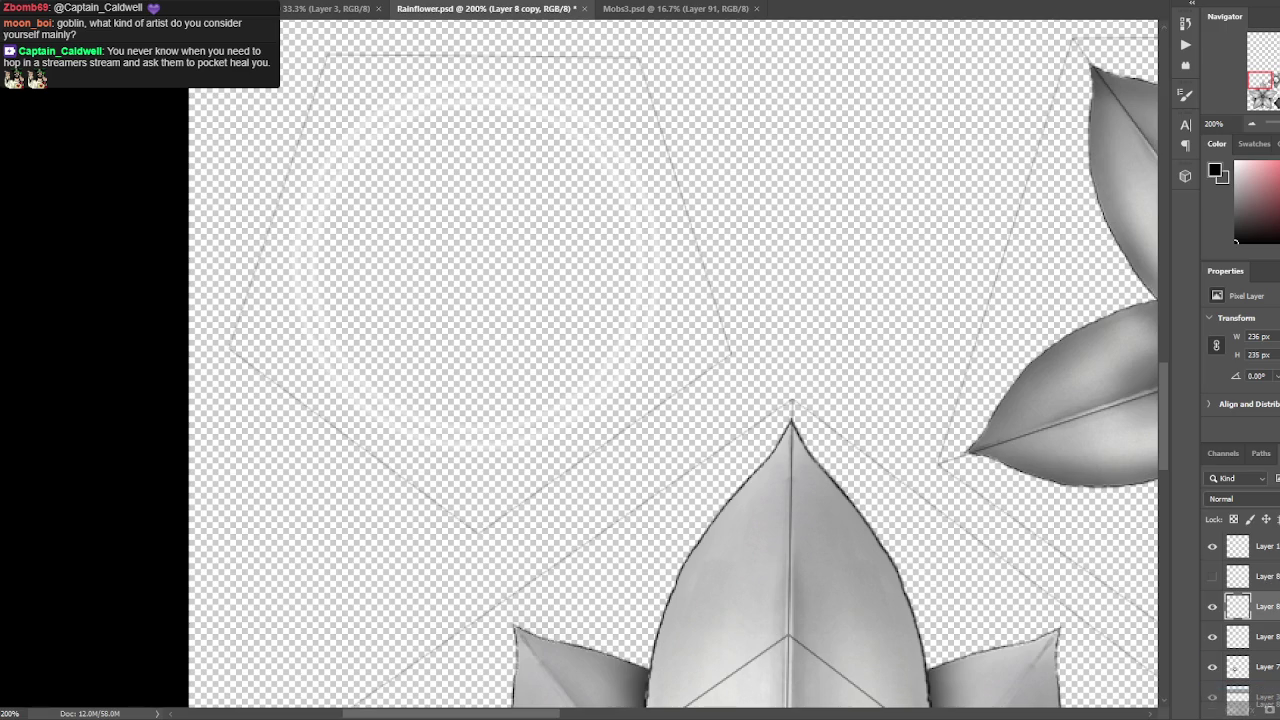
key(ctrl+s)
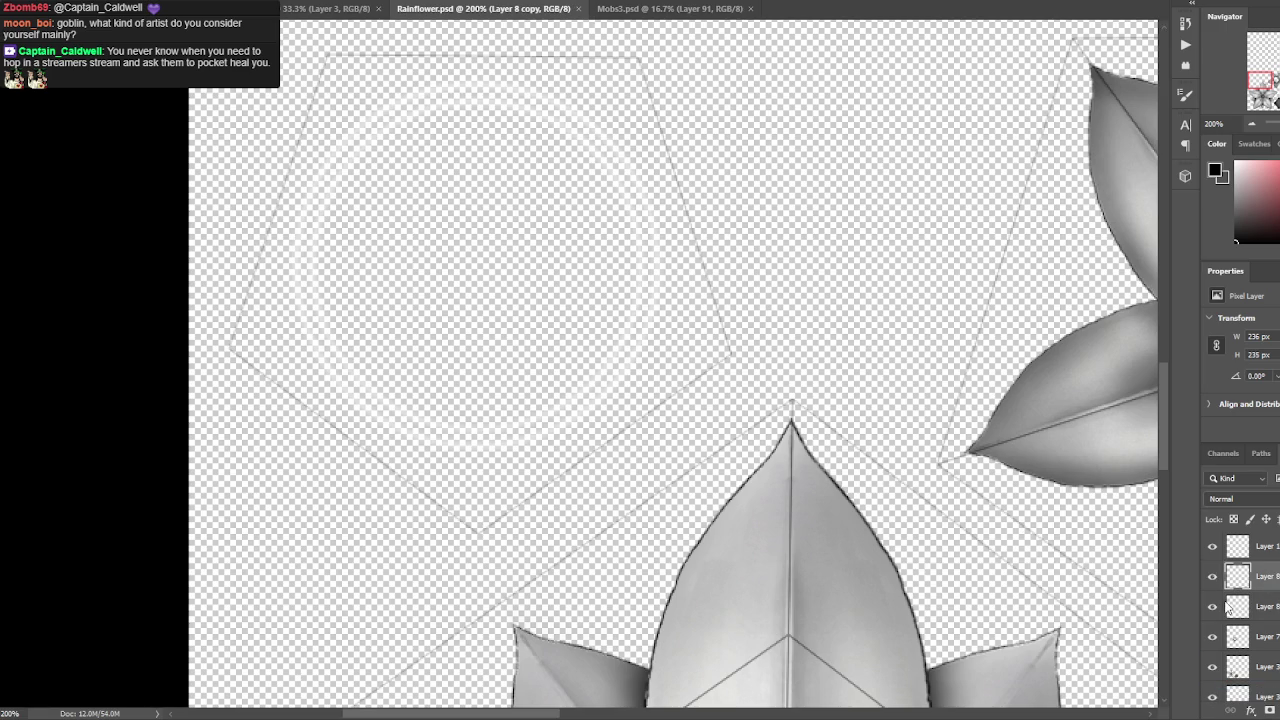
Shrink the ring sketch evenly around its centre and save the document.
click(1213, 606)
click(1213, 606)
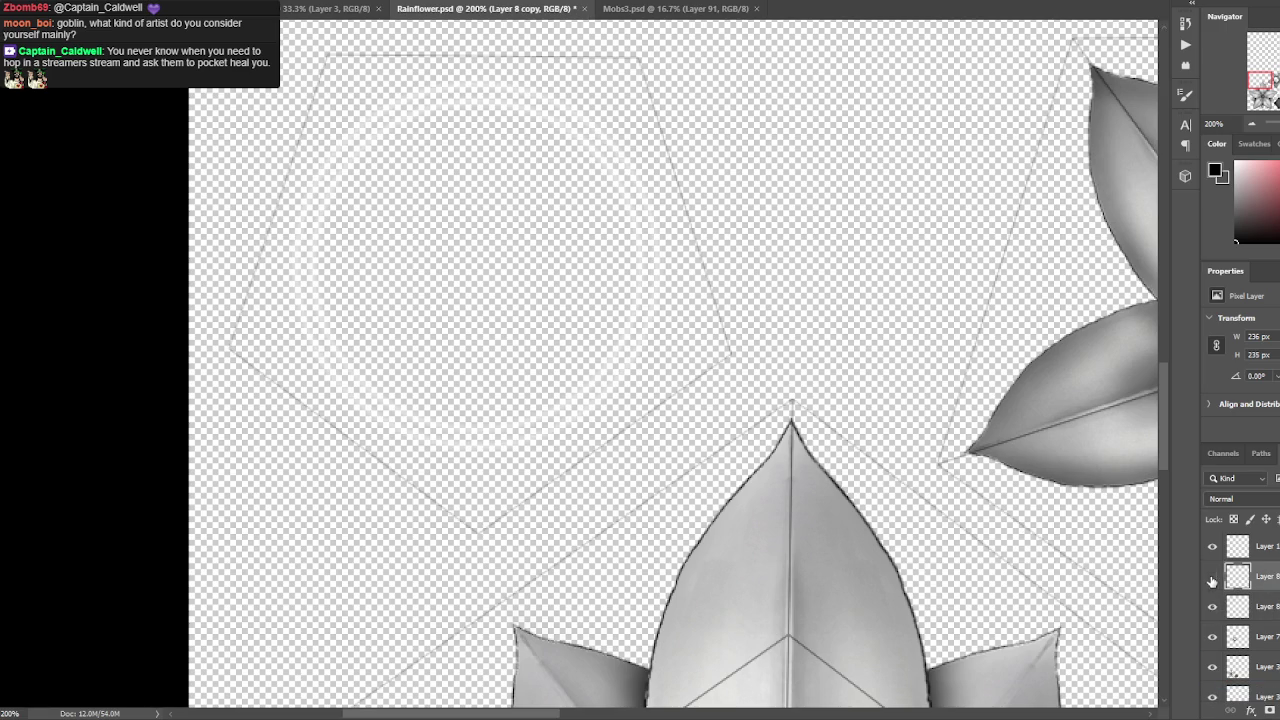
key(ctrl+t)
drag(643, 99, 608, 120)
key(Return)
key(ctrl+s)
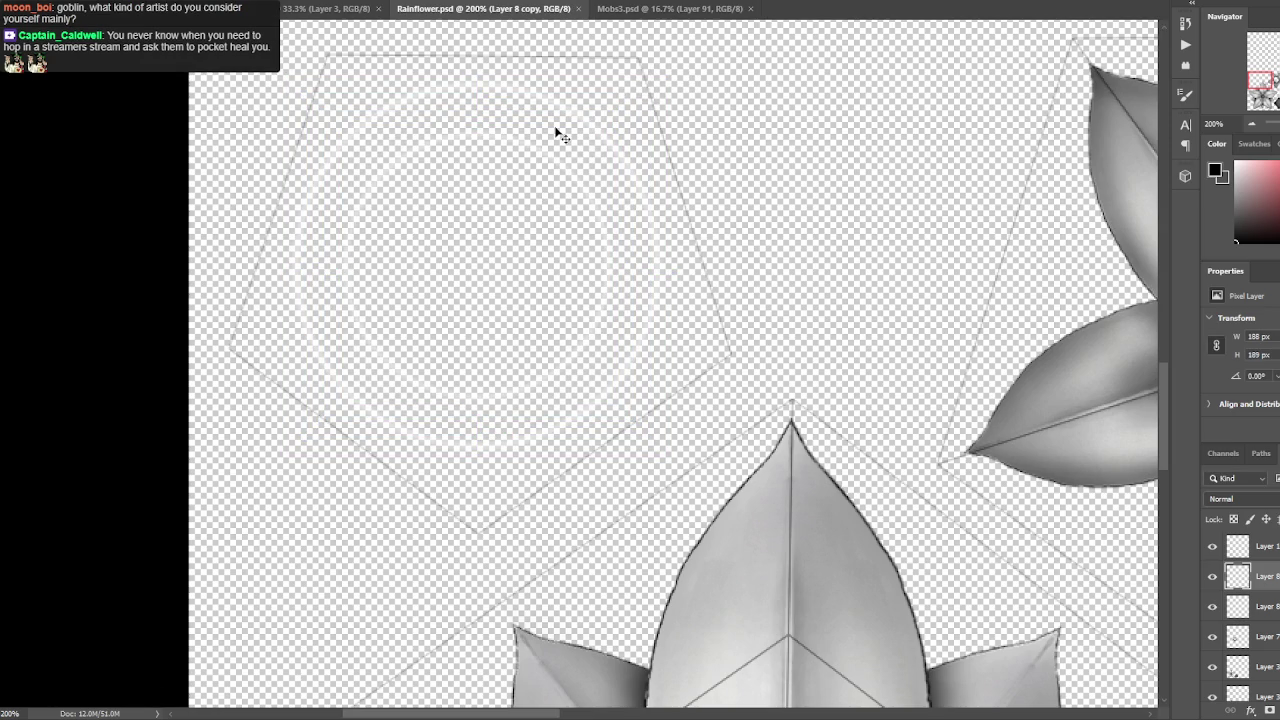
Duplicate the ring layer and scale the copy down to about 106 px wide.
drag(1240, 650, 1240, 705)
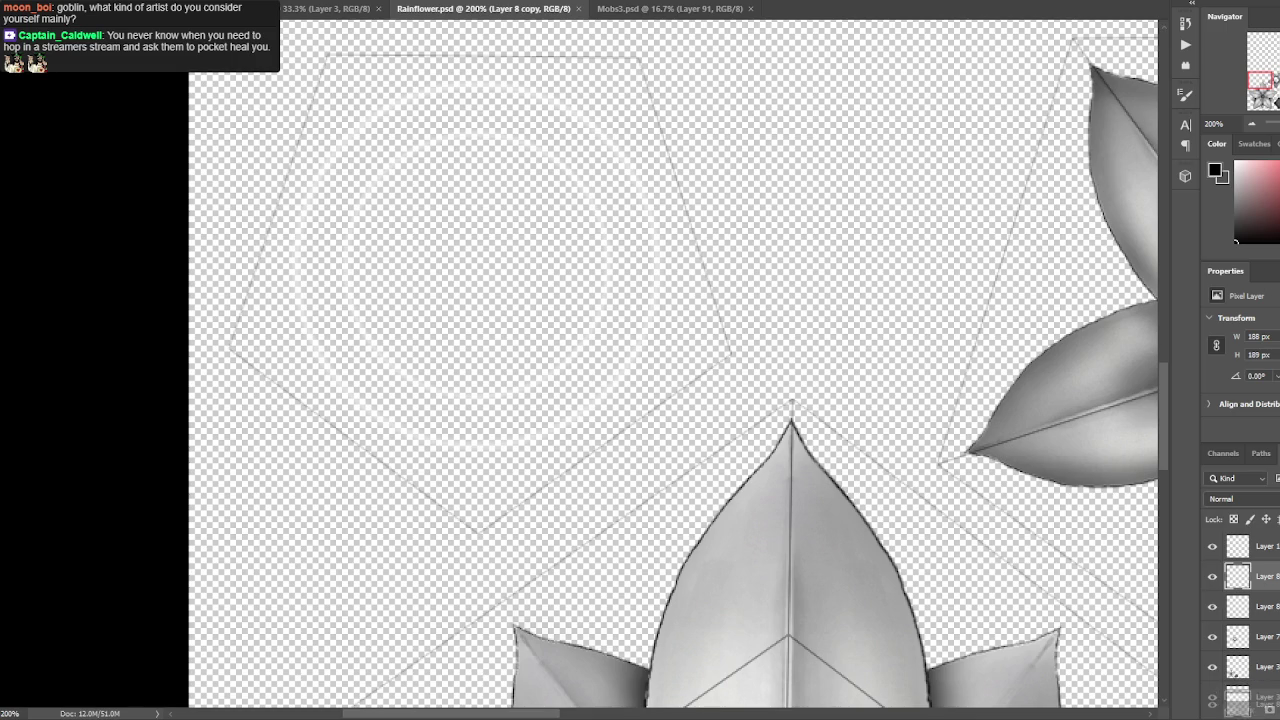
key(ctrl+t)
drag(608, 123, 555, 183)
key(Return)
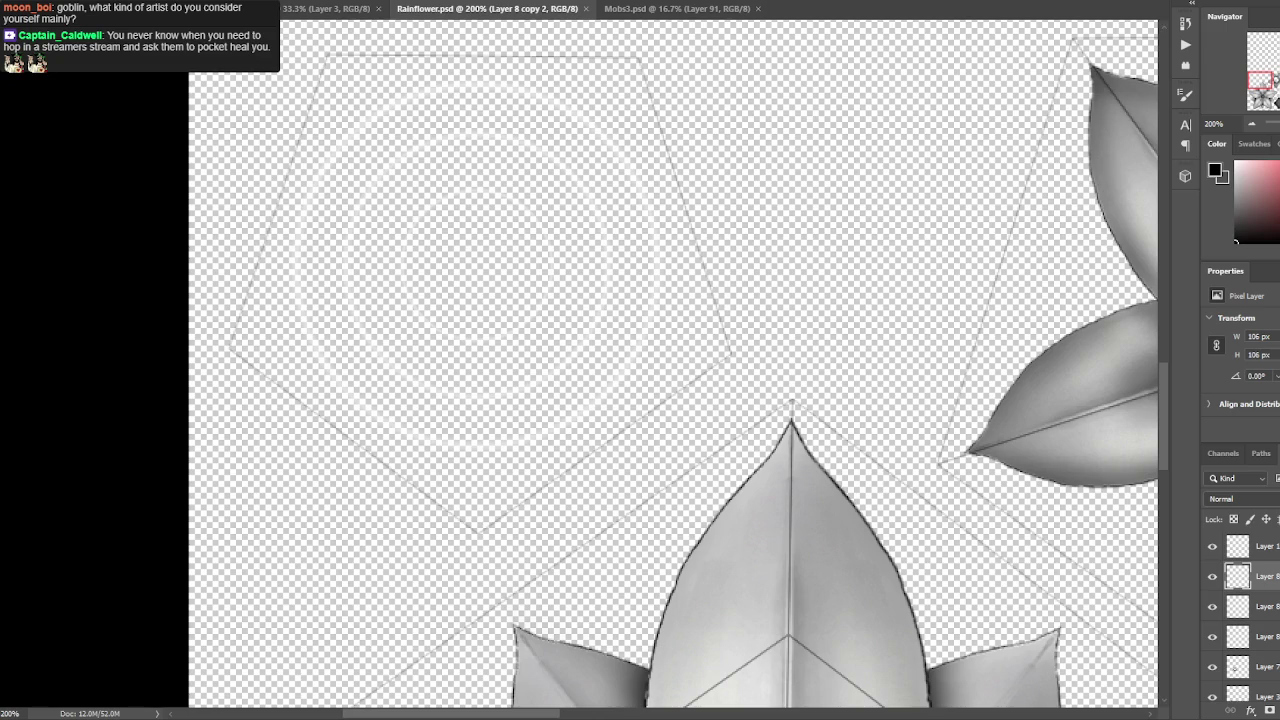
shift+click(1265, 636)
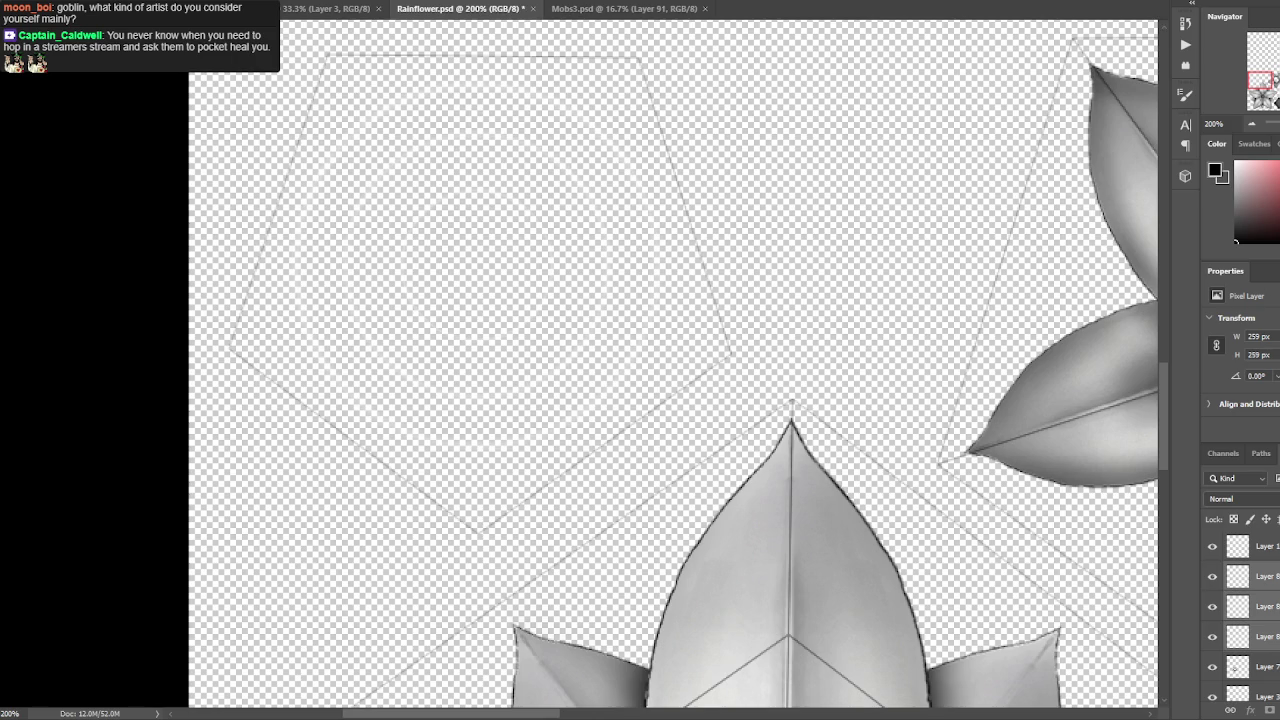
Hide the sketch lines over the large flower and inspect its petals at 200%.
key(ctrl+minus)
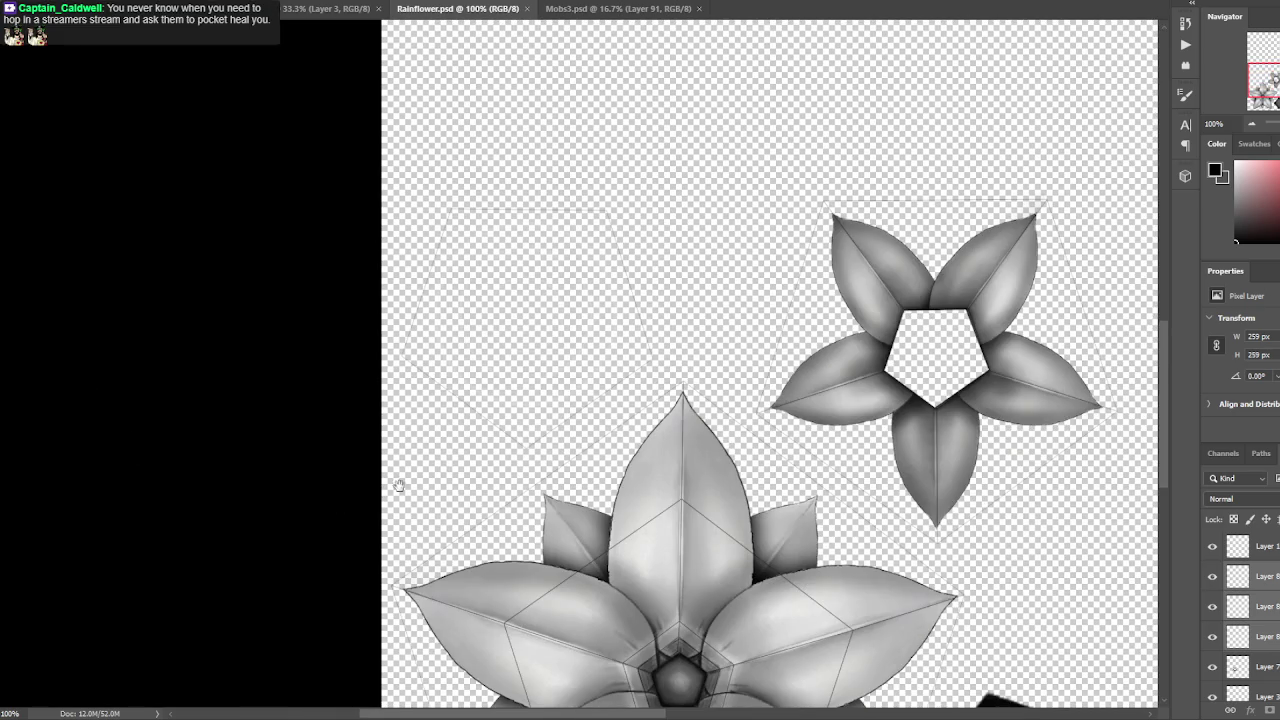
drag(373, 497, 190, 349)
click(1214, 550)
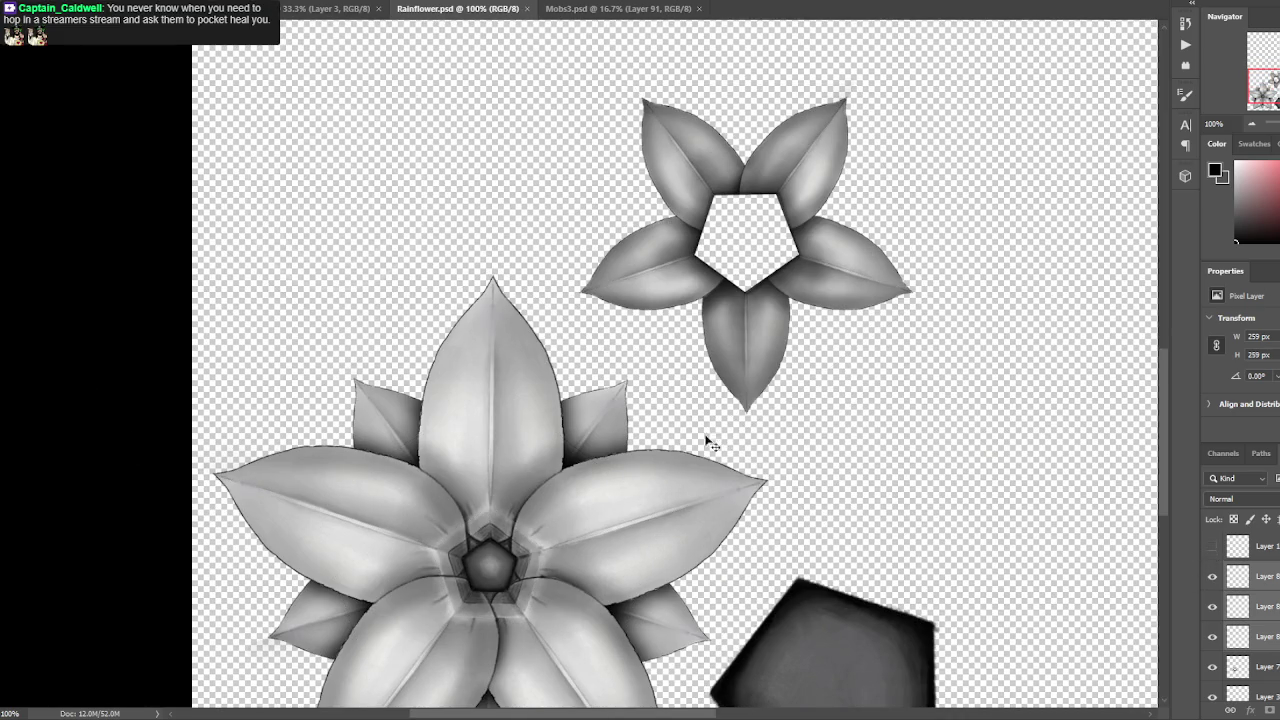
key(ctrl+plus)
key(ctrl+plus)
scroll(549, 373, down, 2)
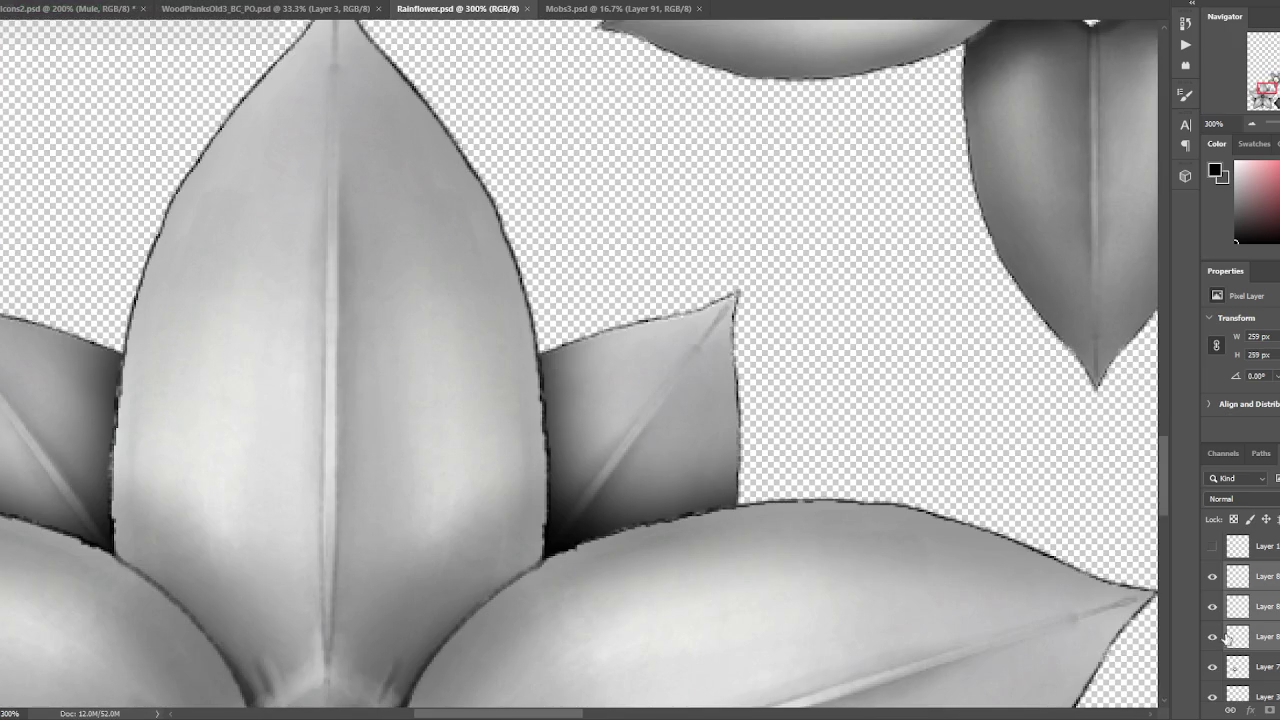
scroll(1213, 640, down, 2)
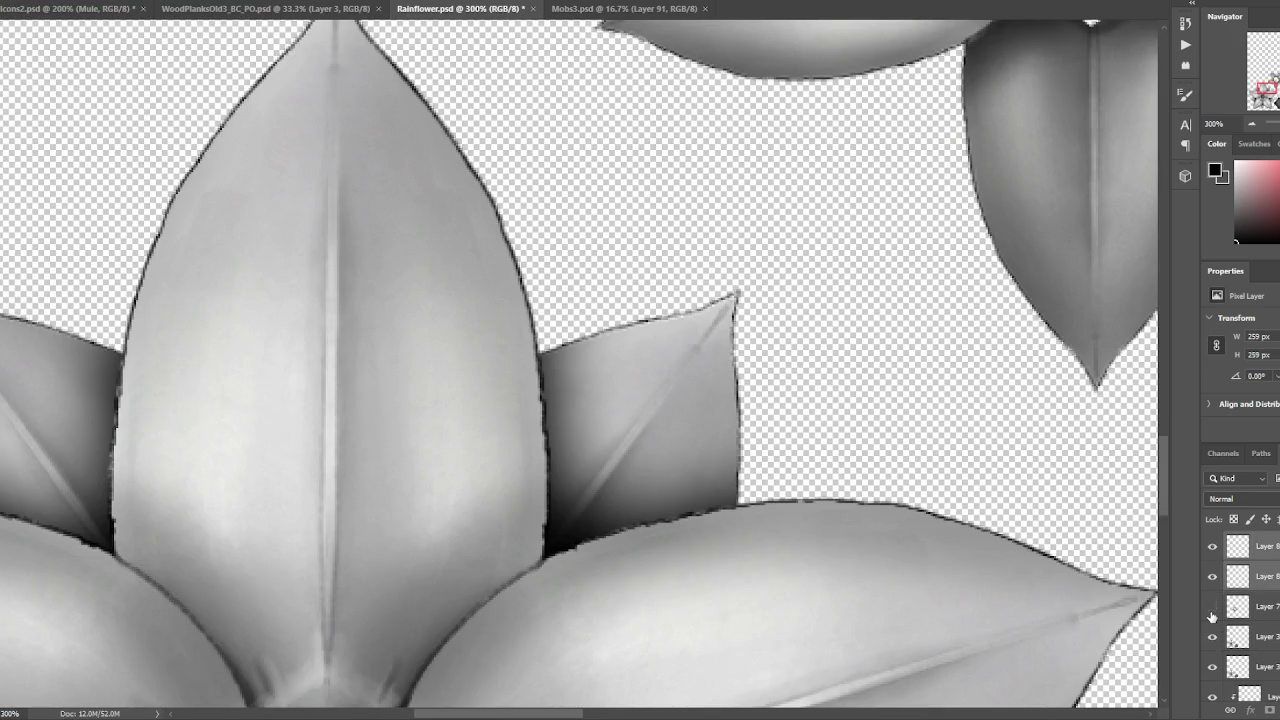
key(ctrl+minus)
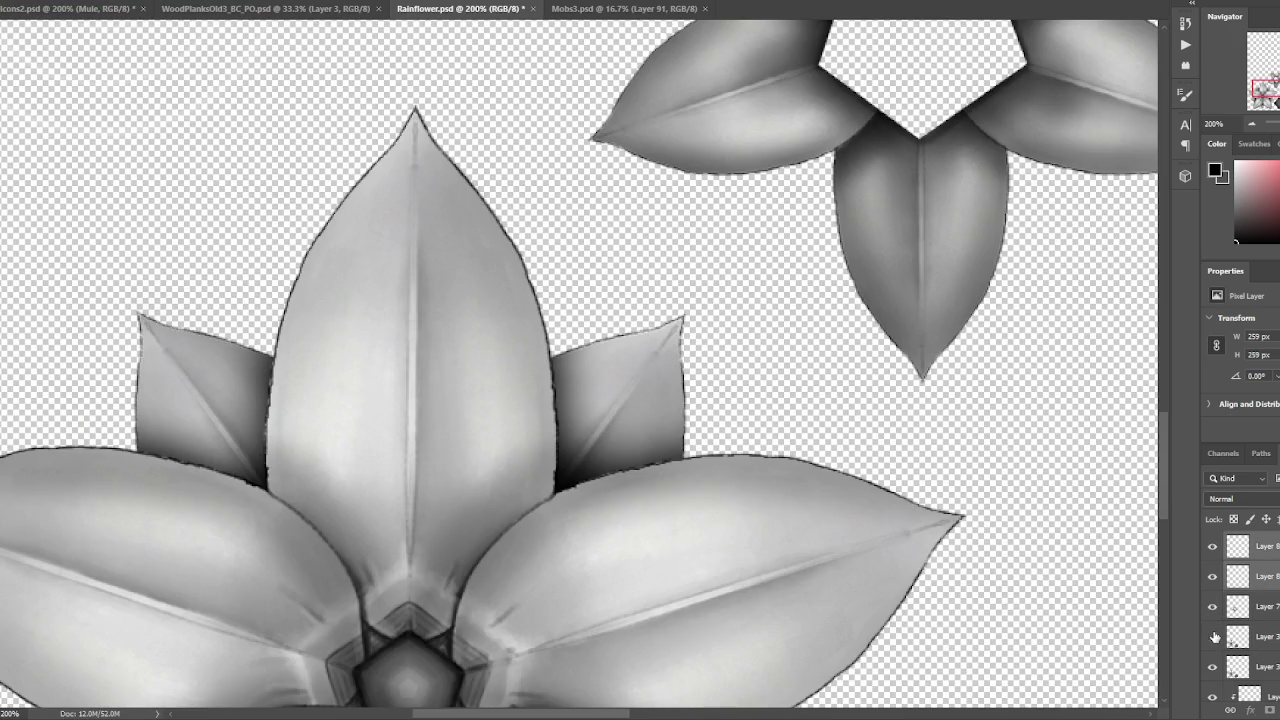
Toggle Layer 3 and the flower layers to compare shading, hide a Layer 8 ring layer, and save.
click(1213, 637)
key(ctrl+minus)
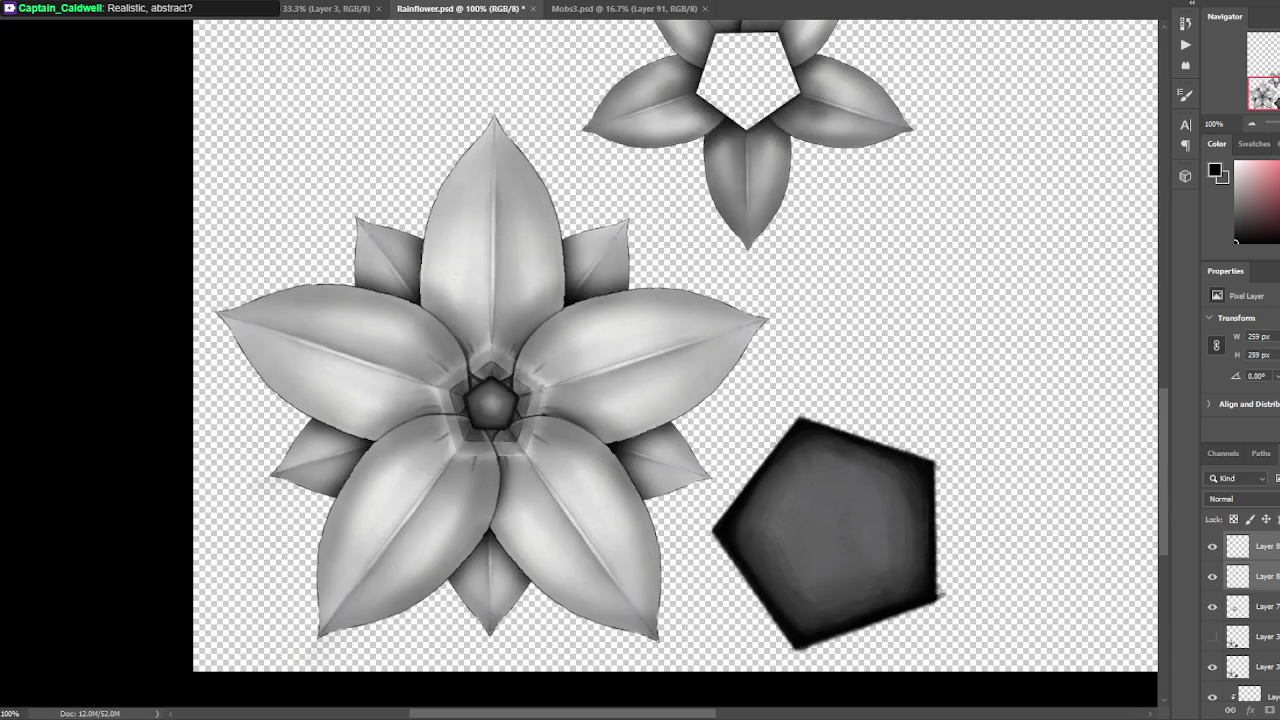
click(1210, 607)
click(1210, 607)
click(1213, 637)
click(1212, 607)
click(1212, 607)
click(1213, 637)
click(1213, 637)
click(1213, 637)
click(1213, 637)
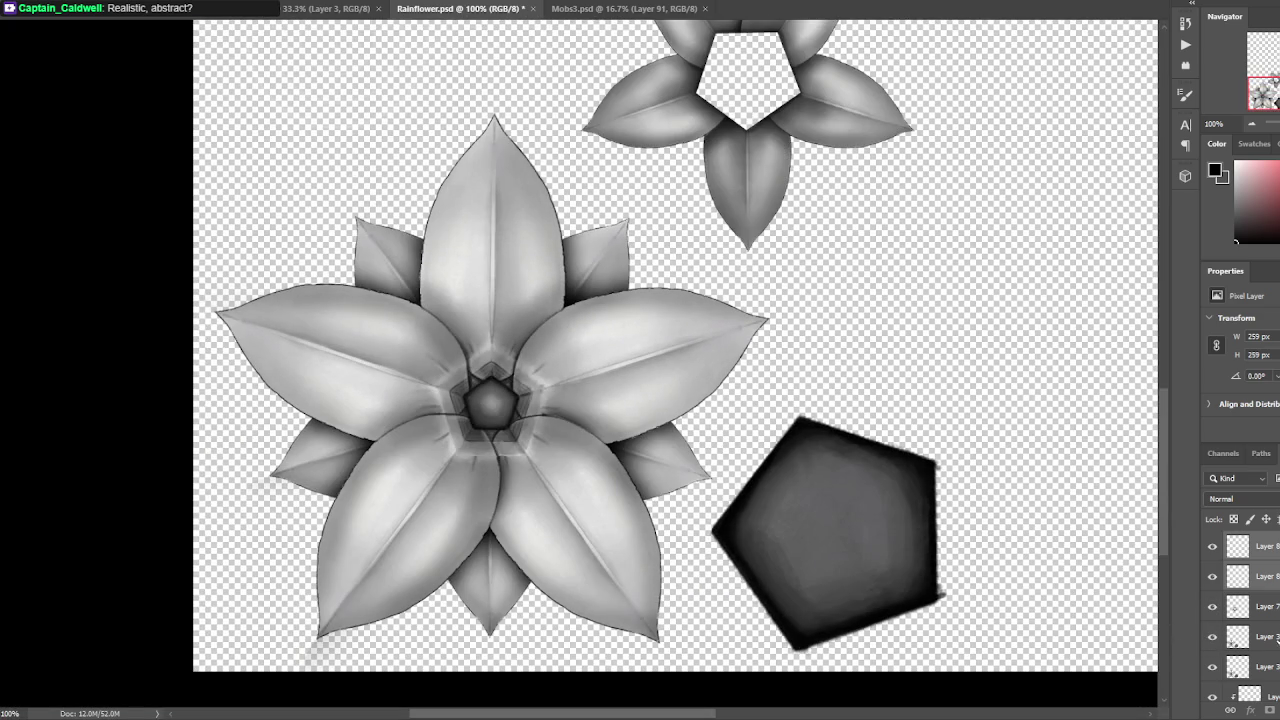
click(1213, 637)
scroll(1213, 640, up, 1)
click(1212, 607)
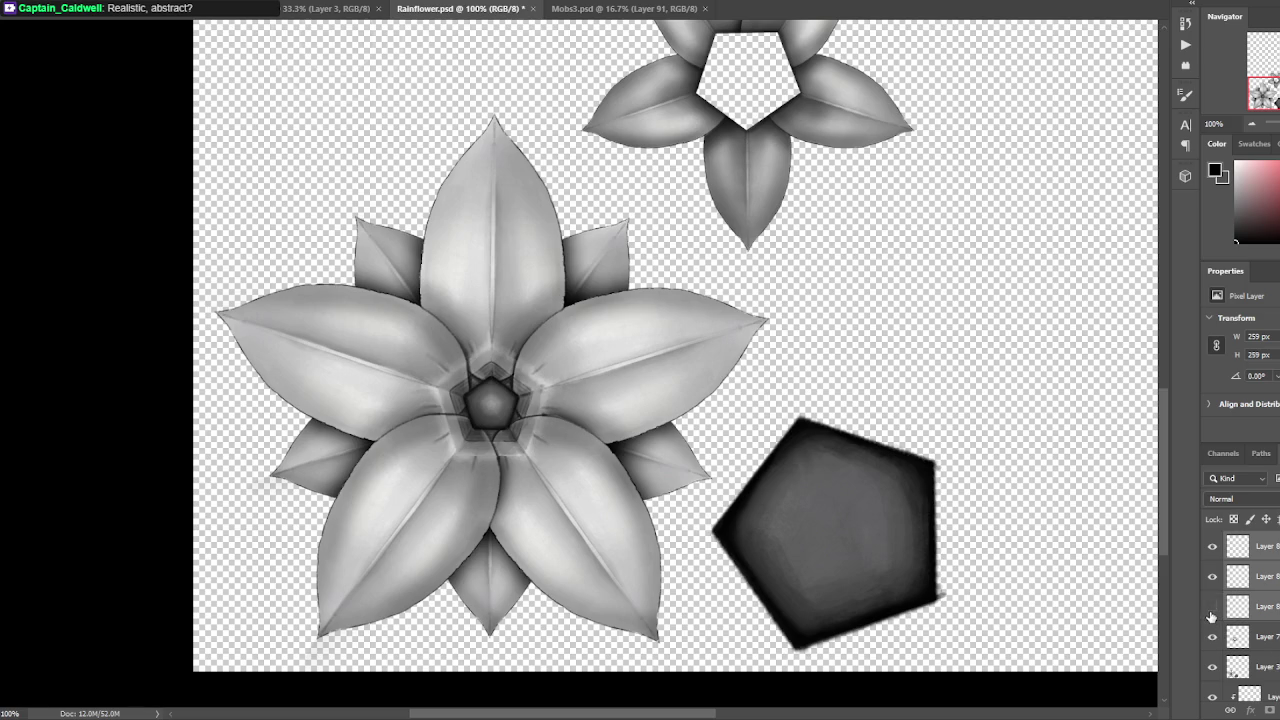
key(ctrl+s)
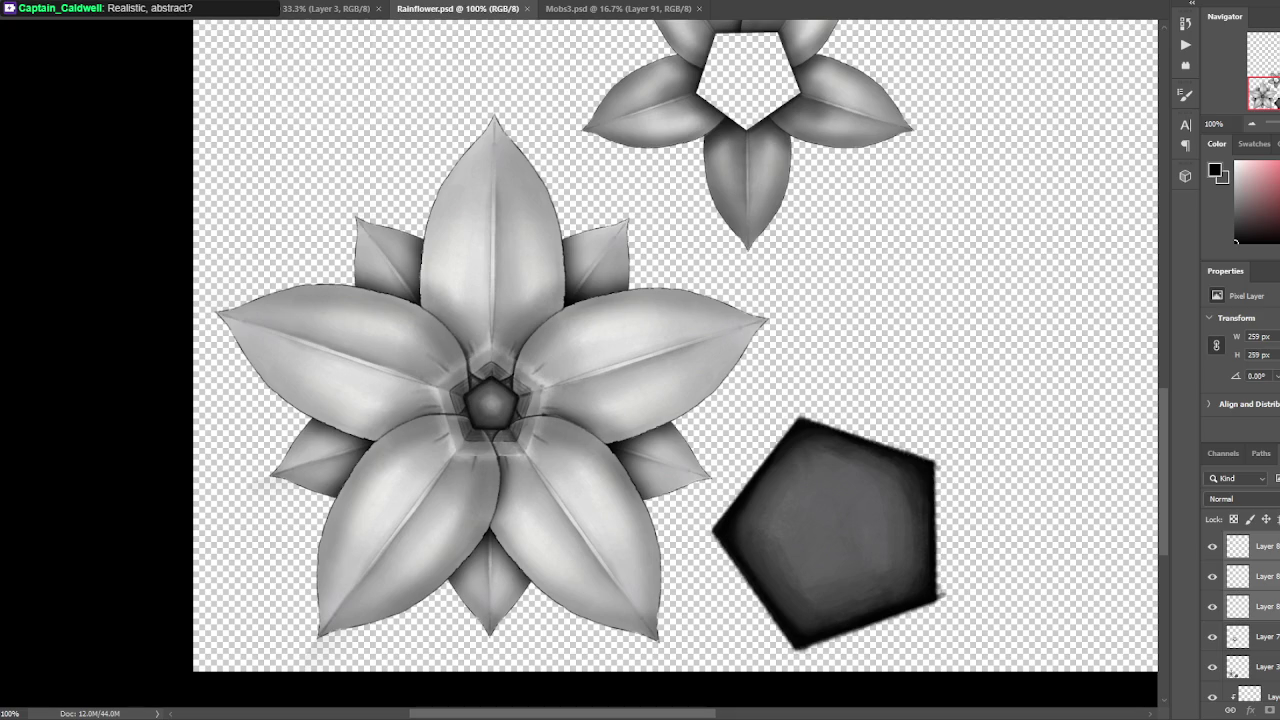
Zoom in on the flower centre and add a new empty layer on top.
scroll(751, 446, down, 2)
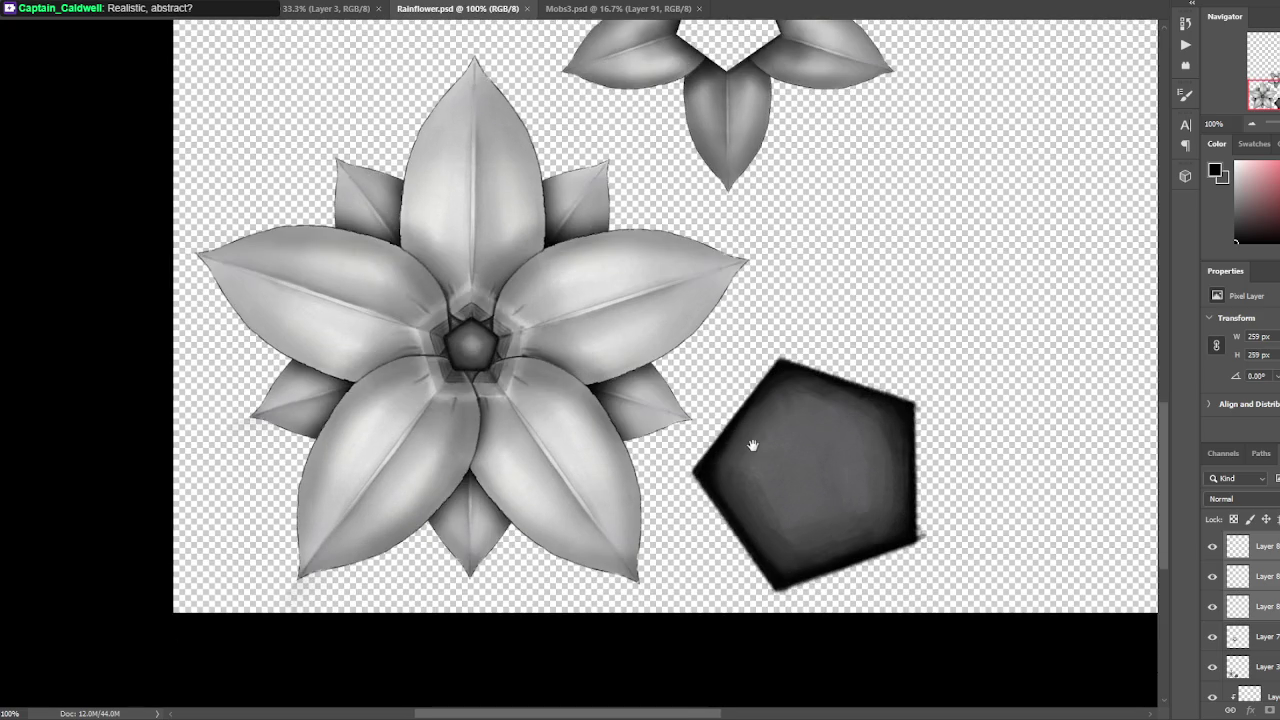
key(ctrl+plus)
key(ctrl+plus)
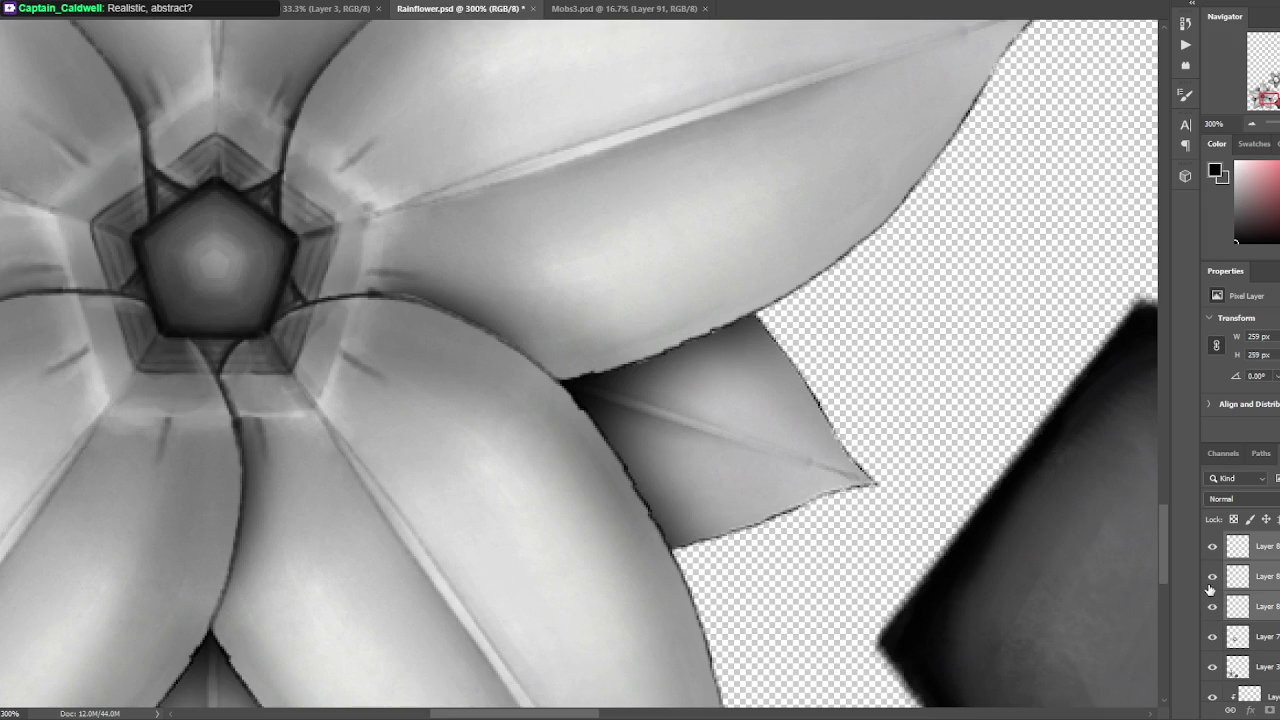
key(ctrl+shift+alt+n)
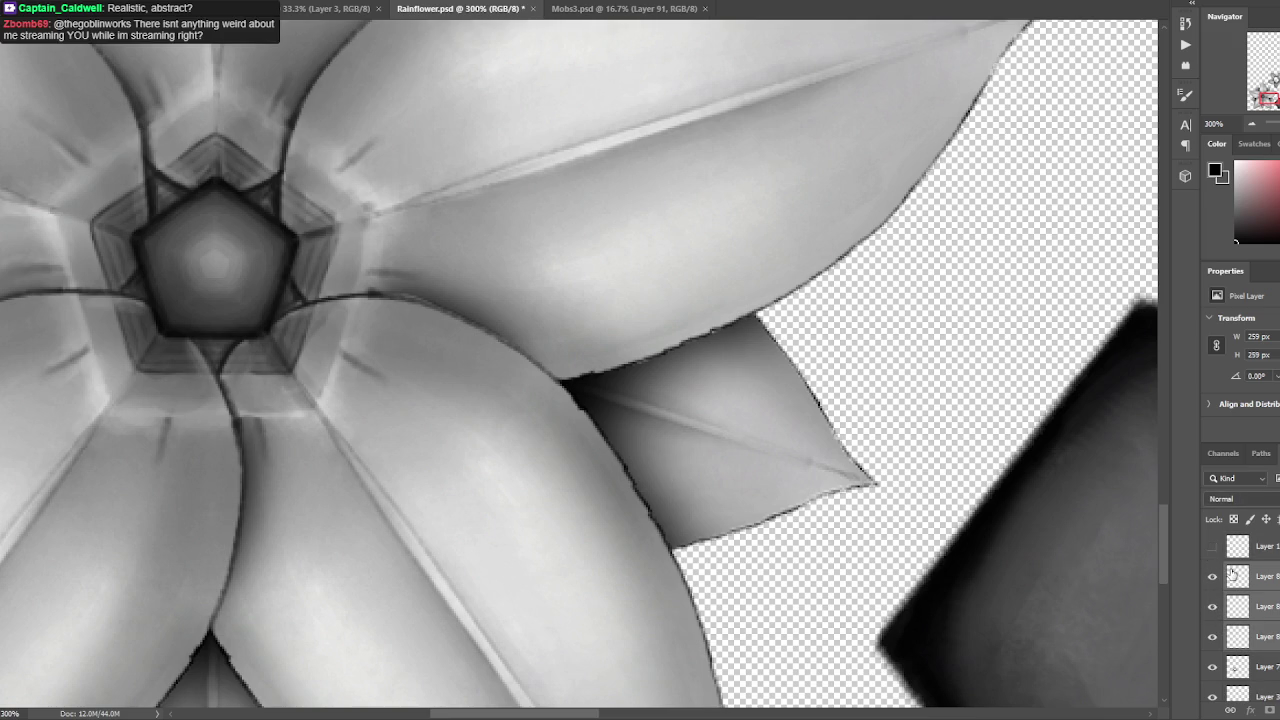
Duplicate Layer 3 onto a new Layer 3 copy.
scroll(1220, 588, down, 2)
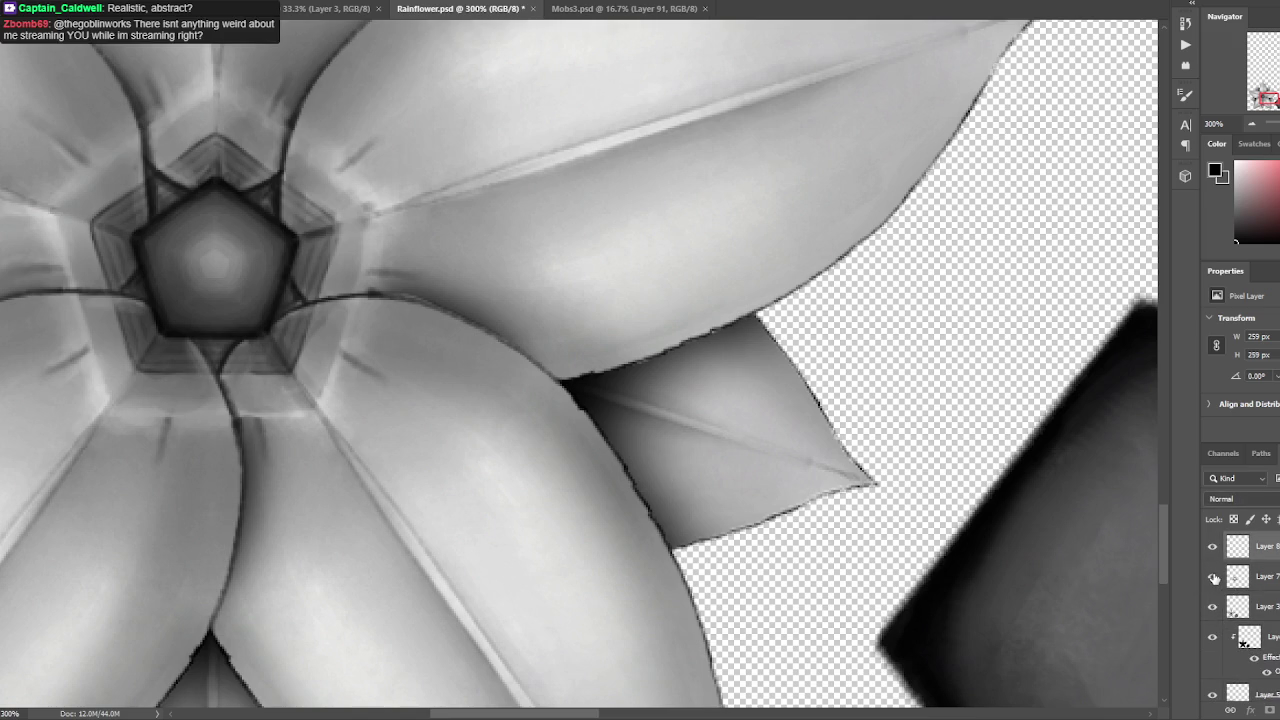
click(1211, 608)
click(1211, 608)
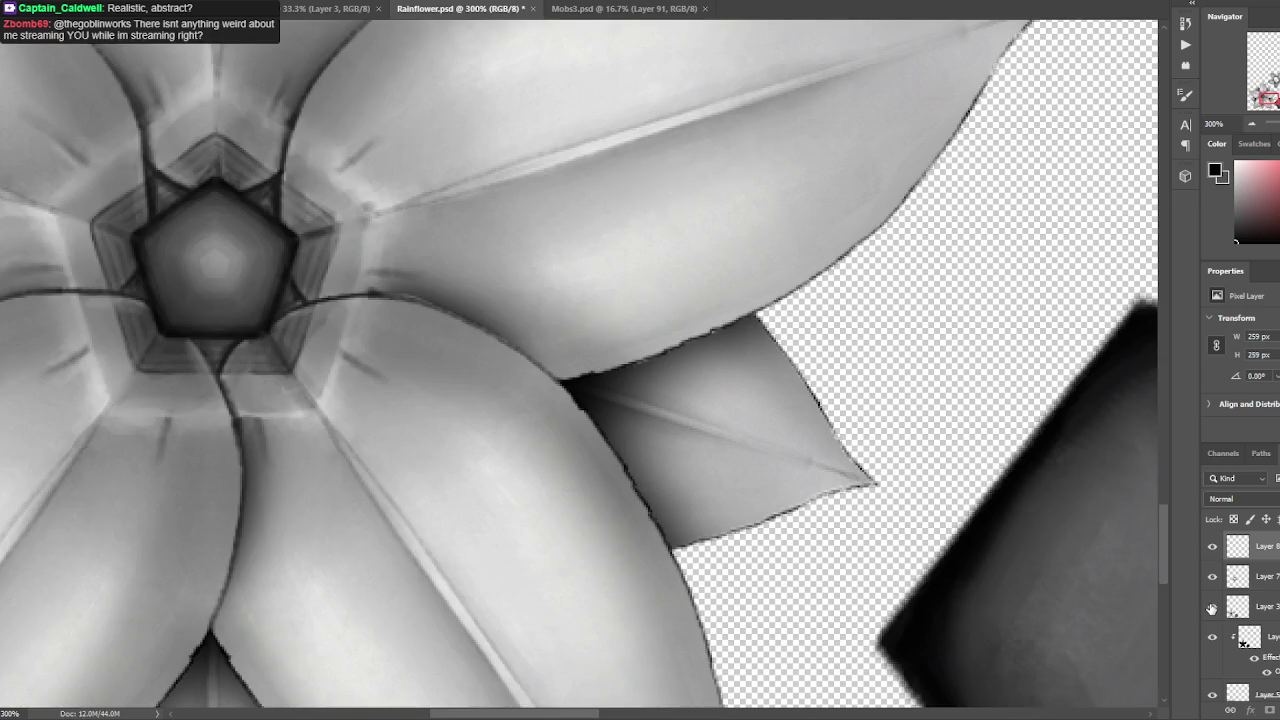
click(1268, 606)
scroll(1250, 600, down, 1)
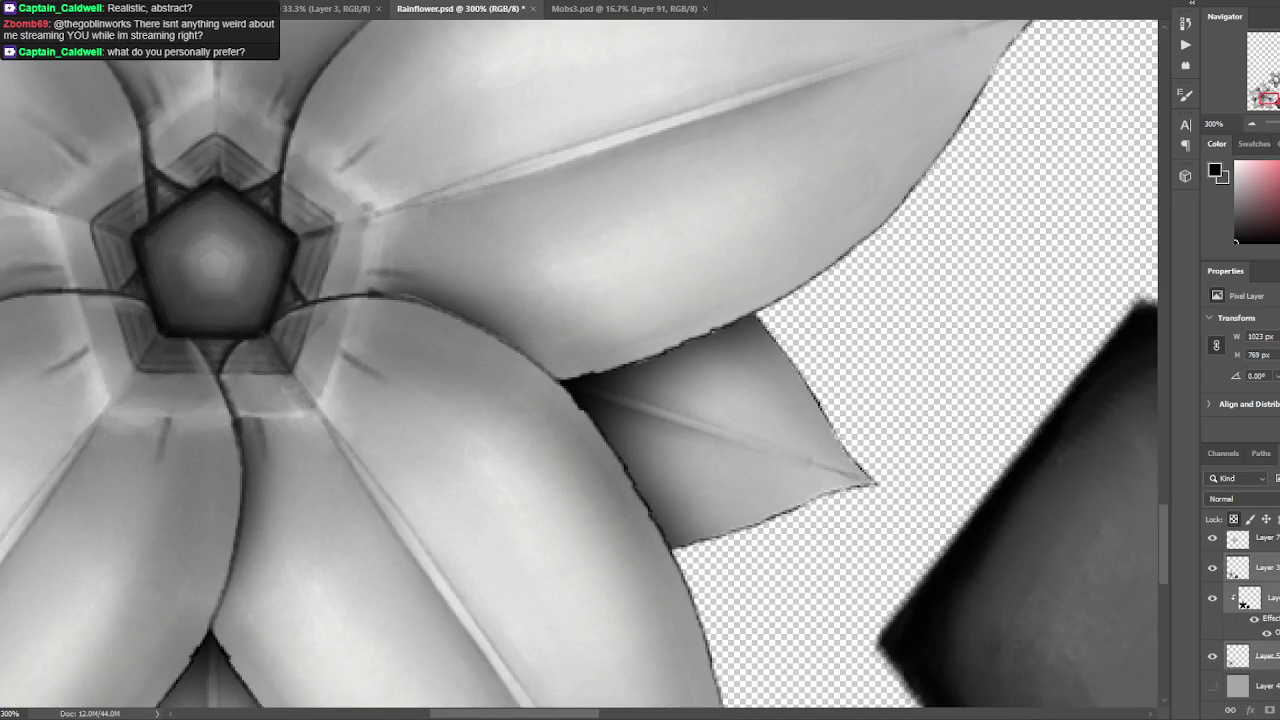
click(1250, 567)
scroll(1215, 595, up, 2)
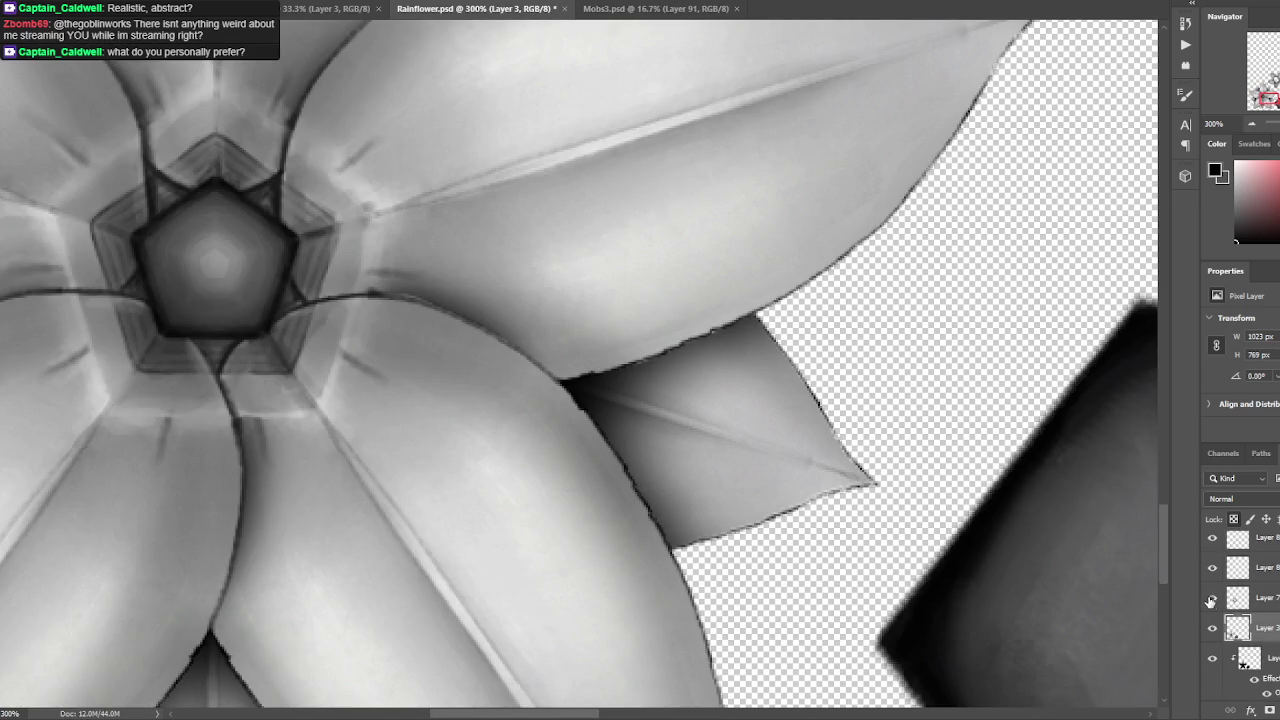
drag(1237, 627, 1270, 710)
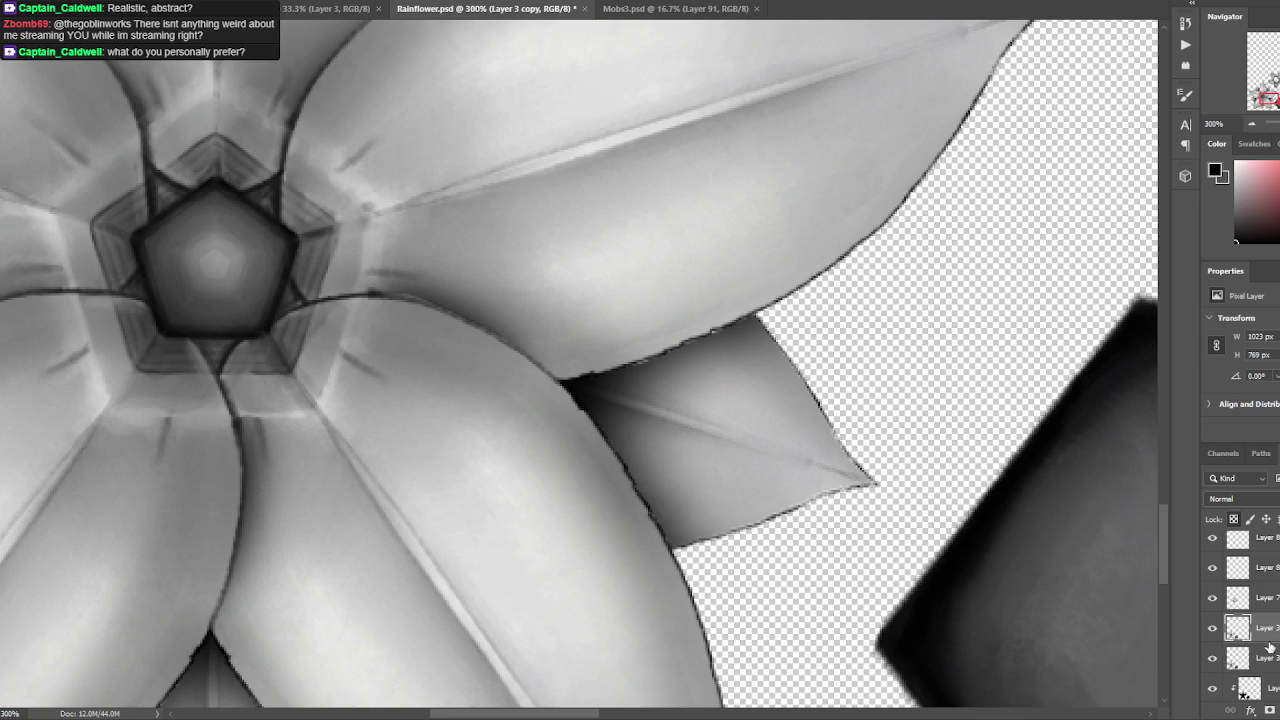
Merge Layer 3's effects into its pixels and hide the Layer 3 copy as a backup.
scroll(1255, 640, down, 3)
click(1262, 567)
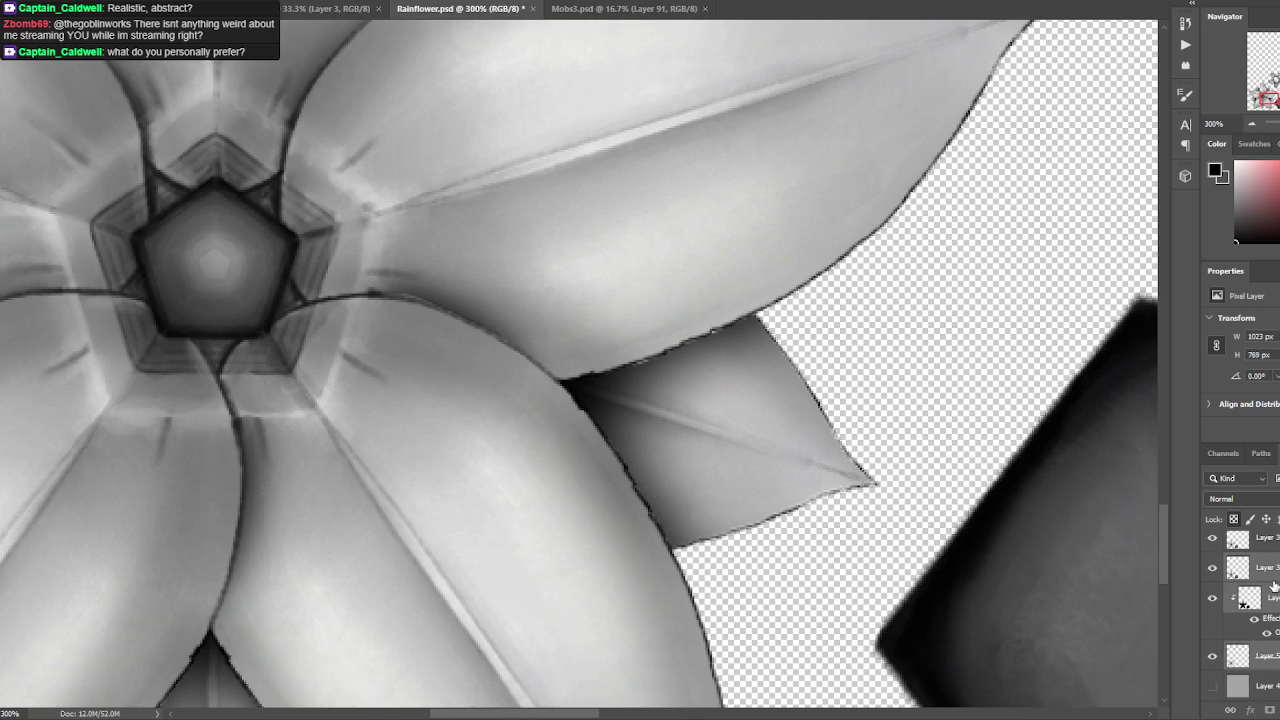
right_click(1267, 577)
click(1215, 388)
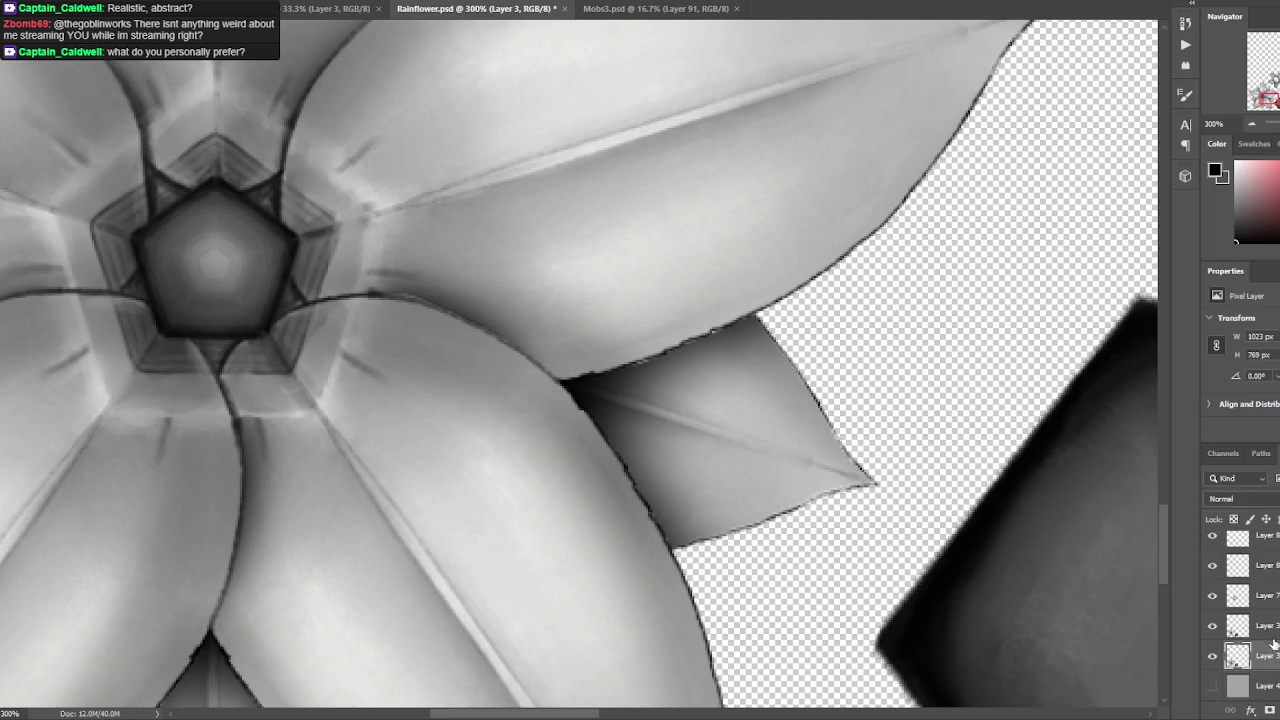
click(1225, 652)
click(1212, 655)
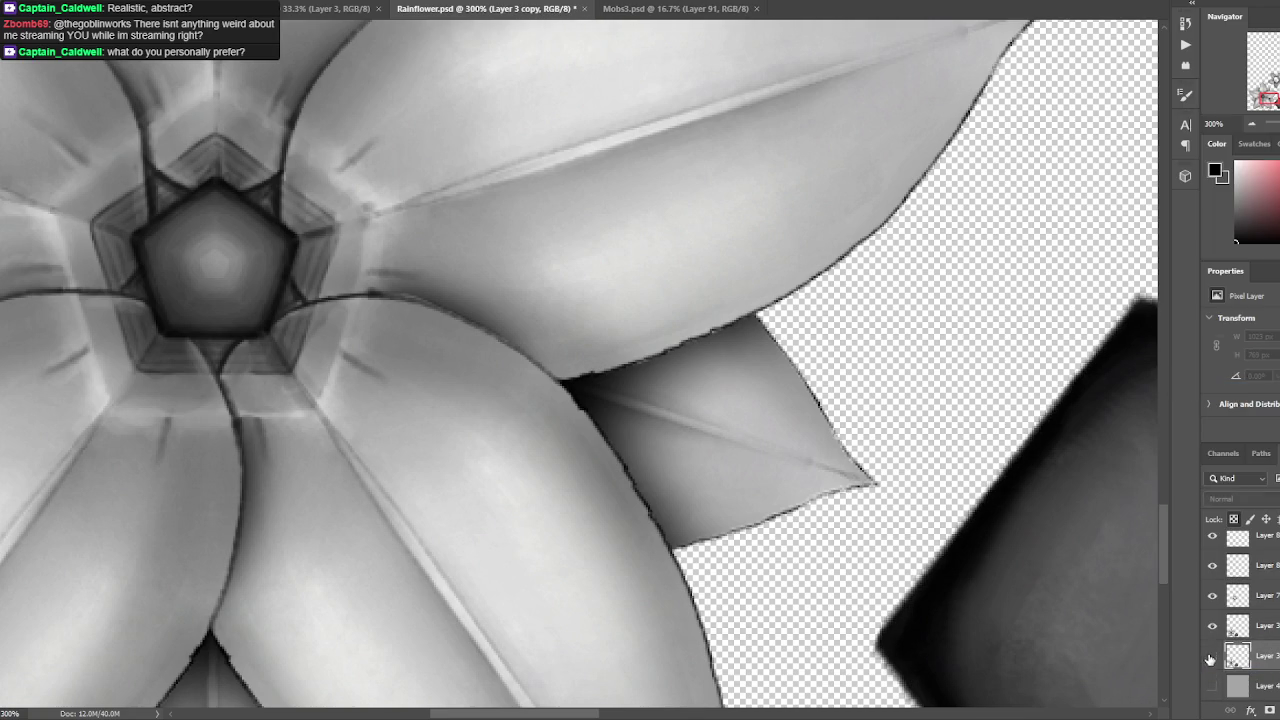
click(1212, 625)
click(1212, 625)
click(1226, 627)
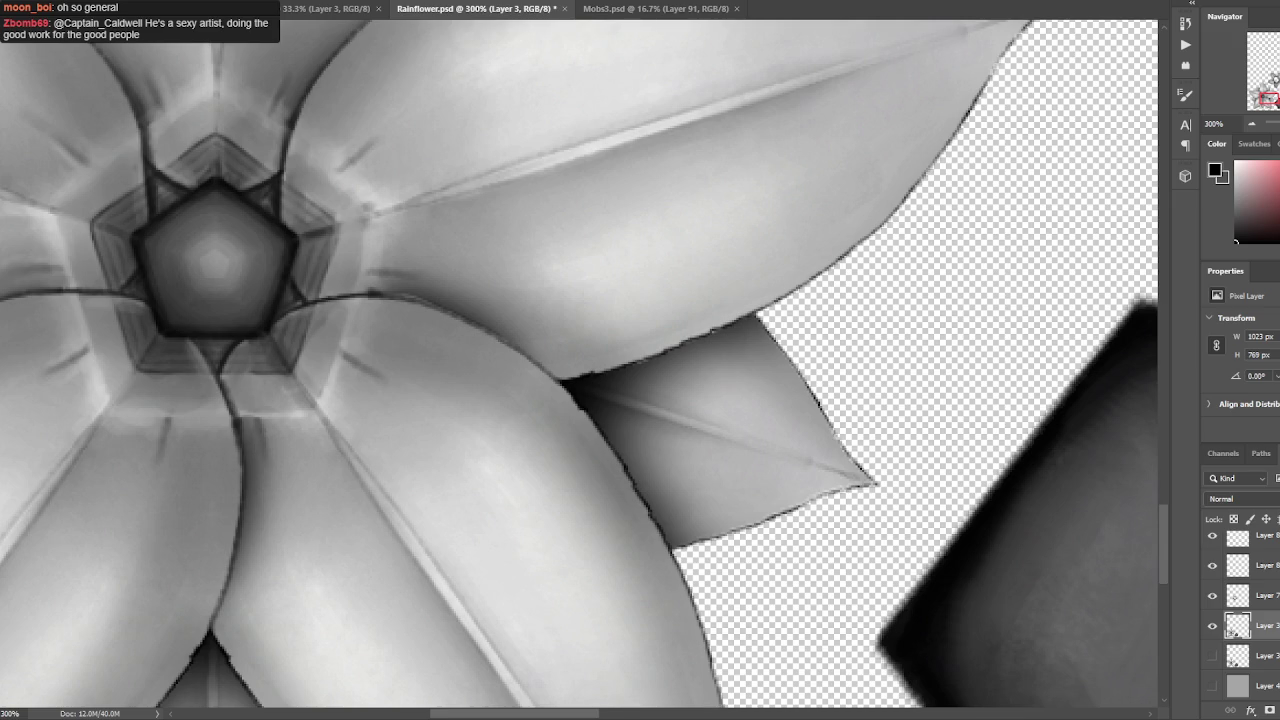
Switch to a small irregular textured brush and sample a grey near the pentagon centre.
mouse_move(534, 263)
mouse_down()
mouse_move(602, 293)
mouse_move(628, 337)
mouse_up()
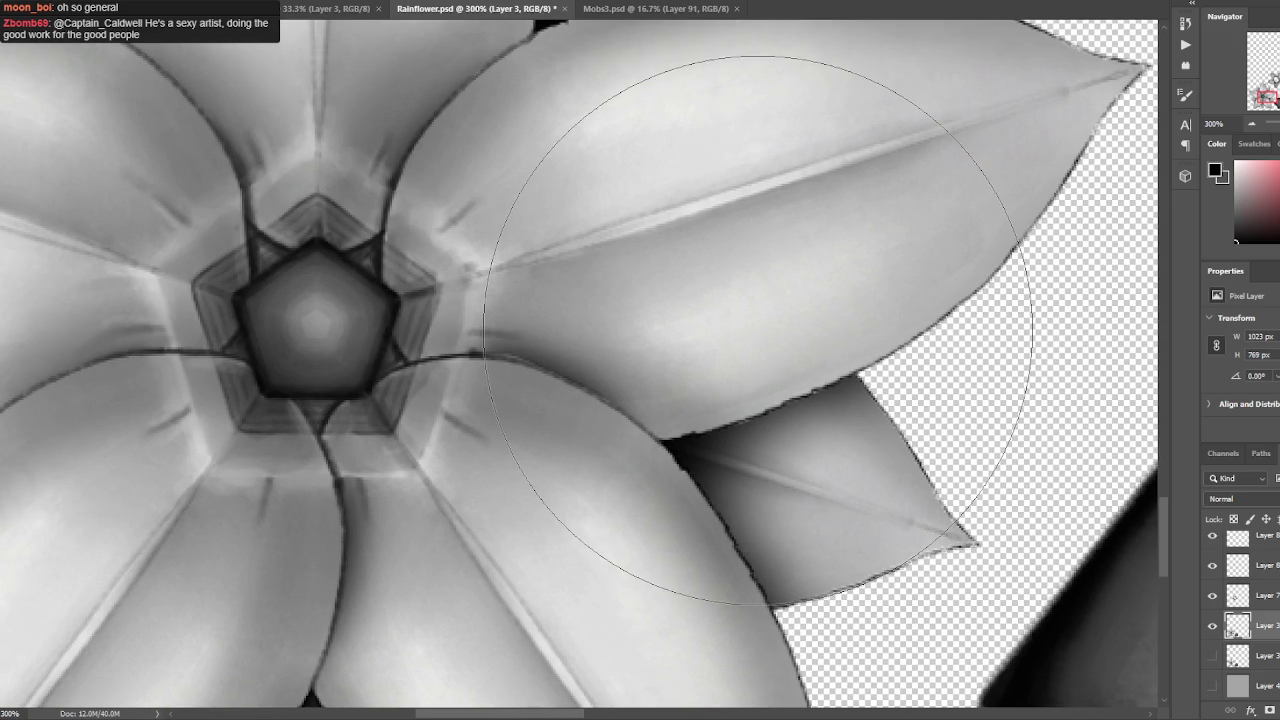
alt+click(390, 295)
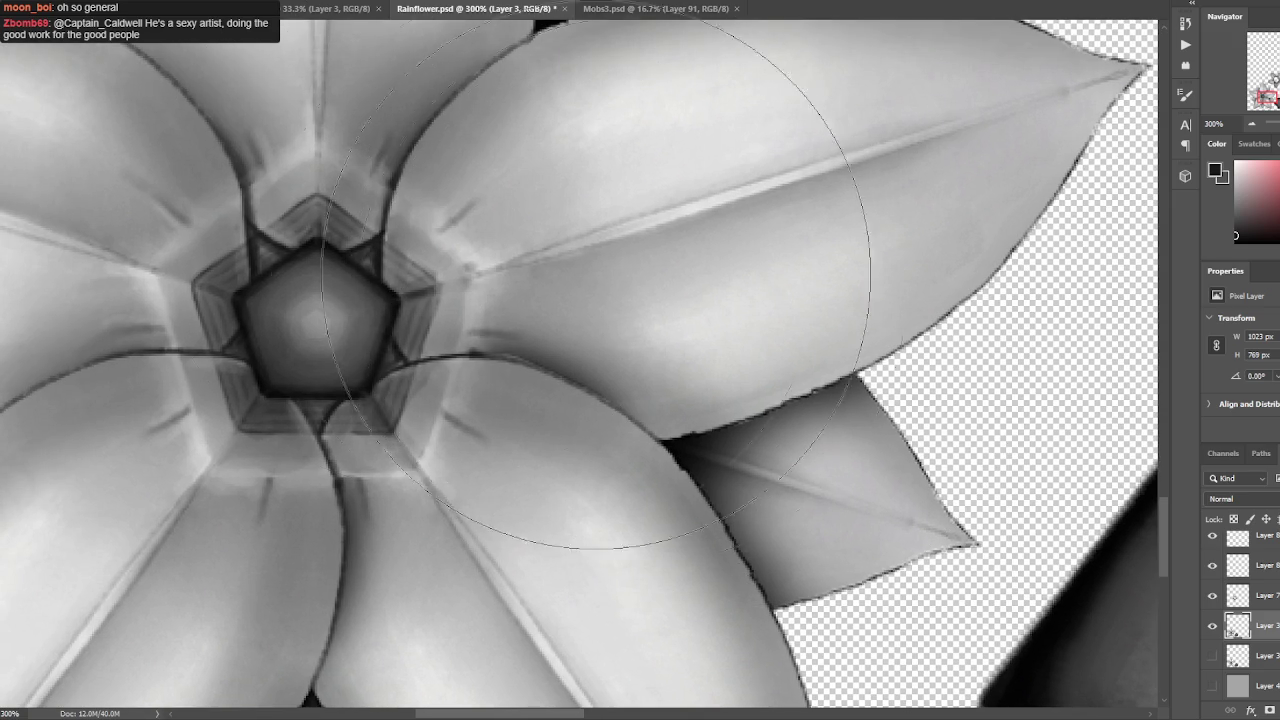
right_click(390, 295)
click(340, 200)
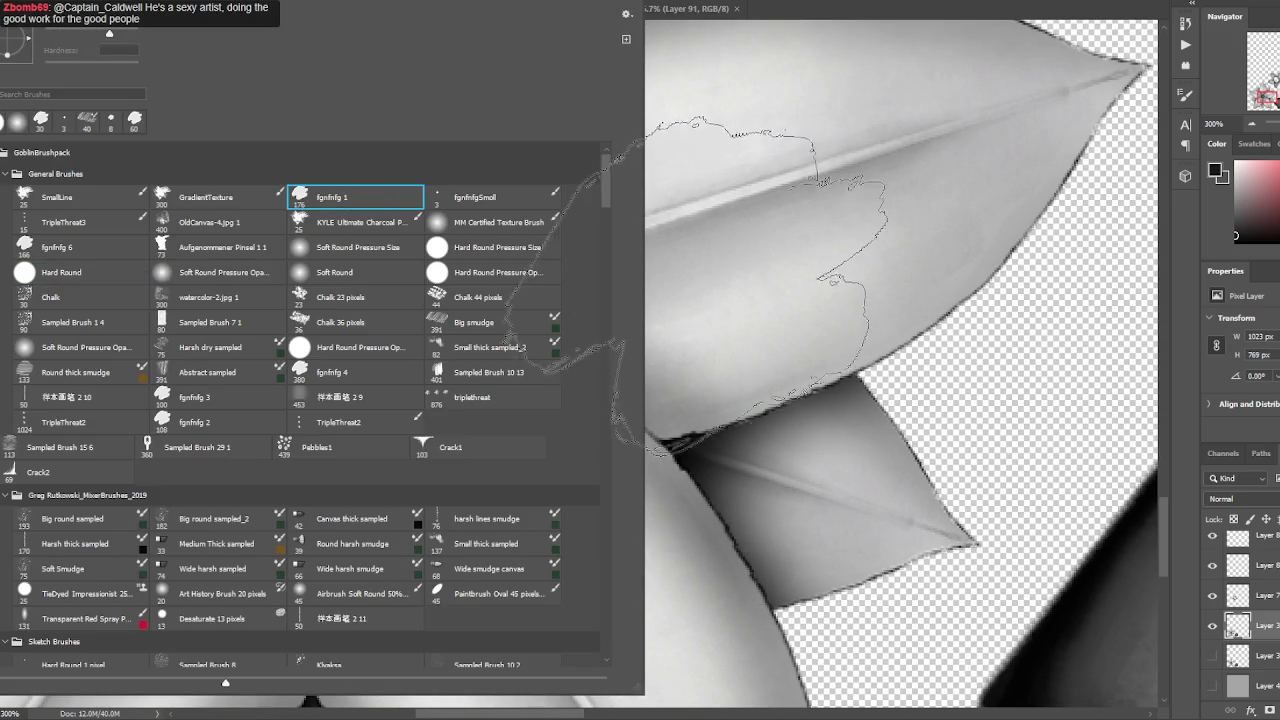
key([)
key([)
key([)
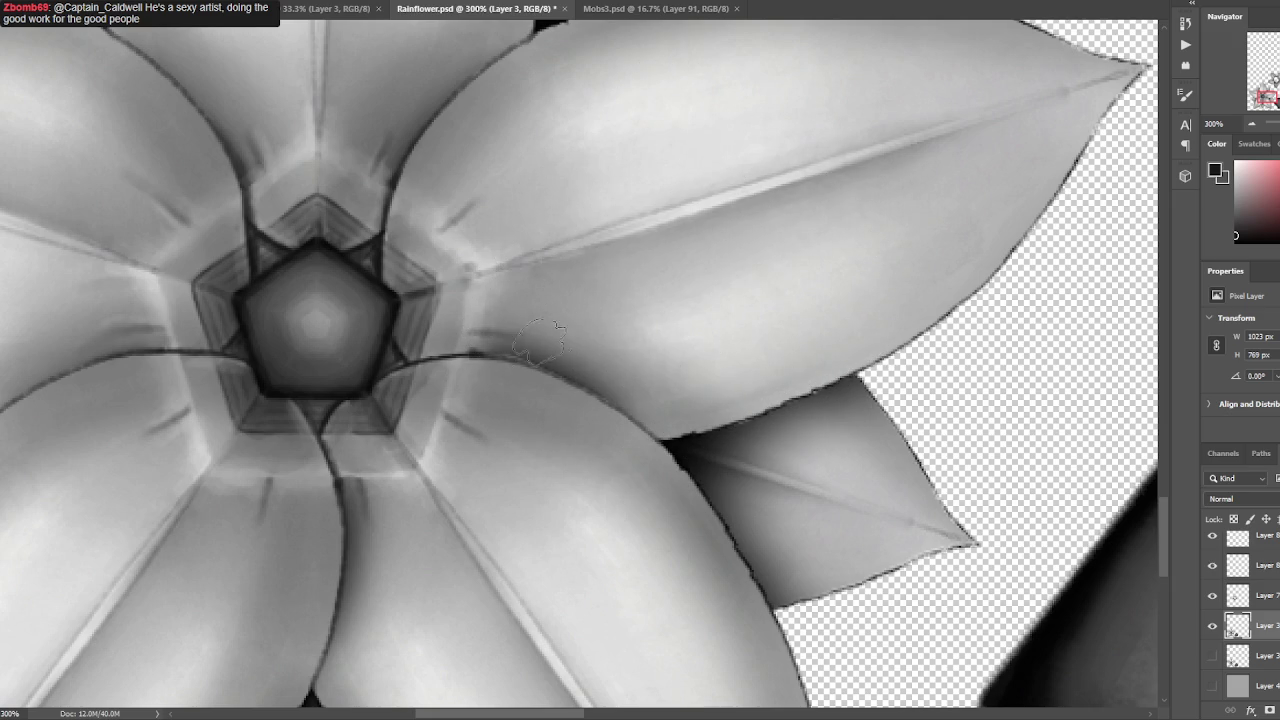
alt+click(392, 302)
Darken the lower right petal's edge and the petal line leading to the pentagon.
drag(438, 287, 406, 241)
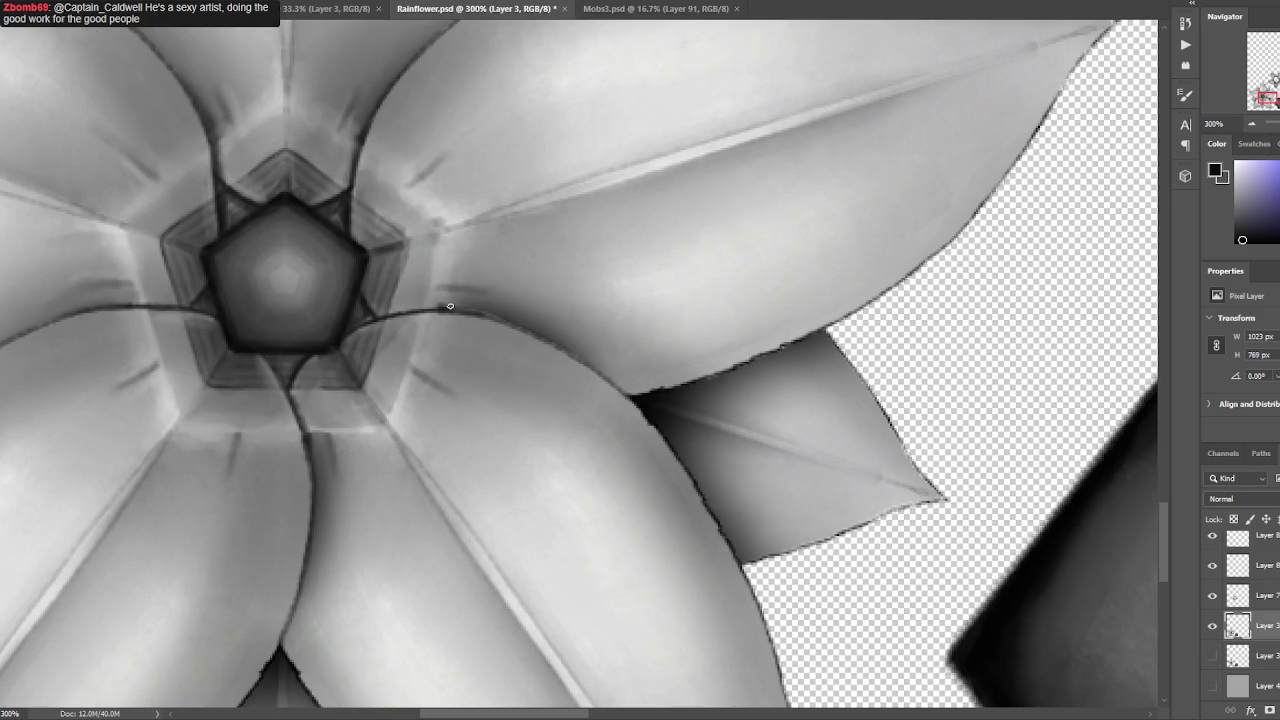
drag(512, 322, 629, 395)
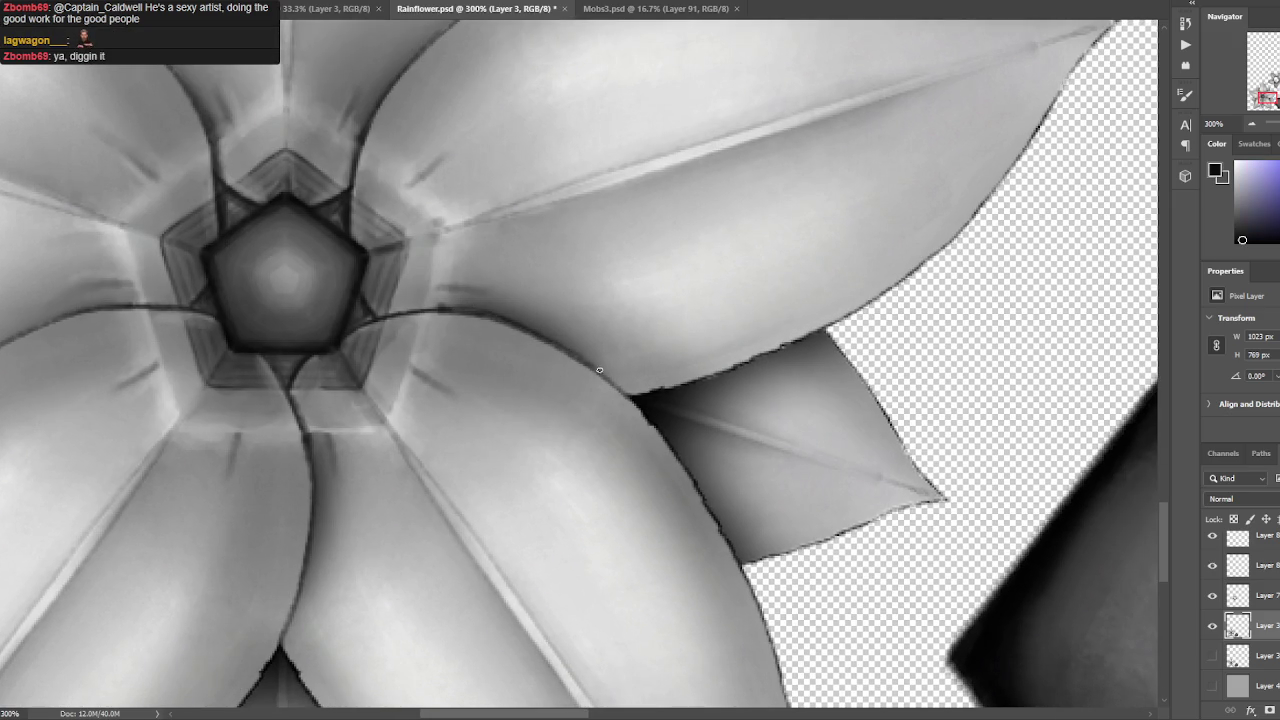
alt+click(557, 343)
alt+click(458, 309)
drag(438, 309, 366, 304)
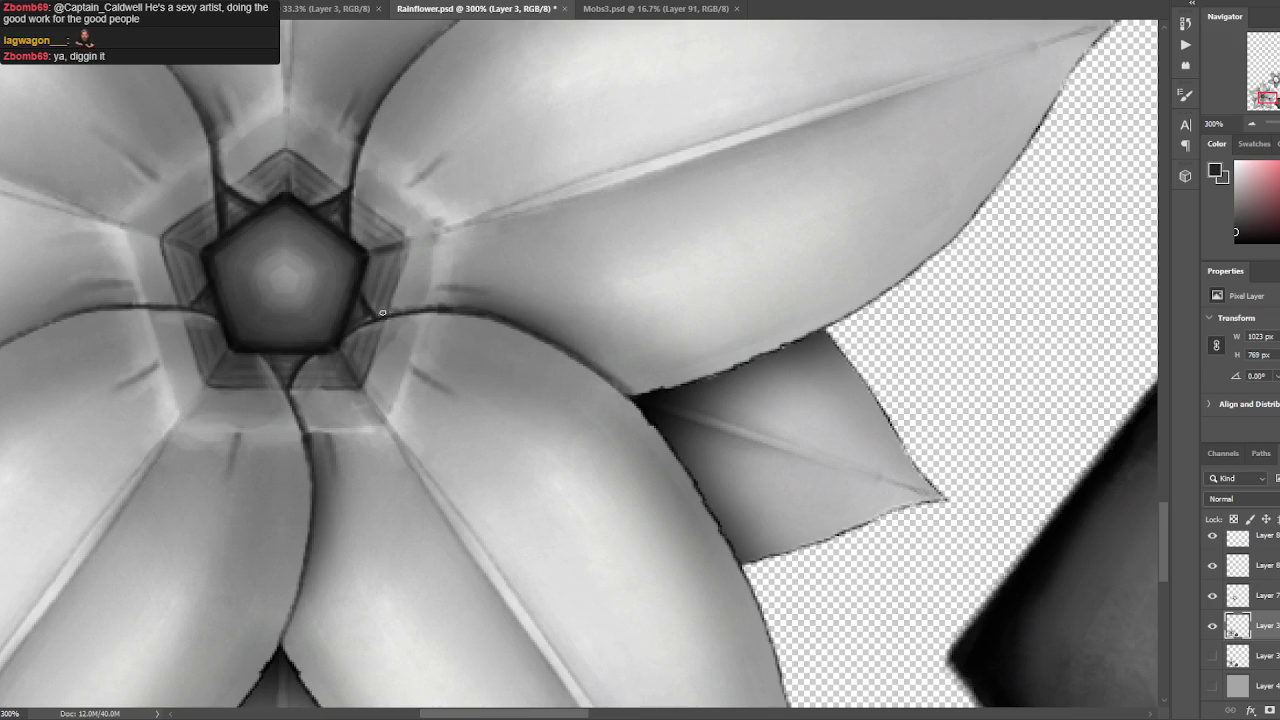
Darken the lower petal's edge and shade the crevice below the petal junction.
drag(640, 267, 660, 177)
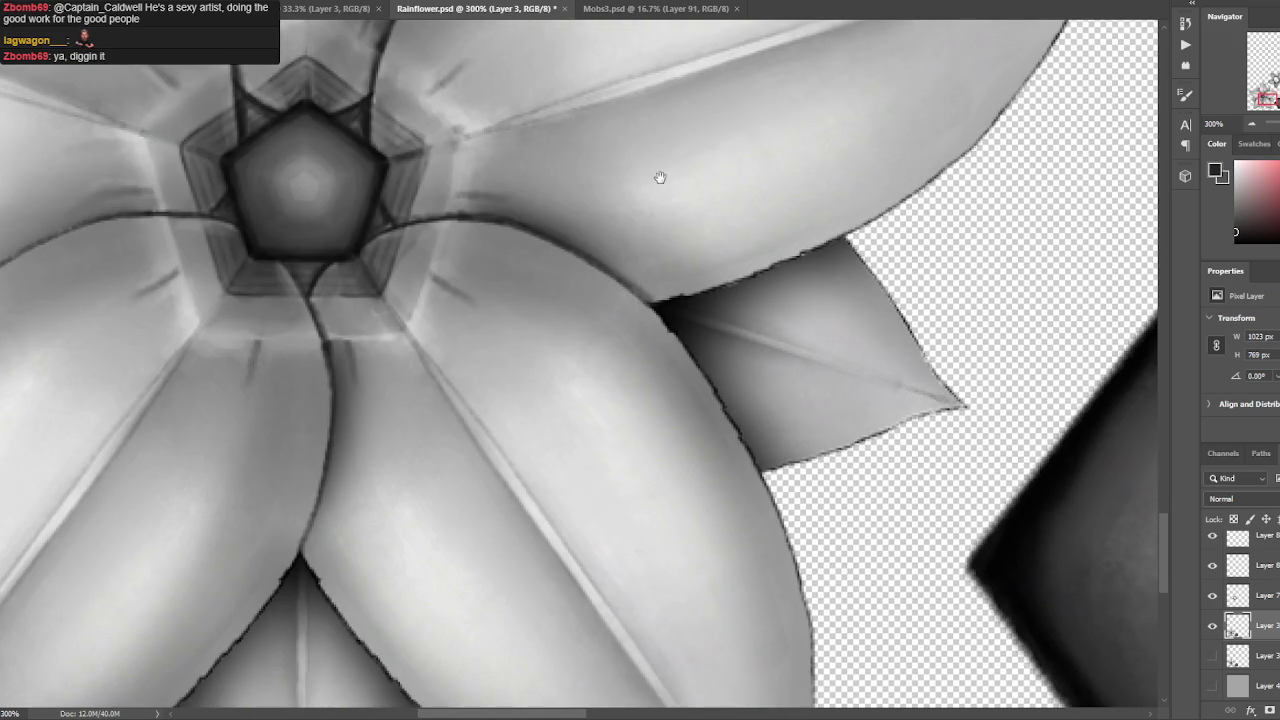
alt+click(665, 287)
drag(721, 336, 766, 251)
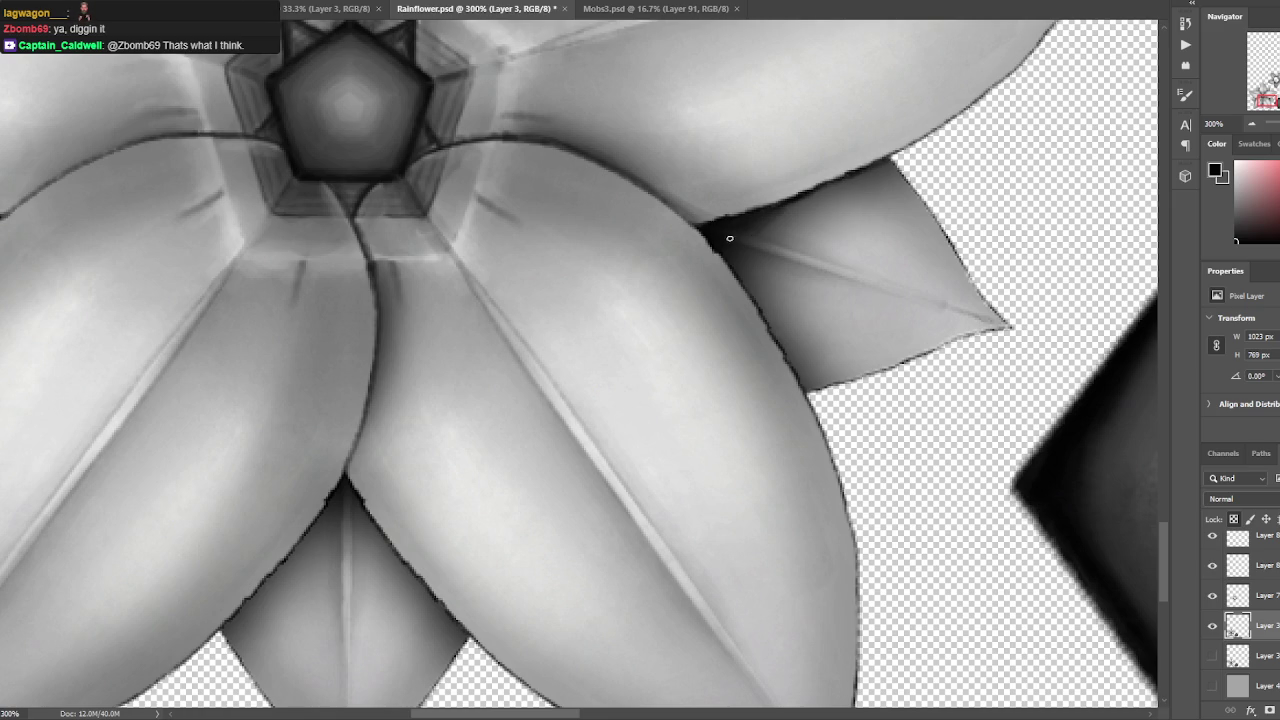
drag(727, 224, 707, 180)
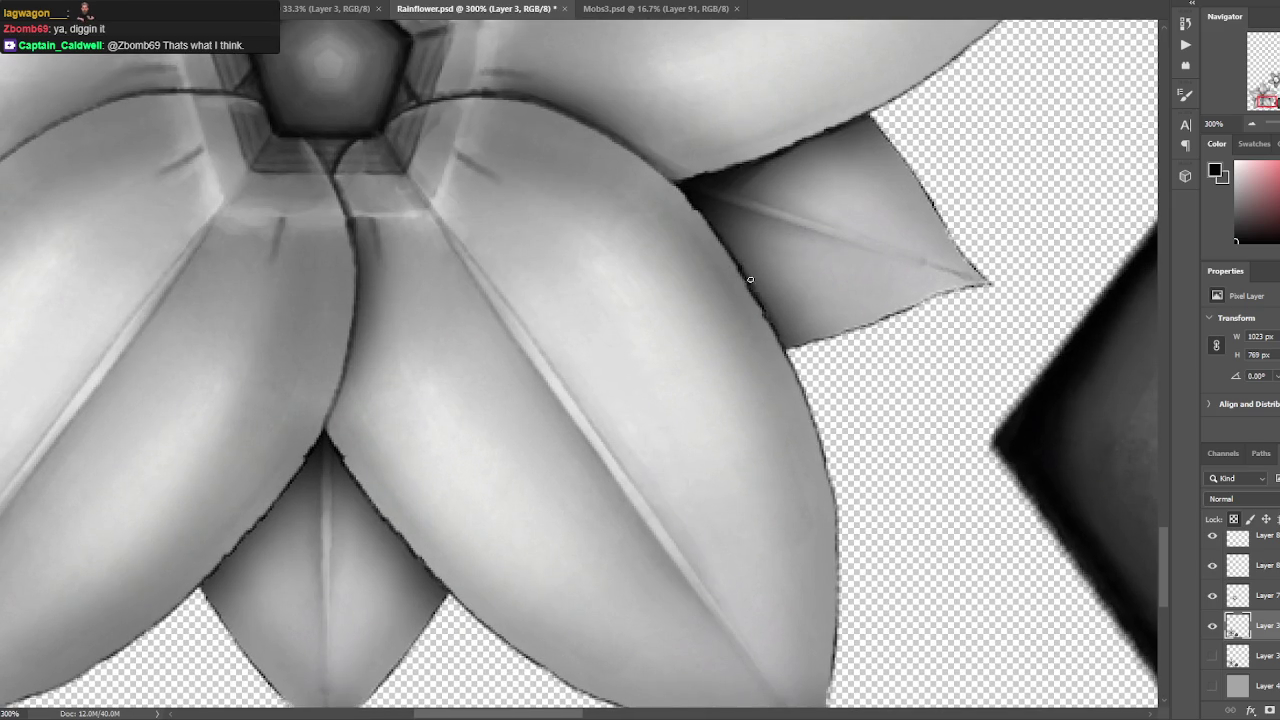
scroll(750, 285, down, 4)
scroll(486, 251, down, 1)
drag(475, 222, 530, 290)
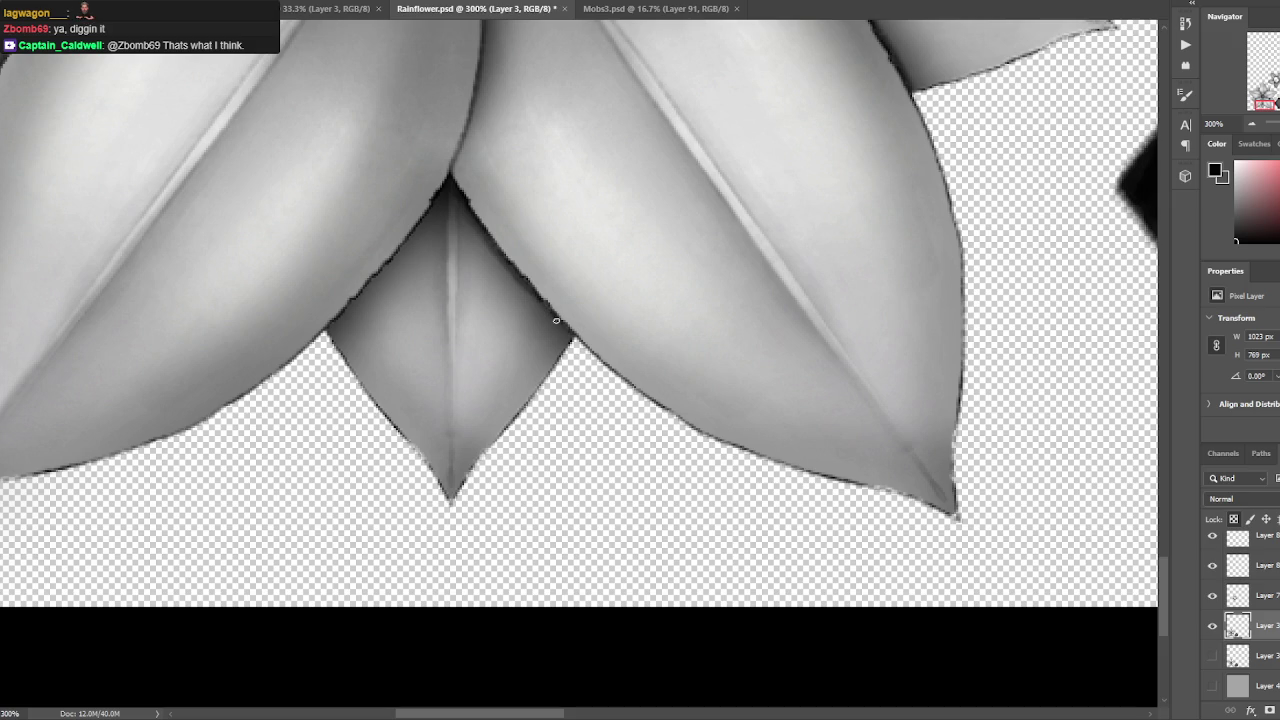
mouse_move(460, 236)
mouse_down()
mouse_move(714, 296)
mouse_move(688, 247)
mouse_move(755, 236)
mouse_move(797, 197)
mouse_up()
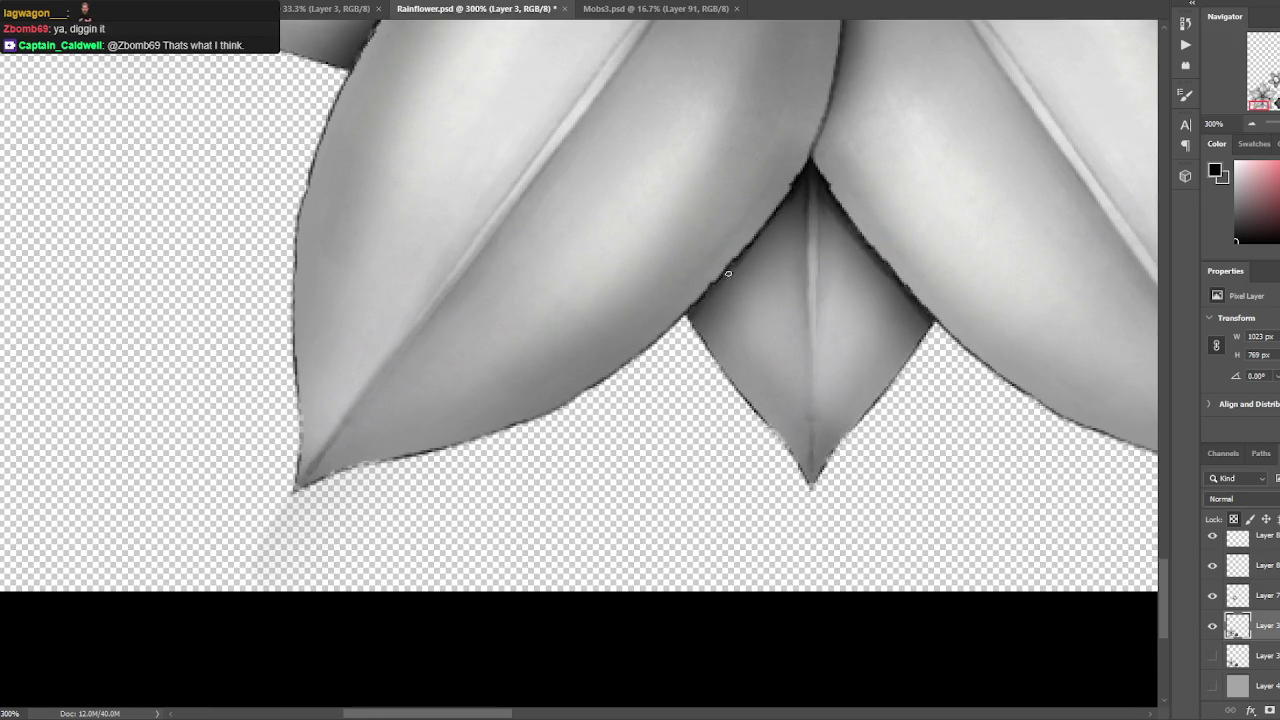
drag(798, 232, 803, 182)
alt+click(700, 297)
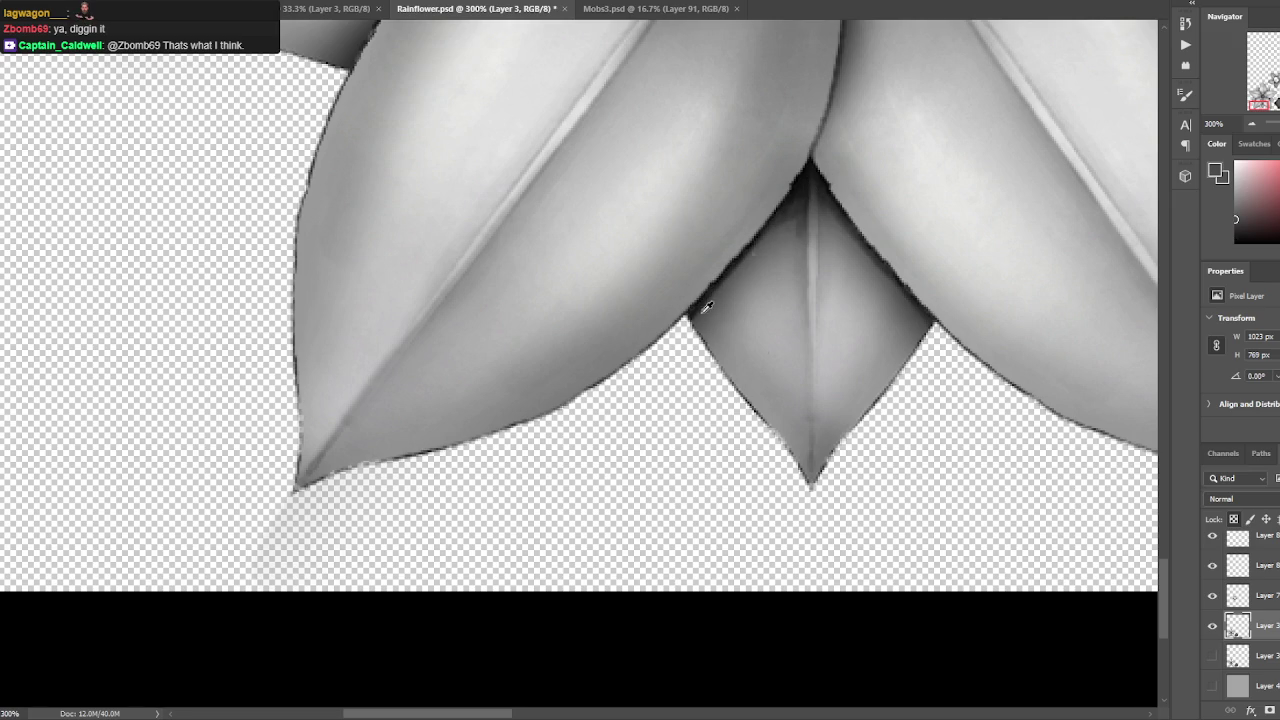
Deepen the shadow along the petal edge at the overlap, then soften it with lighter grey.
mouse_move(720, 280)
mouse_down()
mouse_move(700, 420)
mouse_move(780, 466)
mouse_move(814, 463)
mouse_up()
alt+click(672, 228)
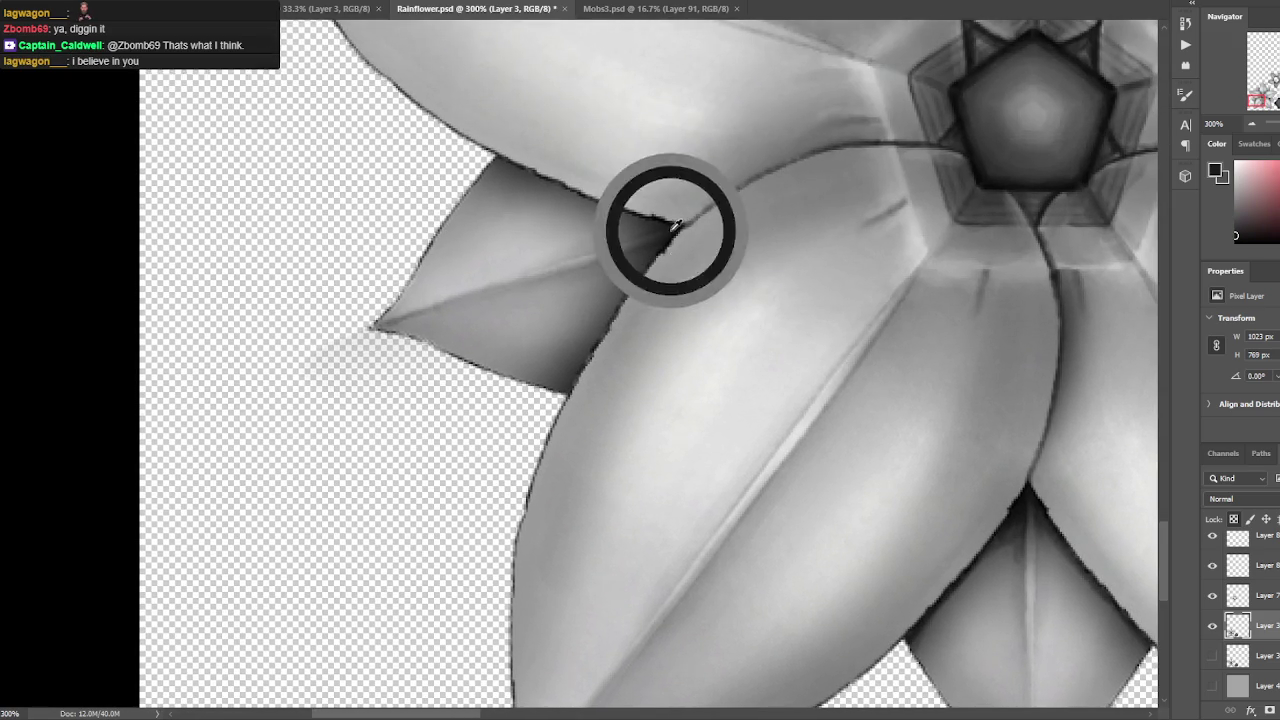
drag(674, 228, 838, 203)
alt+click(838, 203)
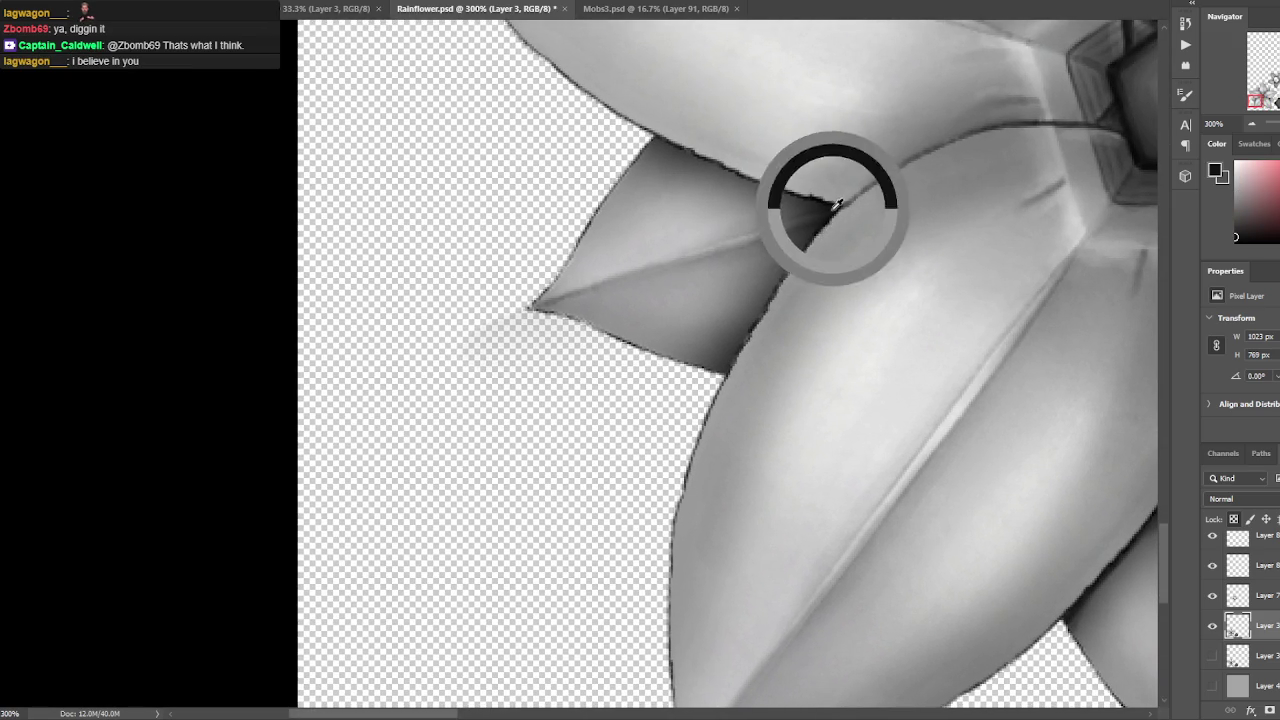
drag(800, 252, 740, 339)
alt+click(768, 292)
drag(772, 294, 738, 362)
alt+click(751, 319)
Sample dark and light greys around the petal–leaf overlap, resetting the paint colour to black.
alt+click(757, 277)
alt+click(835, 207)
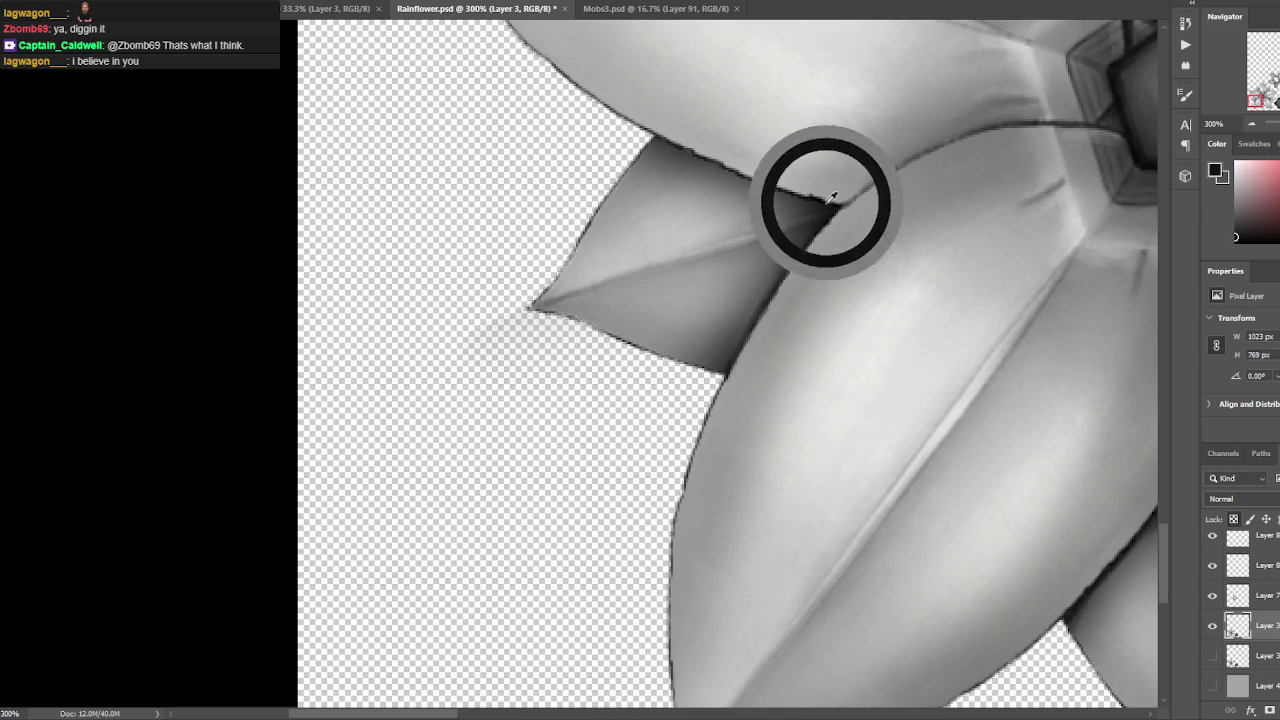
alt+click(818, 195)
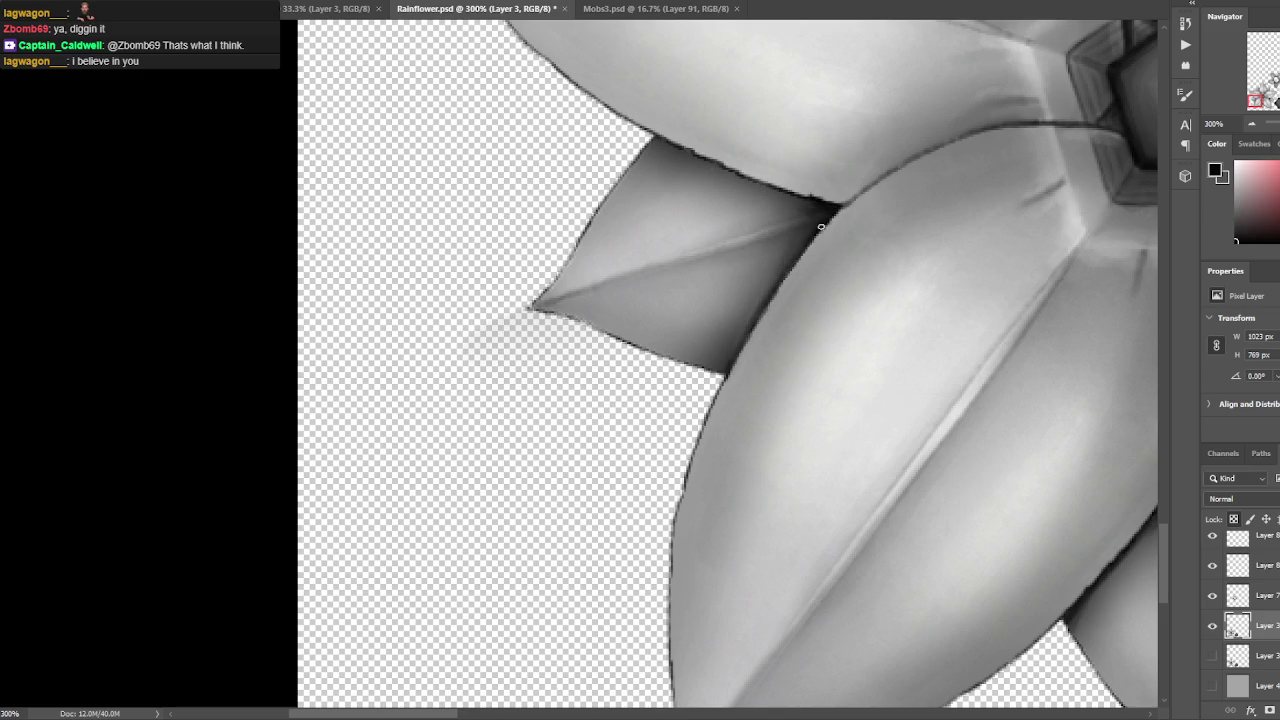
alt+click(747, 156)
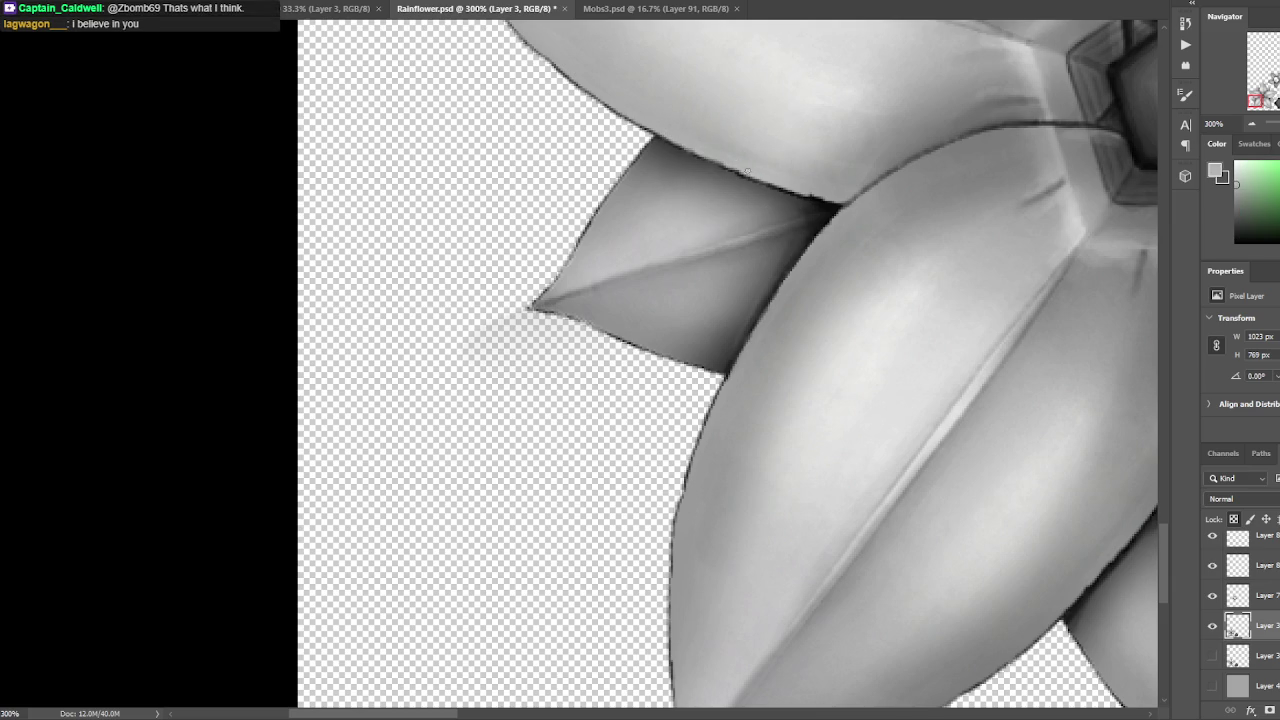
alt+click(840, 192)
drag(845, 172, 920, 243)
key(d)
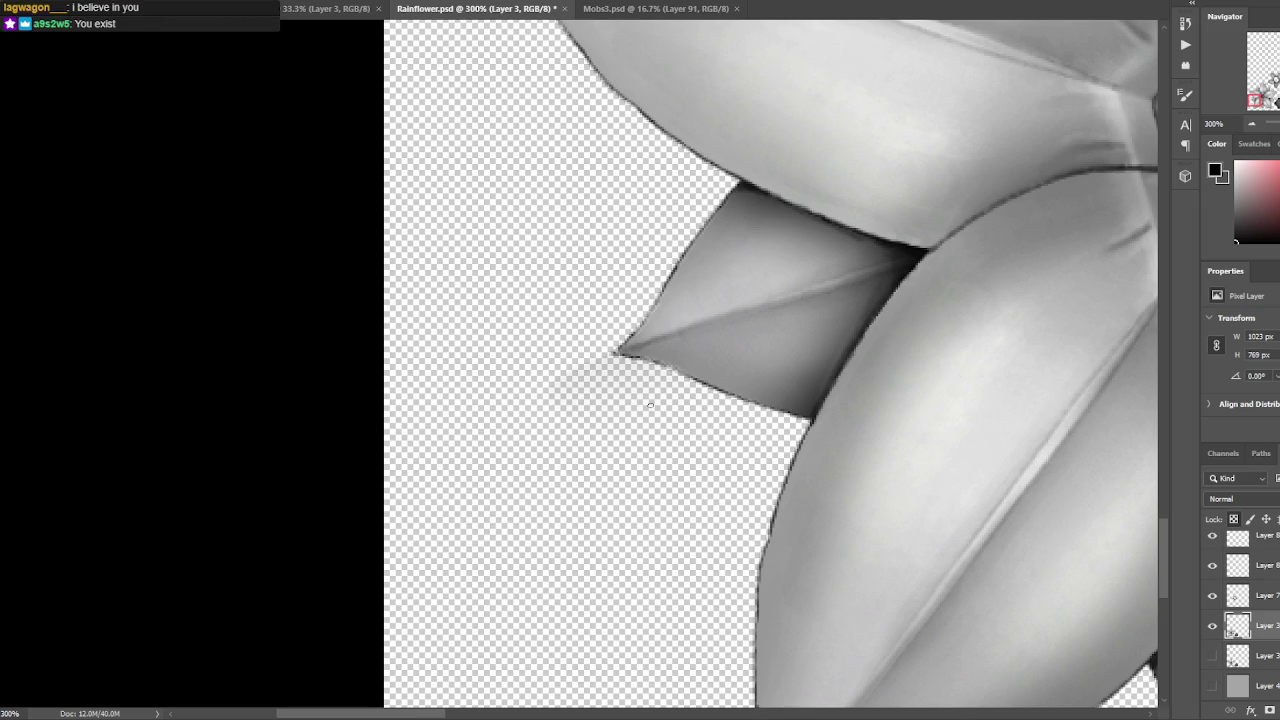
mouse_move(824, 121)
mouse_down()
mouse_move(663, 206)
mouse_move(700, 283)
mouse_move(806, 194)
mouse_move(716, 340)
mouse_move(751, 376)
mouse_up()
mouse_move(631, 247)
mouse_down()
mouse_move(626, 311)
mouse_move(633, 185)
mouse_up()
alt+click(619, 347)
alt+click(626, 210)
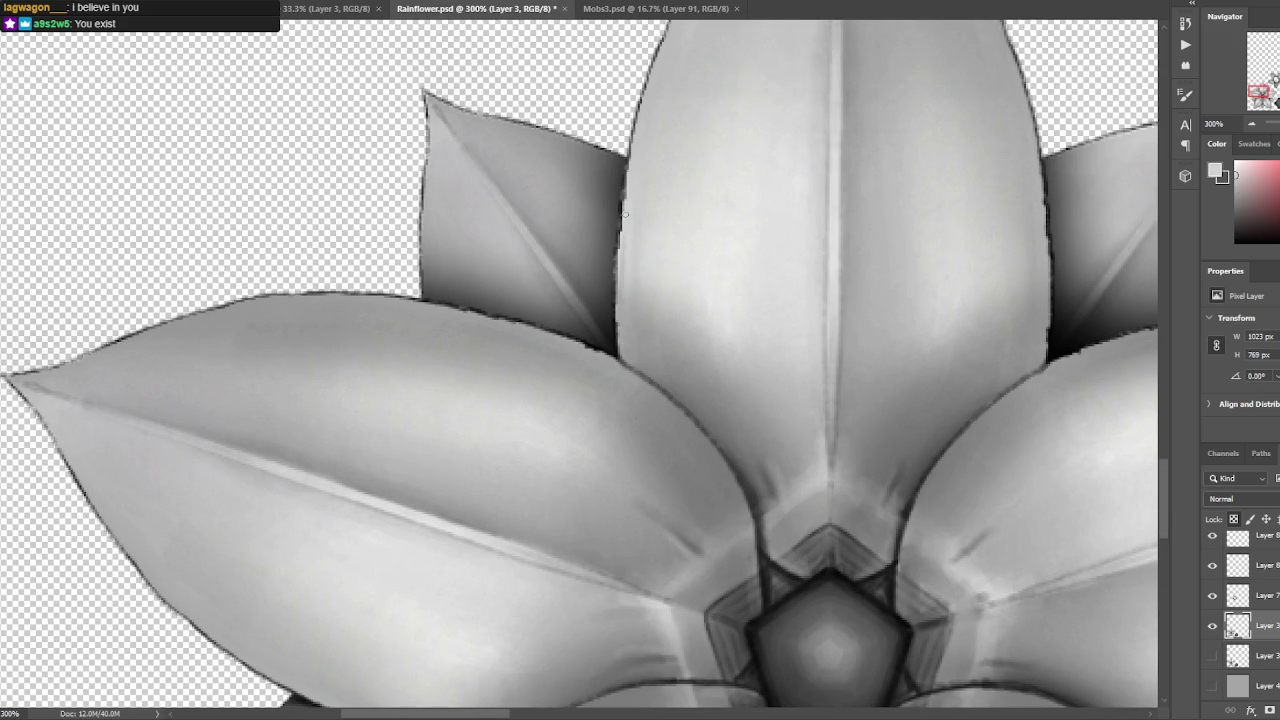
Darken the upper back petal's outline with a thin black edge line.
drag(620, 272, 617, 320)
alt+click(617, 313)
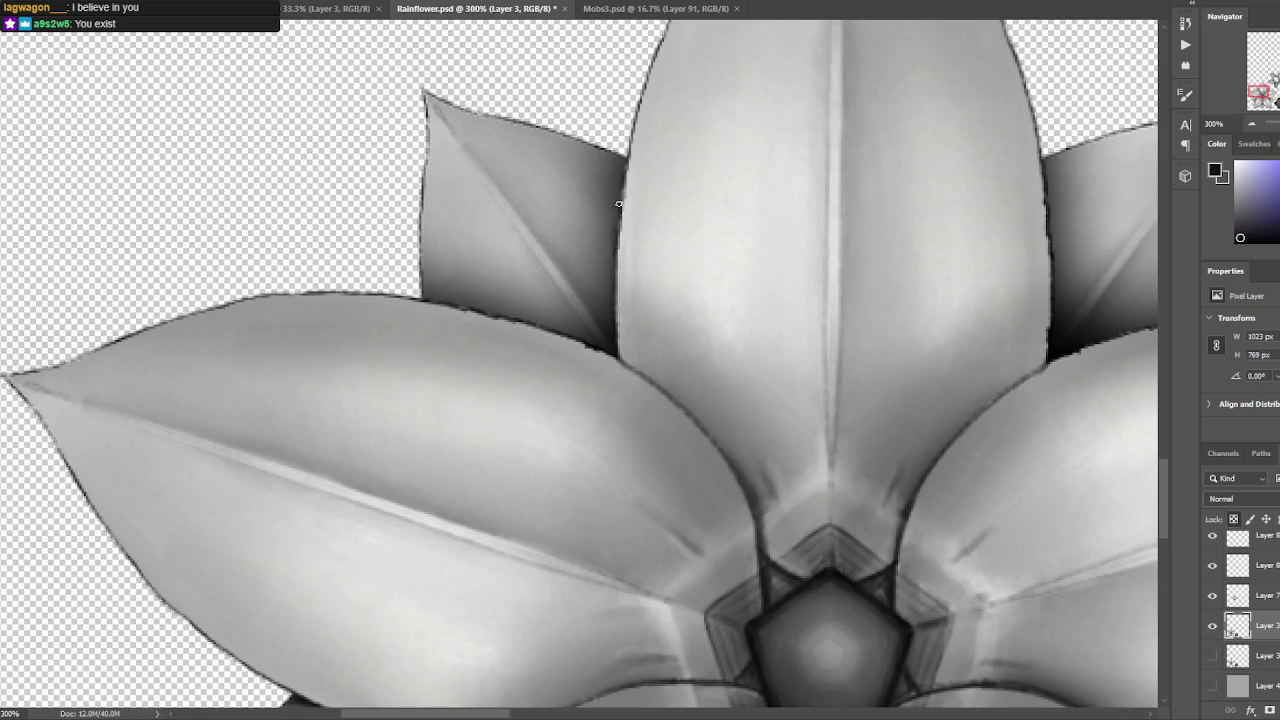
drag(607, 256, 597, 336)
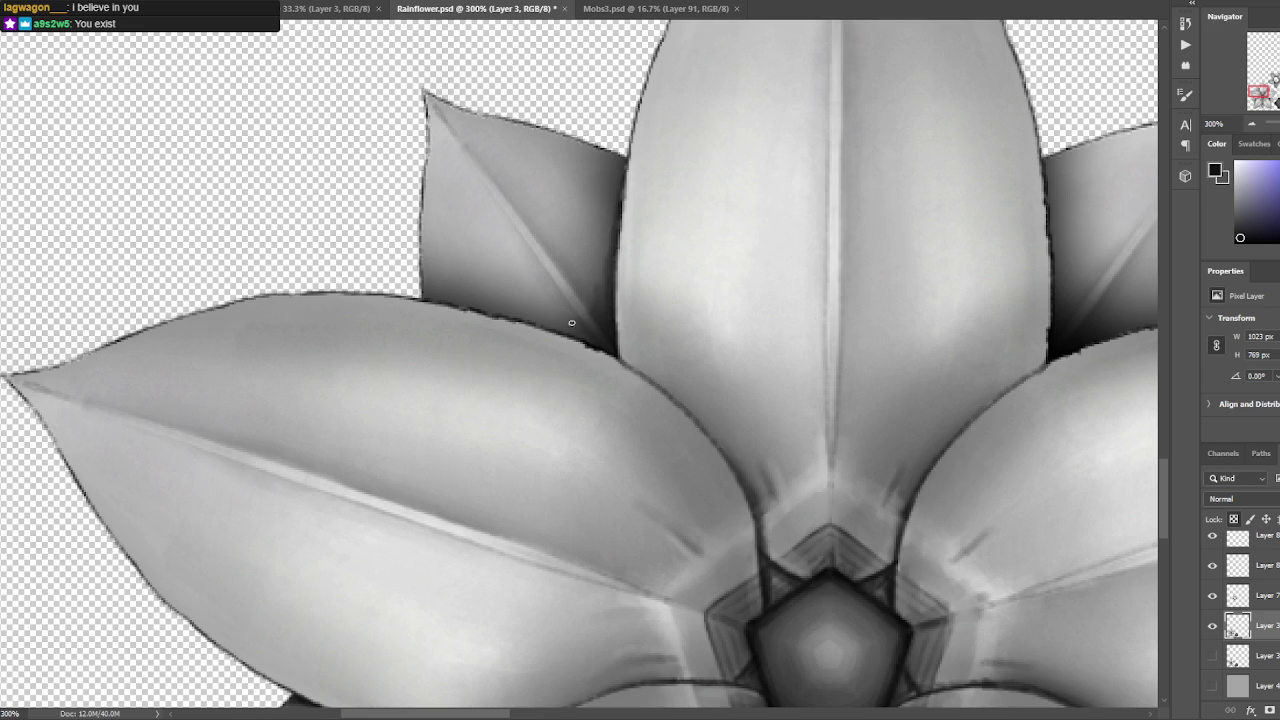
alt+click(590, 350)
Sample greys from the back leaf and petal, then soften the dark petal edge with lighter grey.
drag(606, 310, 862, 344)
alt+click(858, 275)
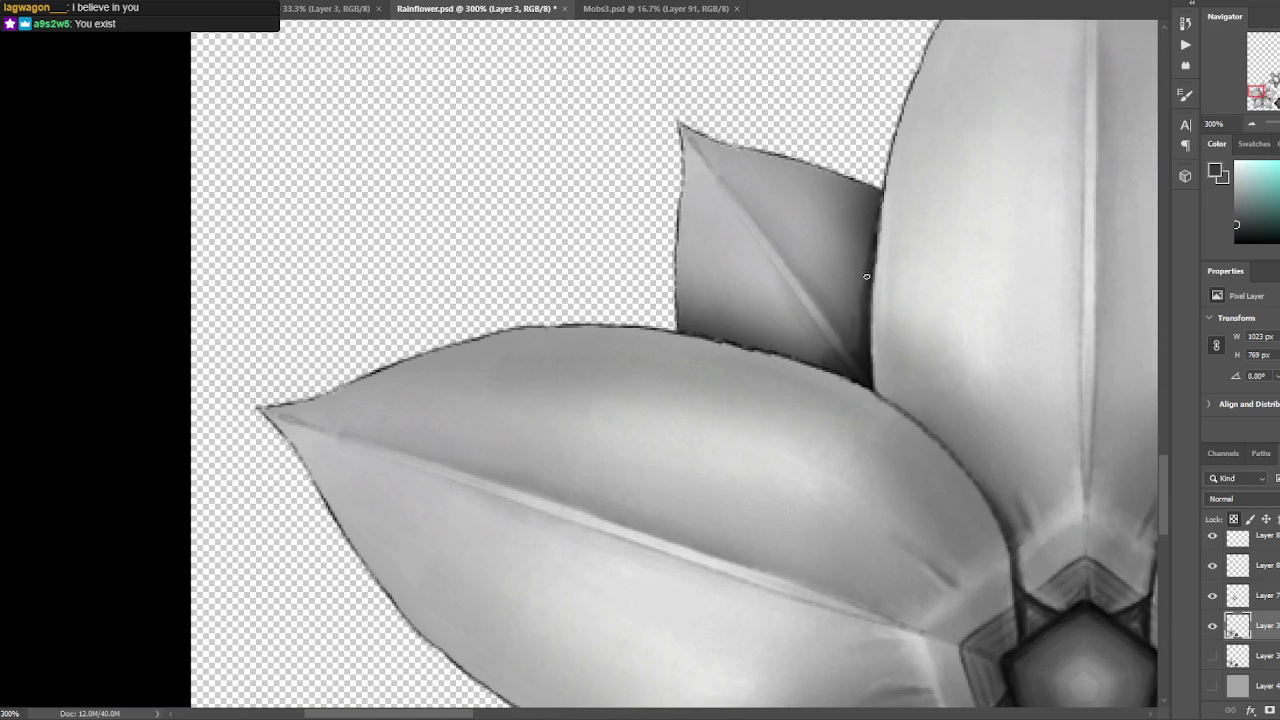
alt+click(862, 331)
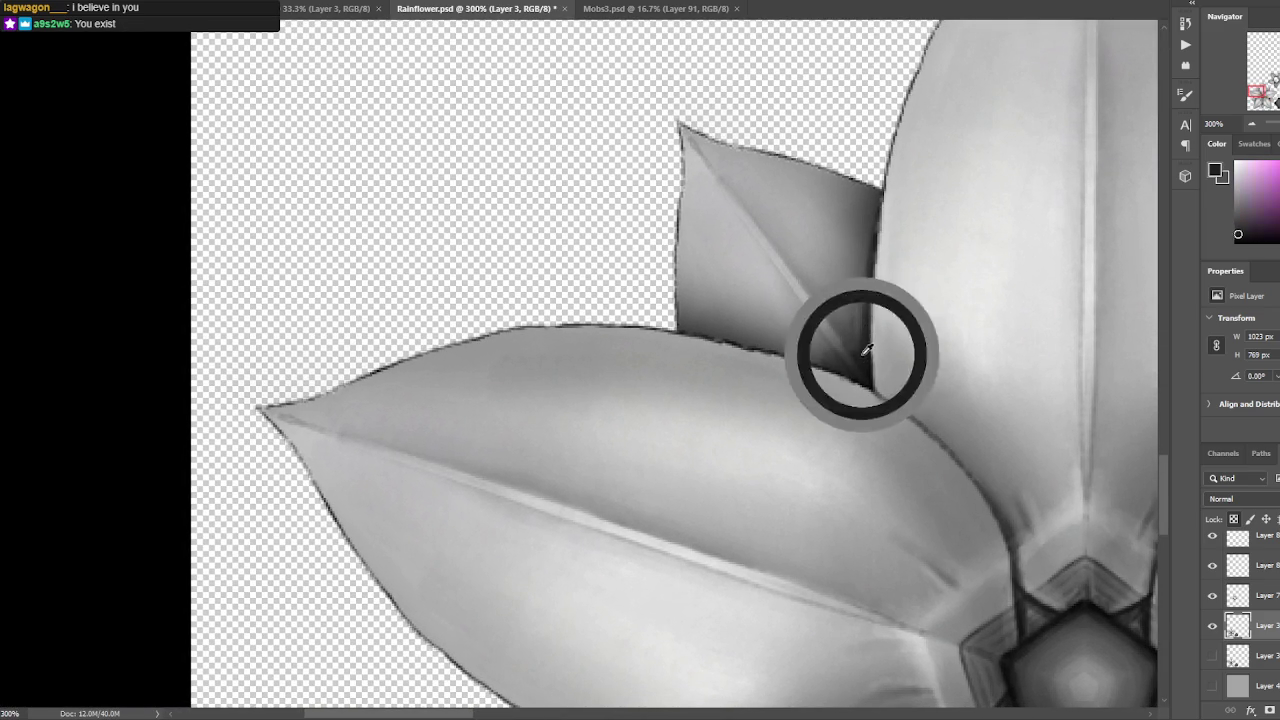
alt+click(862, 355)
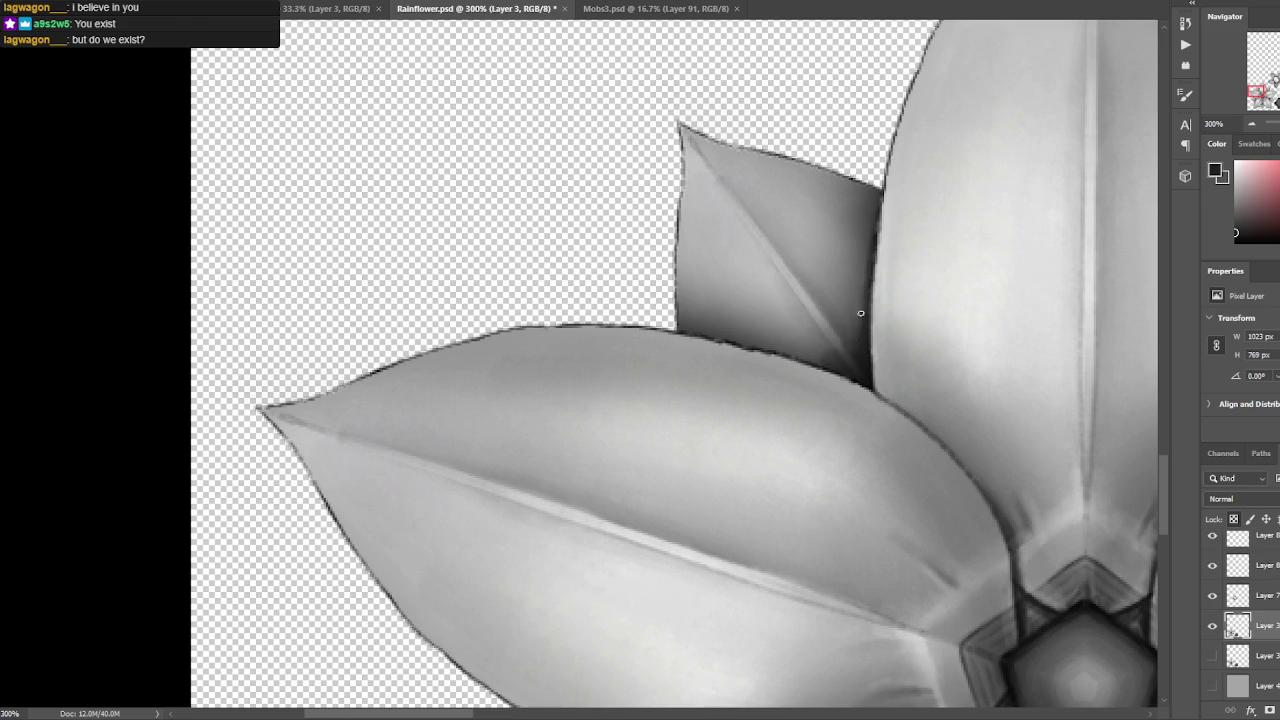
alt+click(845, 368)
alt+click(848, 375)
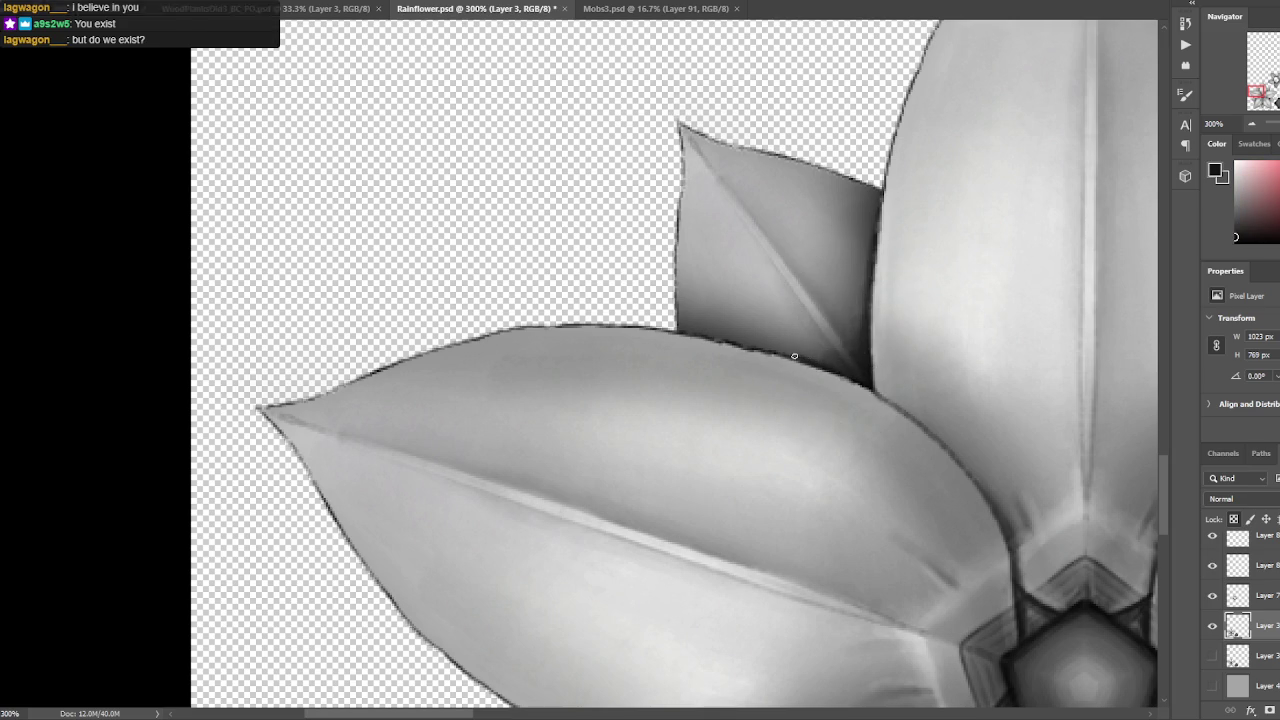
alt+click(703, 340)
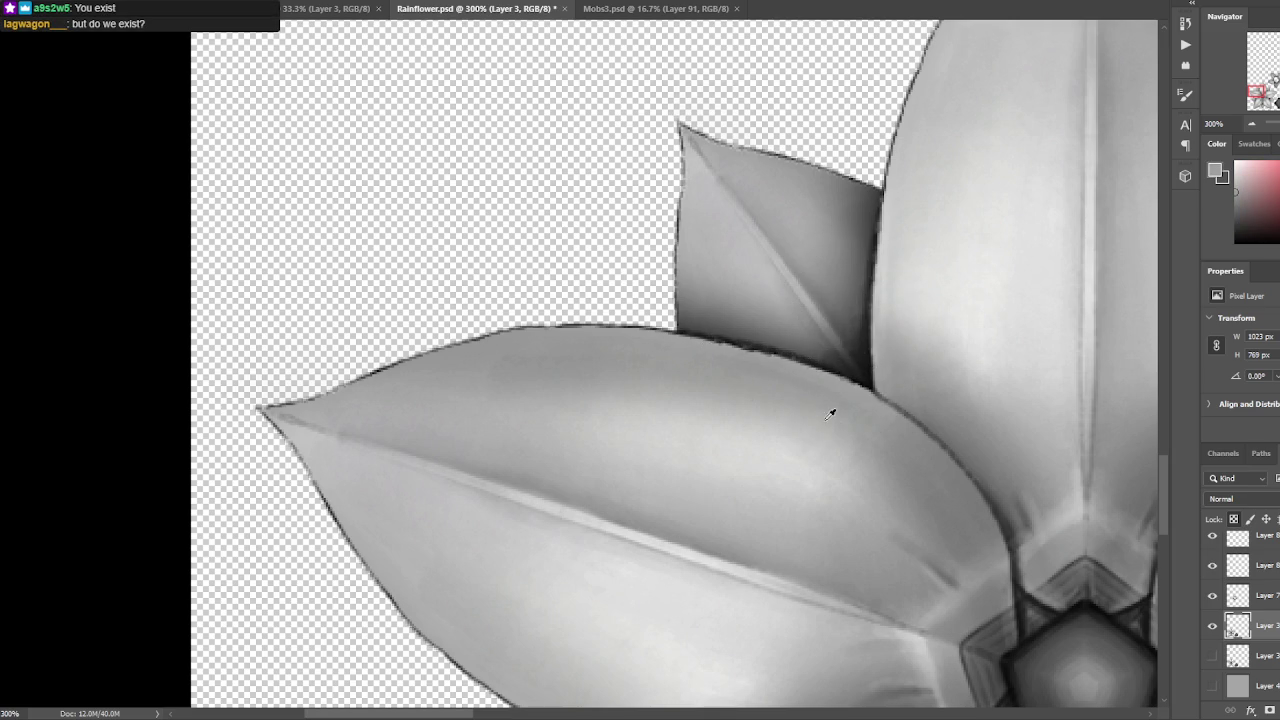
alt+click(818, 377)
drag(783, 360, 736, 347)
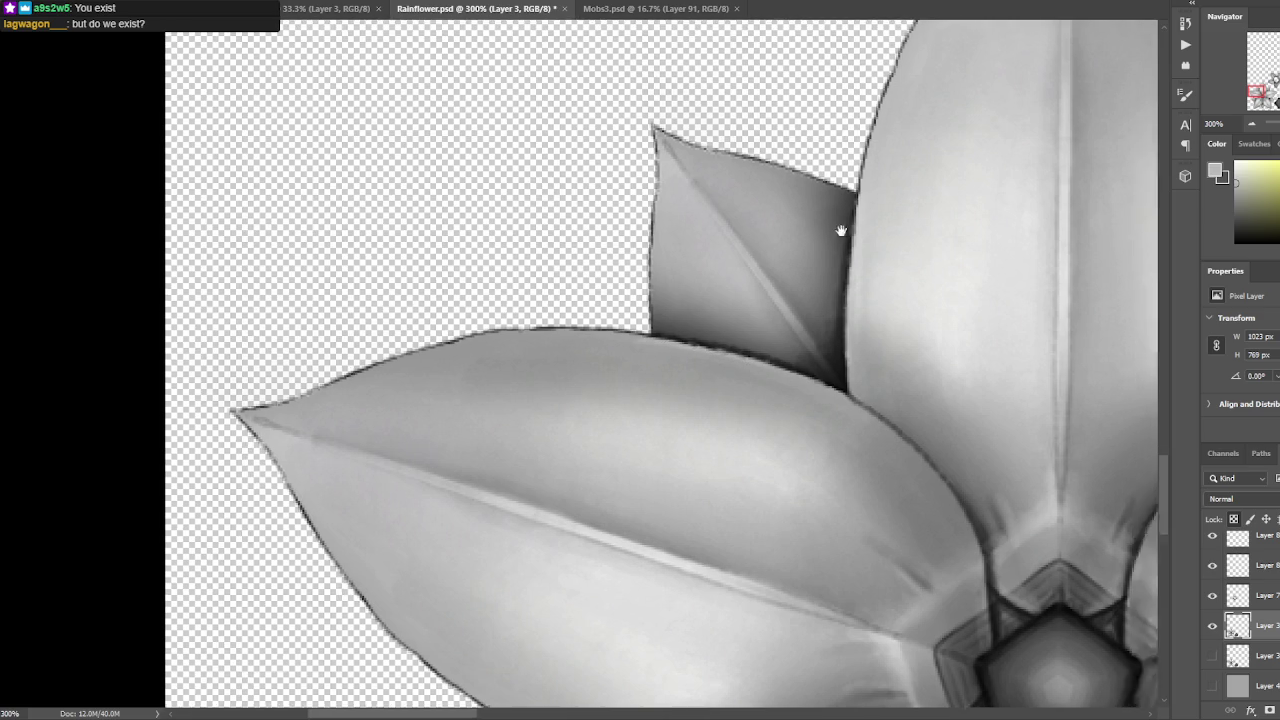
Sample a lighter petal grey and lighten the back petal's upper edge.
drag(837, 223, 737, 266)
alt+click(689, 409)
alt+click(676, 392)
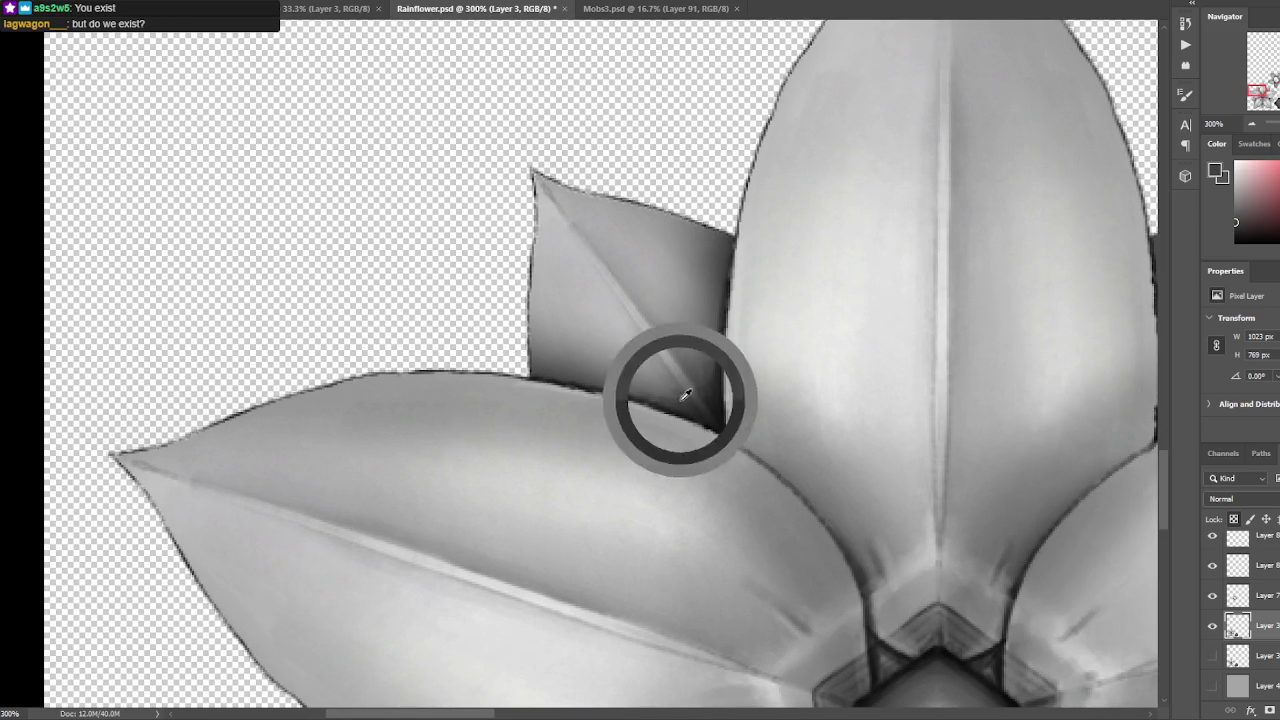
alt+click(676, 385)
alt+click(637, 389)
alt+click(637, 389)
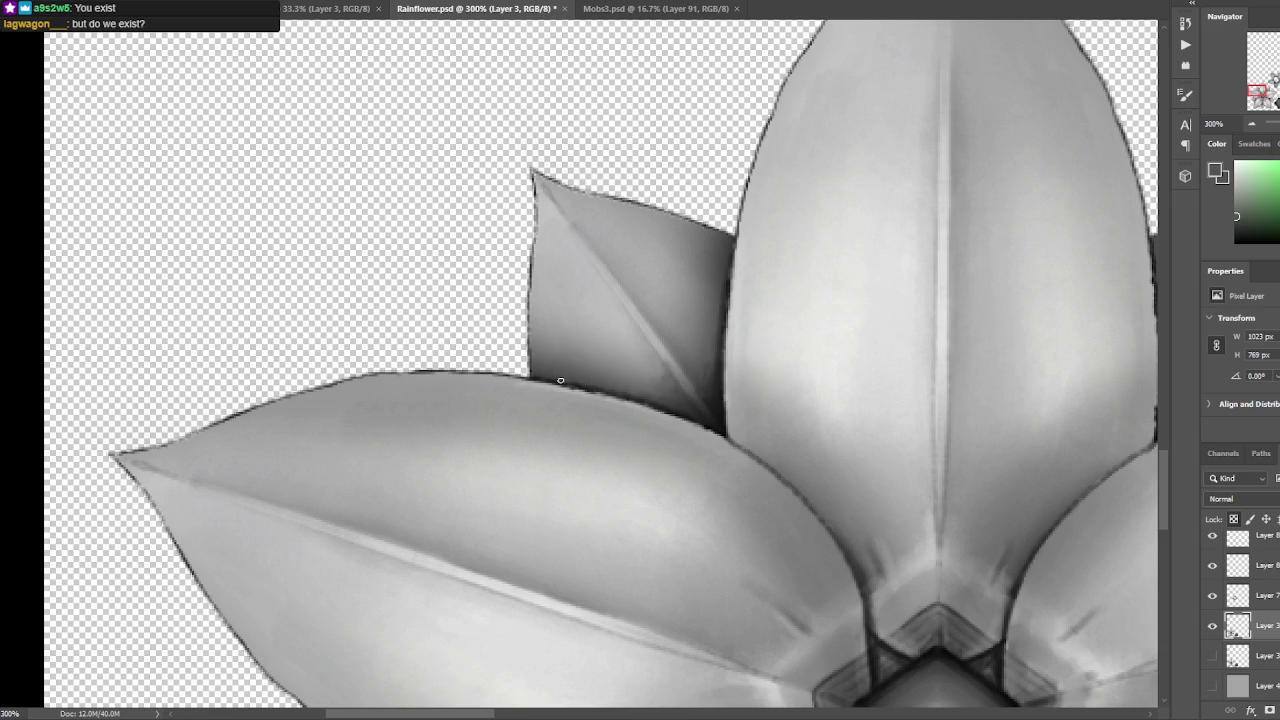
scroll(700, 200, right, 3)
scroll(586, 214, right, 3)
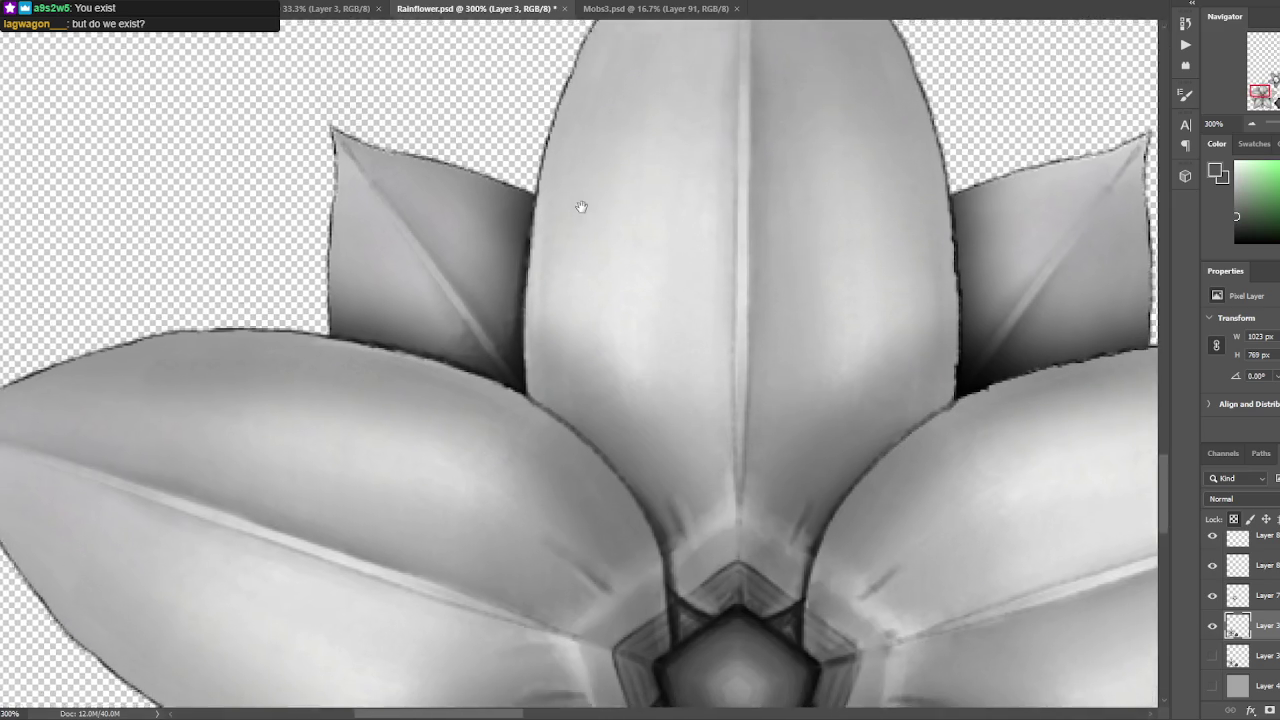
scroll(743, 229, right, 3)
scroll(735, 328, right, 2)
alt+click(721, 345)
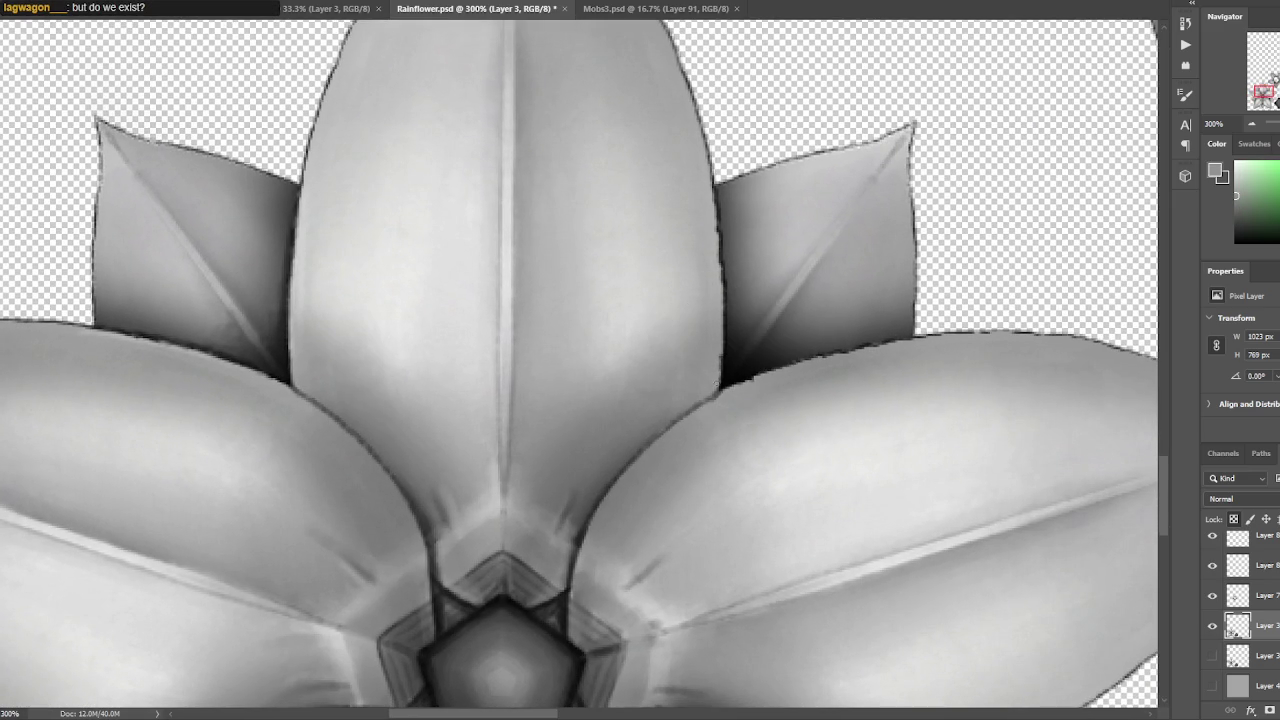
drag(718, 278, 720, 250)
Paint dark outlines along the back-petal edges and the junction where the petals meet.
alt+click(729, 357)
drag(729, 357, 717, 192)
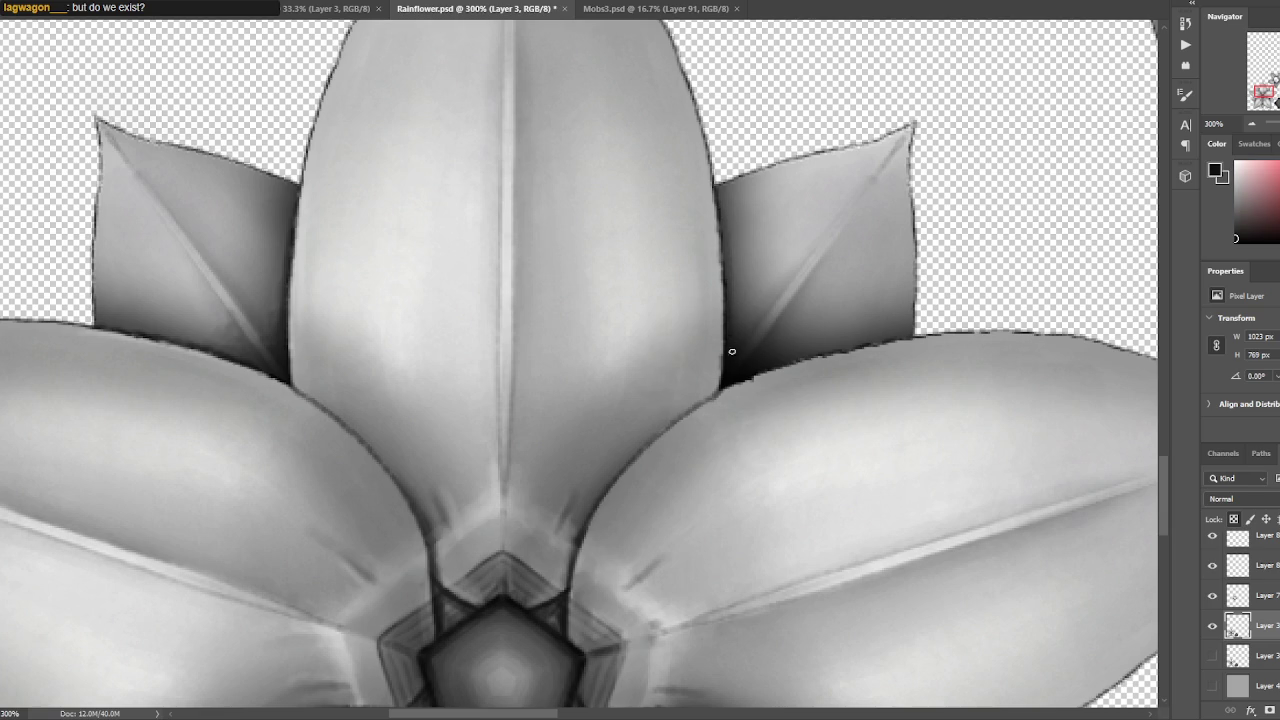
alt+click(753, 383)
mouse_move(741, 384)
mouse_down()
mouse_move(831, 319)
mouse_move(997, 269)
mouse_up()
alt+click(823, 294)
alt+click(898, 307)
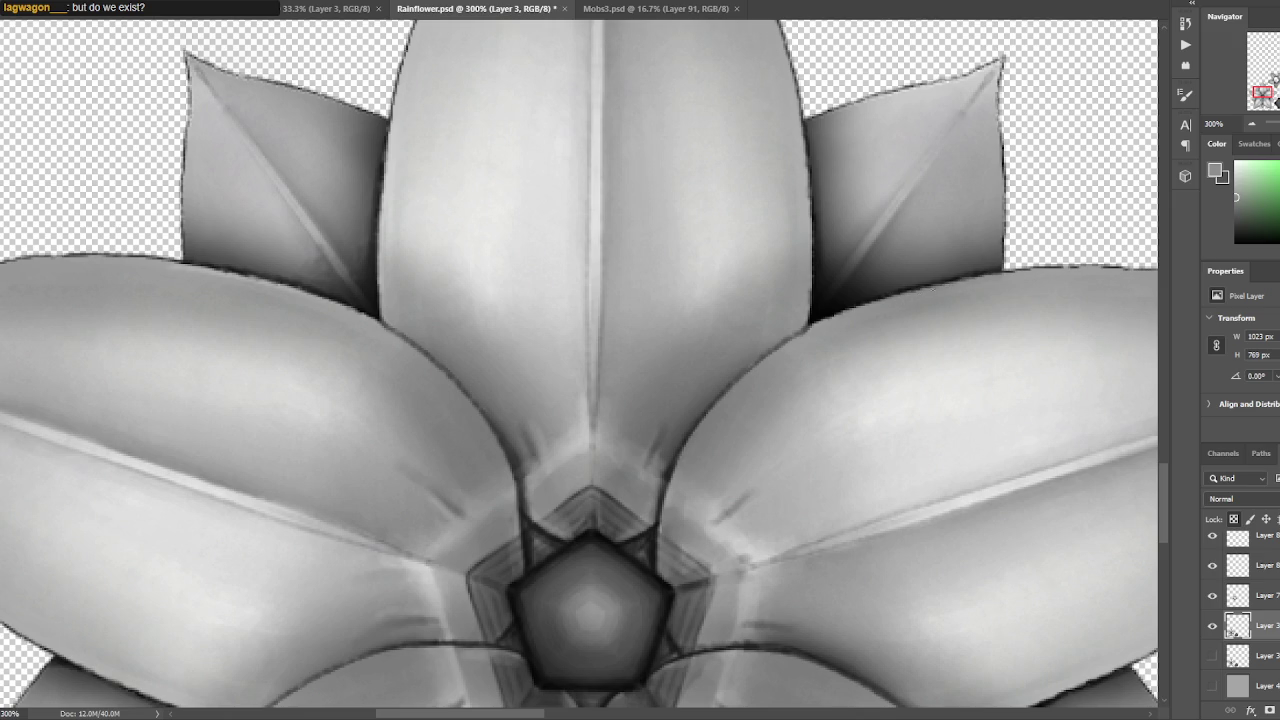
alt+click(795, 340)
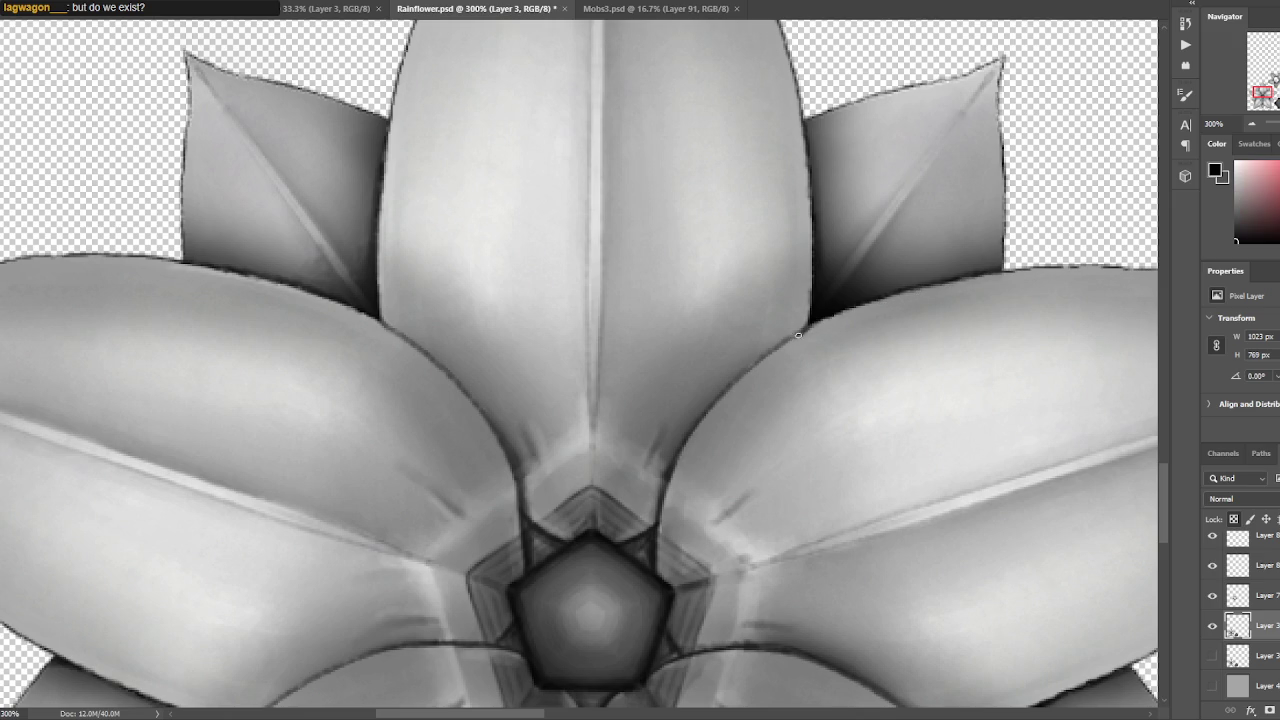
mouse_move(818, 323)
mouse_down()
mouse_move(911, 197)
mouse_move(884, 233)
mouse_up()
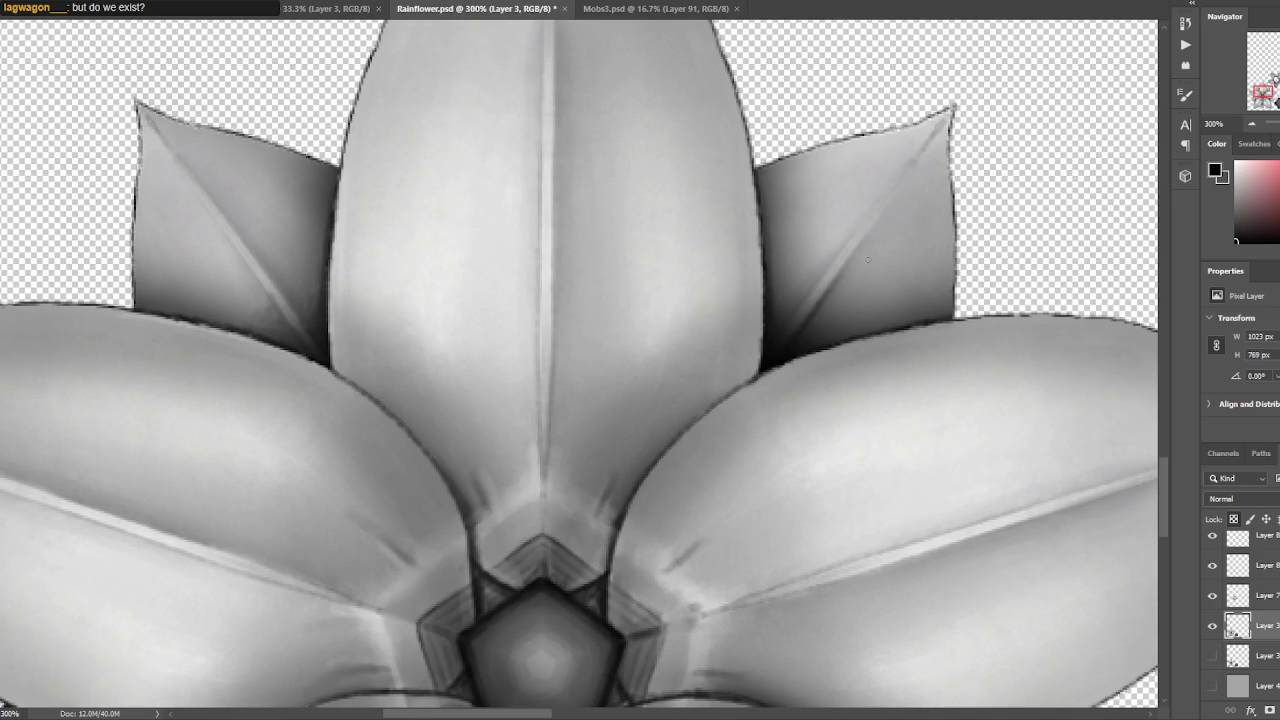
Darken the crease lines of the left and right back petals.
drag(308, 314, 224, 233)
drag(804, 306, 837, 255)
scroll(894, 229, down, 3)
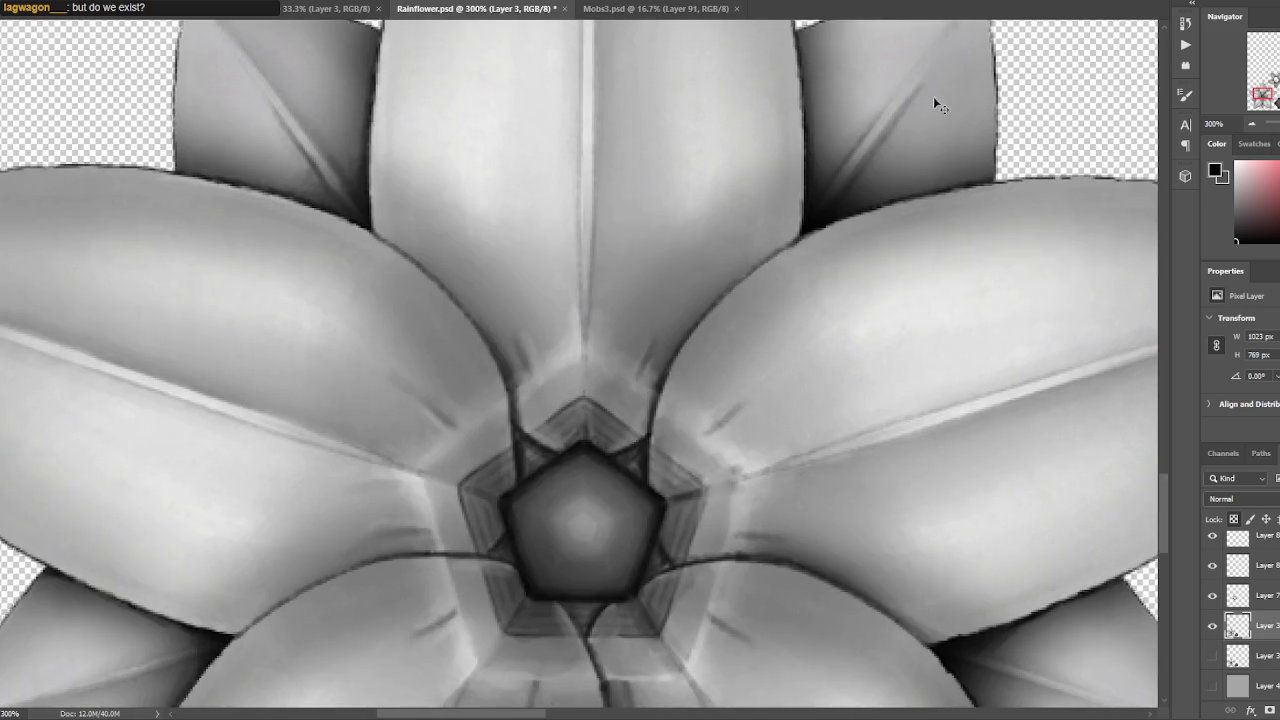
scroll(743, 240, up, 1)
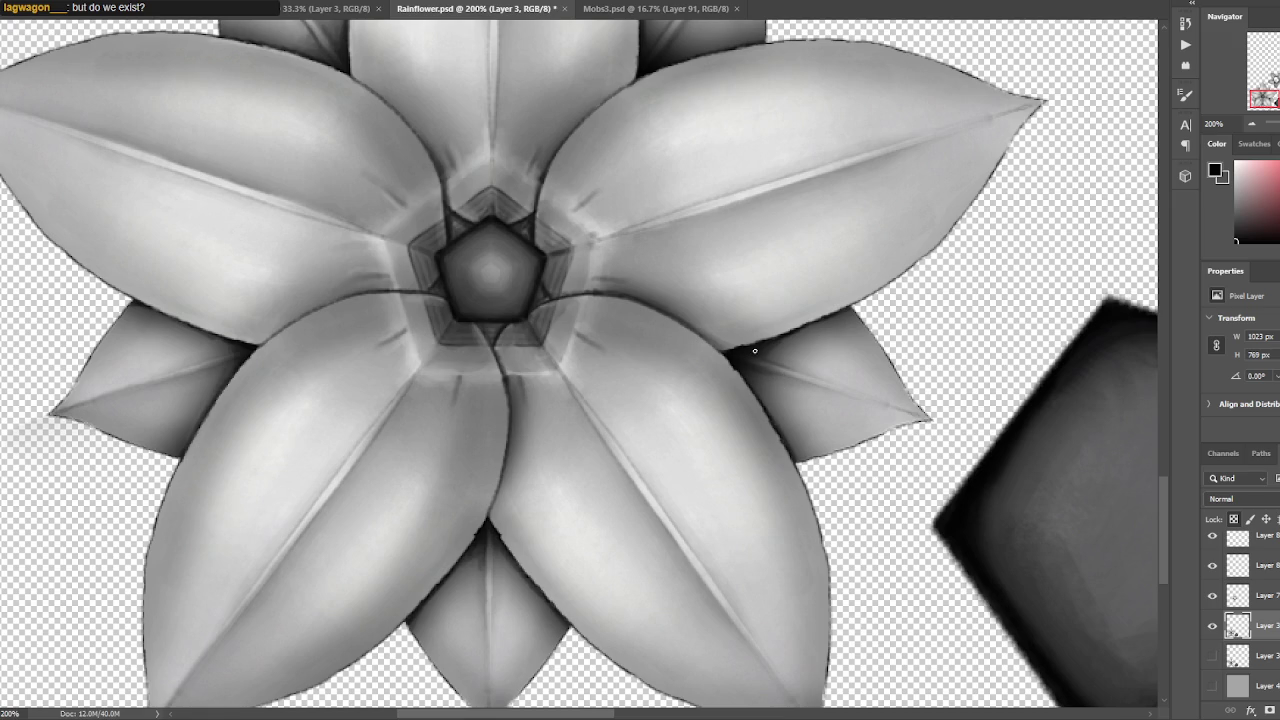
scroll(816, 292, up, 2)
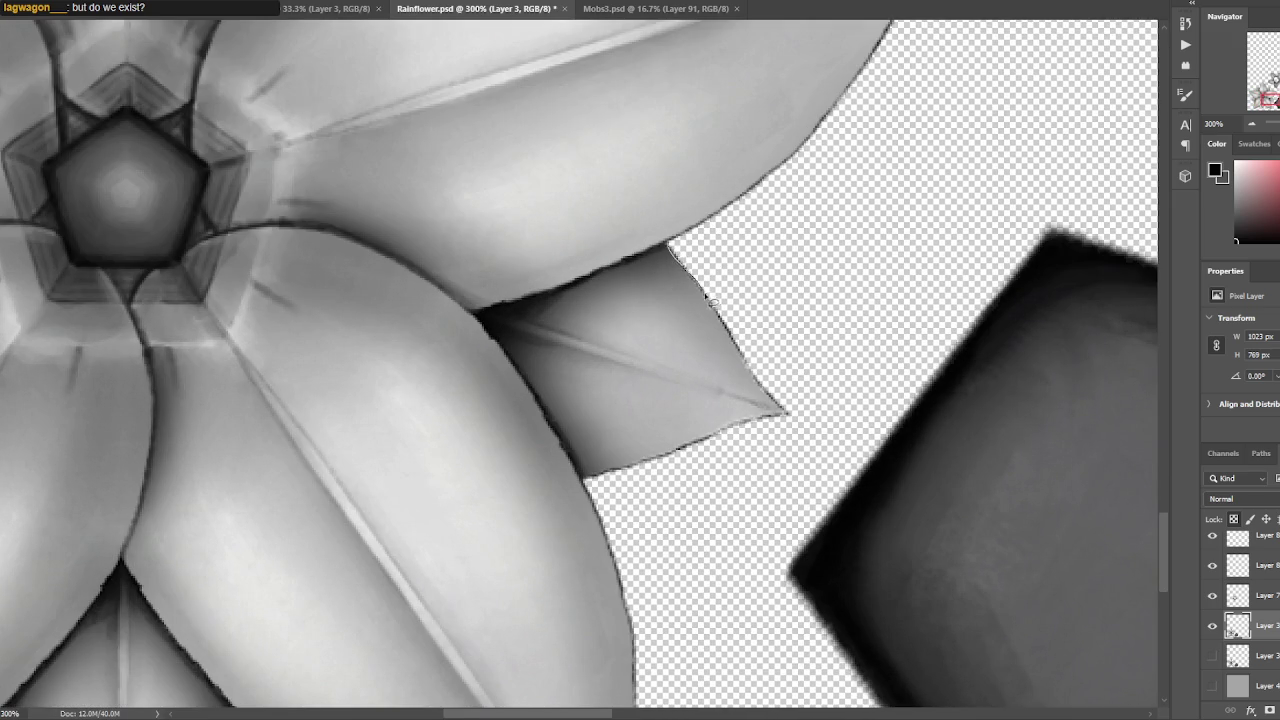
Undo two trial edge strokes and duplicate the flower layer as Layer 3 copy 2.
drag(668, 244, 704, 297)
key(ctrl+z)
drag(672, 250, 728, 298)
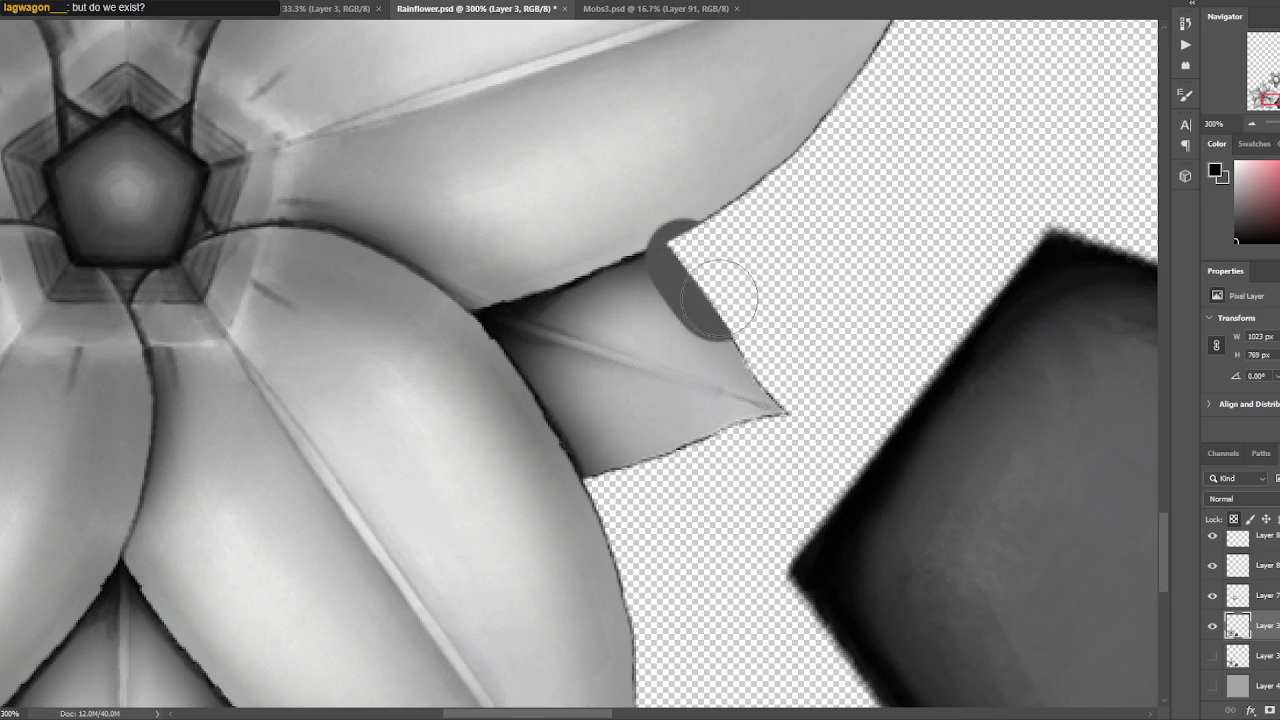
key(ctrl+z)
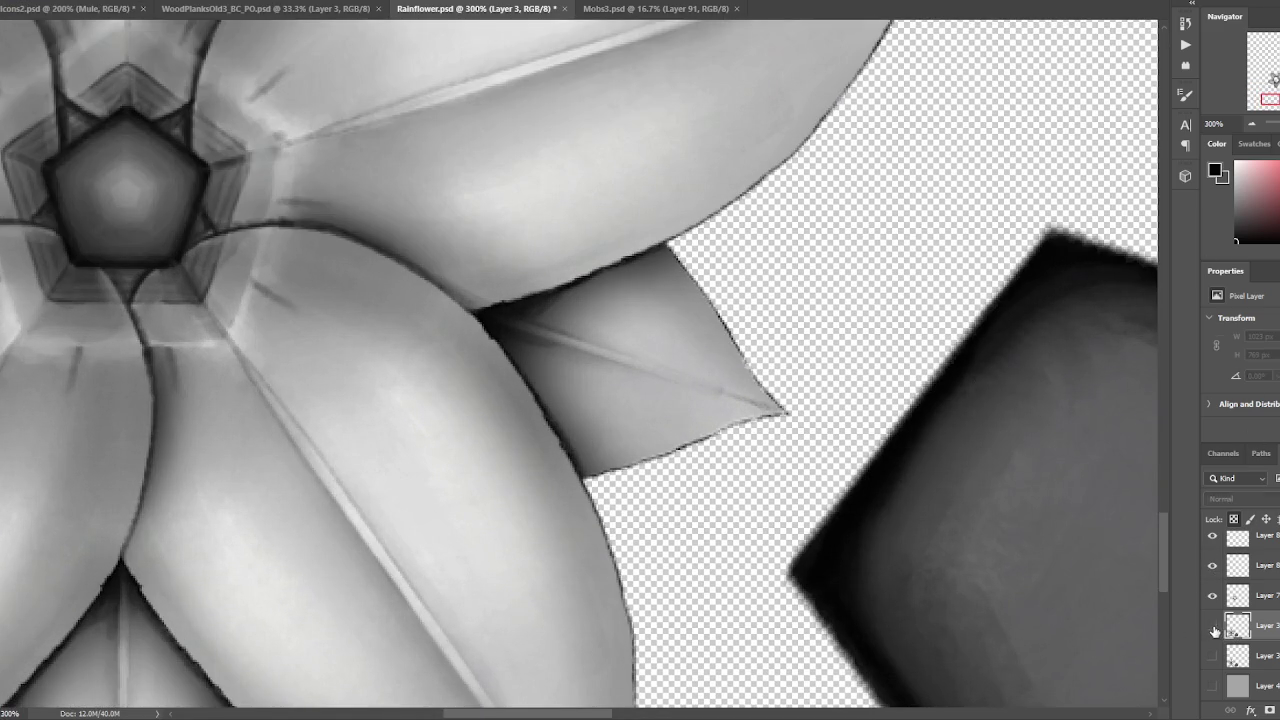
key(ctrl+j)
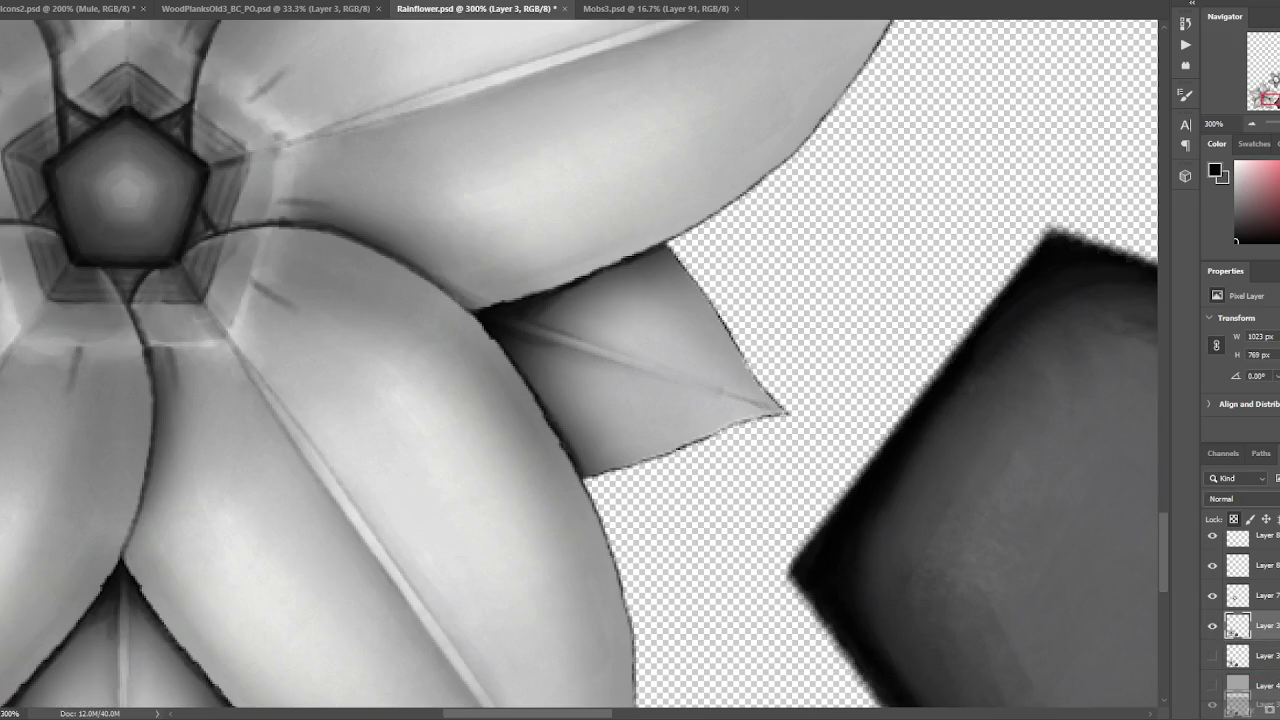
scroll(683, 125, down, 3)
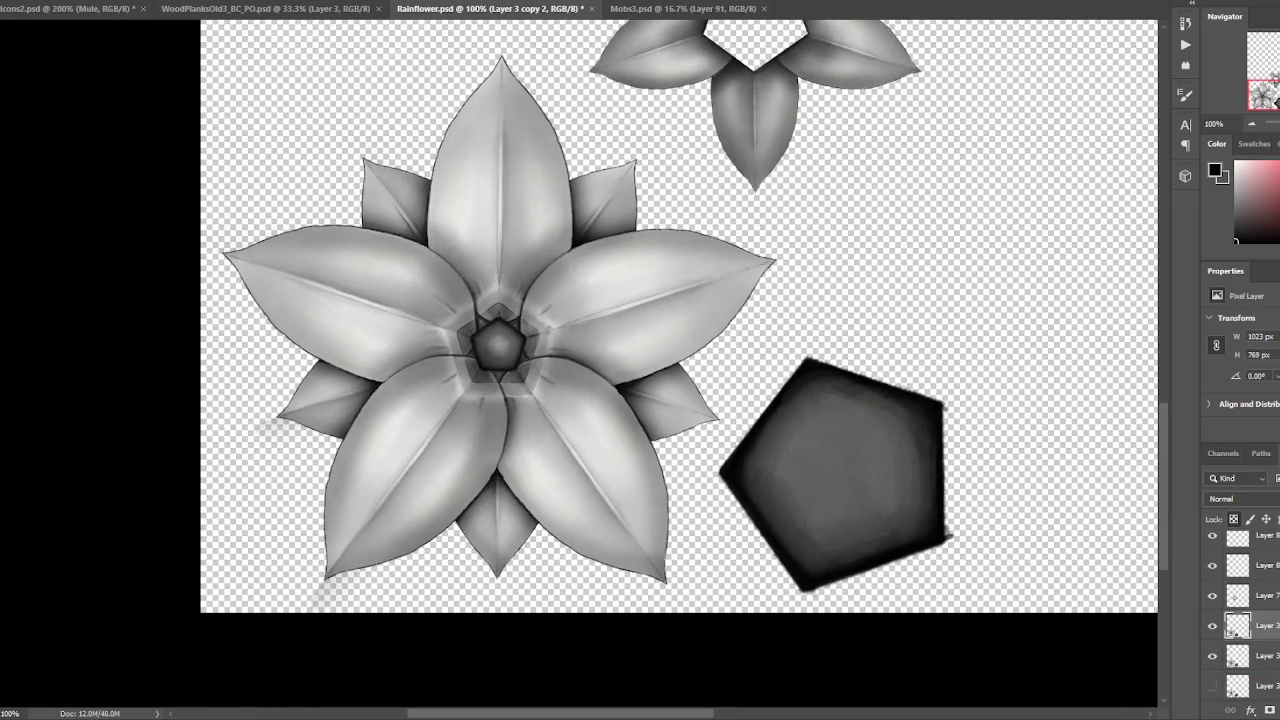
Apply a 1.7-pixel Gaussian Blur to the duplicated flower layer and inspect it.
click(175, 0)
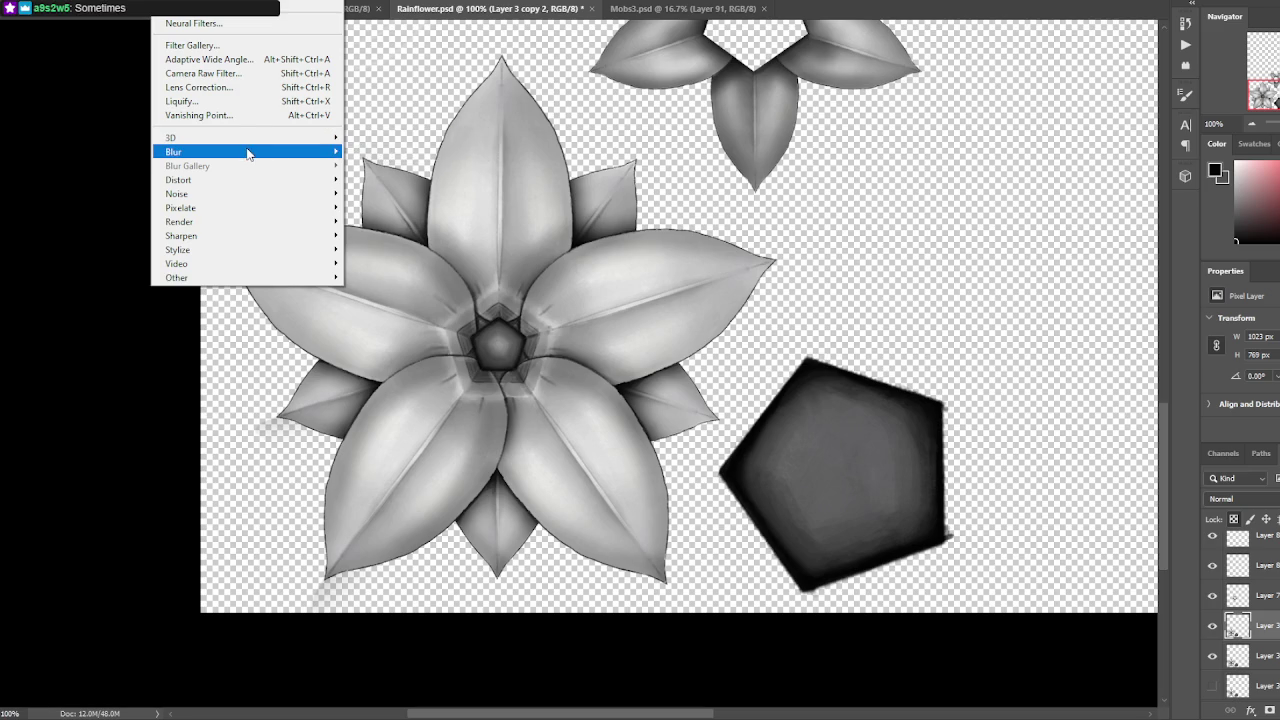
mouse_move(247, 151)
click(390, 207)
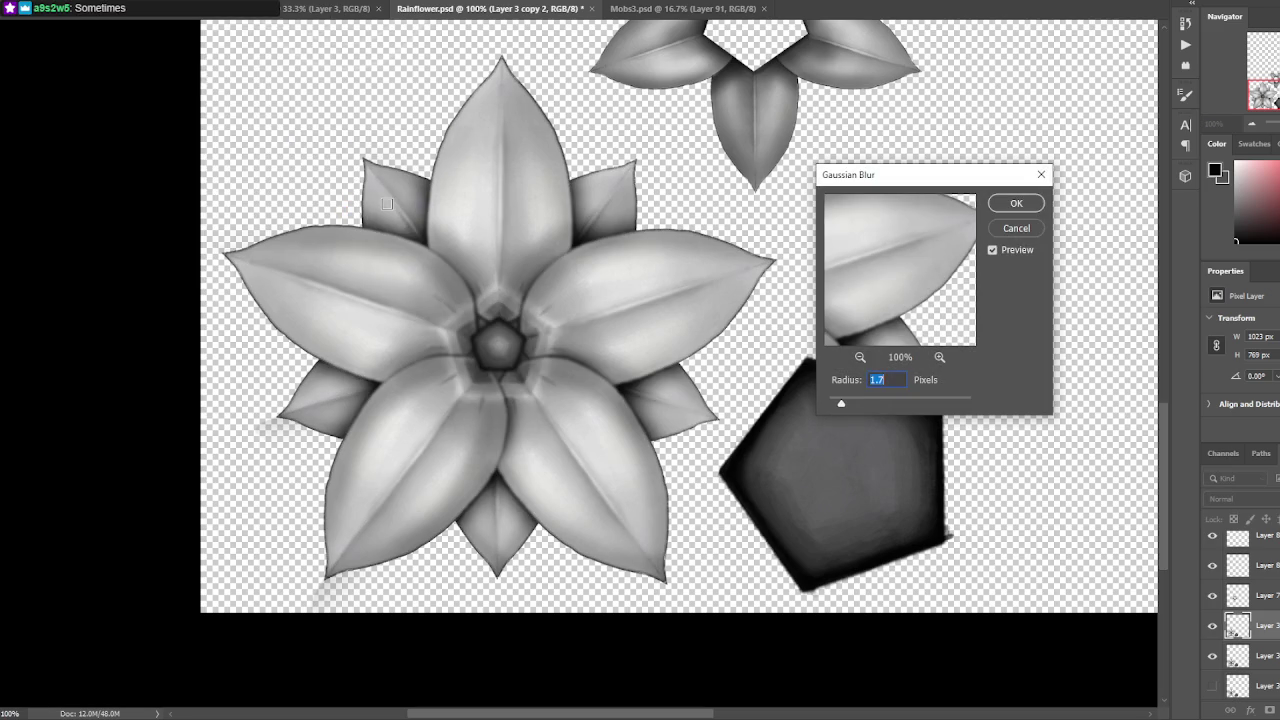
click(1016, 203)
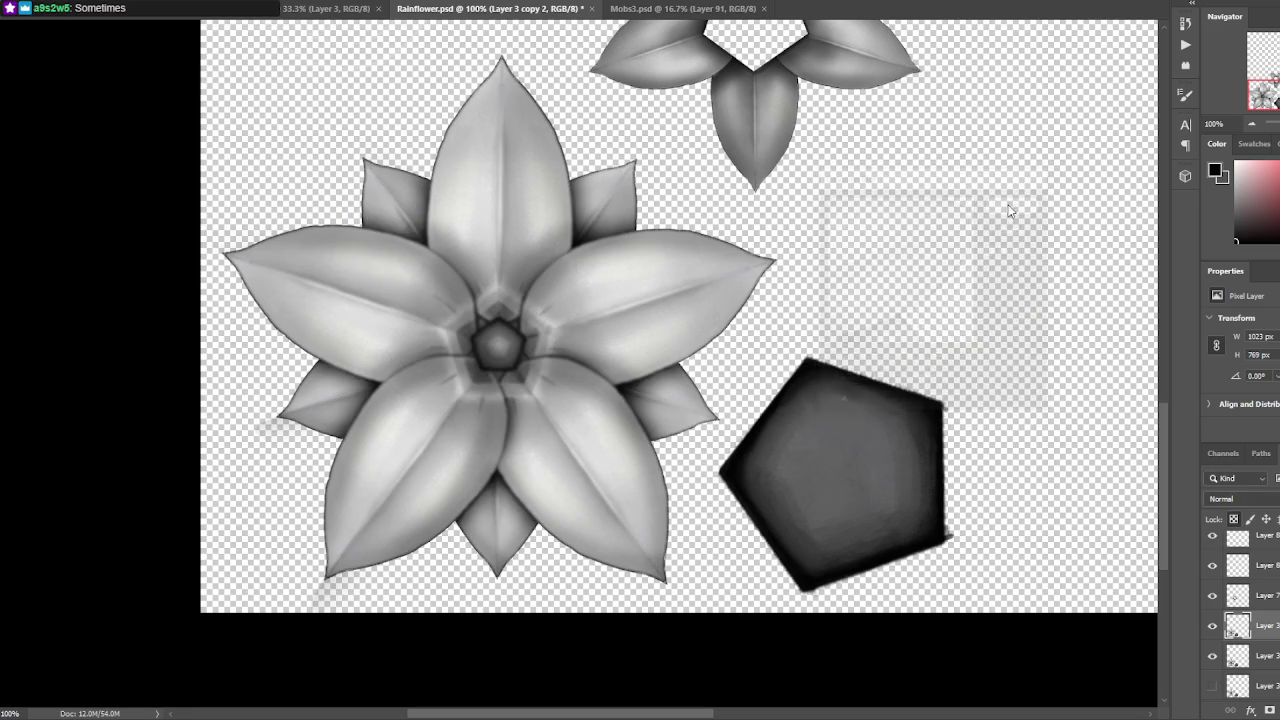
key(ctrl+plus)
key(ctrl+plus)
drag(809, 257, 729, 251)
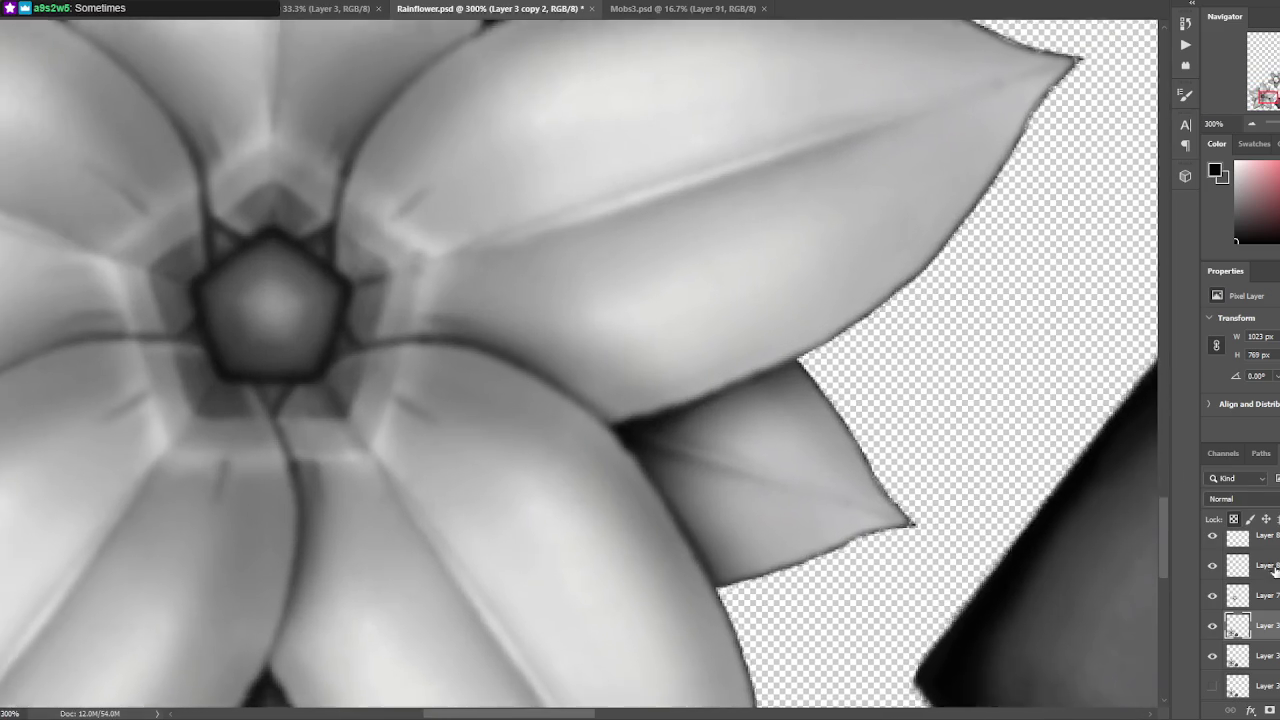
key(ctrl+minus)
Toggle the blurred copy's visibility and undo two trial dark strokes.
click(1212, 626)
click(1212, 626)
double_click(1212, 626)
click(1212, 626)
click(1212, 626)
click(1212, 626)
click(1212, 626)
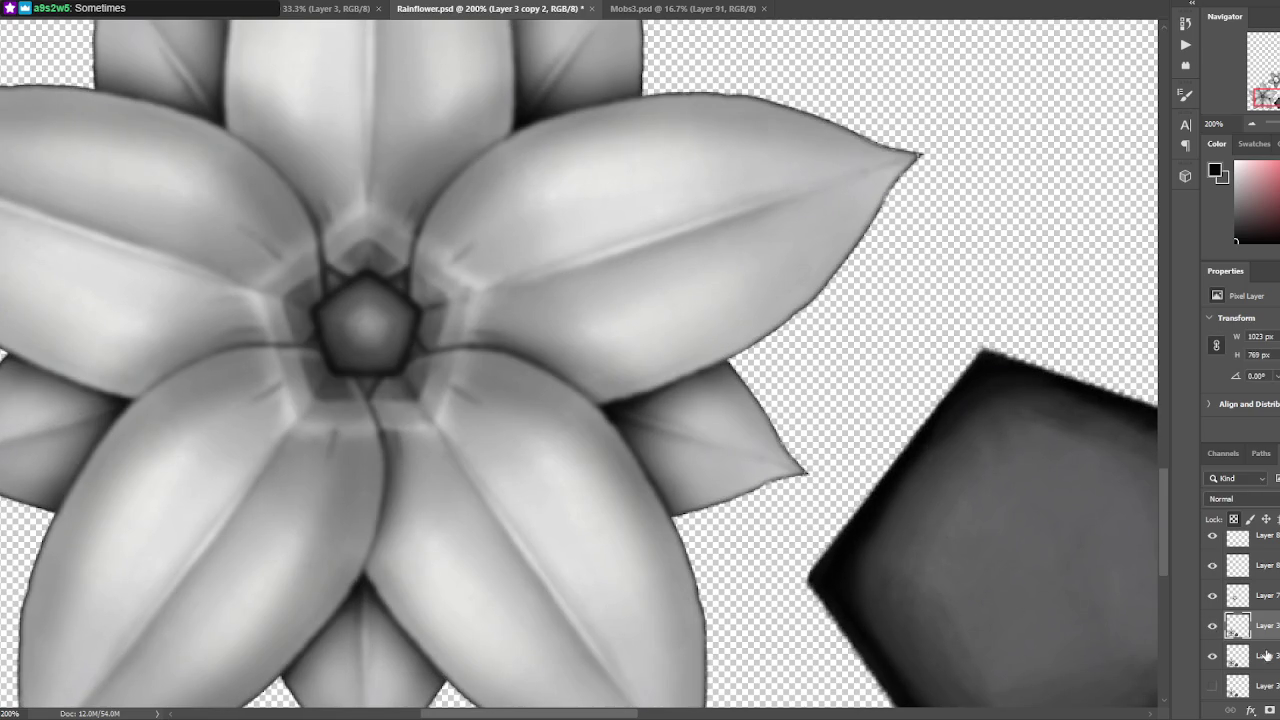
drag(660, 432, 594, 414)
key(ctrl+z)
drag(405, 345, 375, 440)
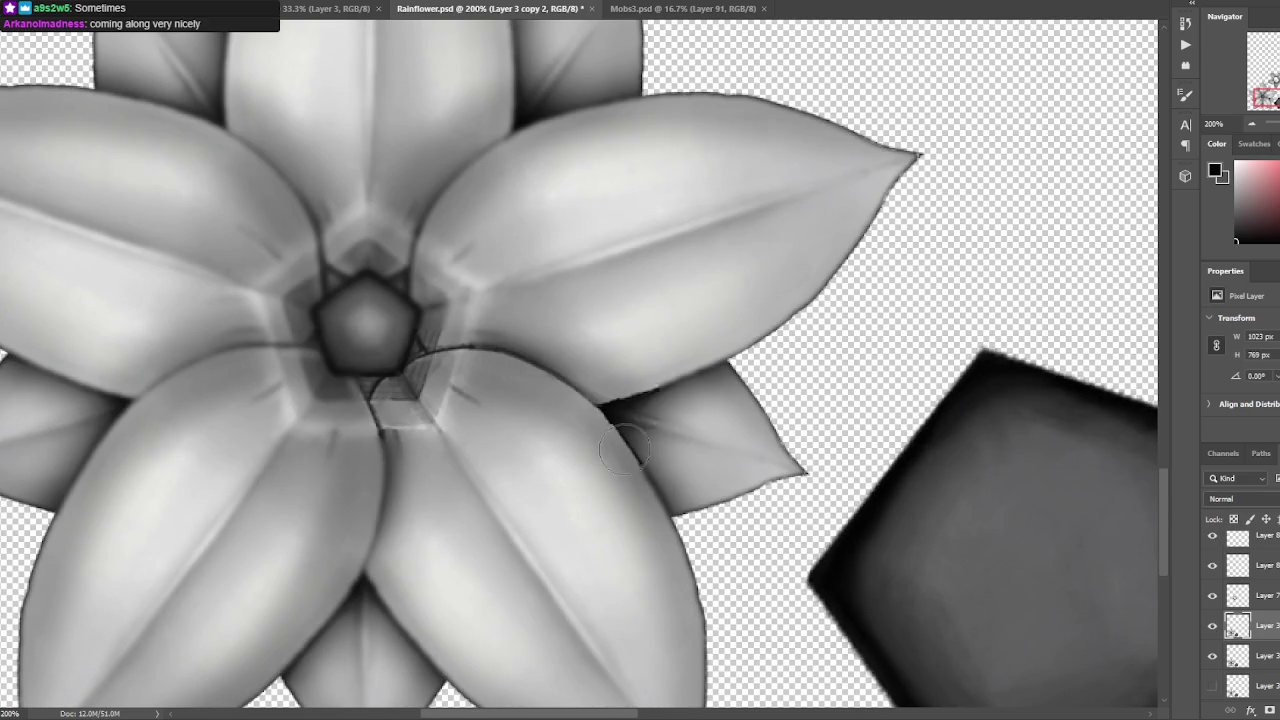
key(ctrl+z)
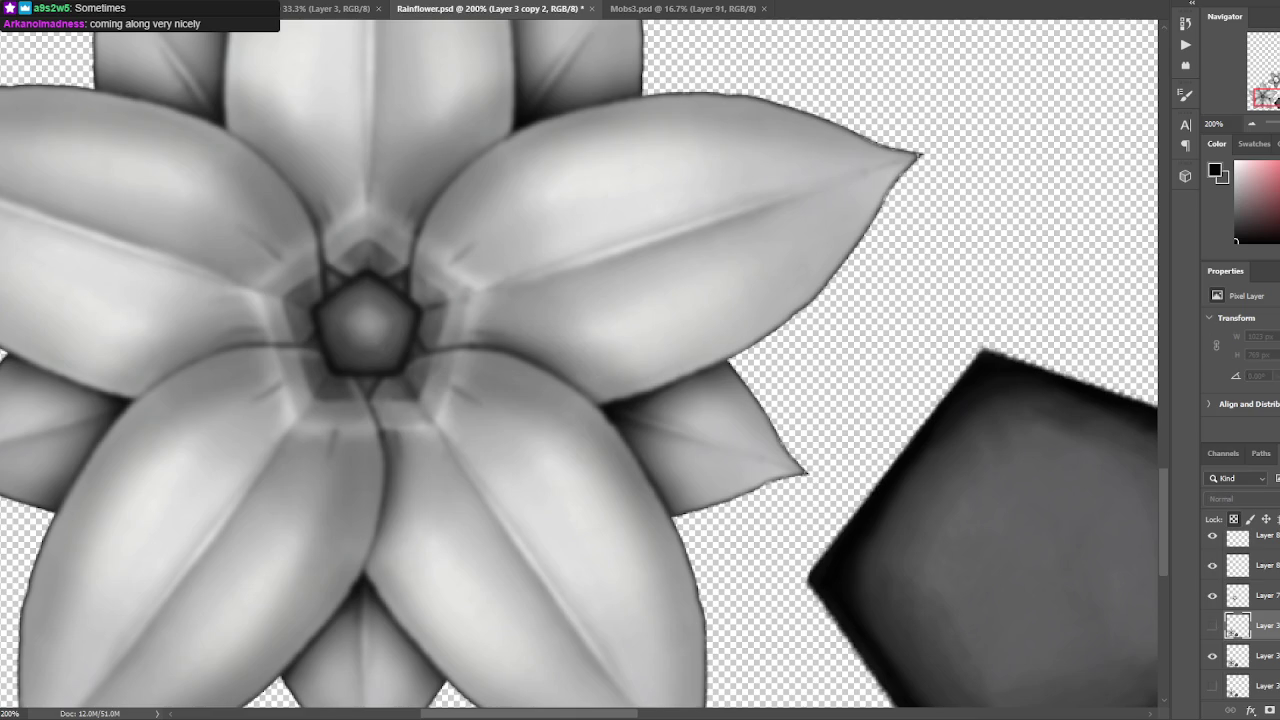
Toggle the flower layers on and off to compare blurred and sharp versions.
click(1212, 625)
click(1212, 625)
click(1212, 625)
click(1212, 625)
click(1212, 625)
click(1212, 625)
click(1212, 625)
click(1212, 625)
click(1212, 625)
click(1212, 625)
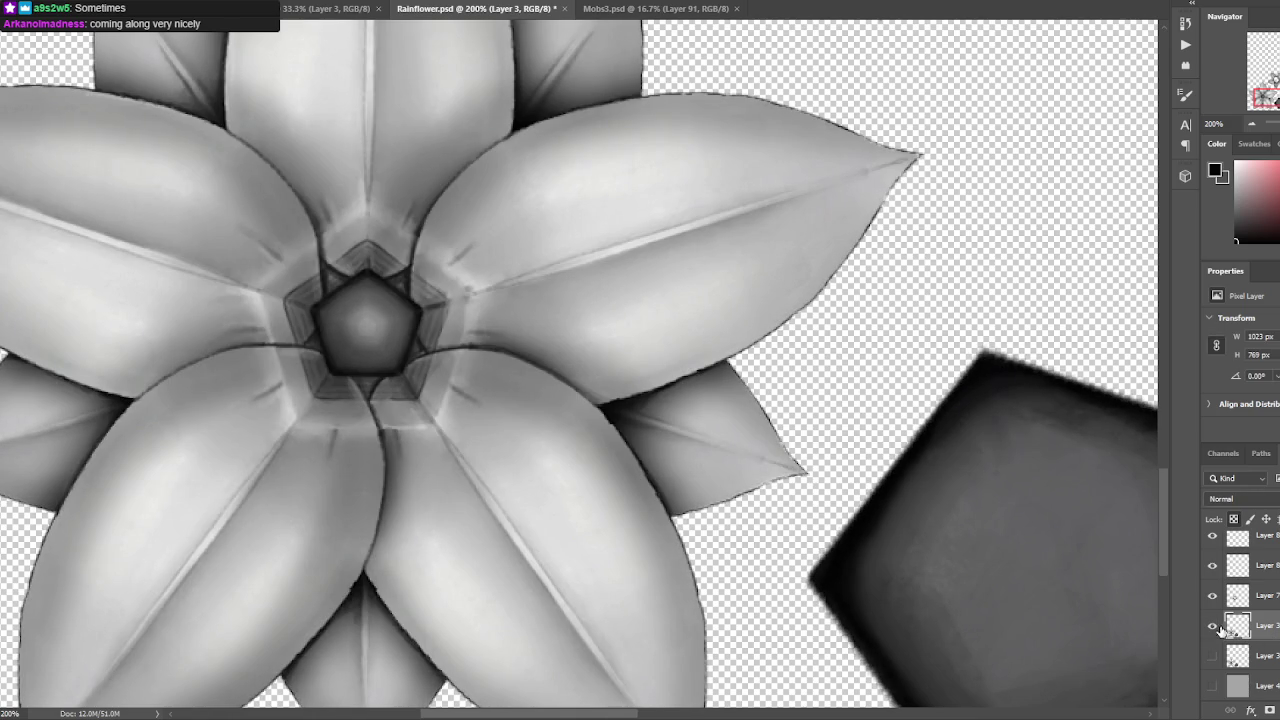
click(1213, 627)
Darken the pentagon's right side and repaint shading where the lower petals meet.
drag(400, 280, 435, 410)
key(bracketright)
key(bracketright)
key(bracketright)
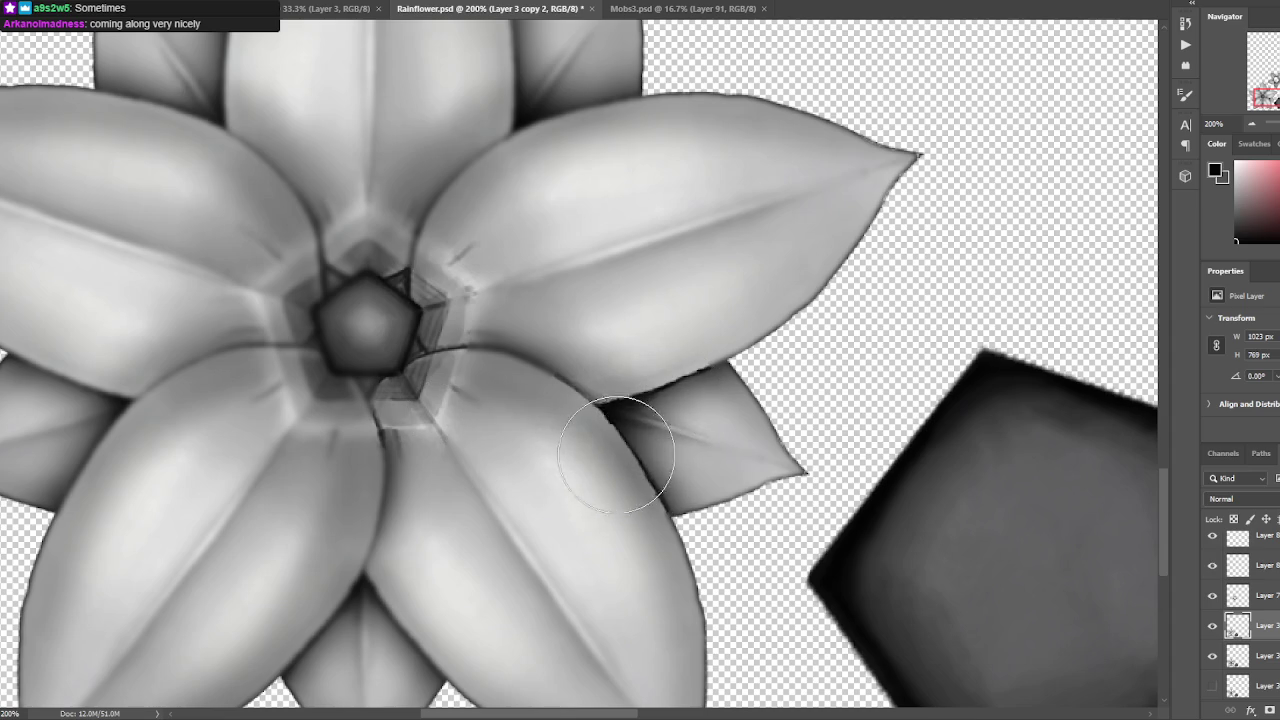
drag(629, 509, 742, 349)
drag(547, 447, 480, 430)
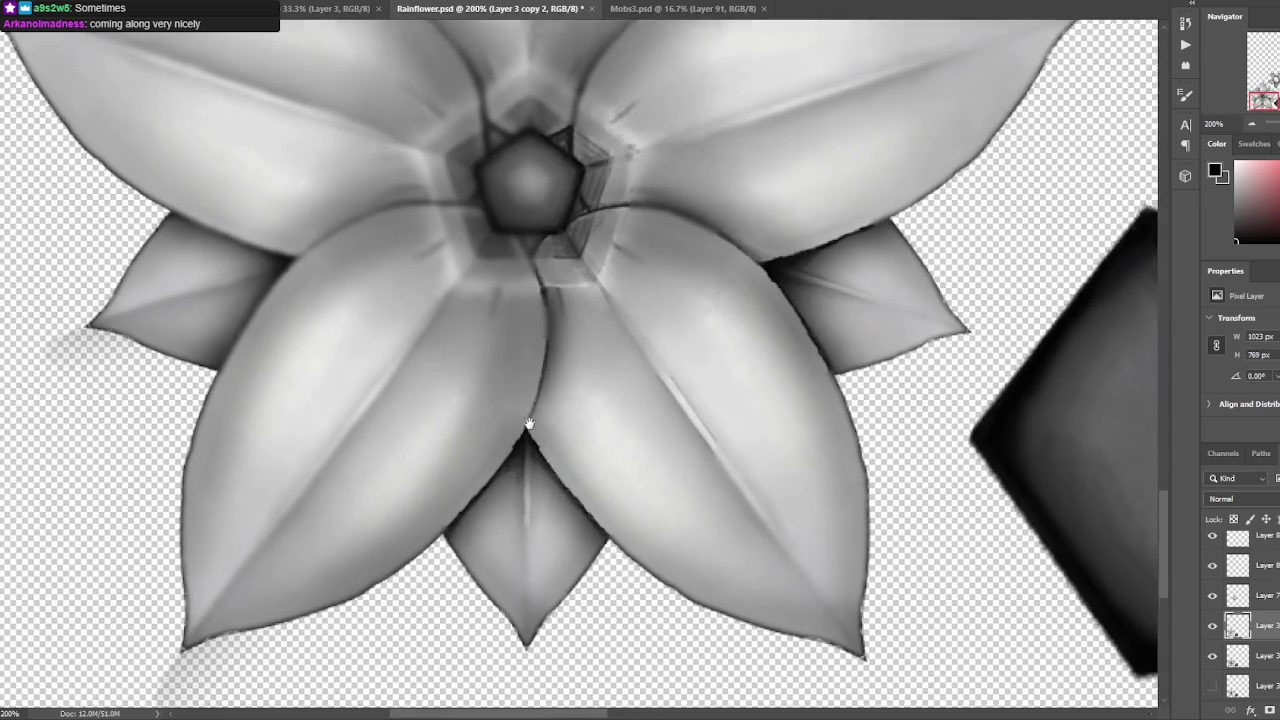
drag(430, 470, 540, 512)
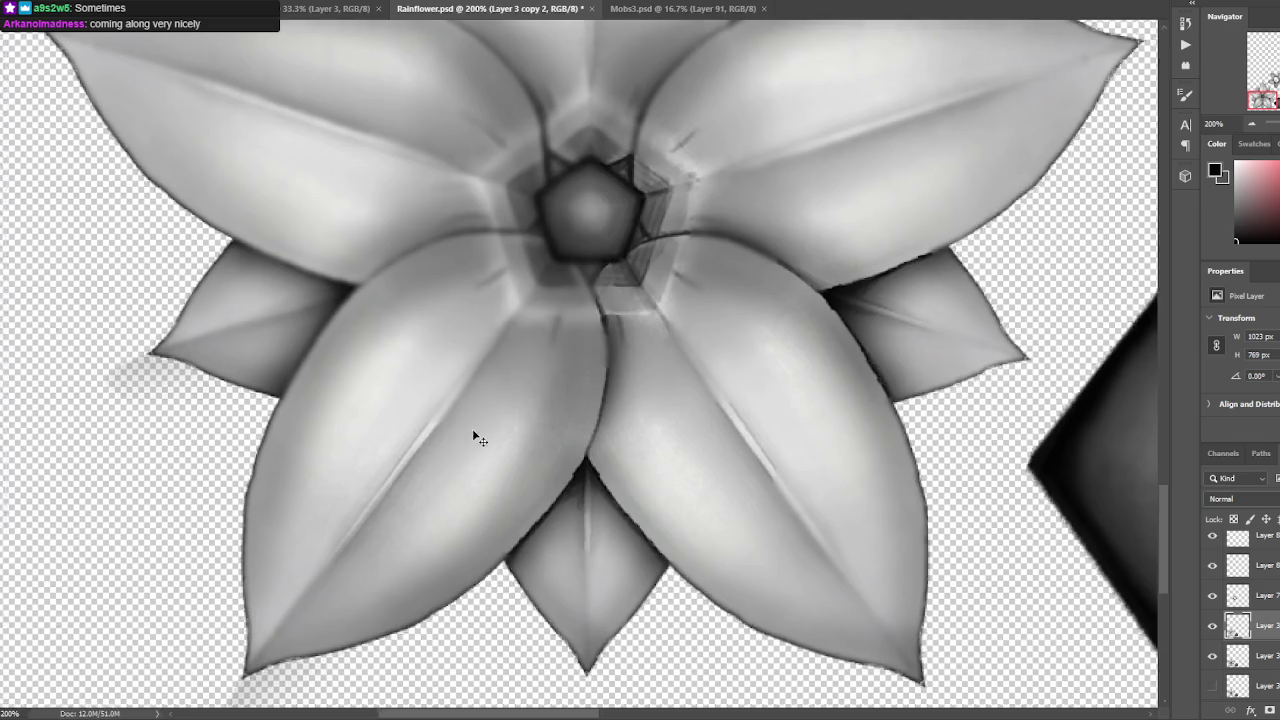
key(ctrl+minus)
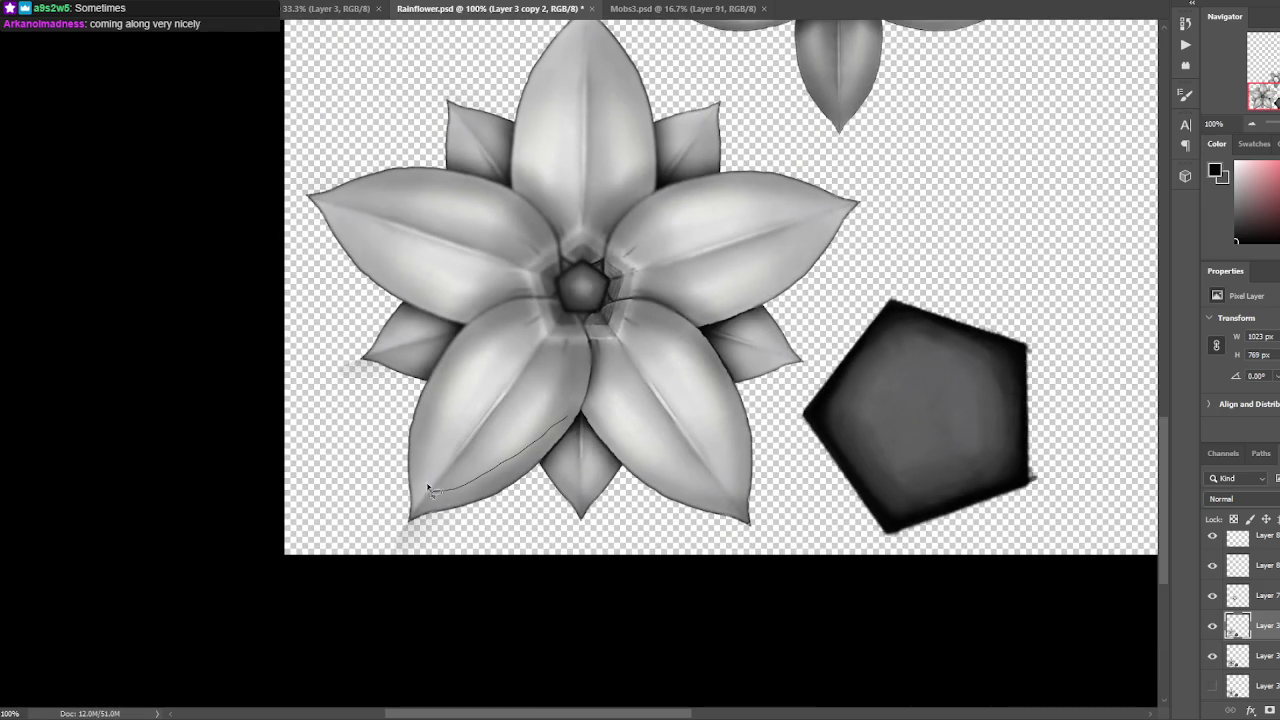
Trace a freehand selection around the flower petals, then deselect it.
key(Escape)
mouse_move(398, 342)
mouse_down()
mouse_move(400, 270)
mouse_move(597, 56)
mouse_up()
mouse_move(647, 207)
mouse_down()
mouse_move(802, 208)
mouse_move(757, 284)
mouse_move(760, 344)
mouse_move(705, 382)
mouse_up()
mouse_move(622, 440)
mouse_down()
mouse_move(575, 490)
mouse_move(490, 475)
mouse_move(440, 403)
mouse_up()
drag(400, 349, 403, 351)
key(ctrl+d)
Check the faint shadow layer by toggling it, then make Layer 3 active.
scroll(730, 405, right, 2)
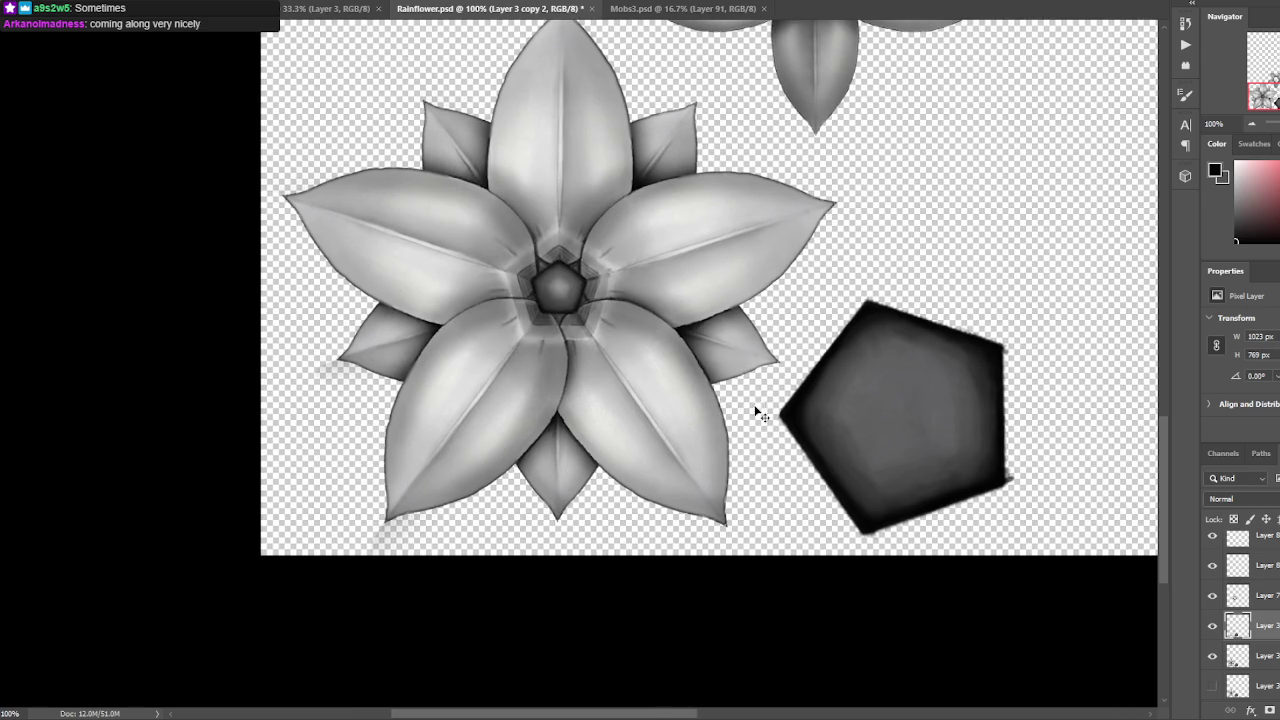
scroll(743, 413, up, 1)
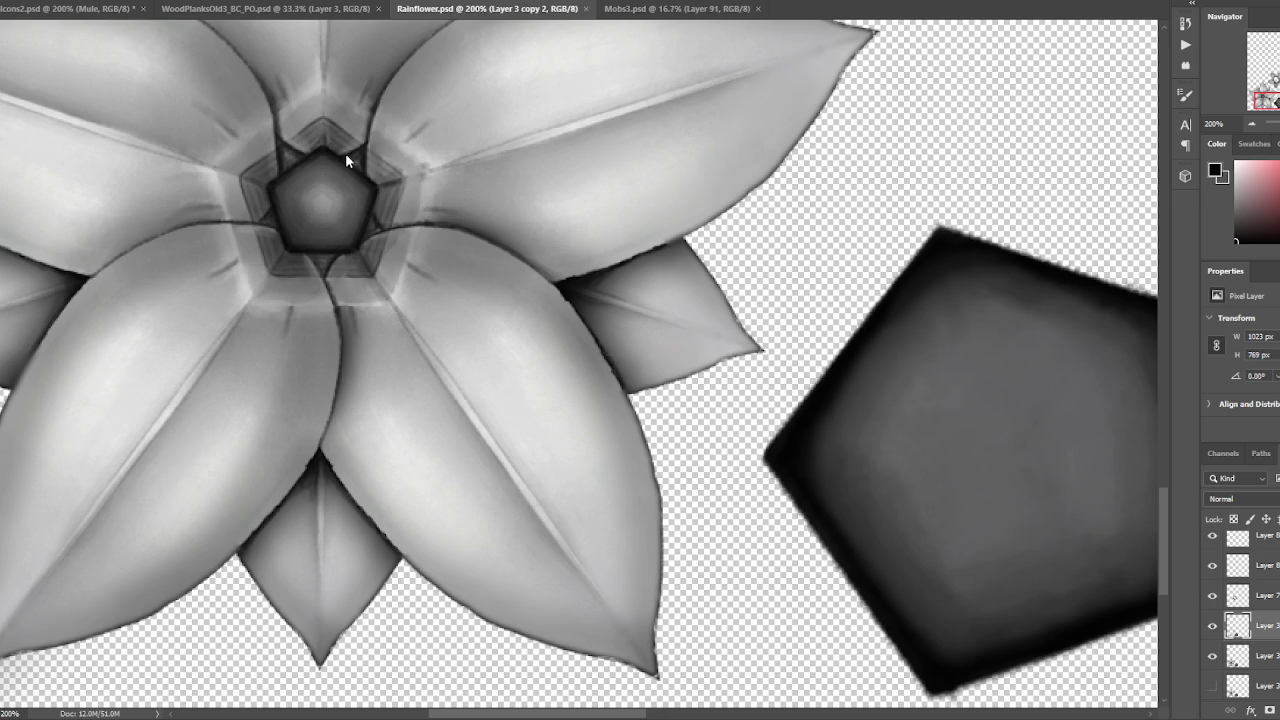
drag(378, 156, 598, 236)
click(1213, 626)
click(1213, 626)
click(1213, 626)
click(1213, 626)
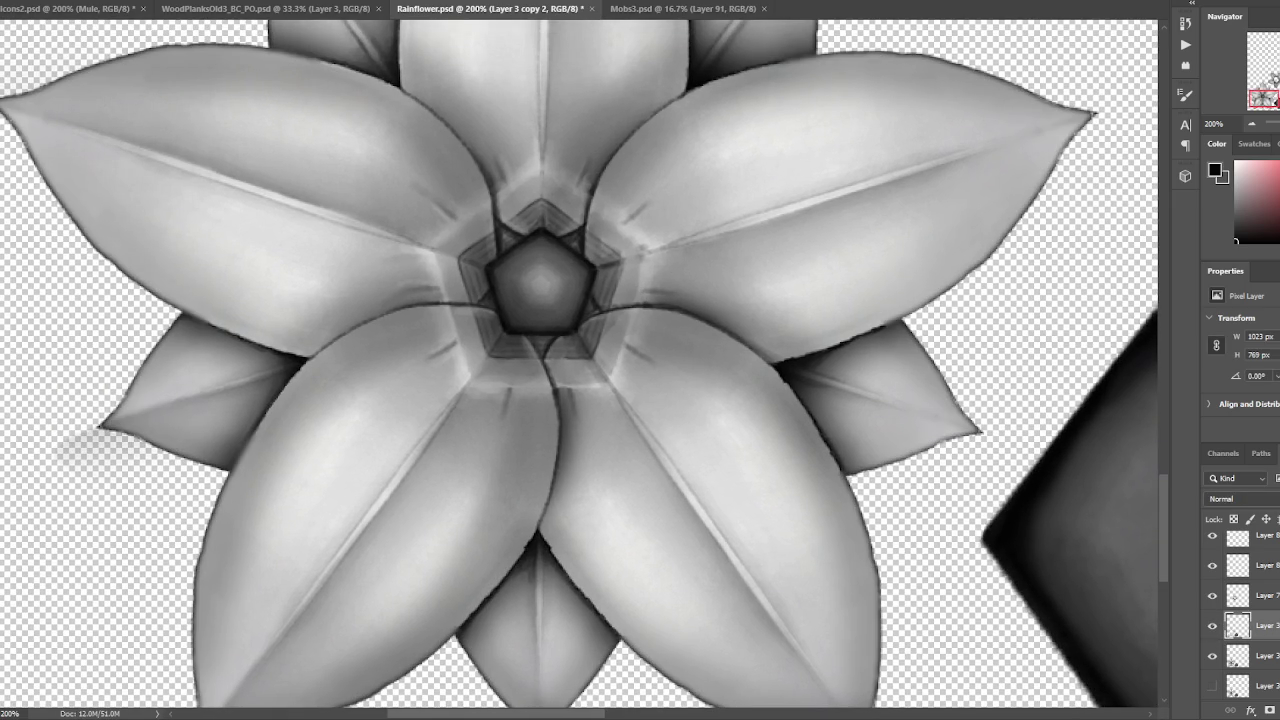
right_click(1250, 625)
click(1225, 443)
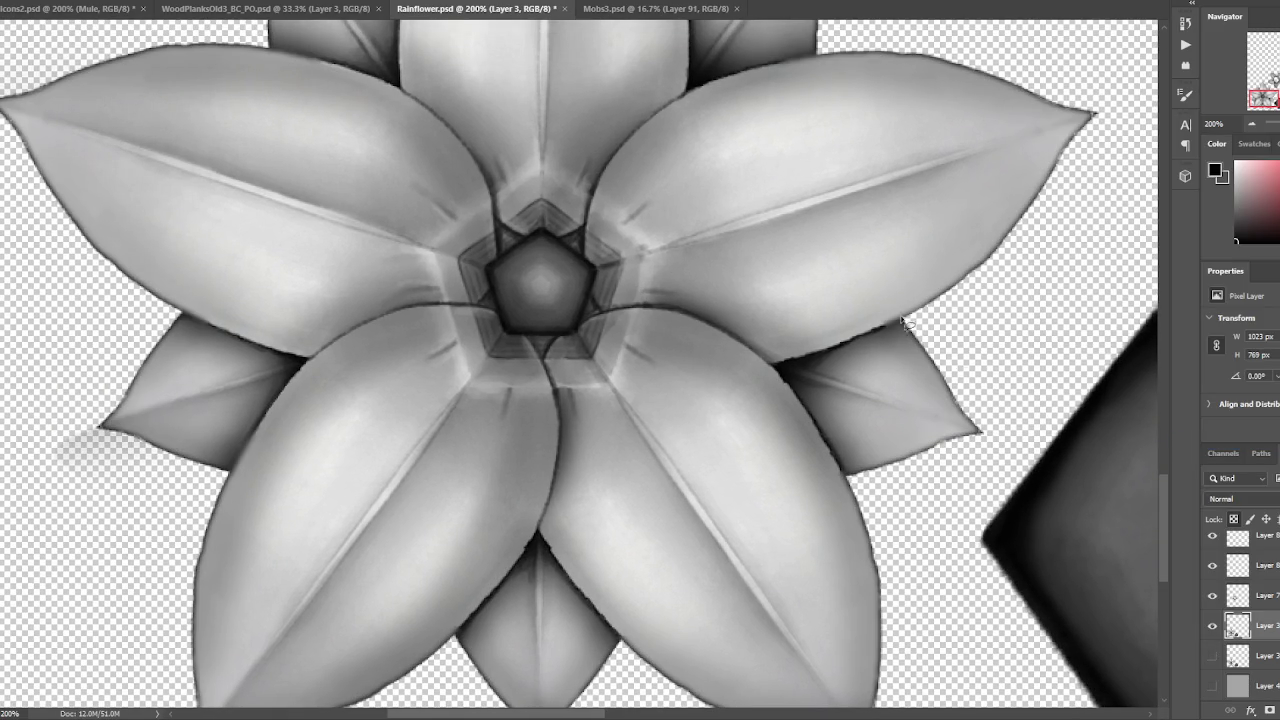
Sample light greys and black from the petal edges and seam.
alt+click(781, 382)
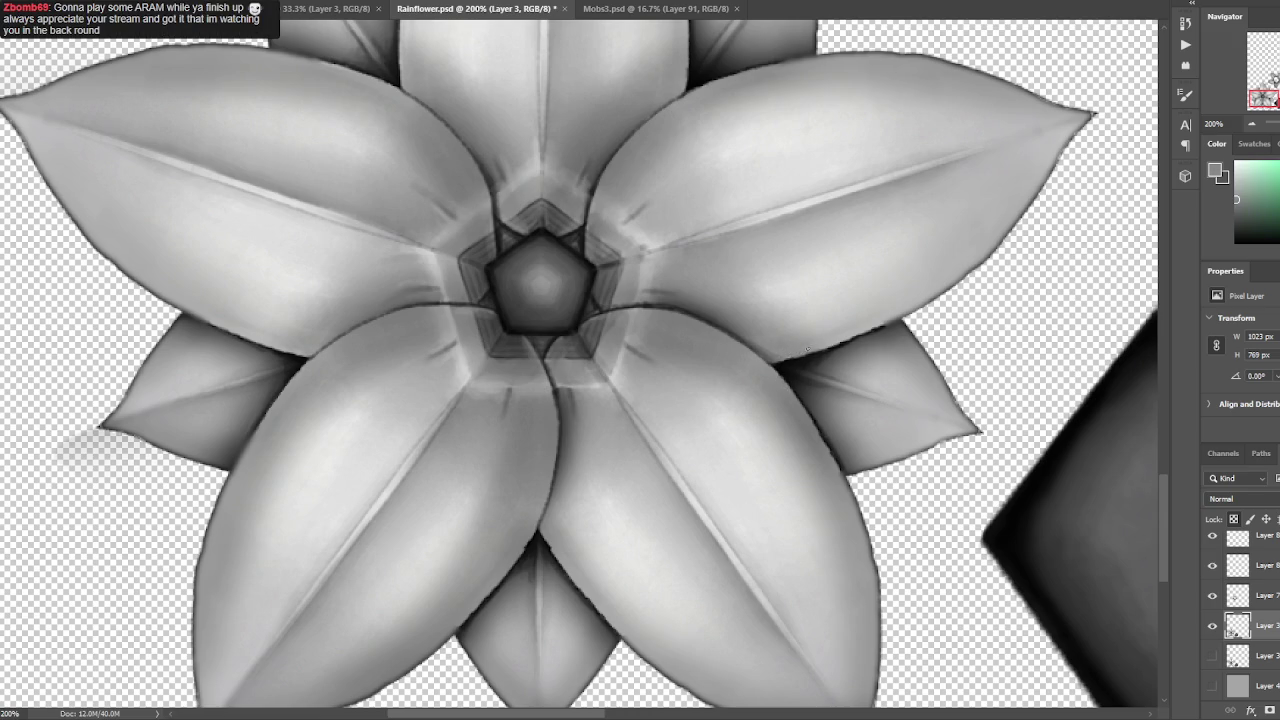
alt+click(882, 320)
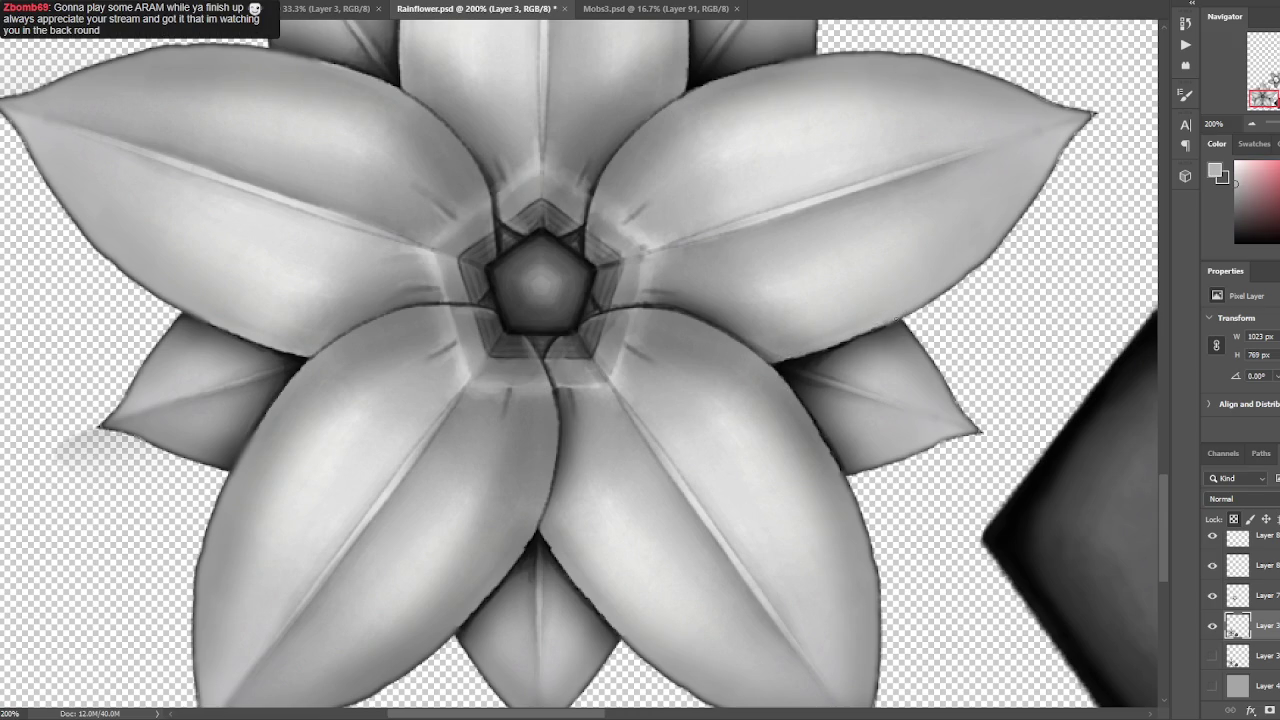
drag(902, 332, 875, 280)
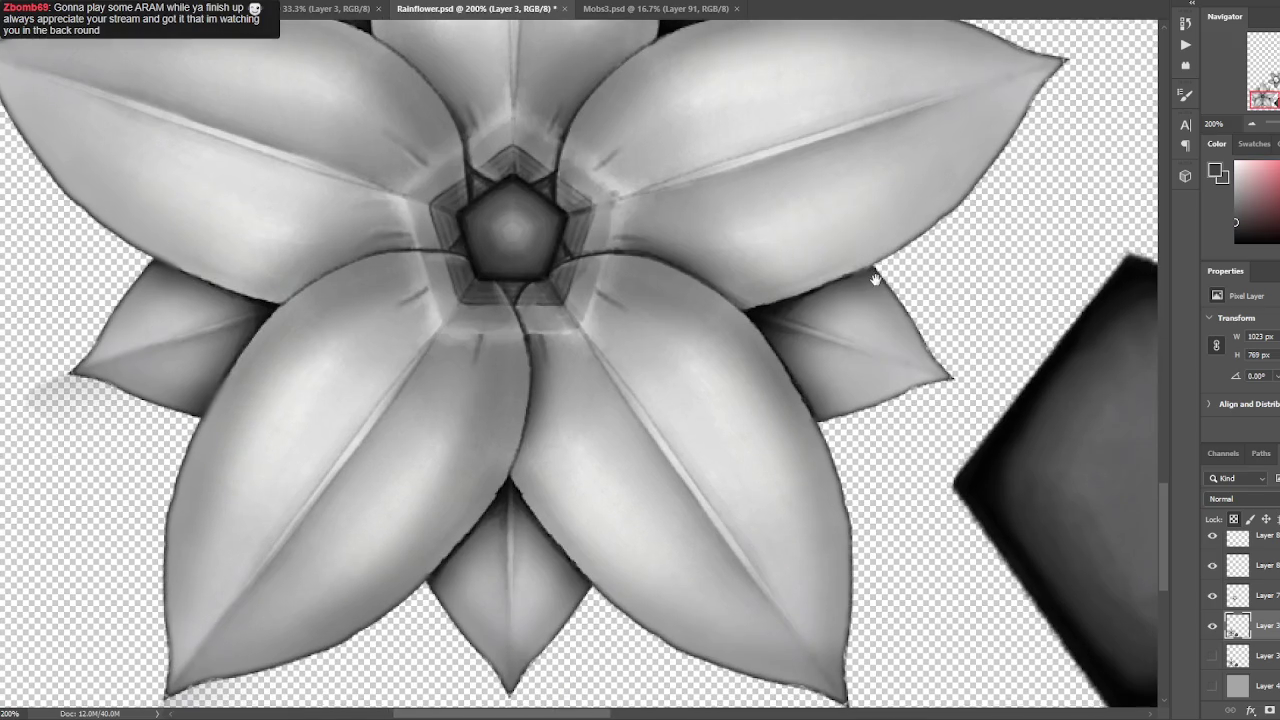
alt+click(848, 278)
alt+click(842, 280)
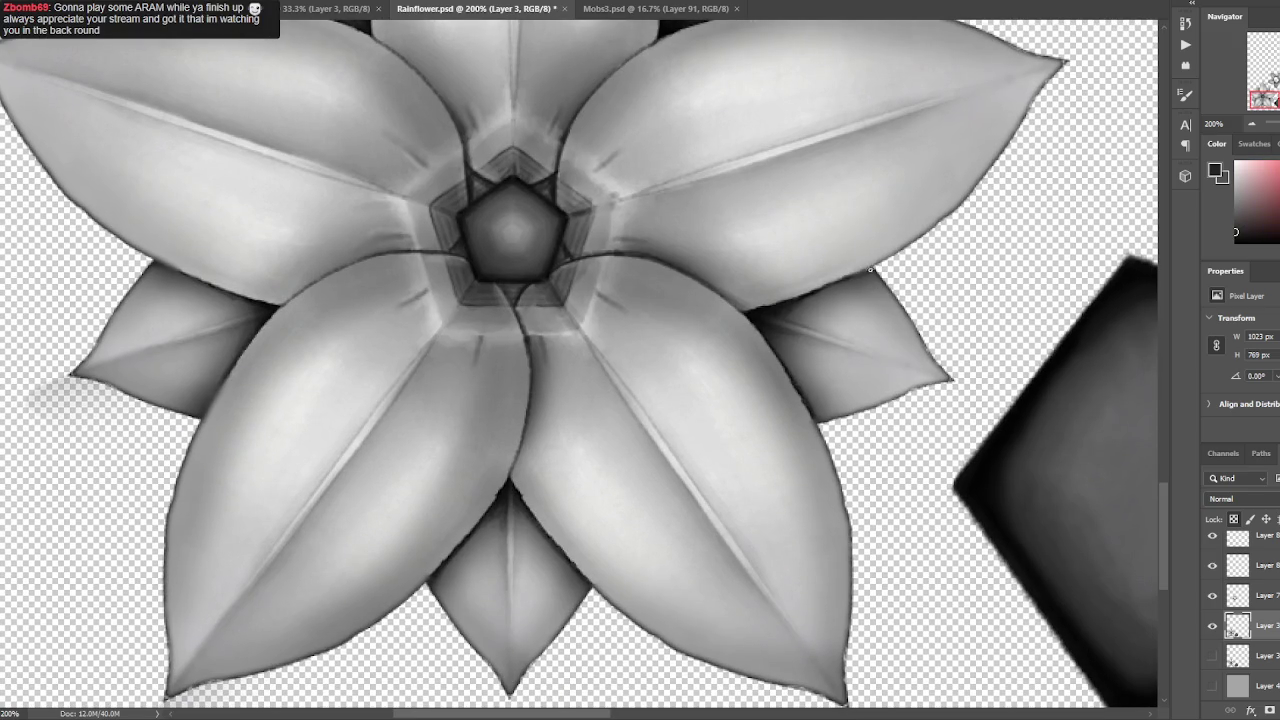
alt+click(579, 548)
alt+click(520, 494)
Sample progressively darker greys around the bottom petal junction and seam.
drag(577, 421, 580, 290)
alt+click(580, 296)
alt+click(550, 312)
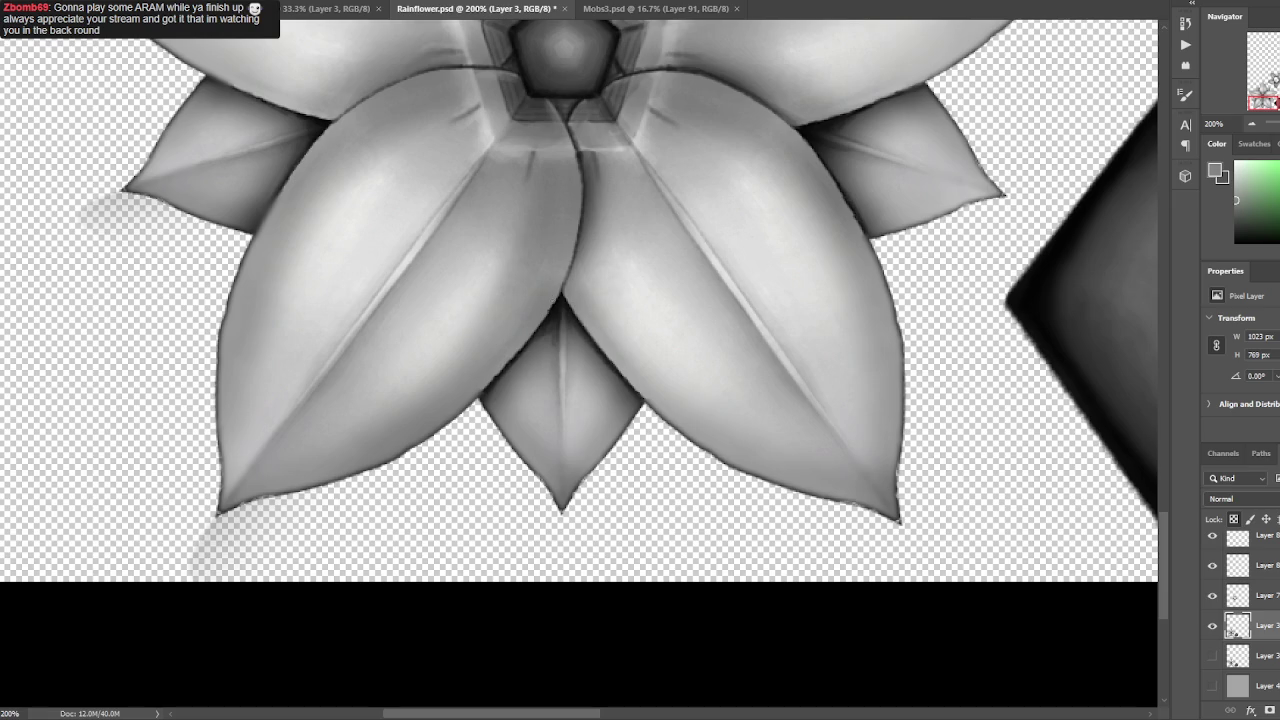
drag(561, 291, 653, 183)
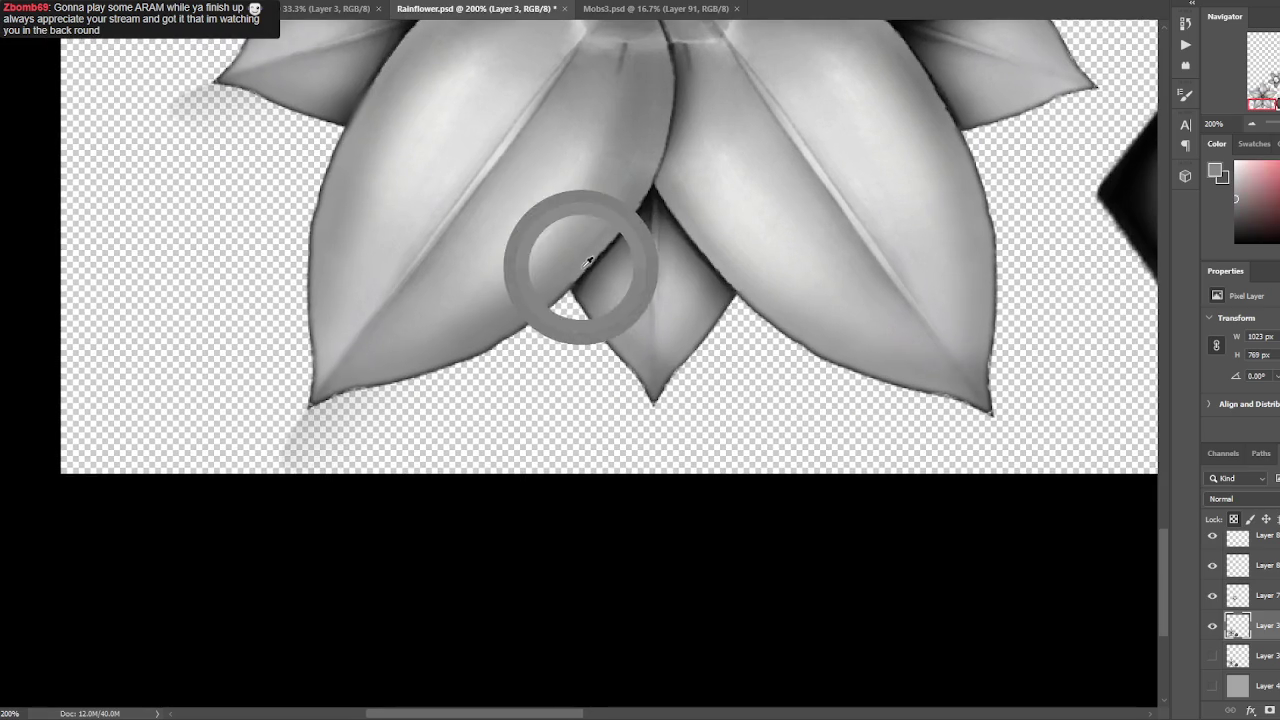
alt+click(638, 208)
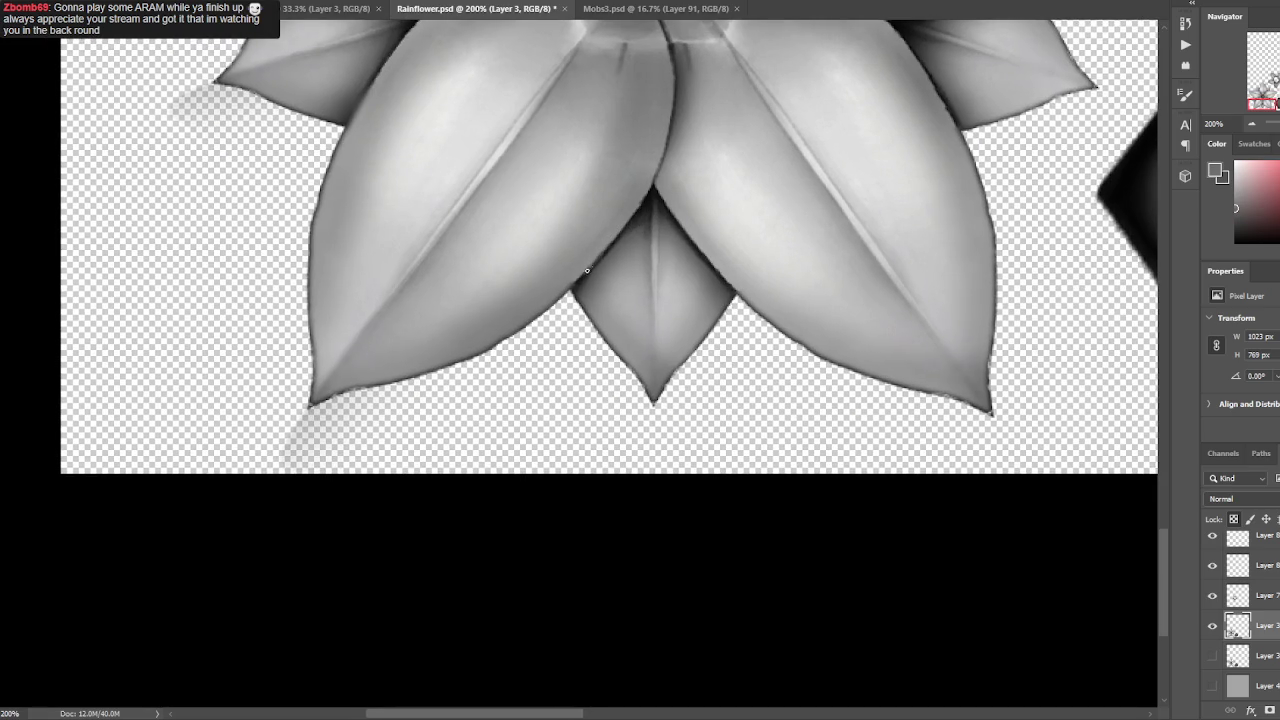
alt+click(649, 190)
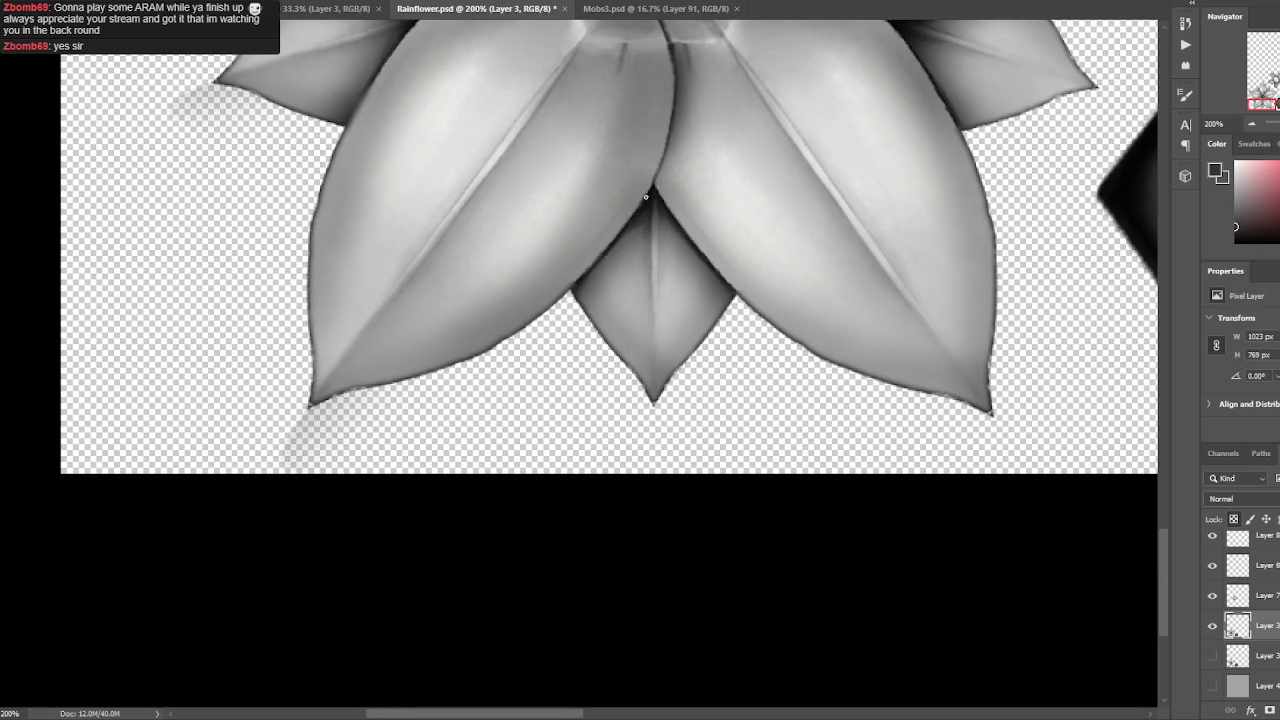
alt+click(634, 224)
alt+click(1060, 408)
drag(691, 186, 644, 250)
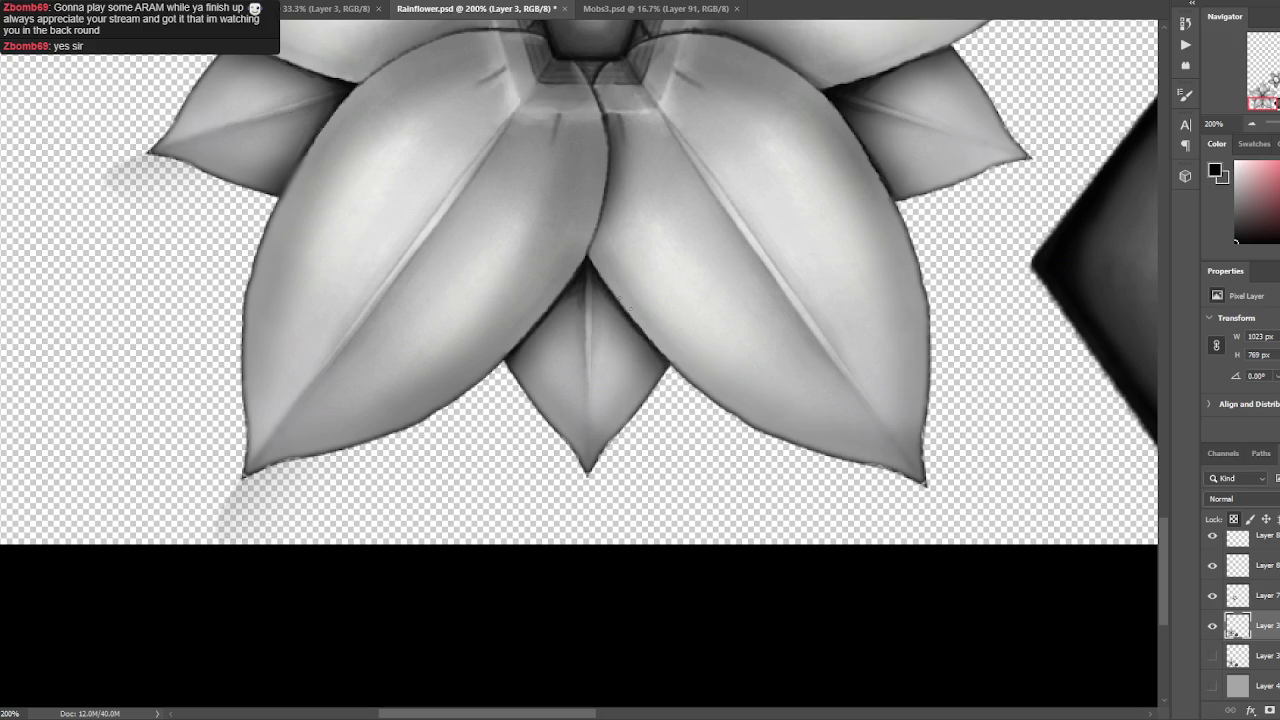
alt+click(642, 321)
alt+click(594, 266)
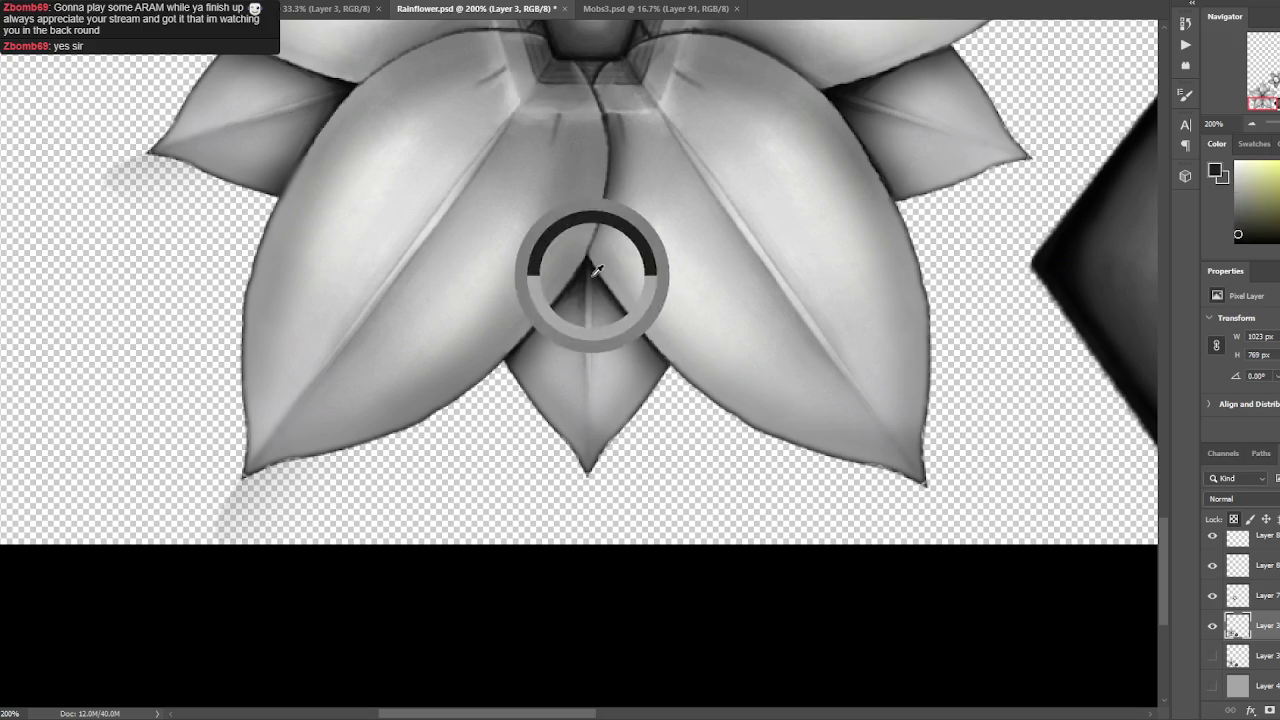
Paint darker strokes along the seams between the small and large upper-left petals.
mouse_move(668, 364)
mouse_down()
mouse_move(709, 503)
mouse_move(909, 477)
mouse_up()
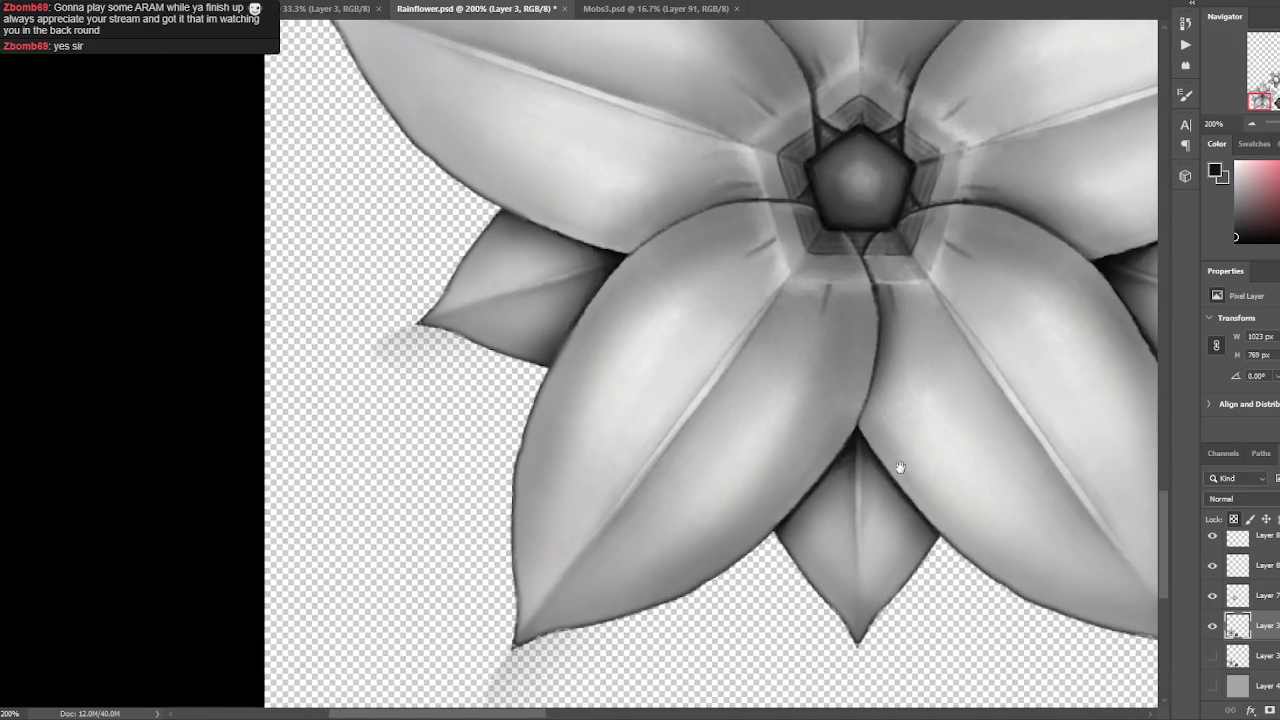
mouse_move(823, 271)
mouse_down()
mouse_move(787, 208)
mouse_move(718, 310)
mouse_up()
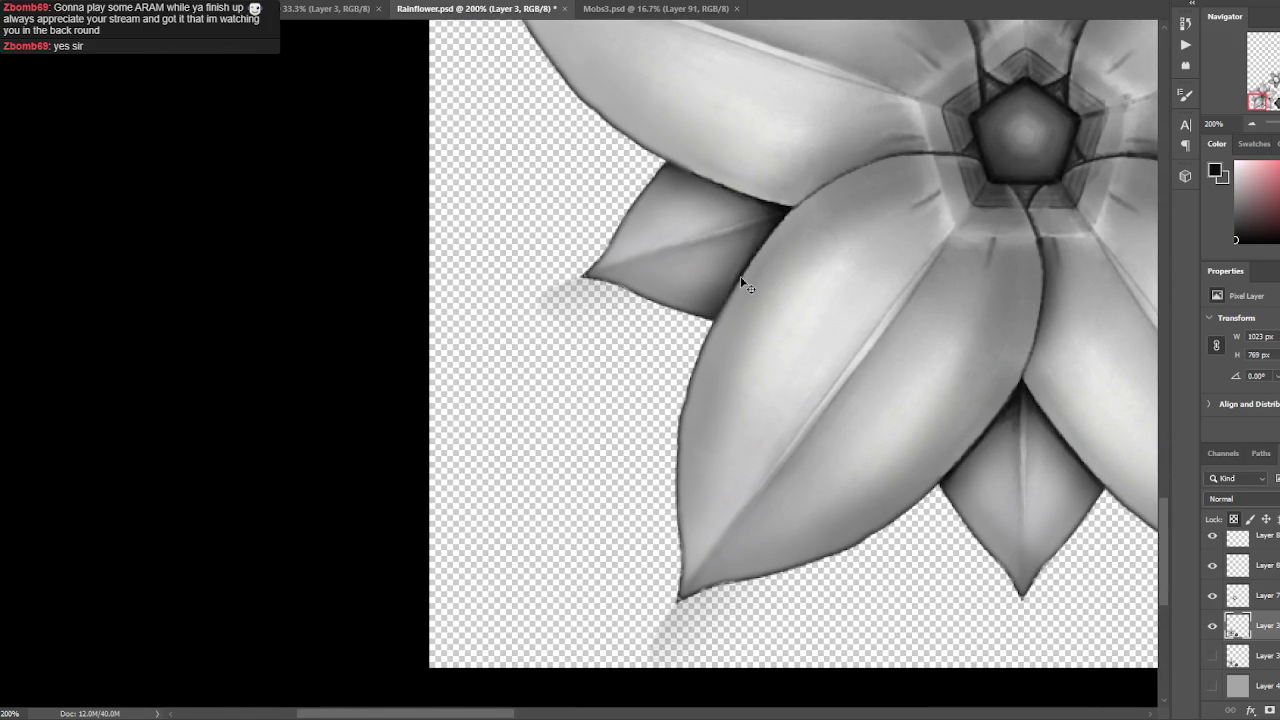
mouse_move(763, 242)
mouse_down()
mouse_move(720, 311)
mouse_move(563, 426)
mouse_up()
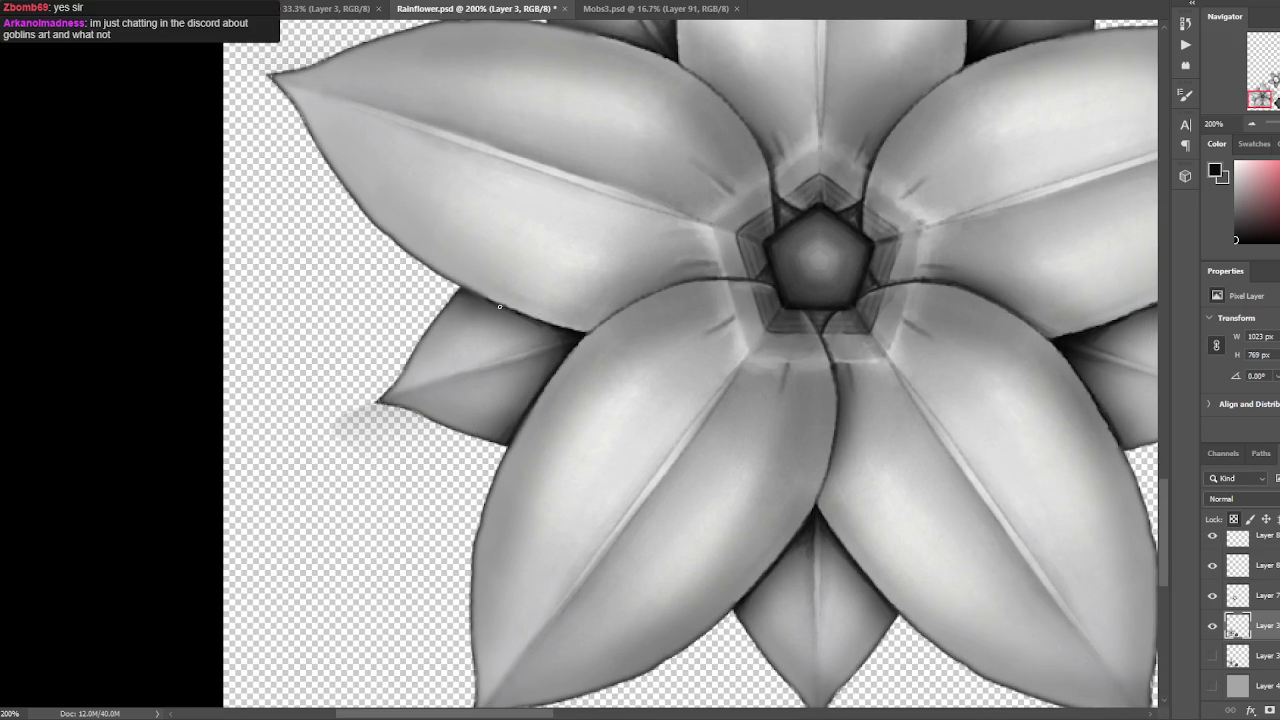
drag(434, 272, 499, 306)
drag(845, 170, 750, 390)
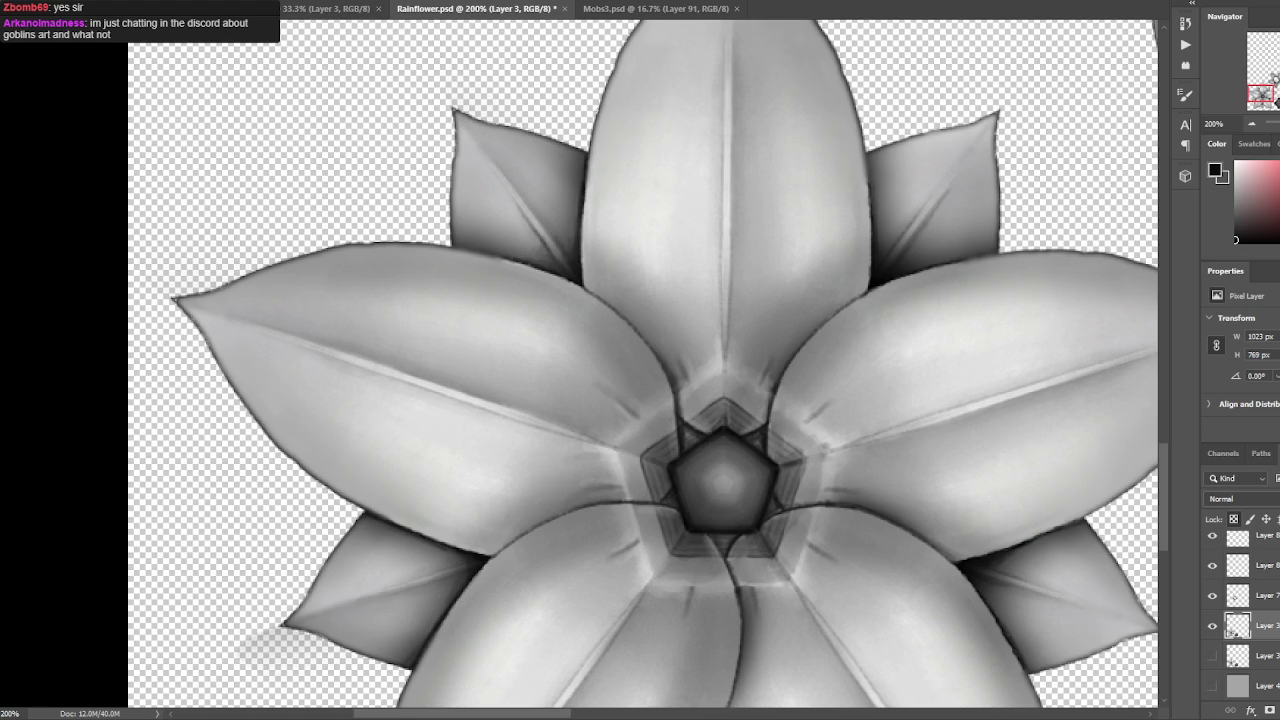
Sample several greys from the upper-left petal.
alt+click(458, 238)
alt+click(467, 225)
alt+click(470, 246)
alt+click(471, 243)
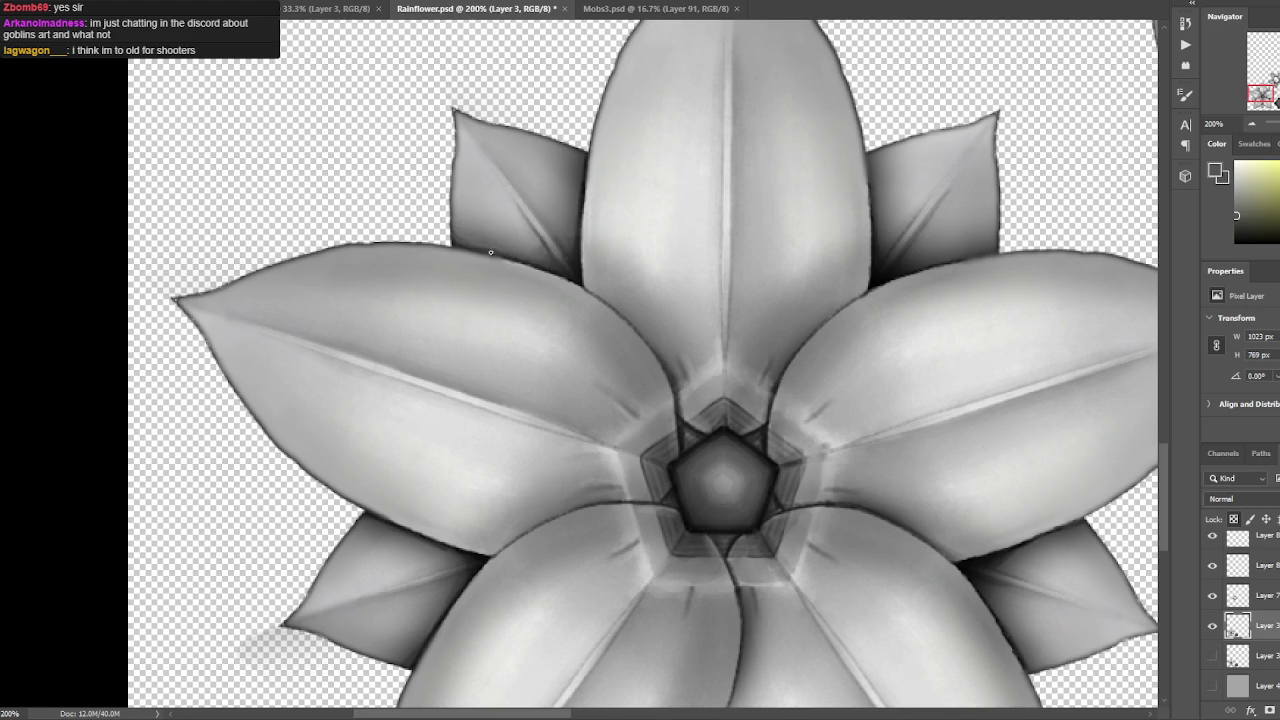
alt+click(512, 257)
alt+click(579, 227)
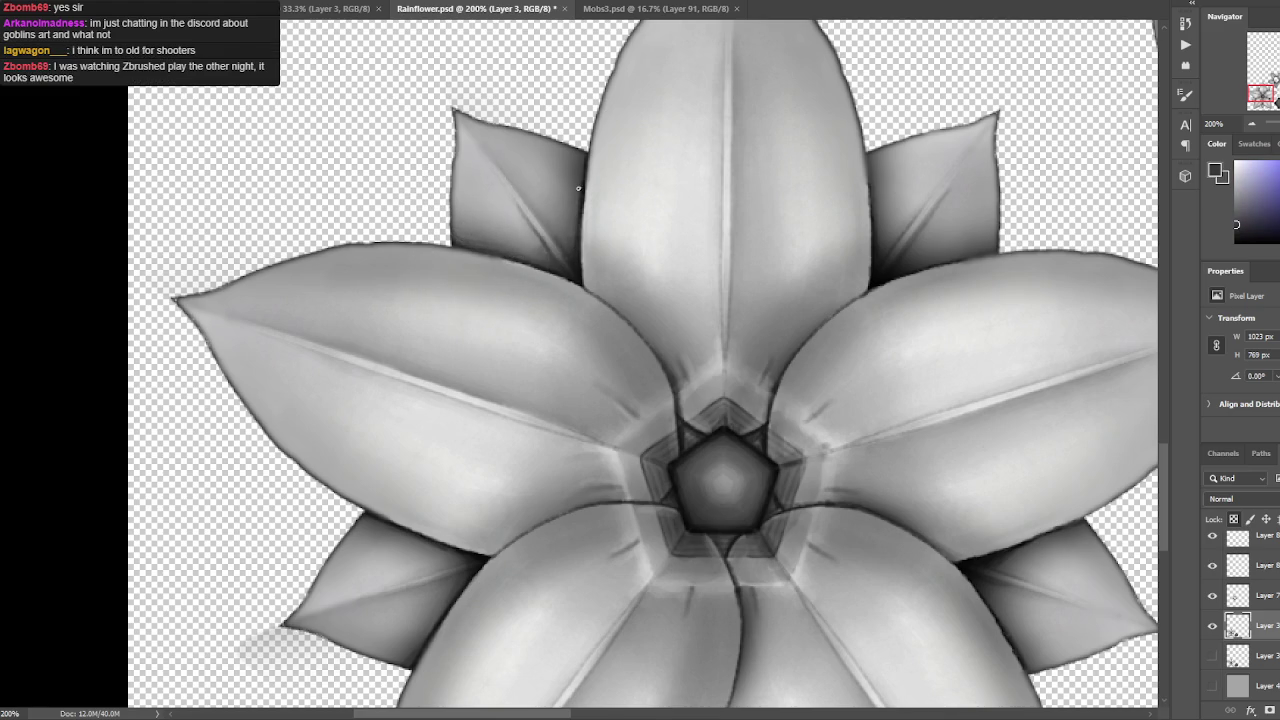
alt+click(561, 213)
alt+click(528, 226)
alt+click(534, 244)
alt+click(517, 214)
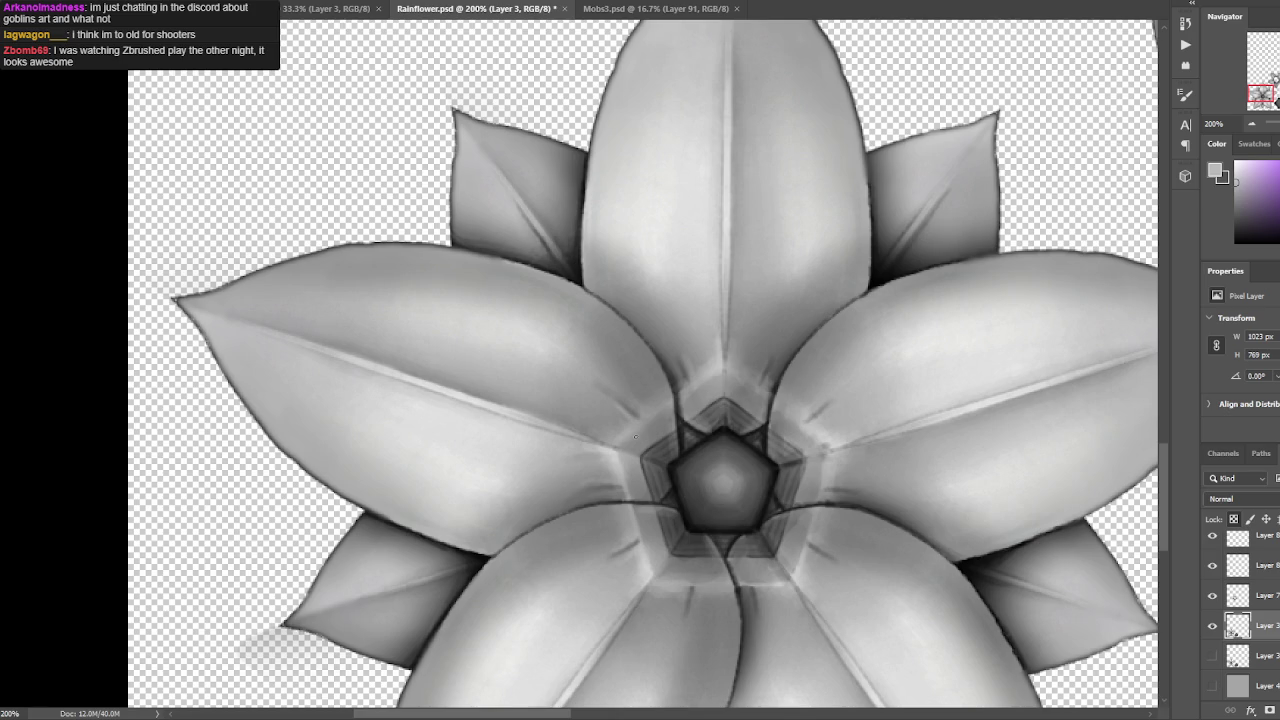
Paint a short black stroke along the top edge of the pentagon centre.
drag(814, 380, 800, 285)
alt+click(869, 165)
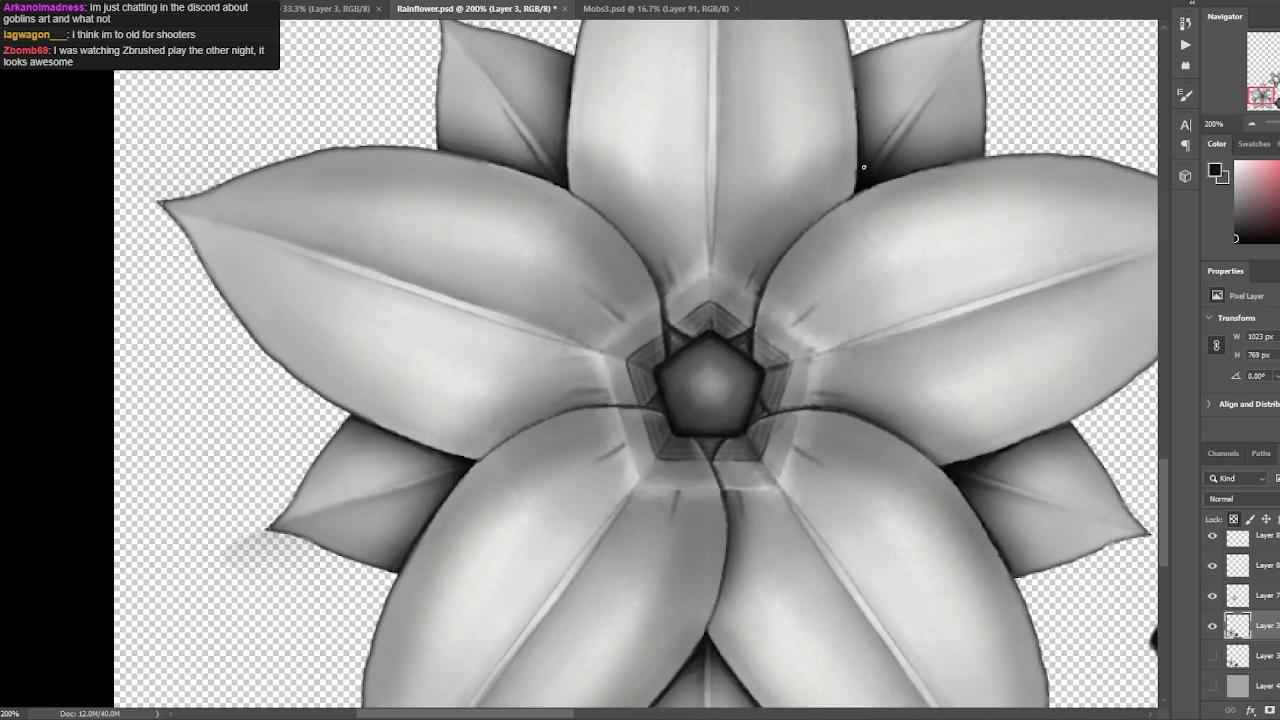
drag(712, 297, 684, 302)
alt+click(668, 330)
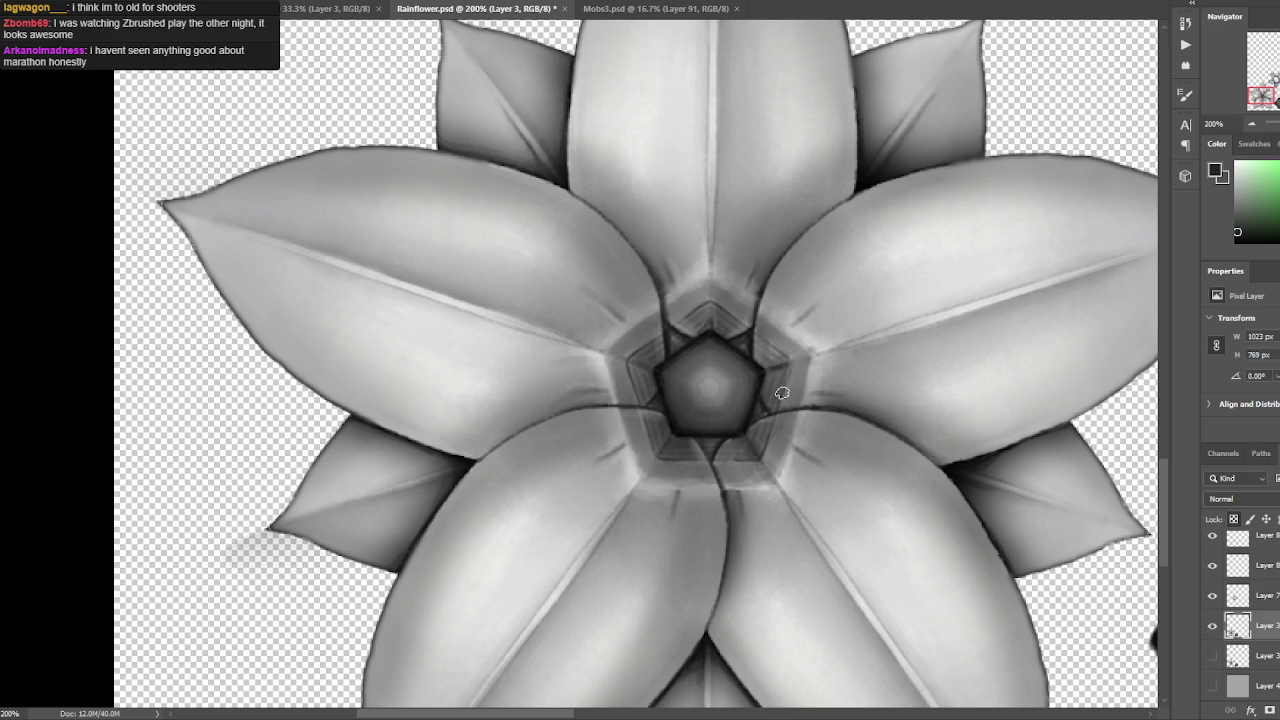
Zoom out to view the whole flower, then sample a colour near the petal edge.
key(ctrl+1)
scroll(933, 320, up, 1)
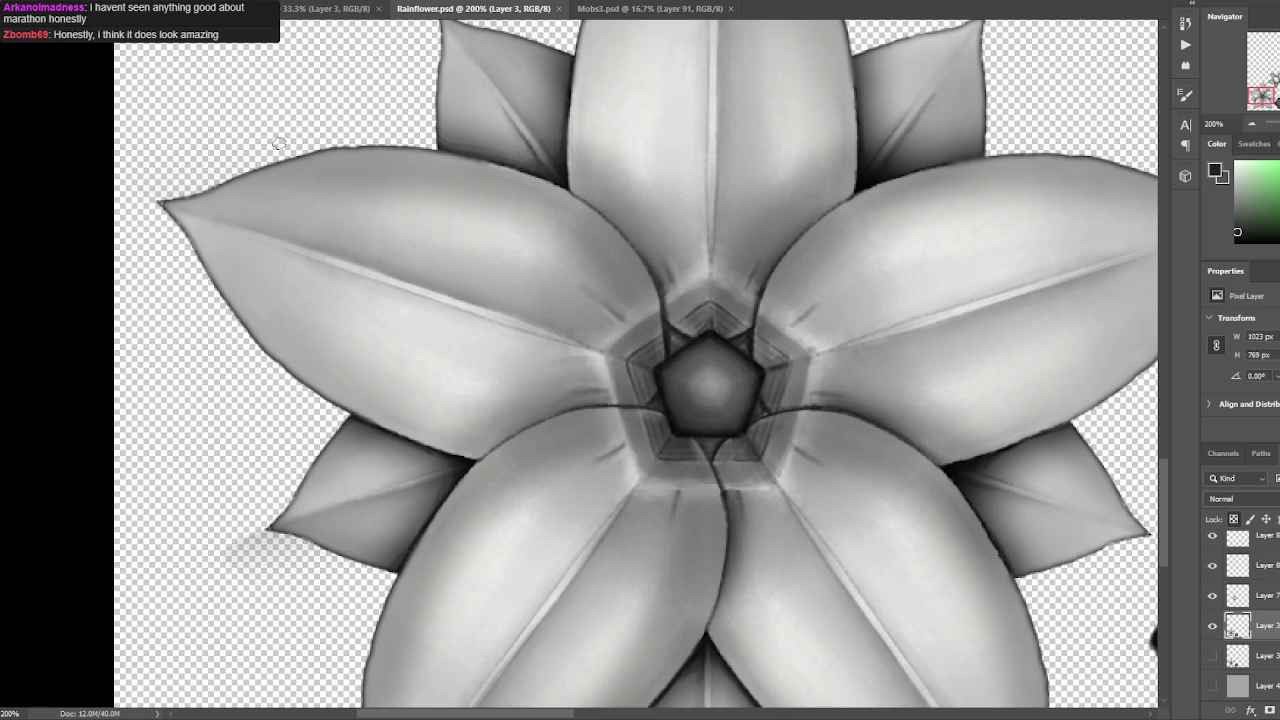
scroll(312, 101, down, 1)
scroll(312, 101, up, 1)
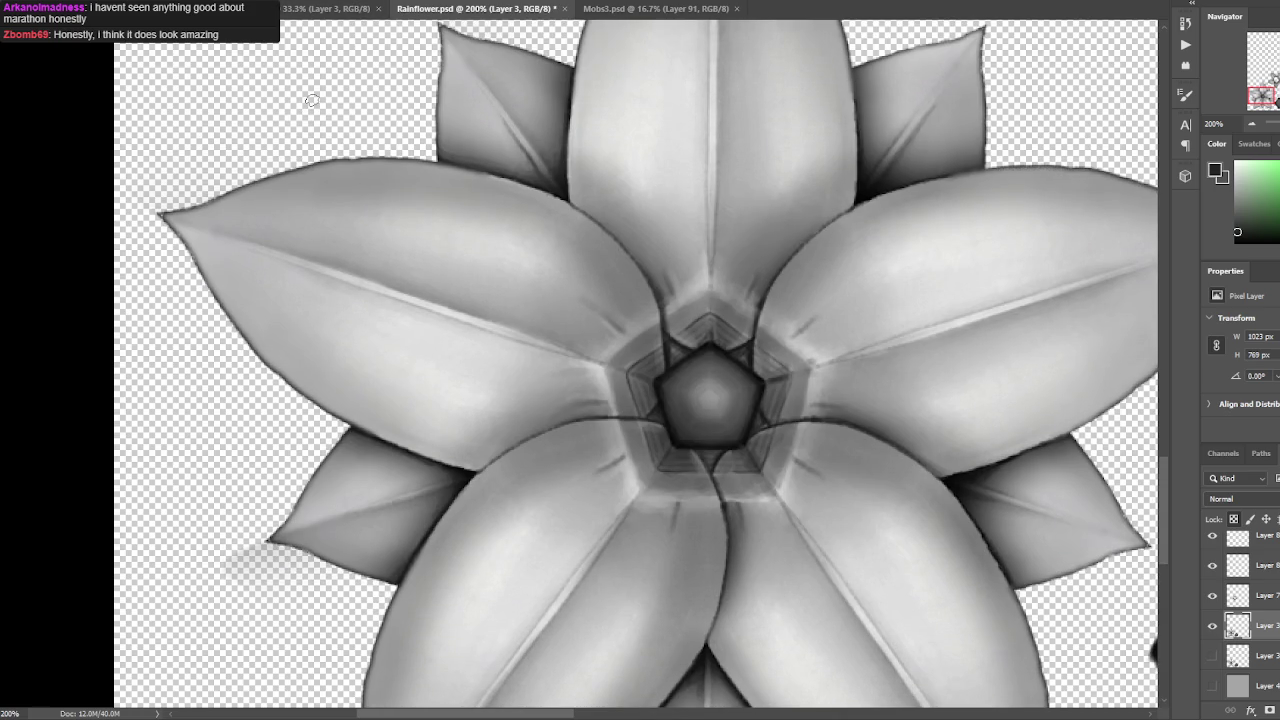
alt+click(864, 180)
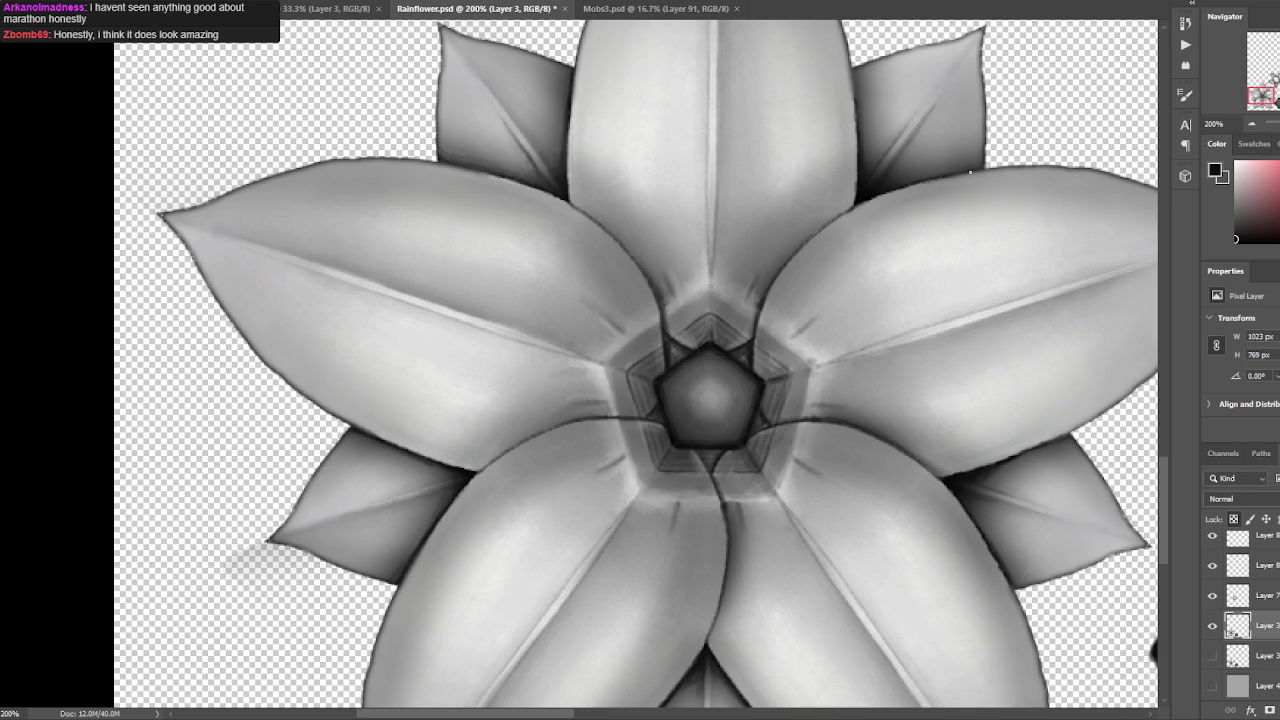
drag(1040, 251, 957, 200)
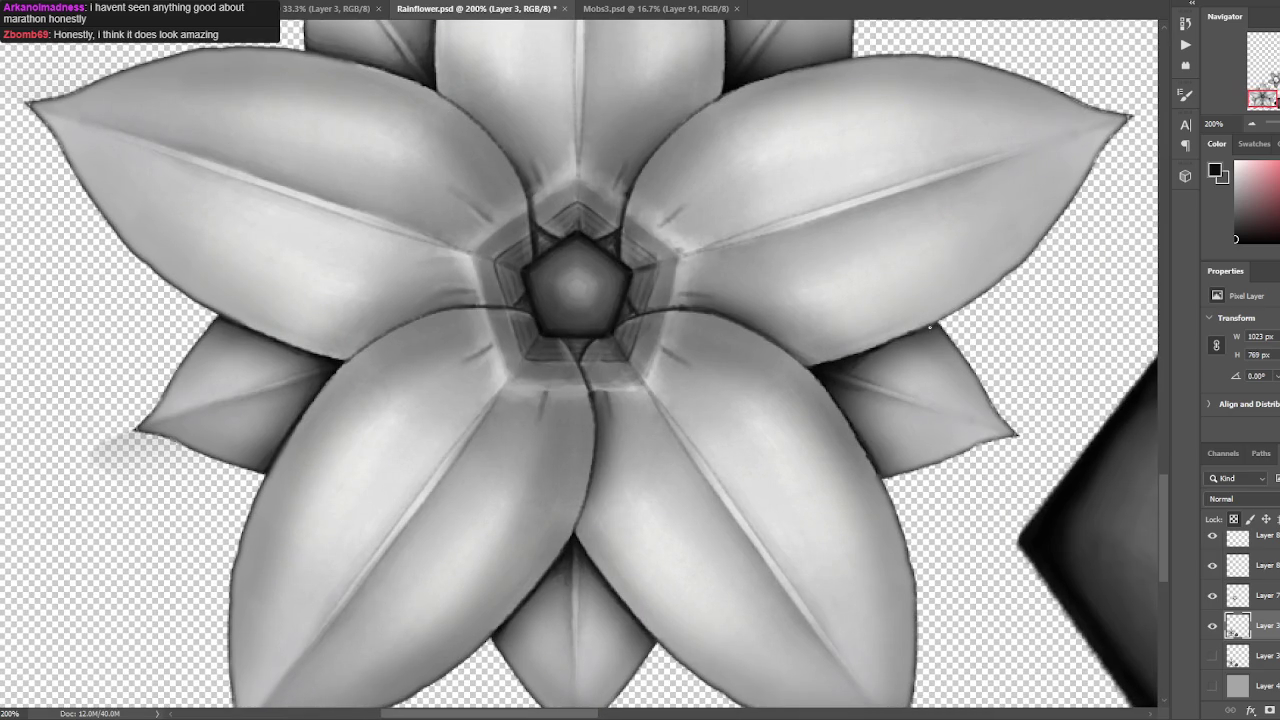